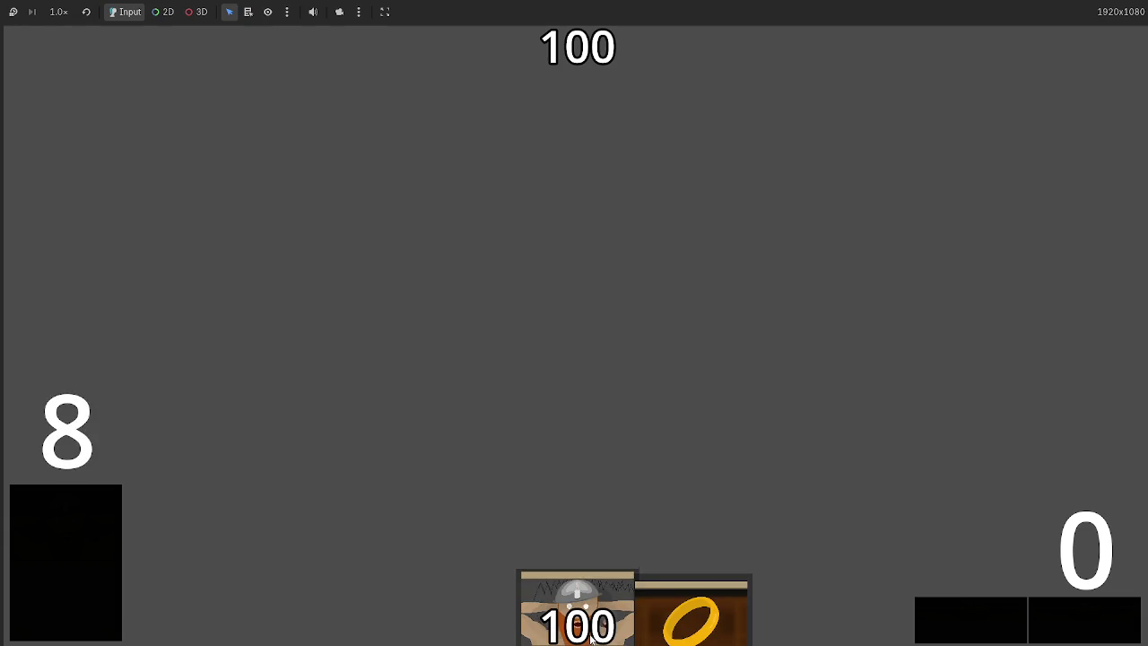
Step: Play the held card onto the board, then type a 1 into the gold ring script
left_click_drag(551, 329, 551, 323)
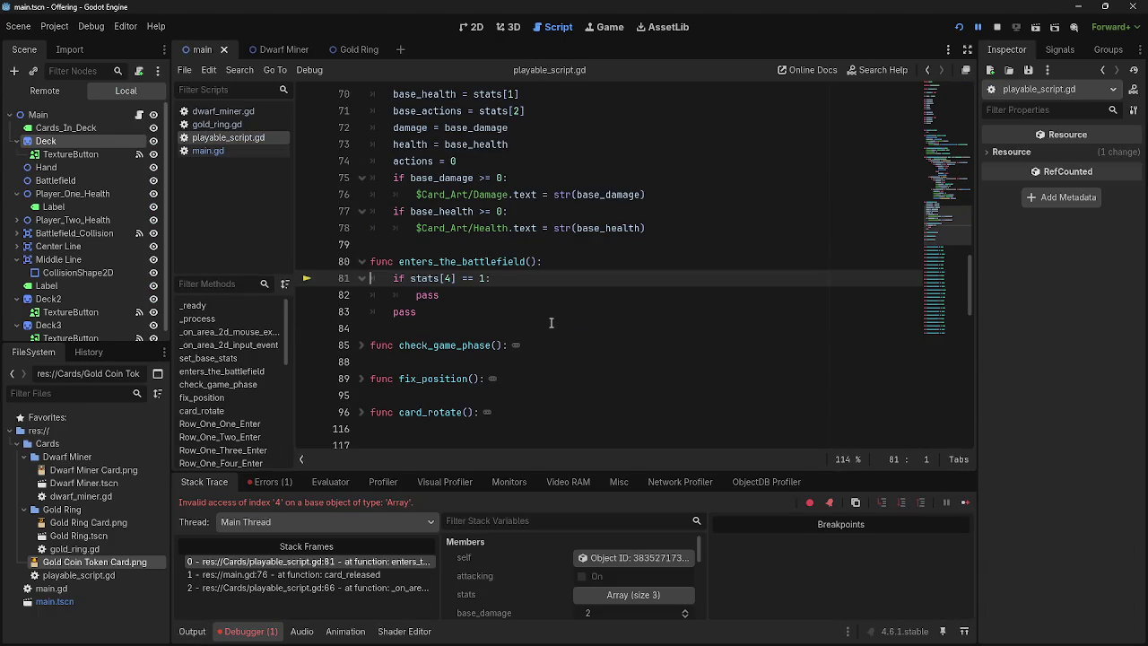
left_click(216, 124)
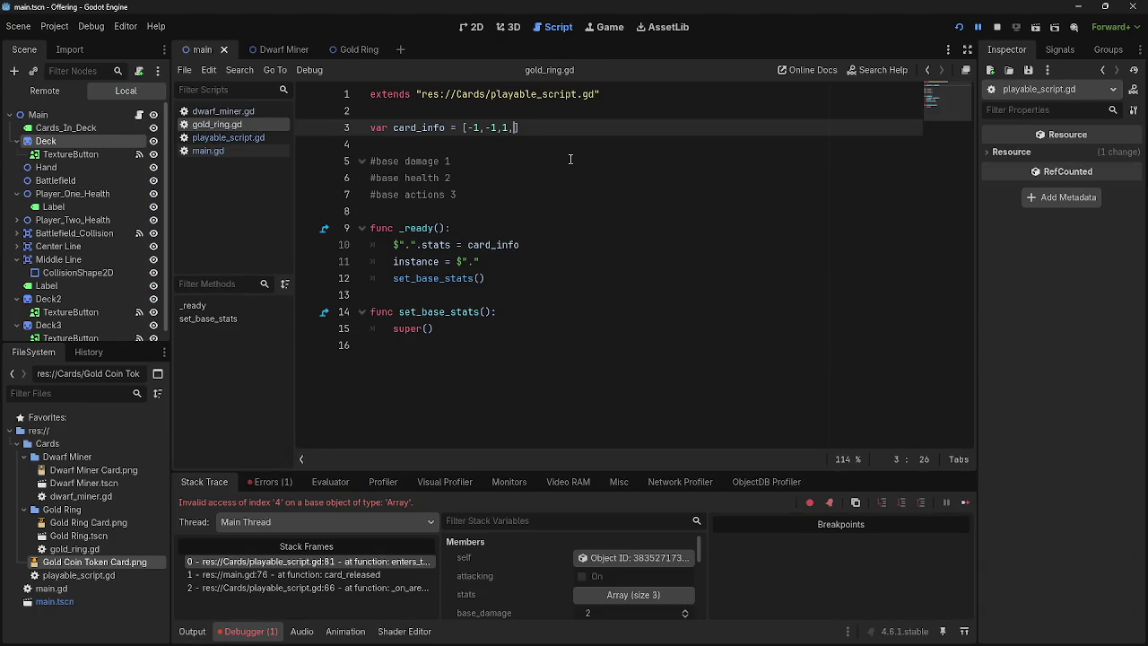
type("1")
Step: In dwarf_miner.gd, add a new line after the stat notes and type 'effect' text
left_click(223, 110)
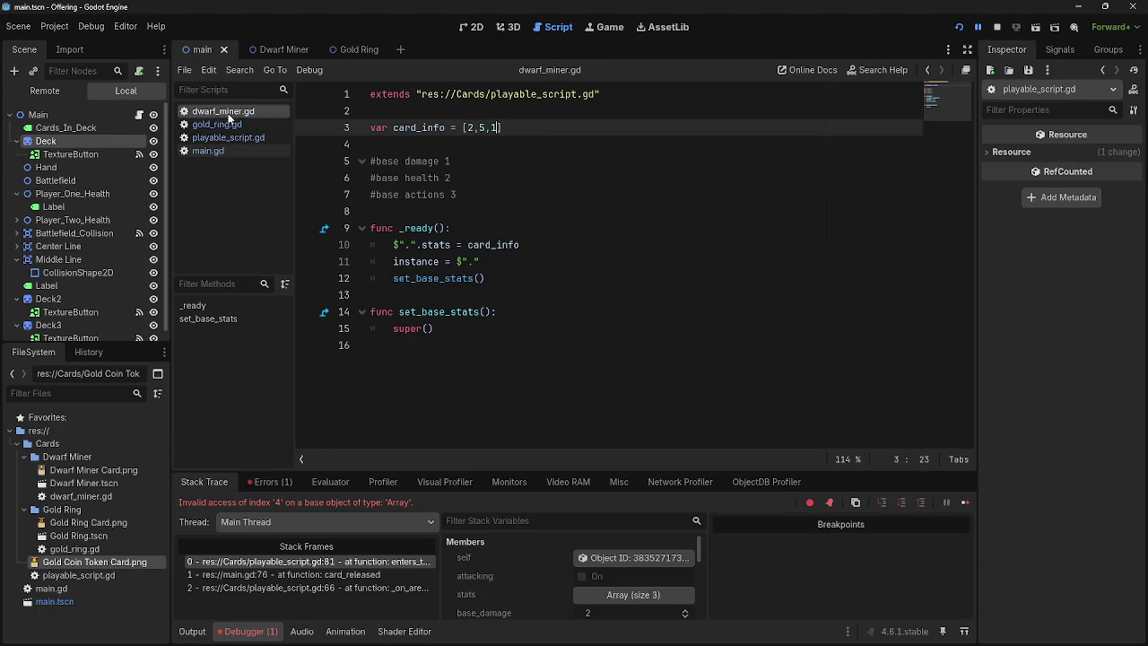
left_click(498, 201)
key("Return")
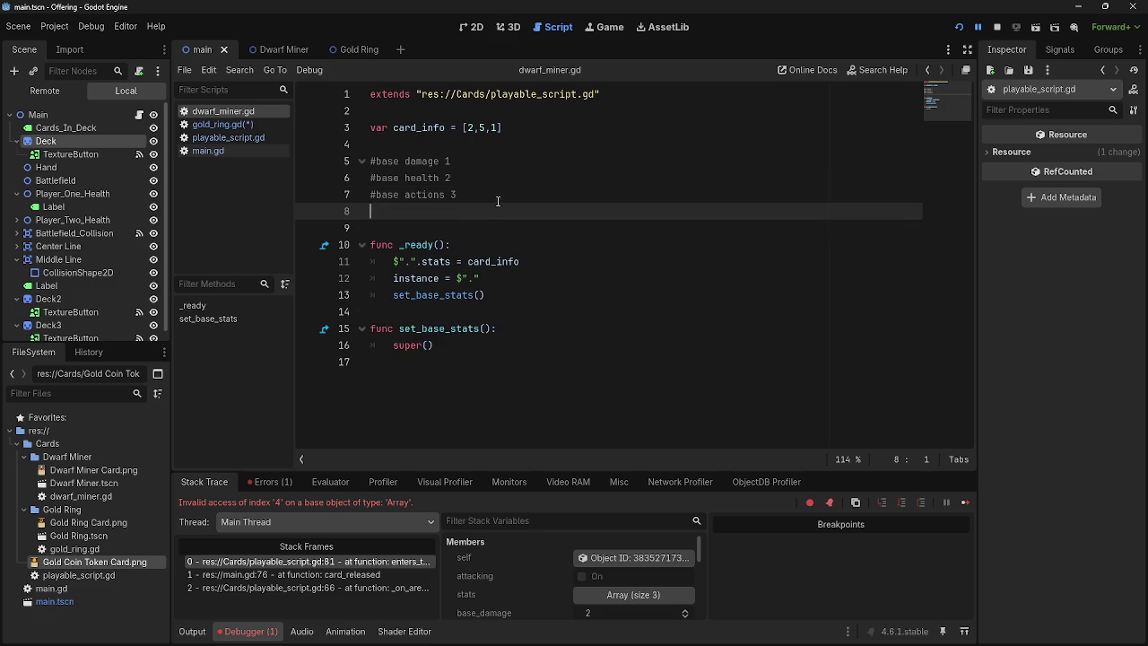
type("@")
key("BackSpace")
type("ffect")
Step: Replace the trailing 0 in the gold ring's card_info with true
left_click(243, 126)
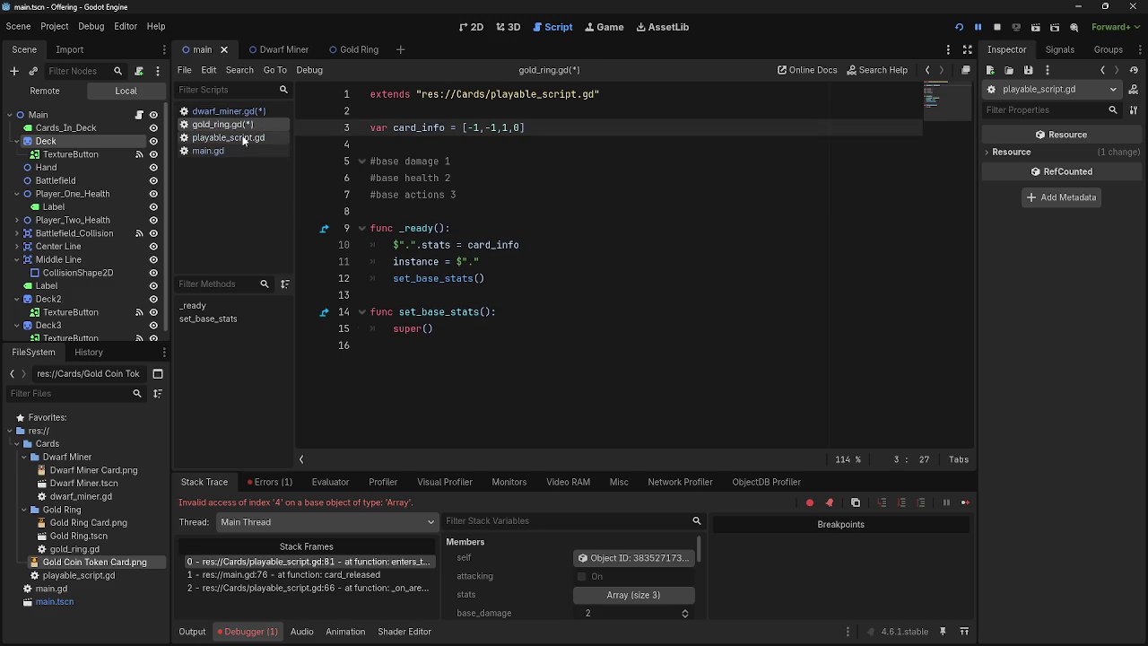
key("BackSpace")
type("true")
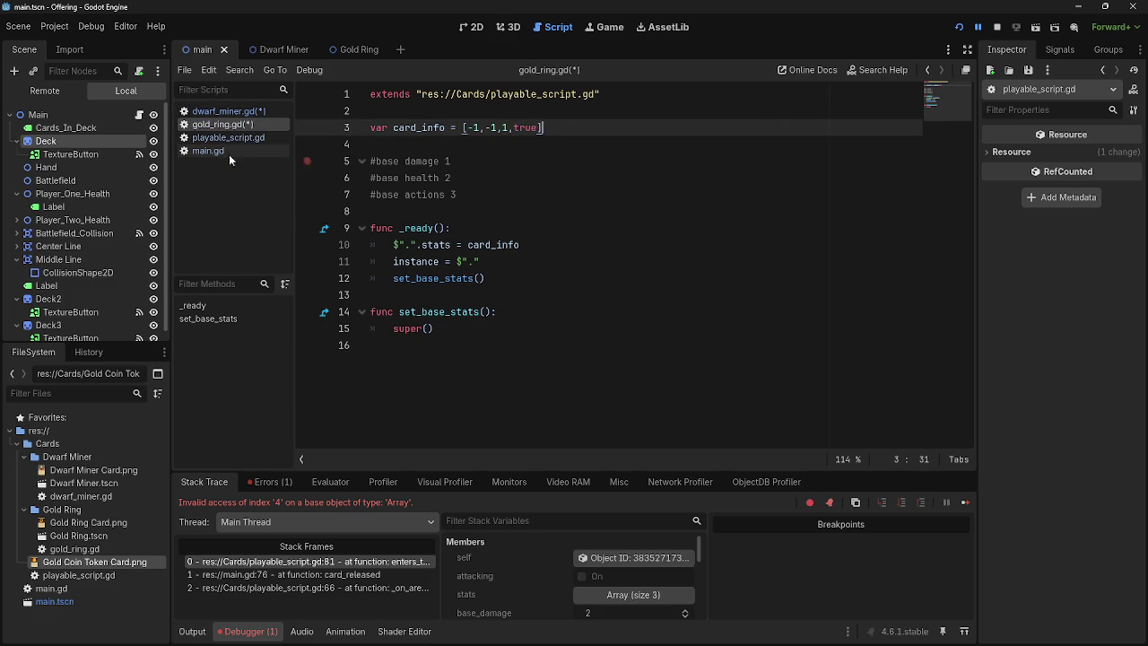
Step: Change line 81 of playable_script.gd to compare stats[4] with true instead of 1
left_click(229, 137)
left_click(480, 279)
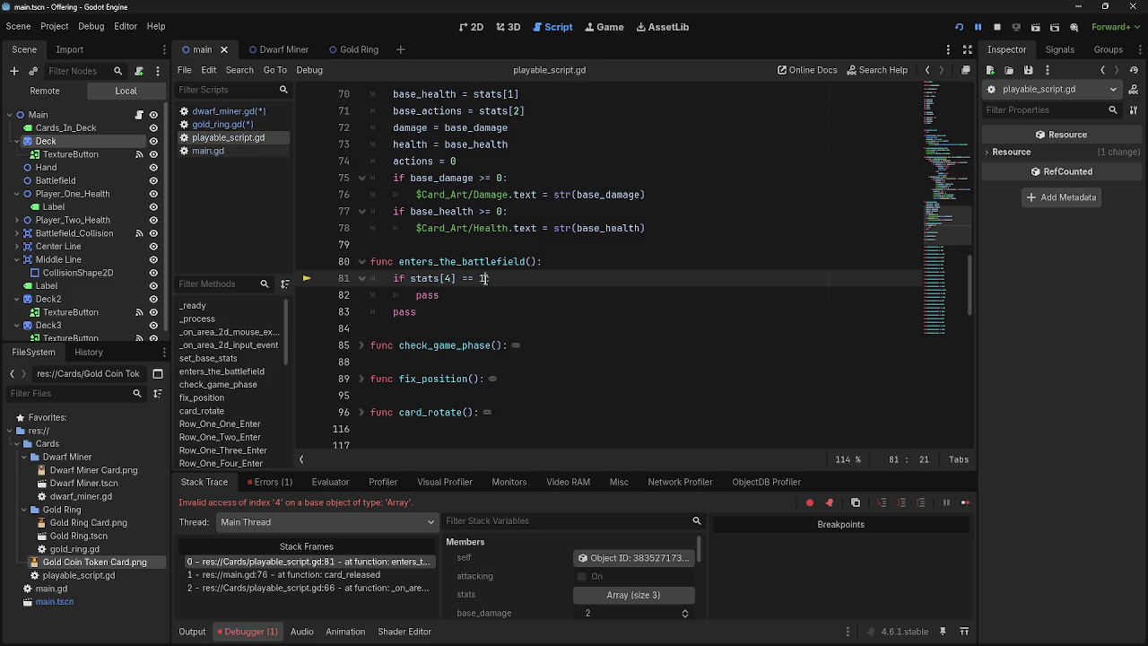
type("true")
left_click(521, 278)
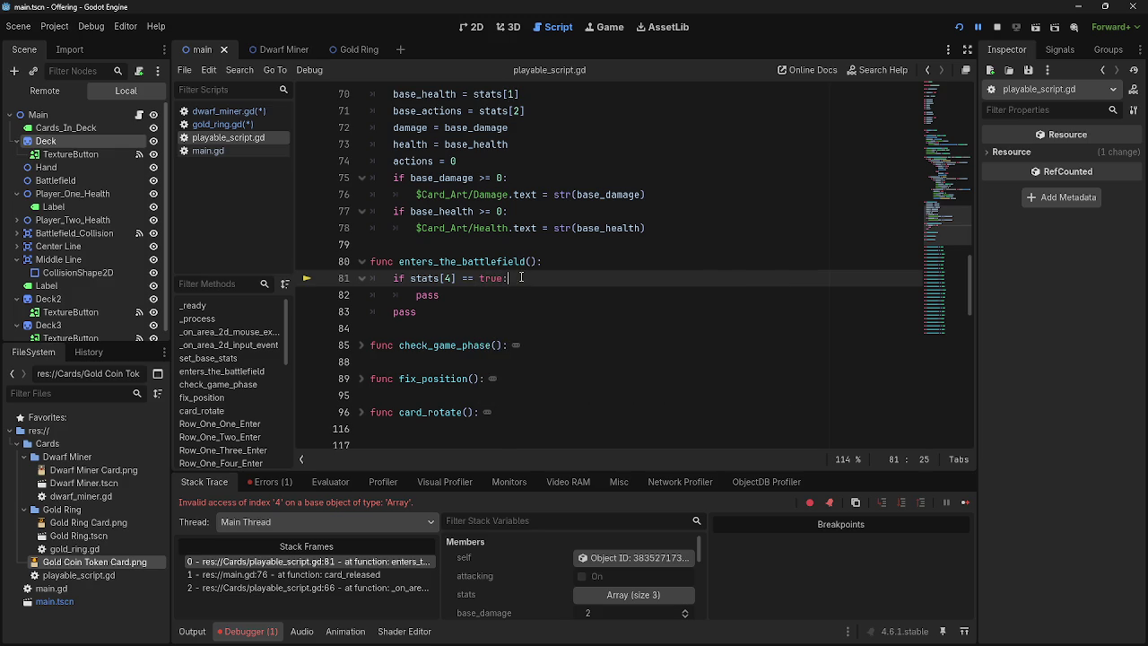
Step: Append ',true' to the end of the dwarf miner's card_info values
left_click(223, 124)
left_click(228, 111)
left_click(498, 128)
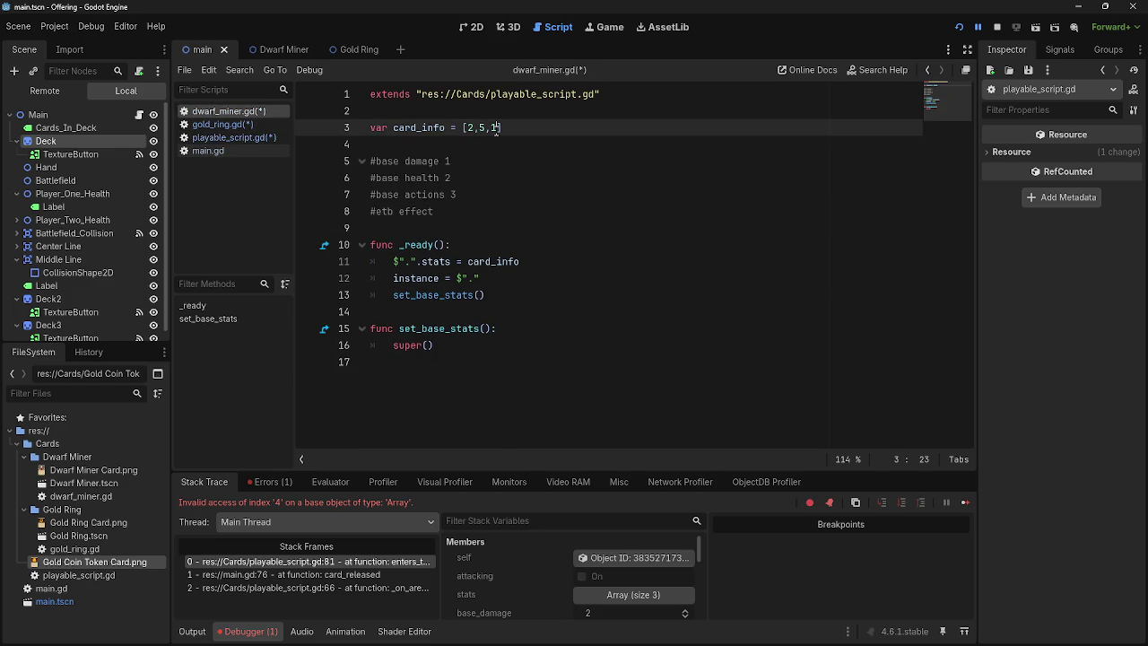
type(",true")
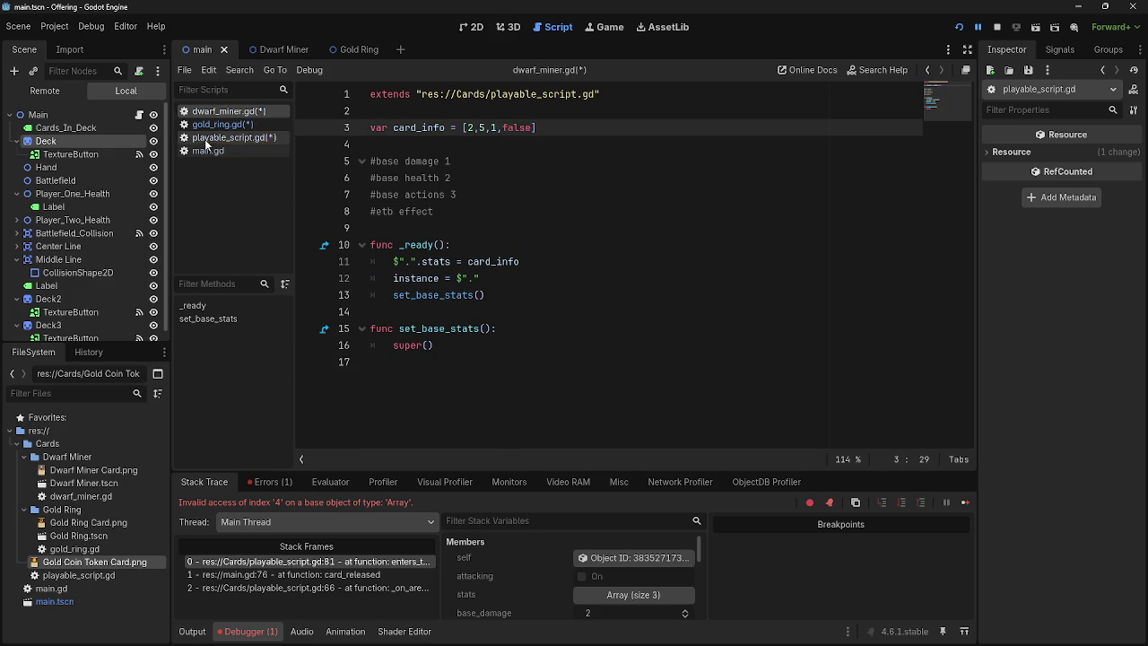
Step: Start a new '#' comment line below the gold ring's stat notes
left_click(222, 123)
left_click(511, 200)
key("Return")
type("#etb")
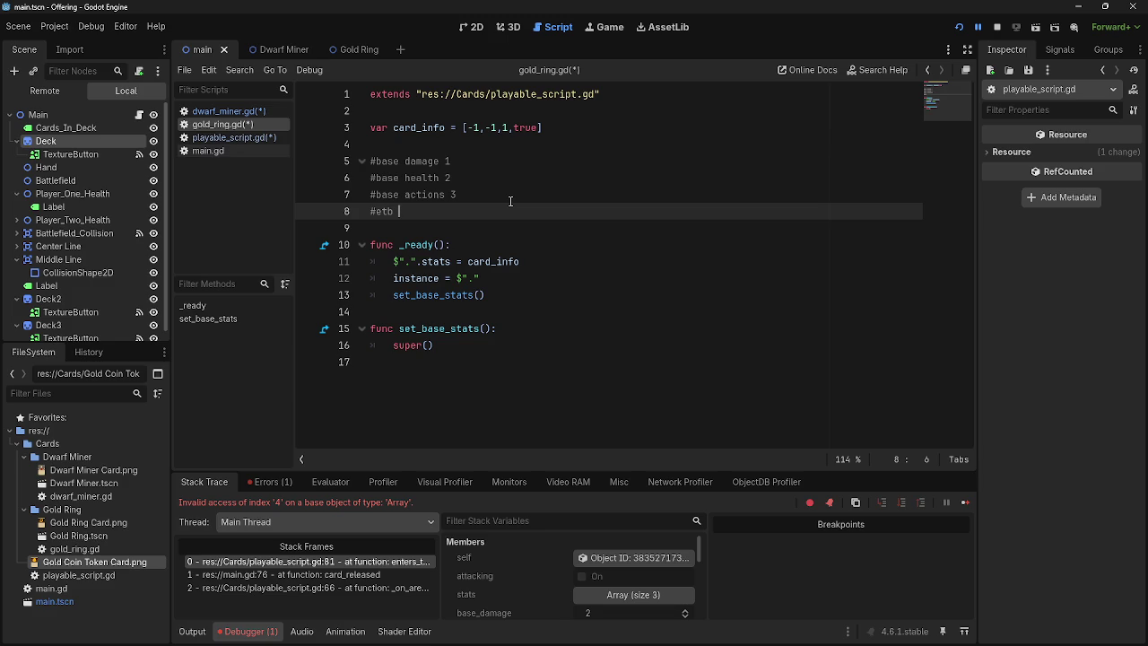
Step: Switch to dwarf_miner.gd to compare its comment line with the gold ring's
left_click(229, 111)
Step: Finish the '#etb effect' comment in gold_ring.gd and compare it with dwarf_miner.gd
left_click(222, 124)
type("ect")
left_click(229, 111)
left_click(228, 124)
left_click(235, 111)
left_click(229, 125)
left_click(228, 111)
left_click(225, 125)
left_click(220, 111)
left_click(215, 125)
left_click(215, 111)
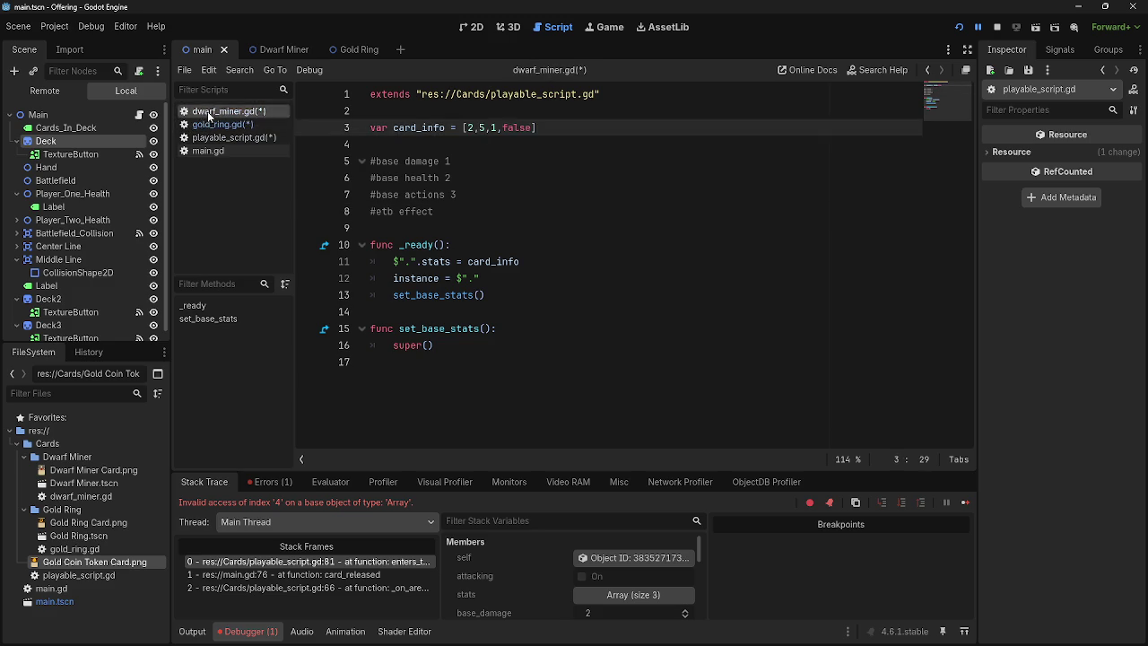
left_click(209, 124)
Step: Check the stats[4] test in playable_script.gd against both card scripts
left_click(213, 137)
left_click(212, 124)
left_click(213, 138)
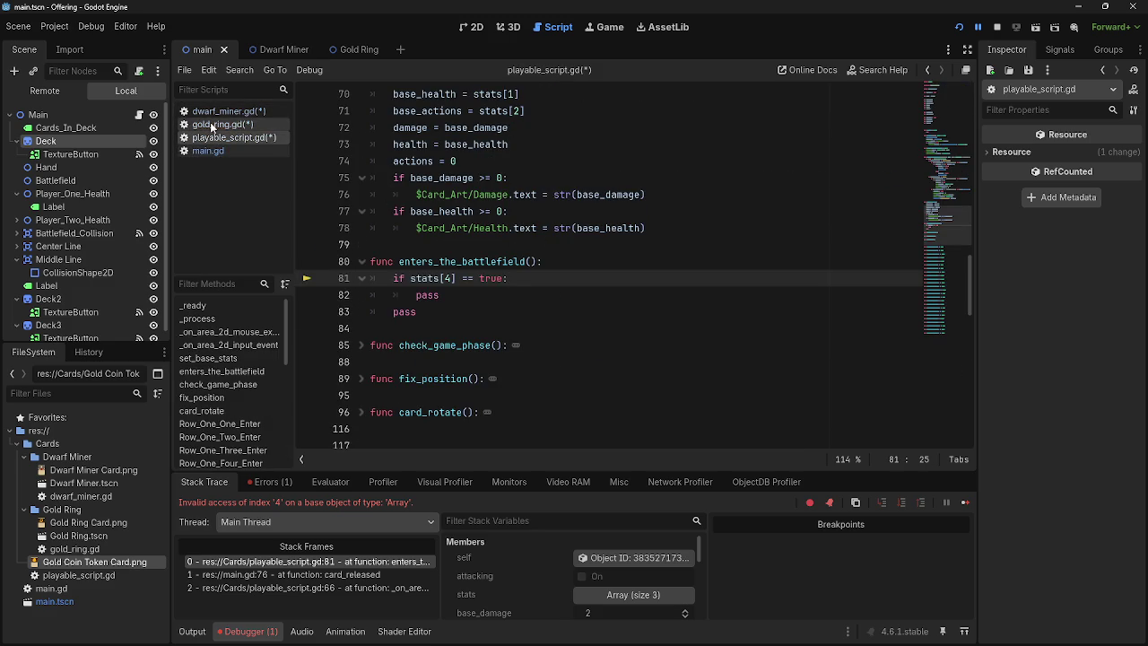
left_click(219, 125)
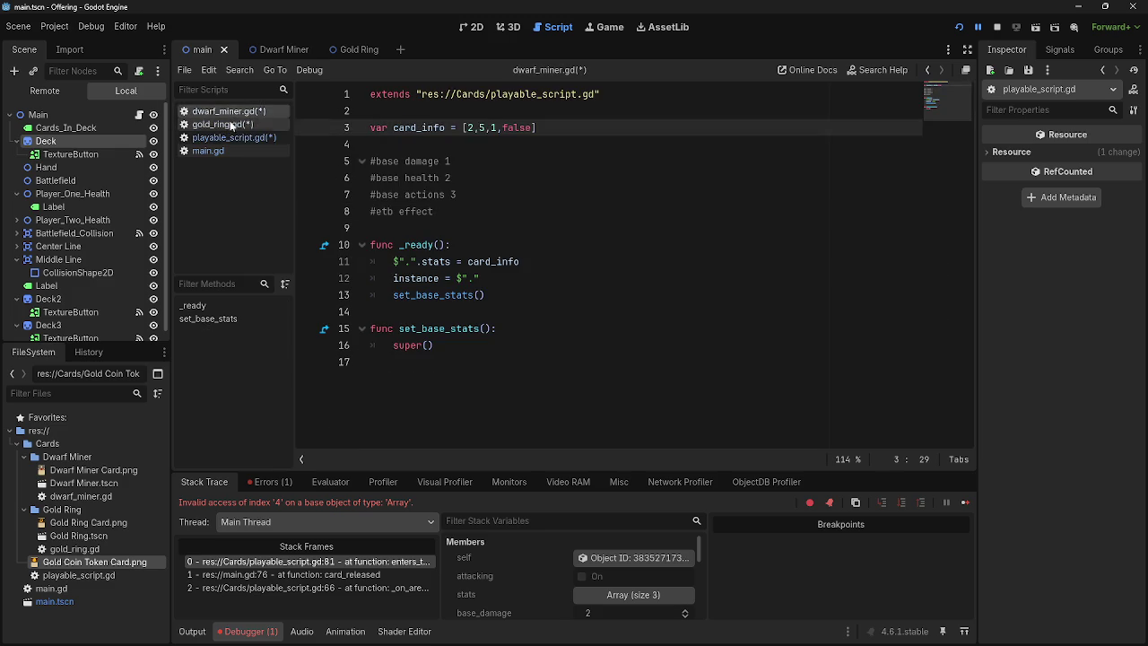
left_click(231, 113)
left_click(225, 122)
left_click(225, 113)
left_click(225, 122)
left_click(226, 113)
left_click(225, 124)
left_click(226, 112)
left_click(227, 125)
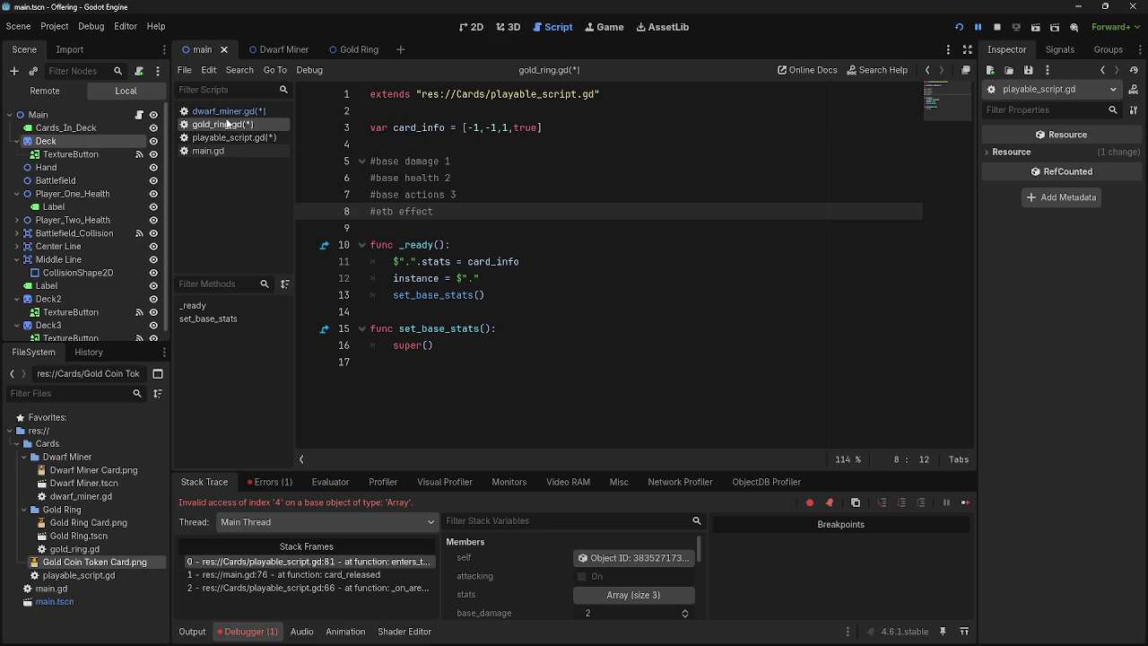
Step: Compare the two card scripts once more, then stop and relaunch the game
left_click(211, 111)
left_click(215, 124)
left_click(218, 111)
left_click(216, 126)
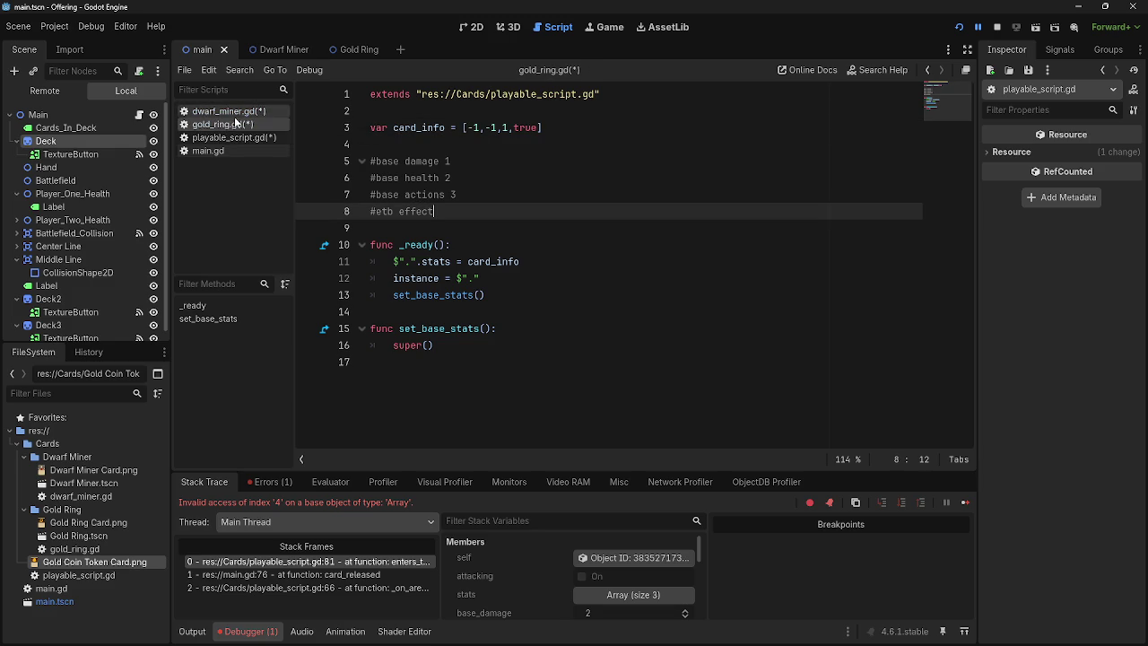
left_click(238, 114)
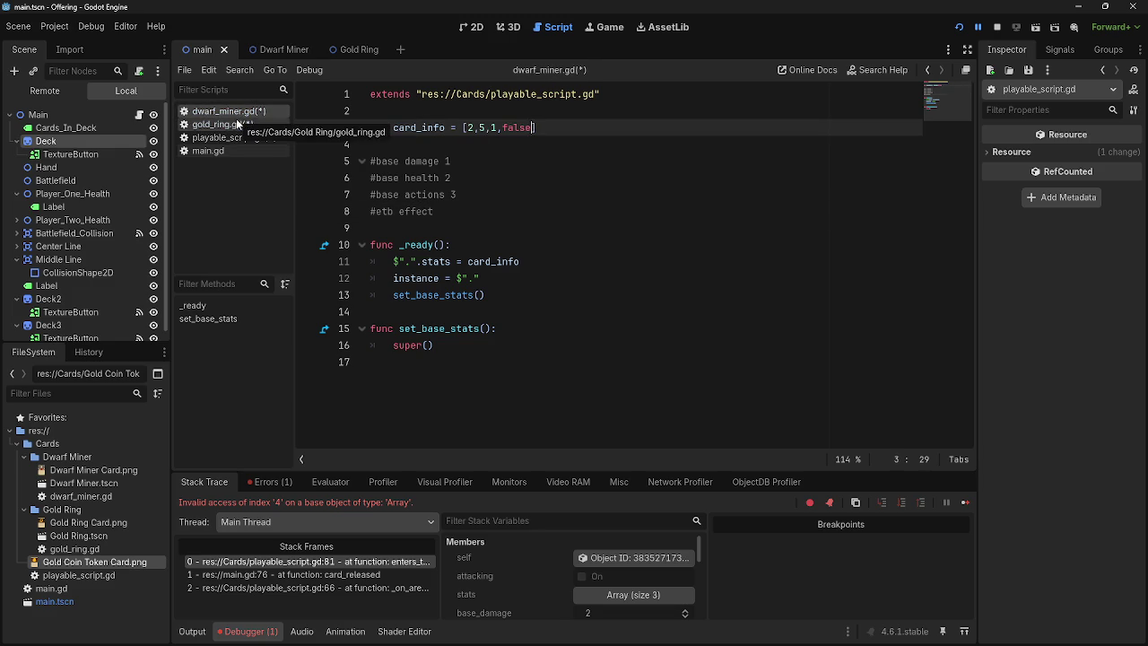
left_click(224, 125)
left_click(997, 26)
left_click(958, 27)
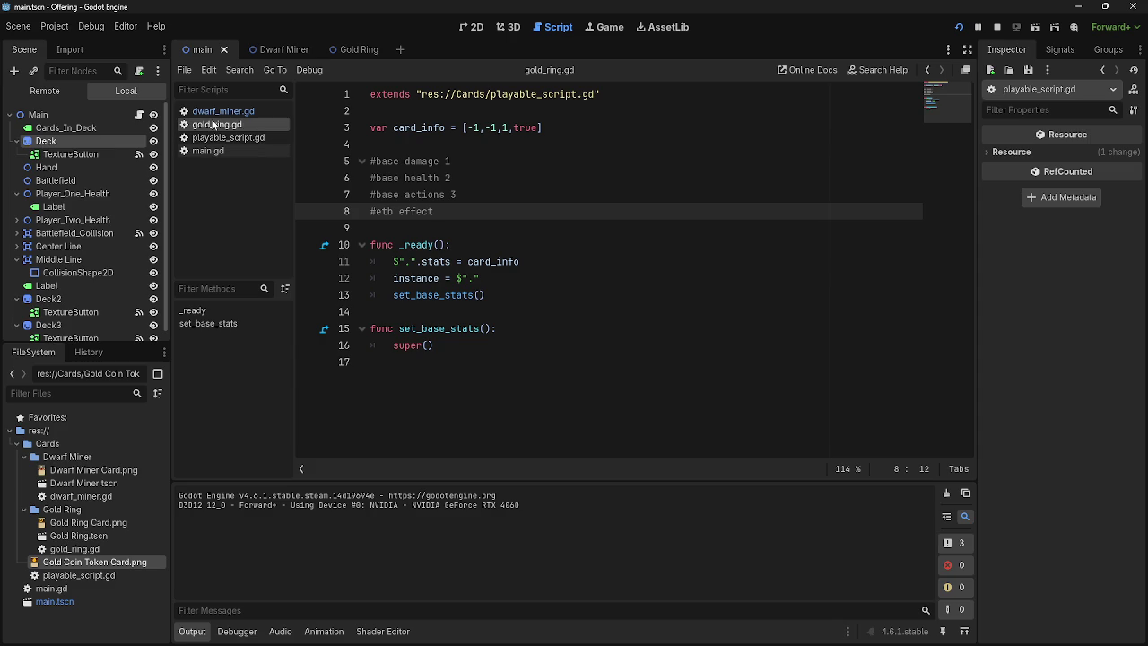
Step: Set the dwarf miner's card_info flag to true and the gold ring's to false
left_click(224, 114)
double_click(526, 128)
type("true")
left_click(216, 124)
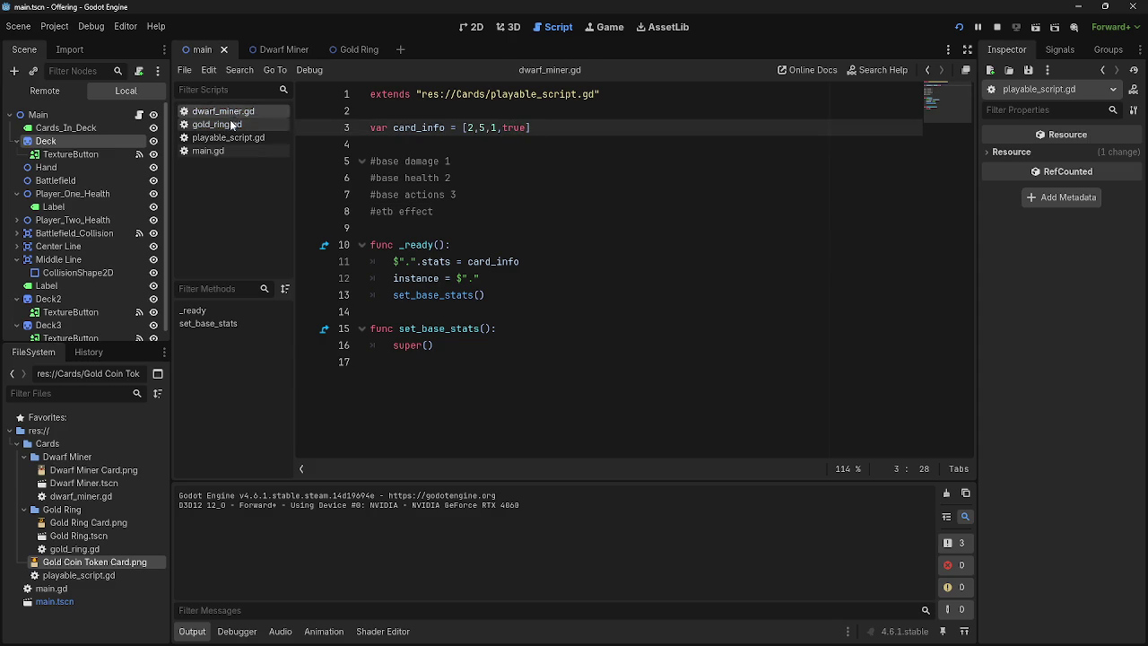
double_click(524, 127)
type("false")
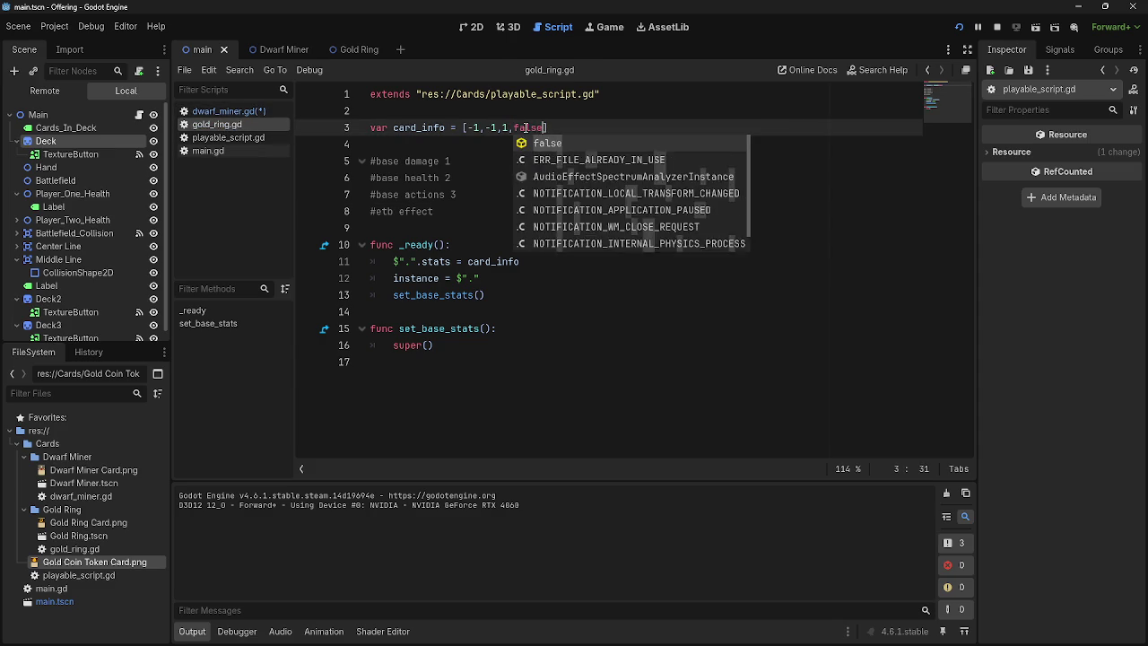
Step: Run the game, play the dwarf card, and change line 81's stats[4] to stats[3] after the error
left_click(959, 28)
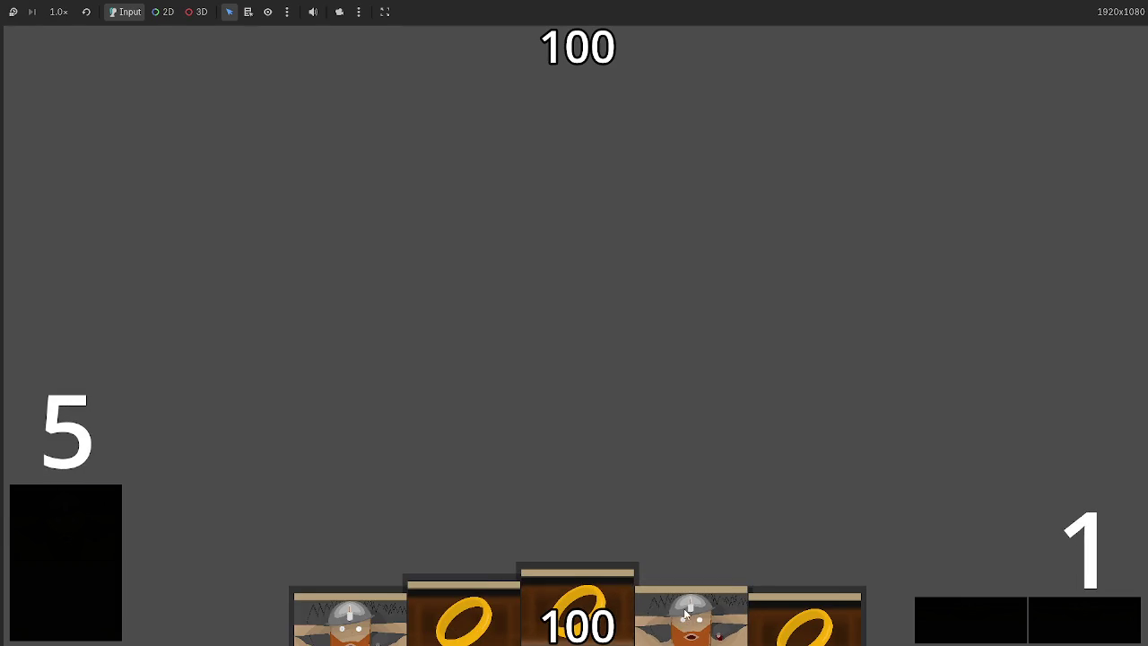
left_click_drag(698, 619, 660, 331)
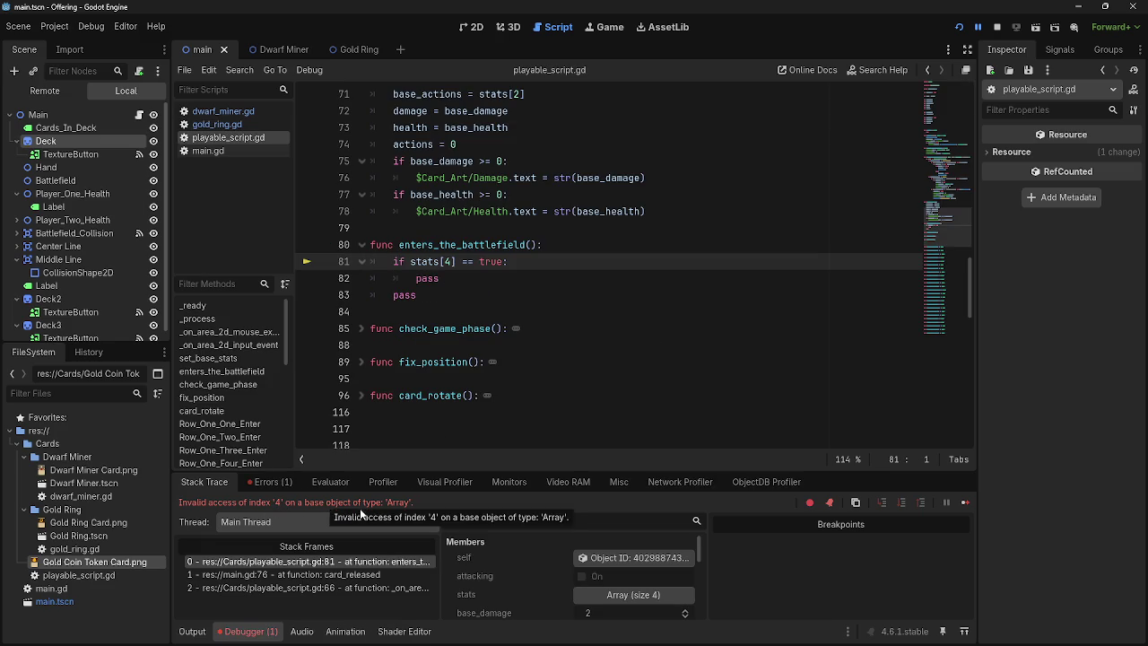
left_click(453, 261)
key("BackSpace")
type("3")
Step: Relaunch with F5, play the dwarf card successfully, and stop the game with F8
scroll(627, 331, "up", 1)
scroll(627, 331, "up", 2)
key("F5")
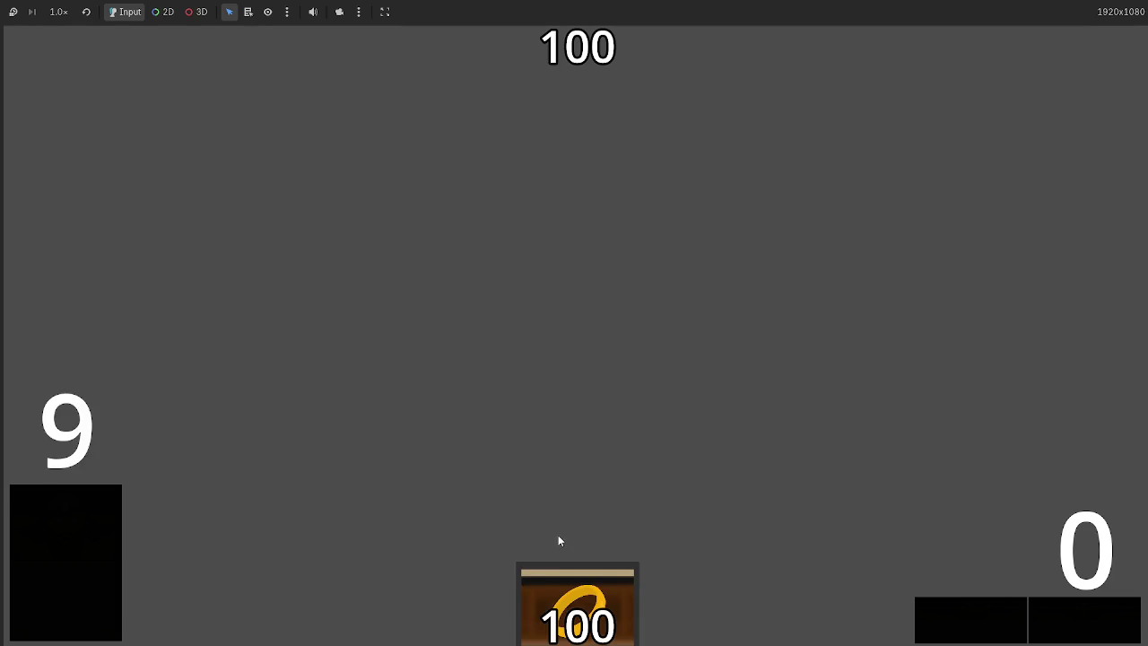
left_click_drag(484, 601, 519, 309)
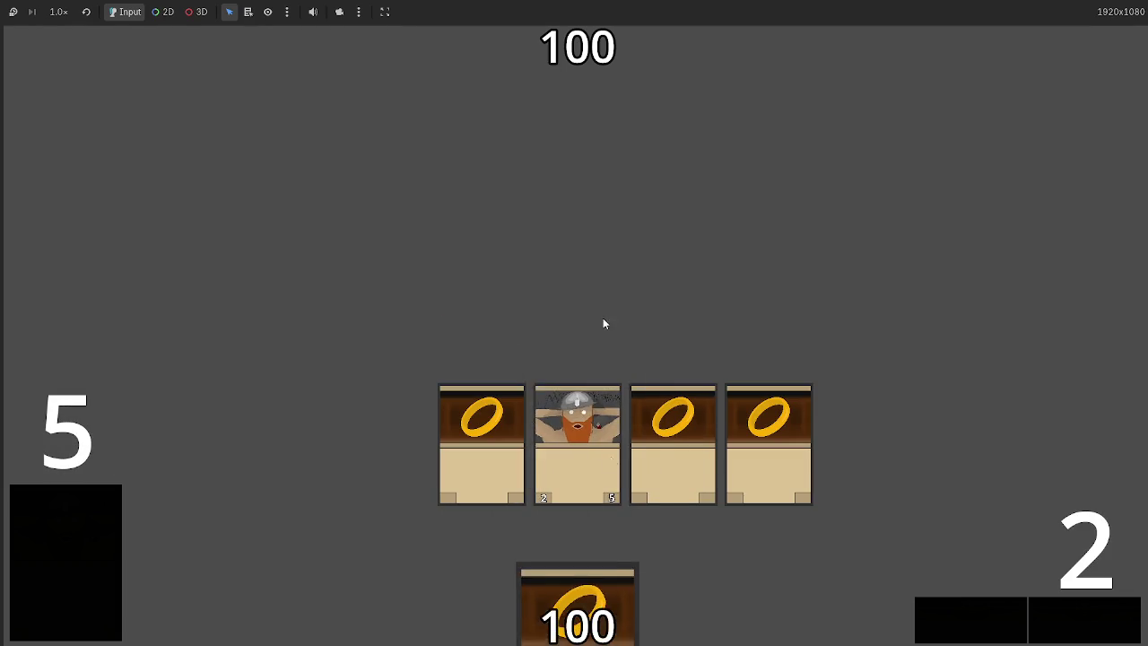
key("F8")
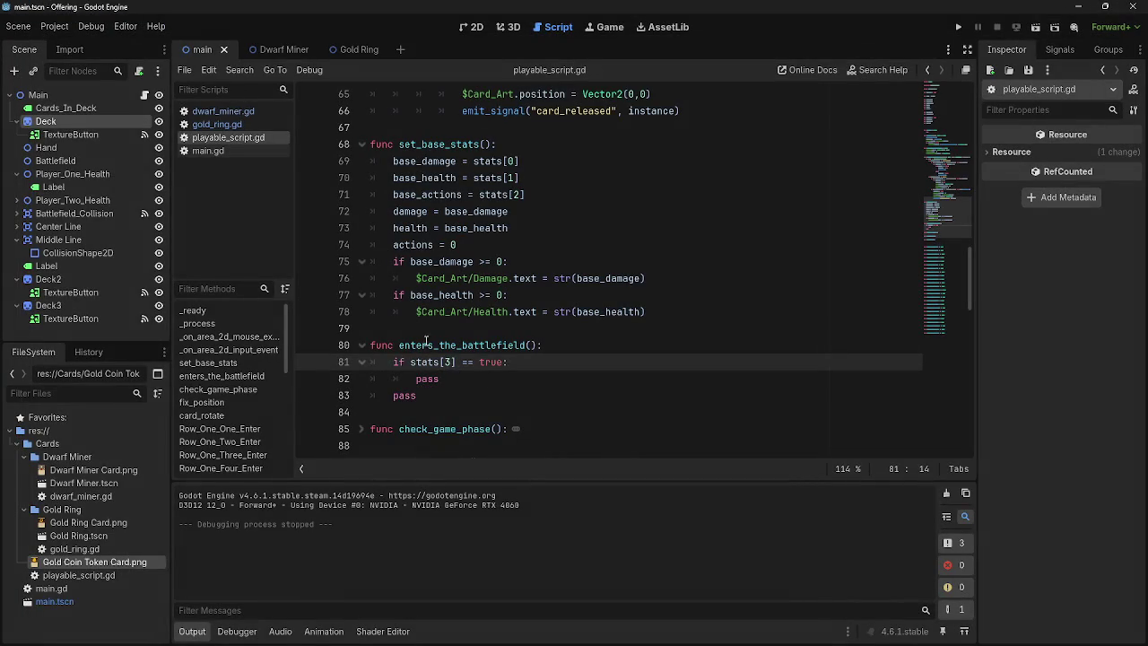
Step: Add a new line below the etb comment in both gold_ring.gd and dwarf_miner.gd
left_click(217, 124)
left_click(223, 110)
left_click(217, 124)
left_click(512, 210)
key("Return")
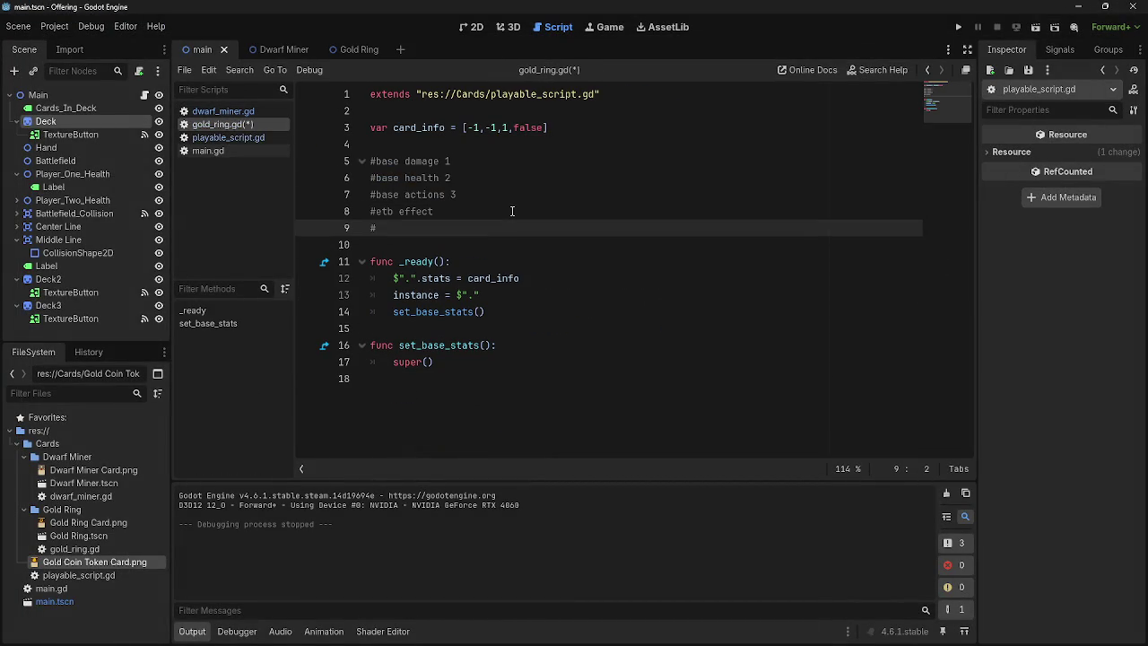
left_click(222, 110)
left_click(220, 123)
left_click(223, 110)
left_click(460, 212)
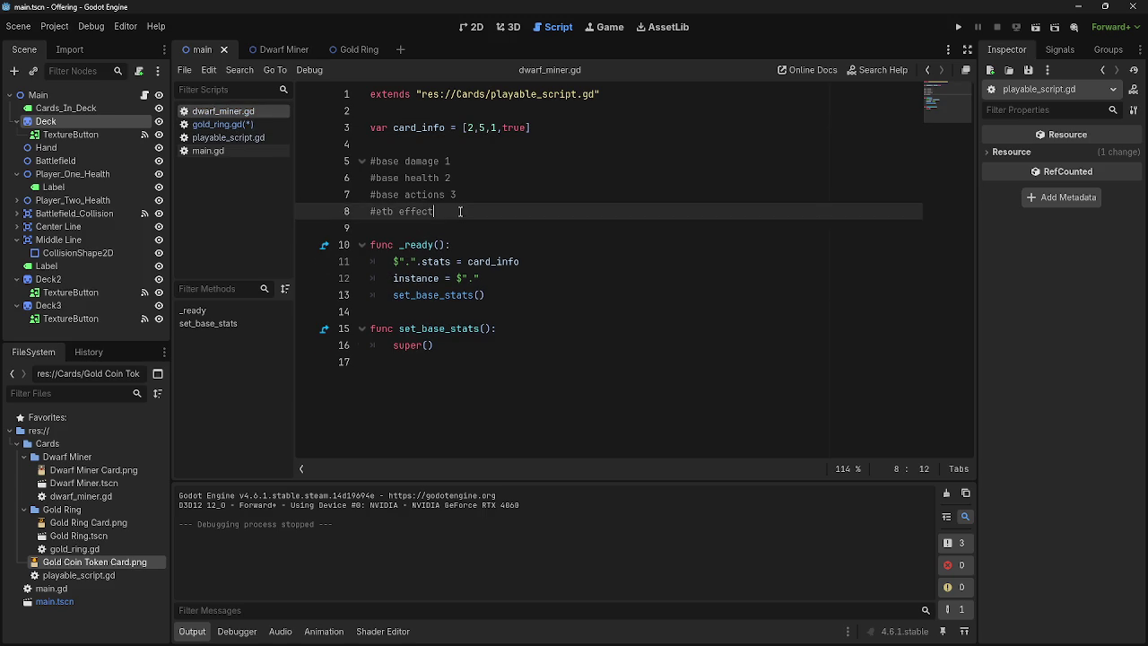
key("Return")
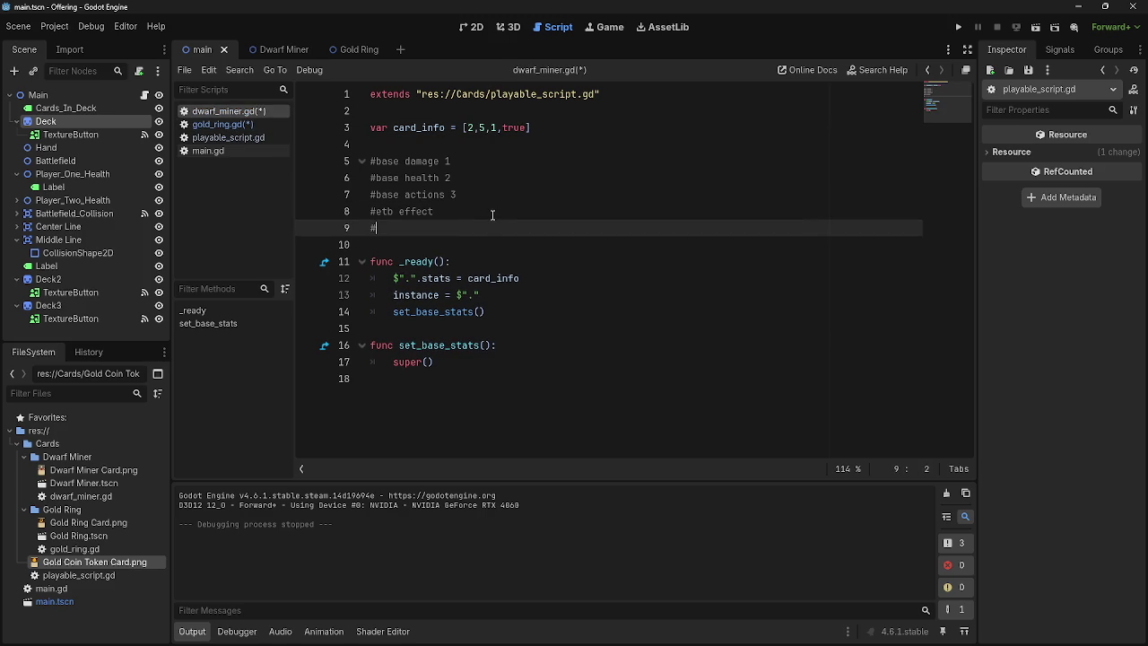
Step: Rewrite the gold ring's comment as '#is there and etb effect 4' and copy it
left_click(215, 124)
left_click(222, 110)
left_click(220, 125)
left_click(543, 129)
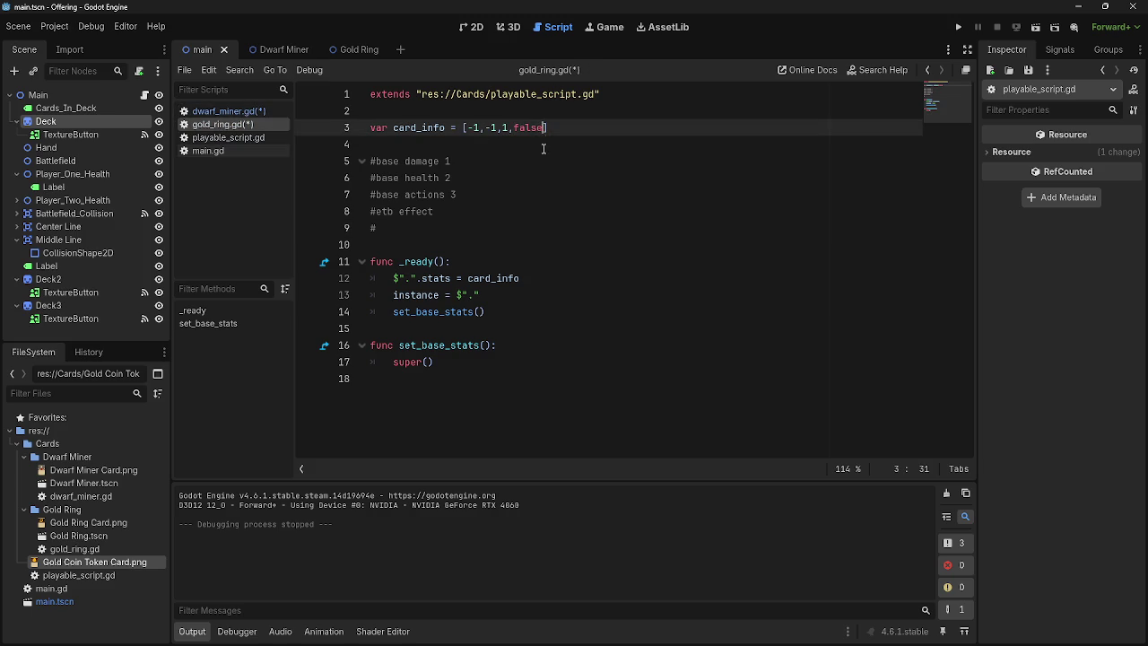
left_click(435, 227)
left_click_drag(449, 211, 375, 212)
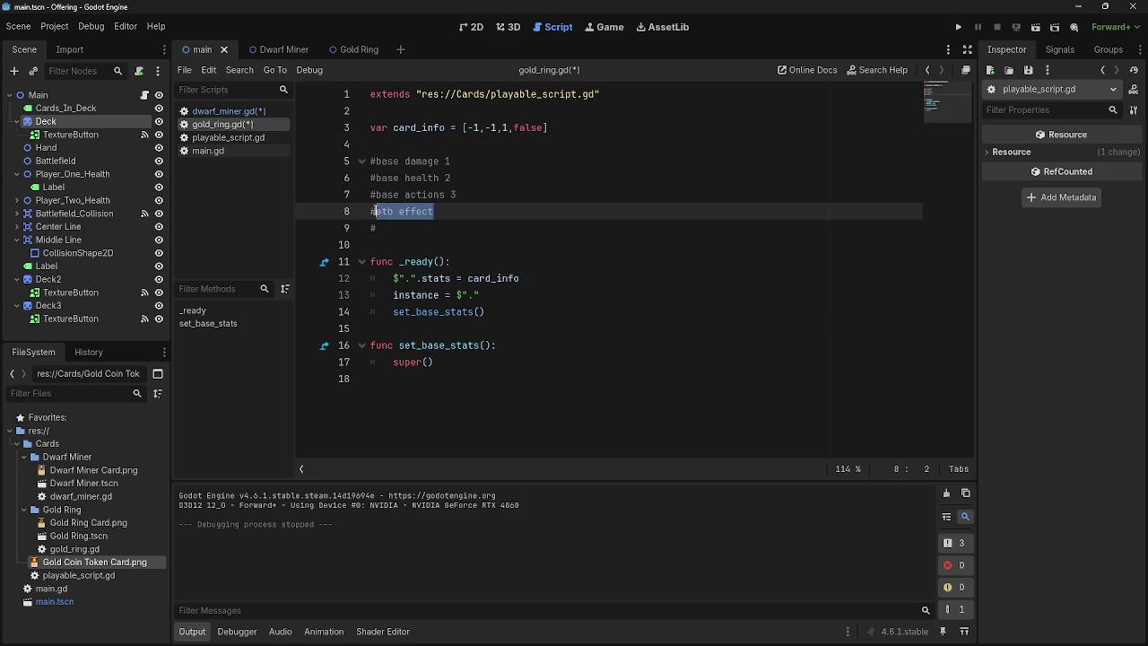
left_click_drag(446, 211, 375, 216)
type("is there ")
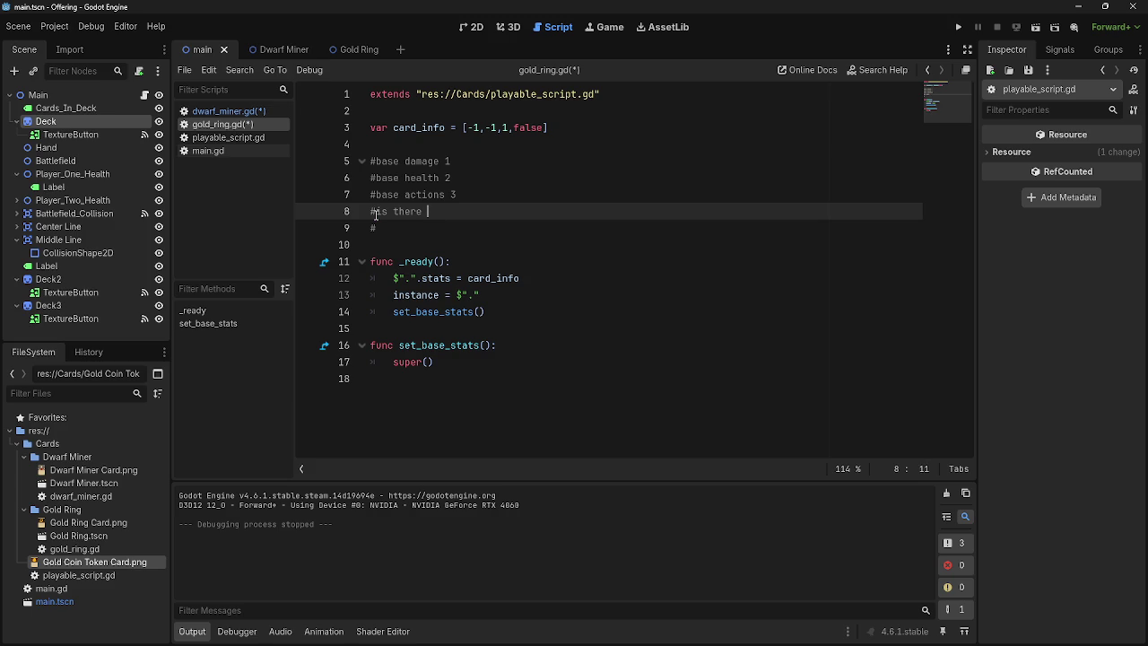
type("and etb effect 4")
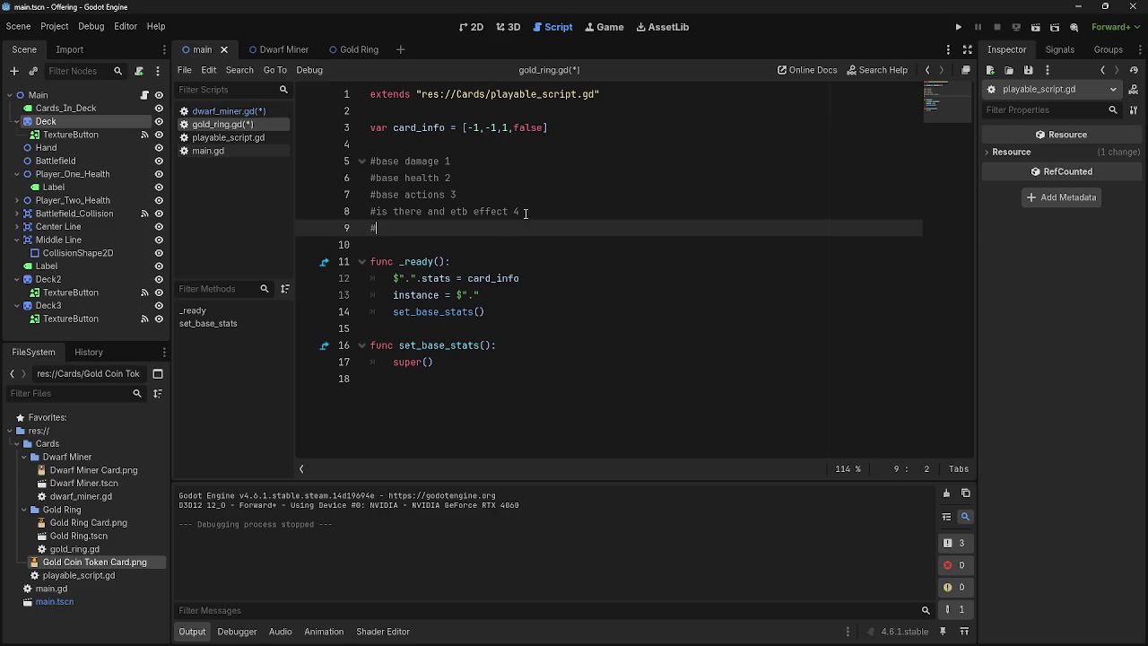
left_click_drag(522, 212, 355, 218)
key("ctrl+c")
Step: Paste the etb comment into dwarf_miner.gd, fix 'and' to 'an', and save all scripts
left_click(224, 110)
key("ctrl+v")
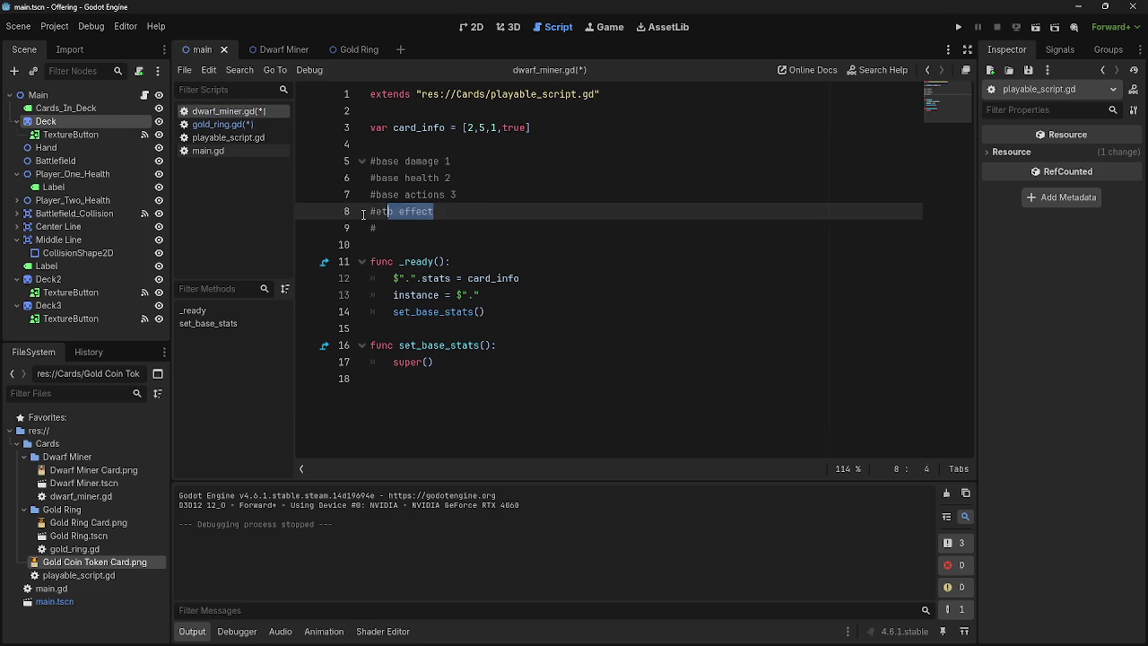
left_click(425, 224)
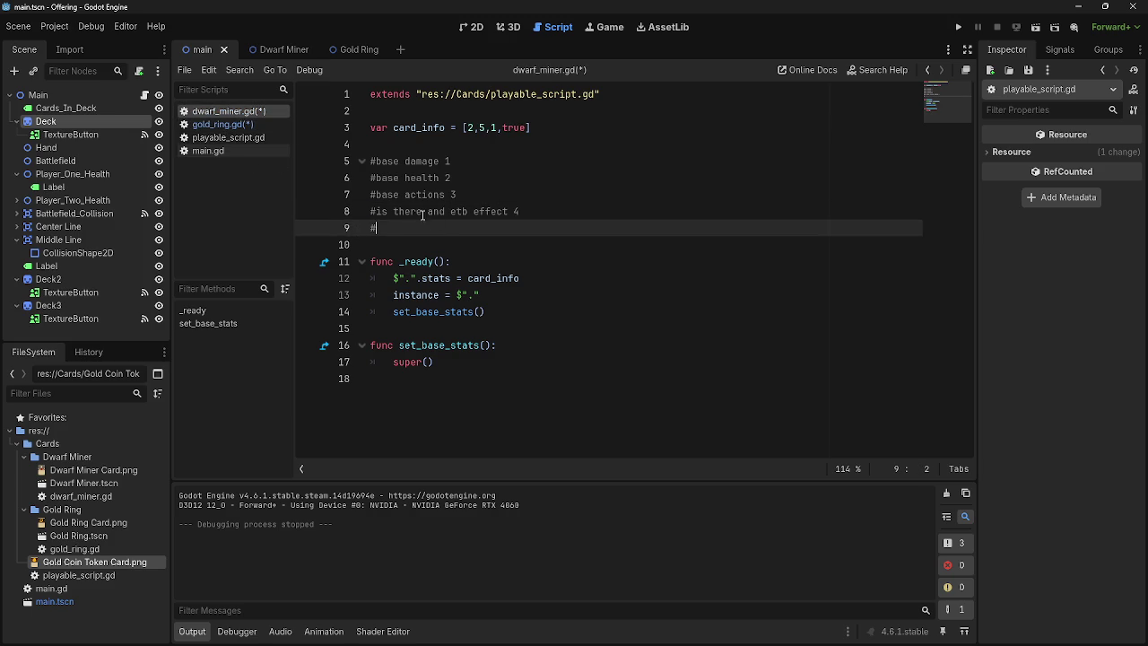
left_click(423, 210)
left_click(225, 123)
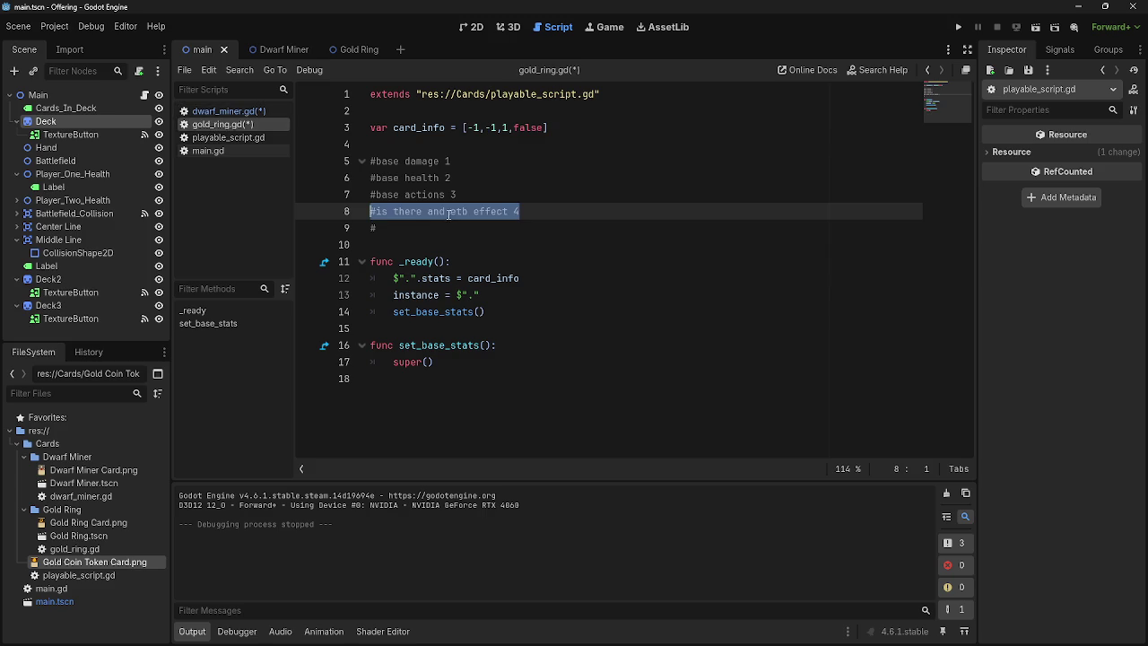
left_click(450, 211)
key("BackSpace")
left_click(224, 111)
left_click(222, 124)
key("ctrl+s")
Step: Write '#does that effect create a token' on line 9 of both card scripts, followed by a blank line
left_click(225, 112)
left_click(224, 124)
left_click(479, 228)
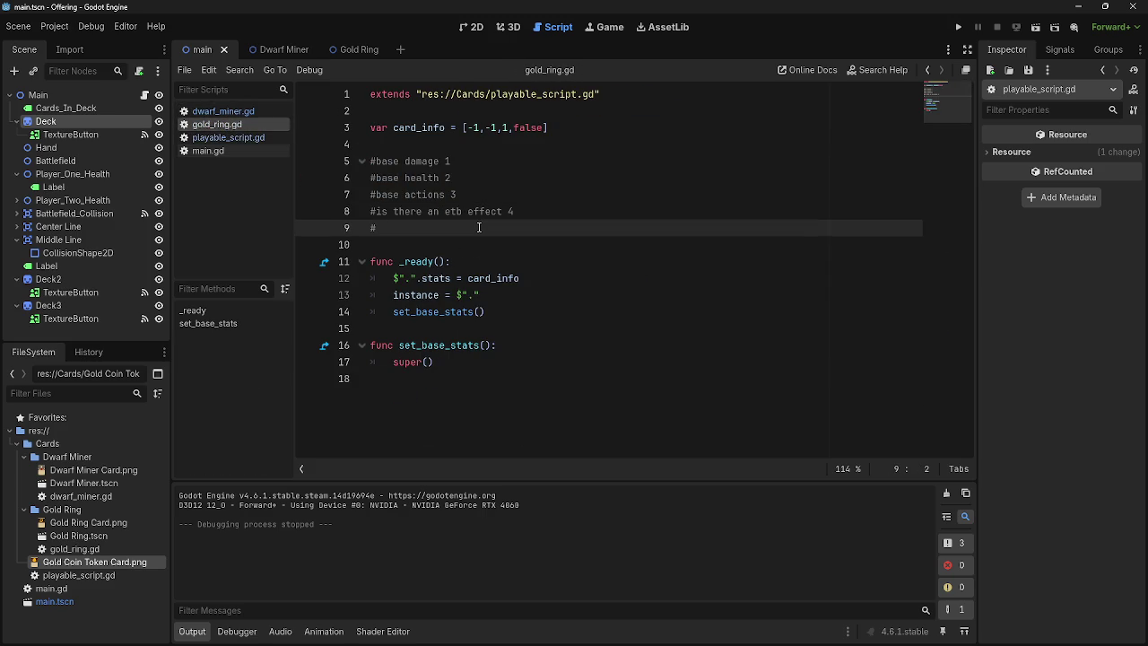
type("does that effe")
type("ct create")
type(" a token")
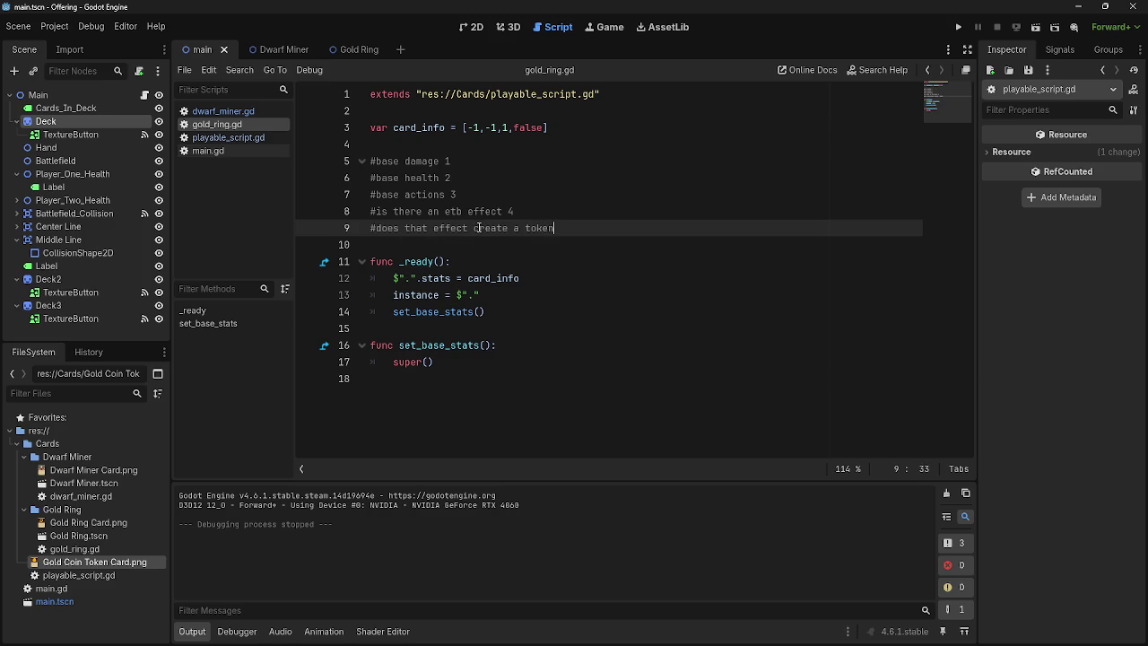
left_click_drag(589, 228, 368, 231)
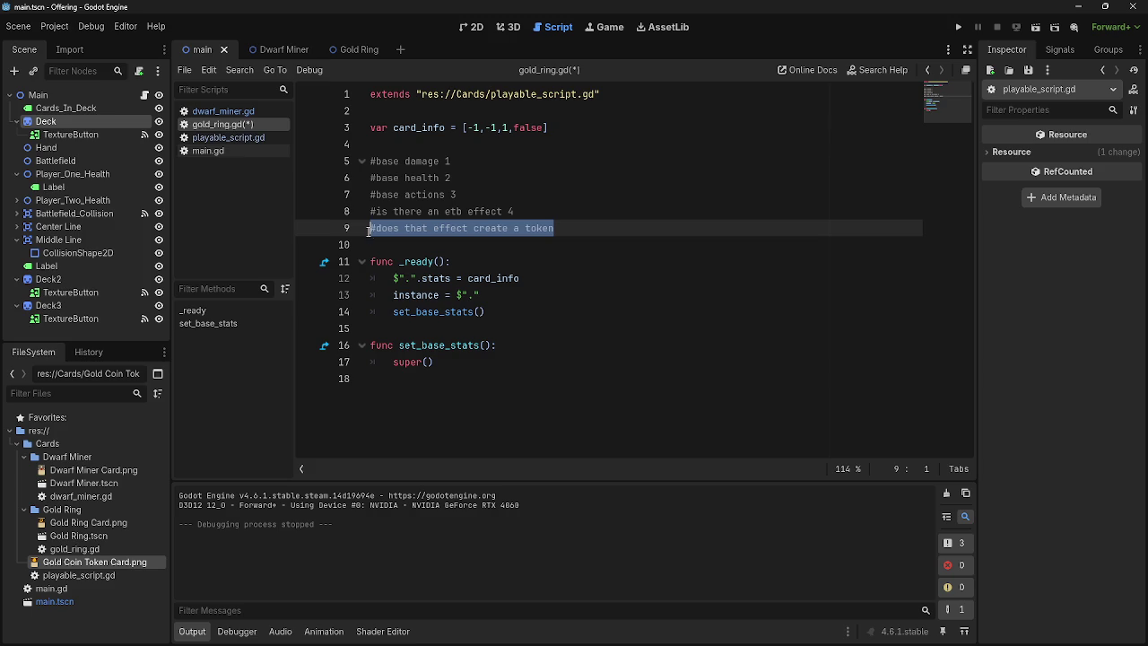
left_click(222, 111)
left_click(488, 226)
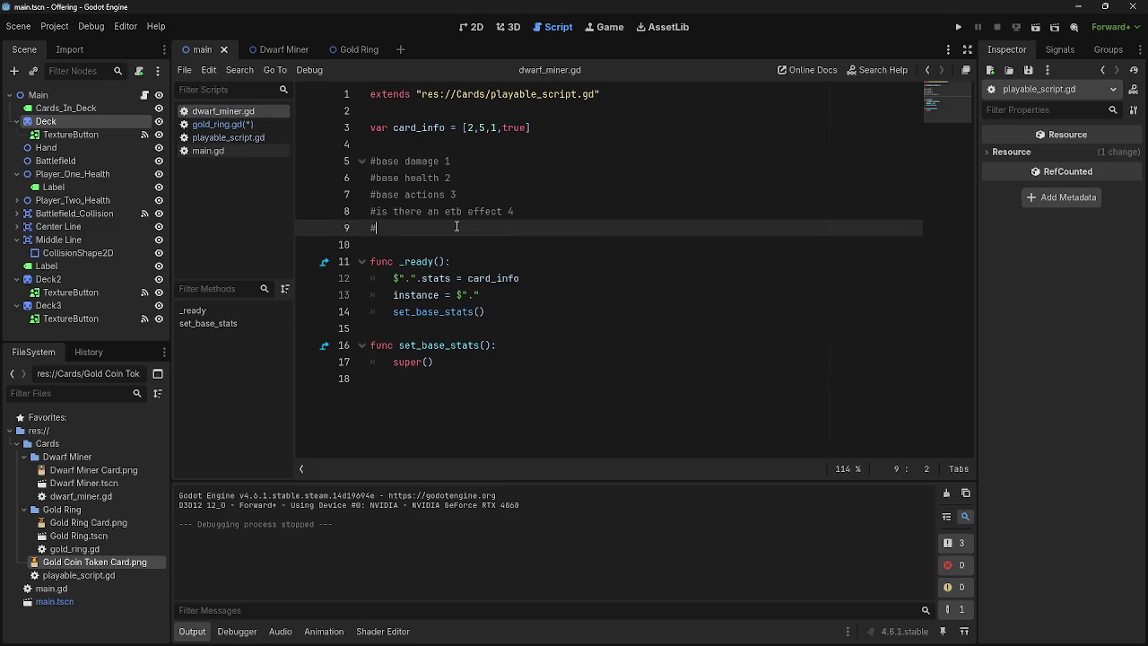
key("ctrl+v")
key("Return")
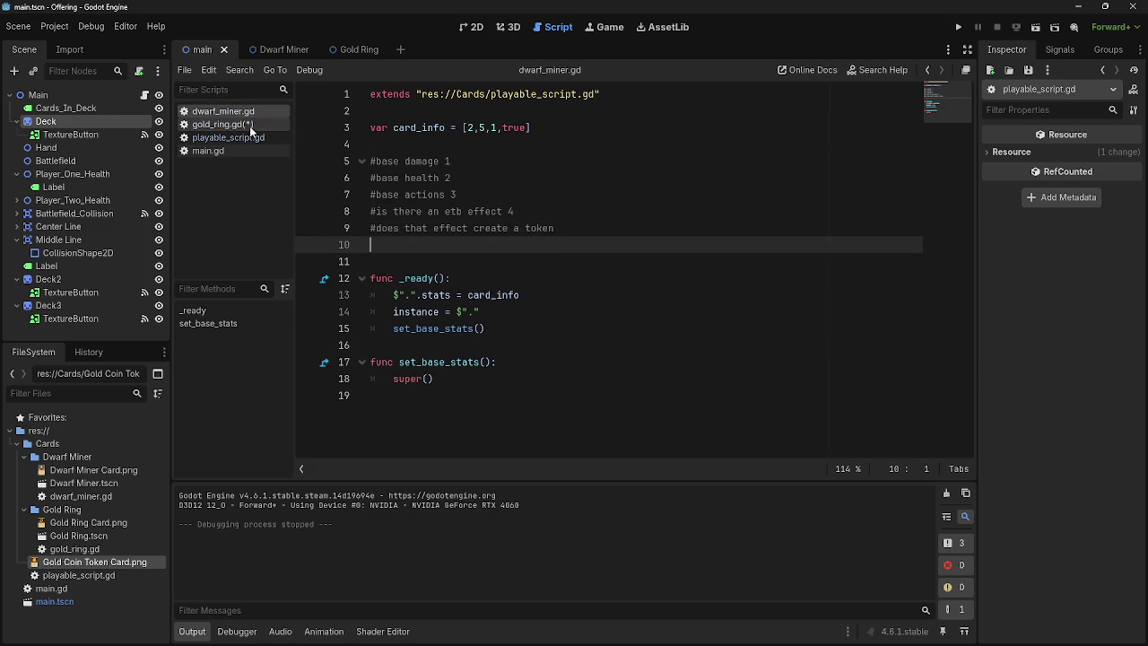
left_click(223, 123)
left_click(589, 228)
key("Return")
Step: Compare the two card scripts' comment lines, then bring up playable_script.gd
left_click(222, 111)
left_click(222, 123)
left_click(223, 110)
left_click(224, 124)
left_click(225, 111)
left_click(224, 124)
left_click(226, 112)
left_click(228, 125)
left_click(231, 111)
left_click(231, 125)
left_click(232, 111)
left_click(233, 125)
left_click(234, 112)
left_click(235, 125)
left_click(237, 111)
left_click(236, 123)
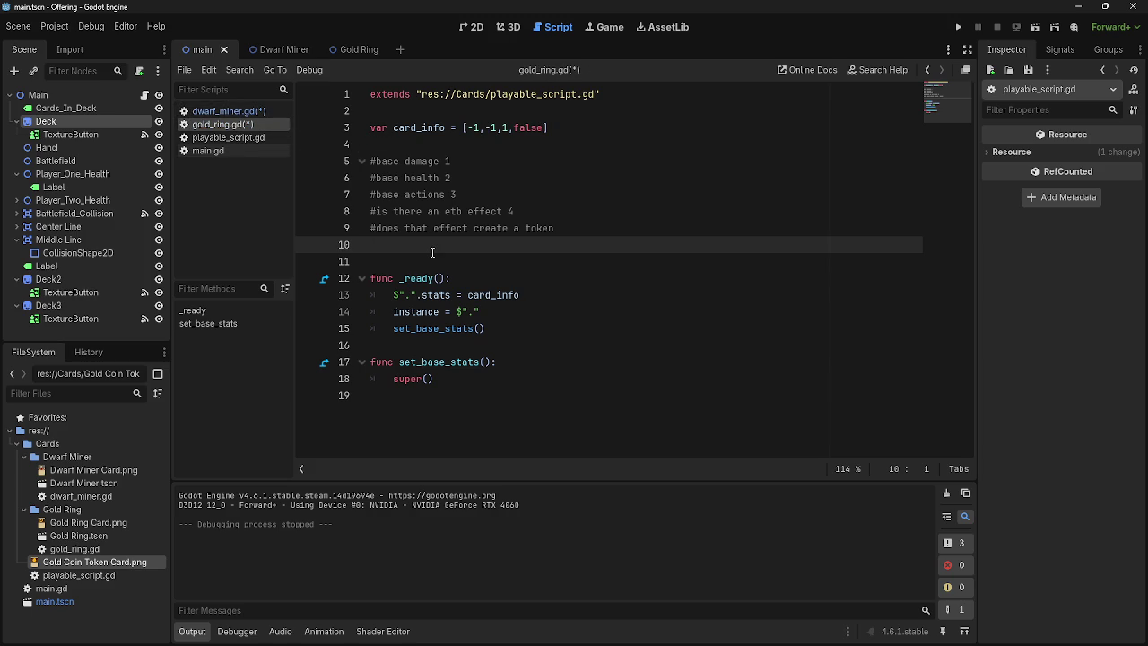
left_click(230, 111)
left_click(231, 124)
left_click(230, 111)
left_click(232, 125)
left_click(230, 112)
left_click(230, 124)
left_click(231, 137)
scroll(409, 236, "up", 20)
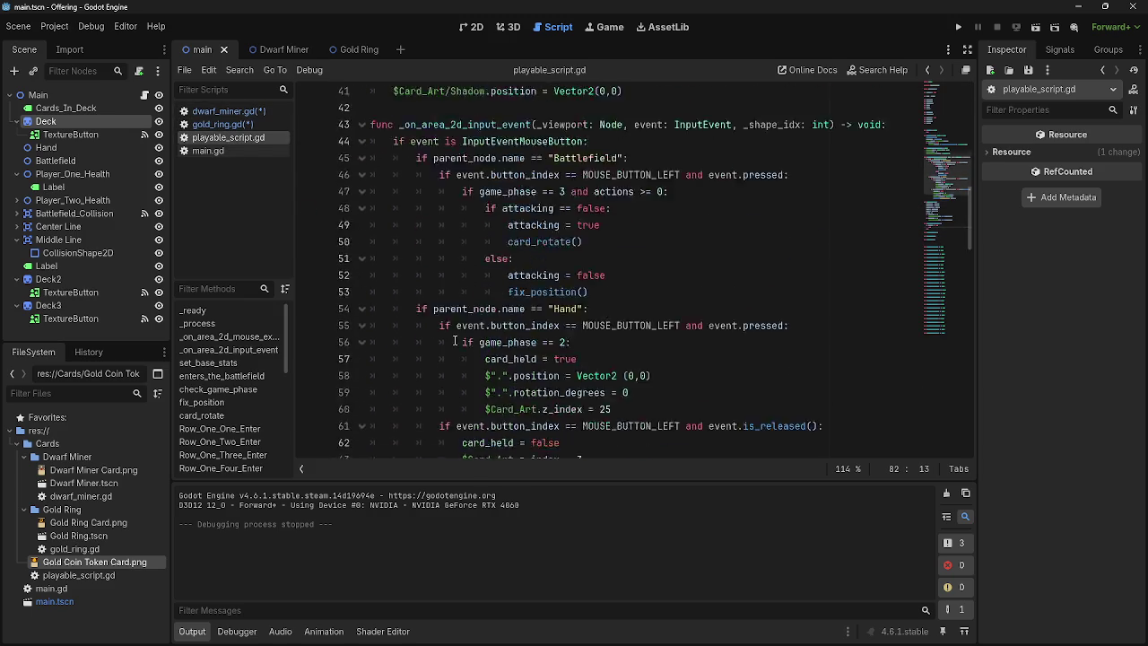
Step: Change playable_script.gd's stats array from [1,1,1] to an empty []
left_click(446, 227)
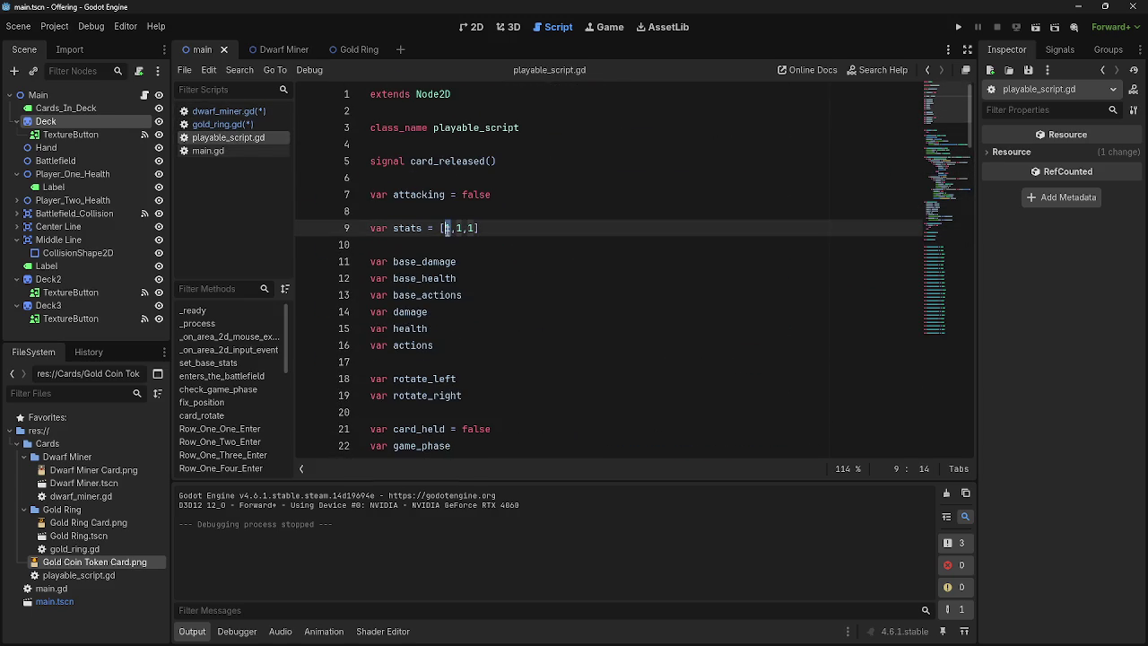
double_click(445, 228)
type("0")
double_click(458, 228)
type("0")
double_click(470, 228)
type("0")
left_click(475, 229)
left_click_drag(476, 229, 444, 229)
key("BackSpace")
type("]")
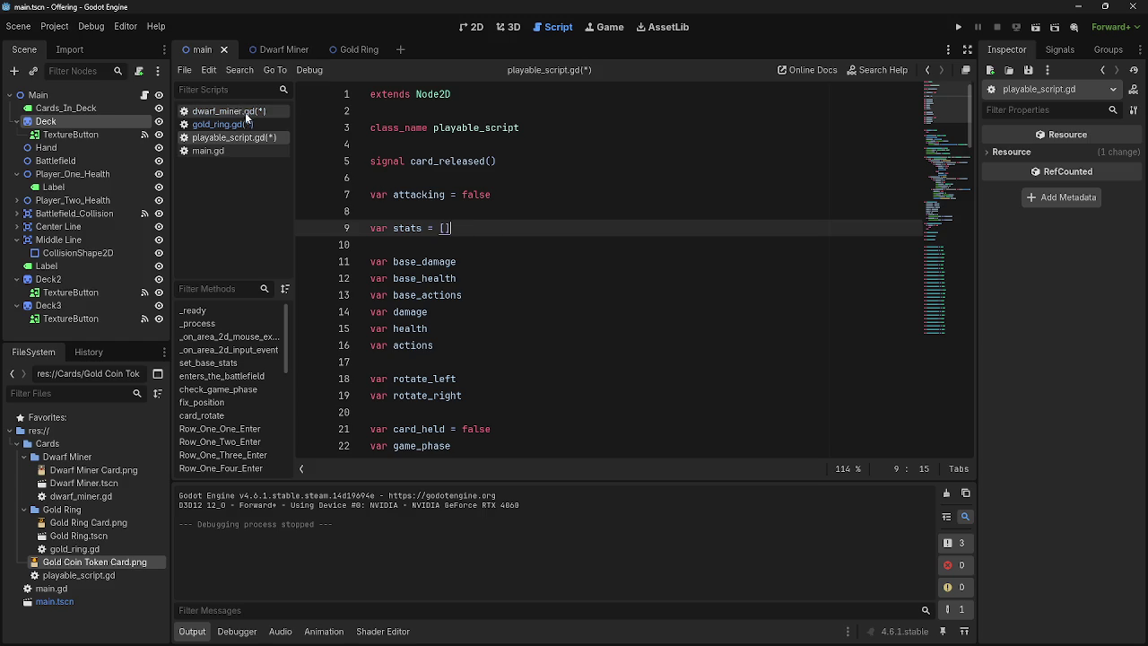
Step: Save all scripts, test-run the card game, and close the game
key("ctrl+s")
left_click(960, 28)
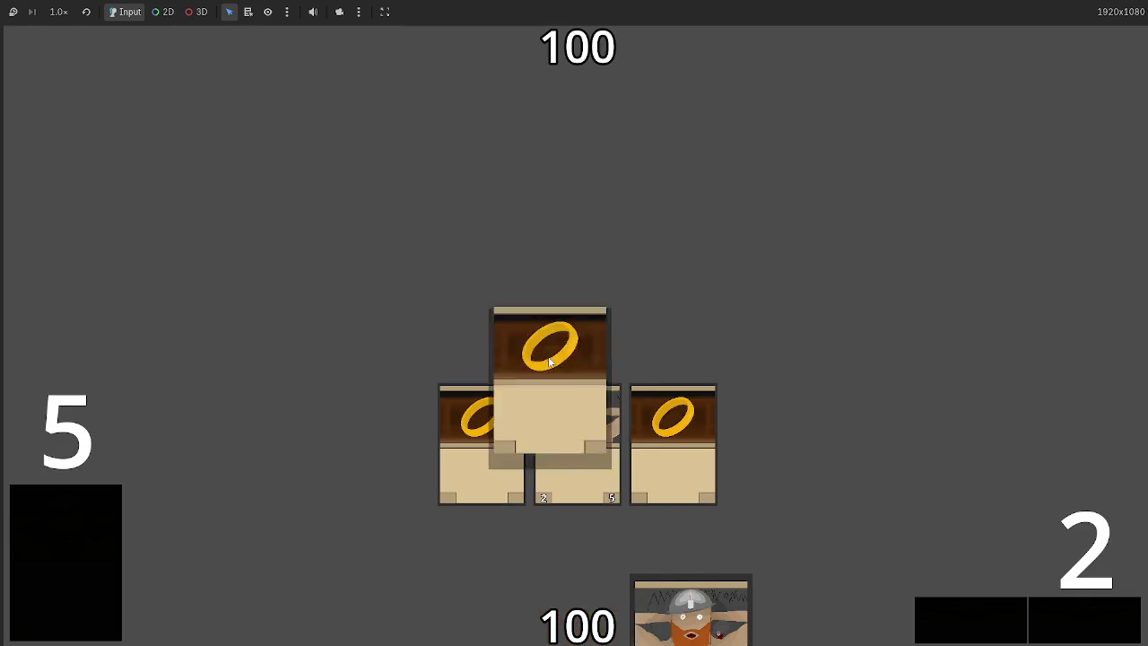
key("F8")
Step: Append false as the fifth card_info value in gold_ring.gd
left_click(219, 123)
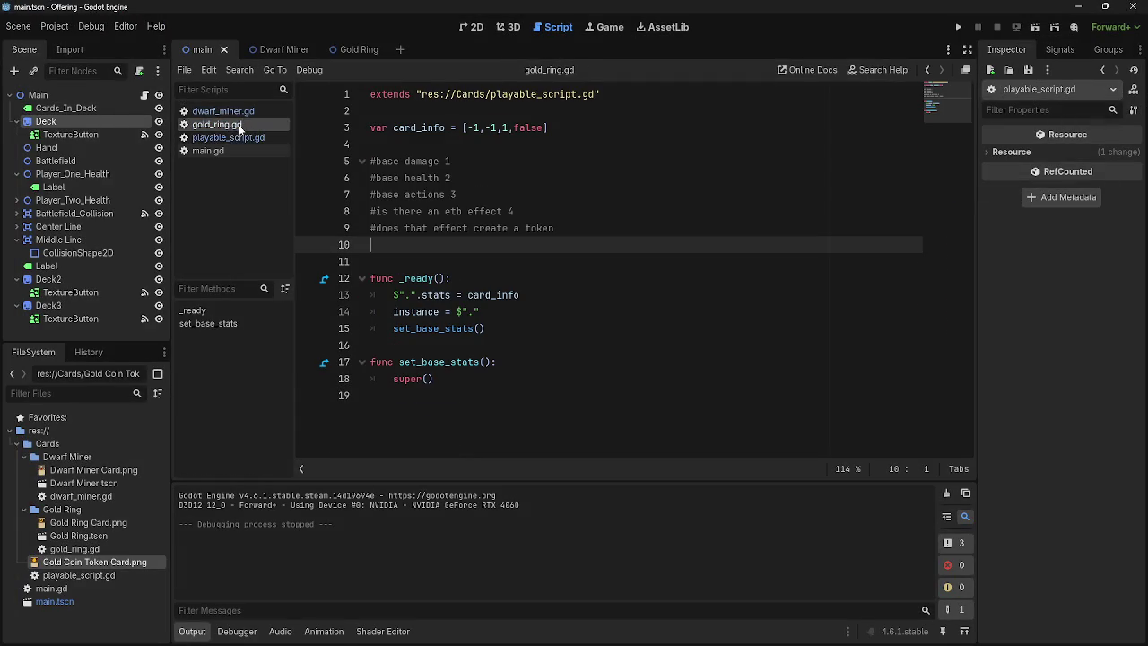
left_click(245, 111)
left_click(241, 124)
left_click(544, 128)
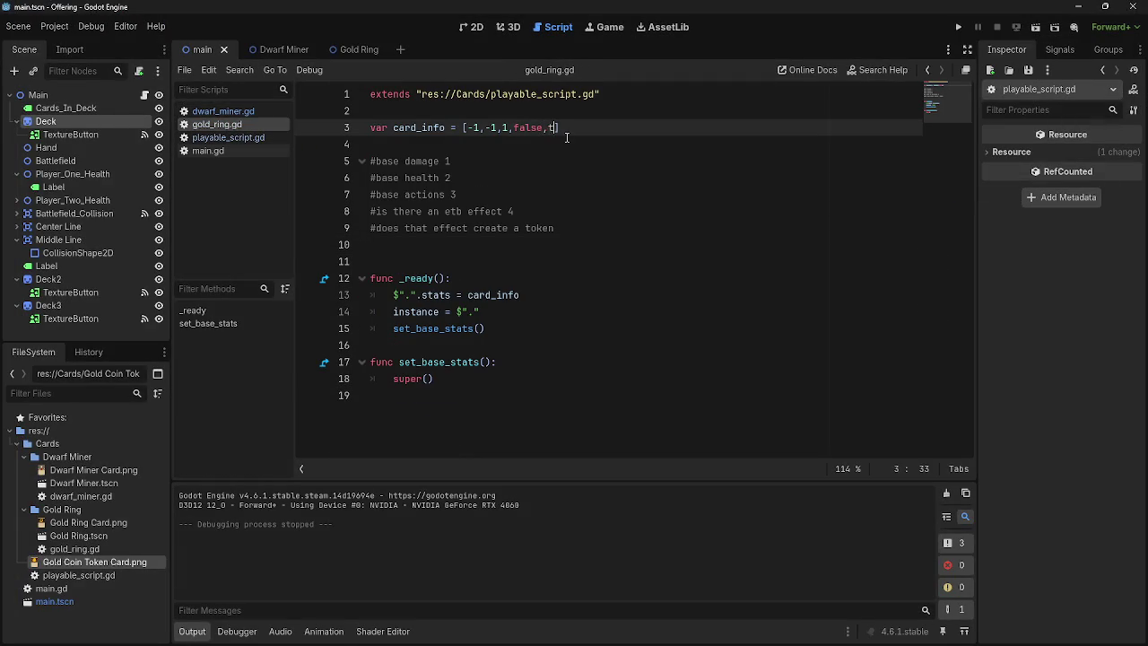
type("r")
key("BackSpace")
key("BackSpace")
type("fa")
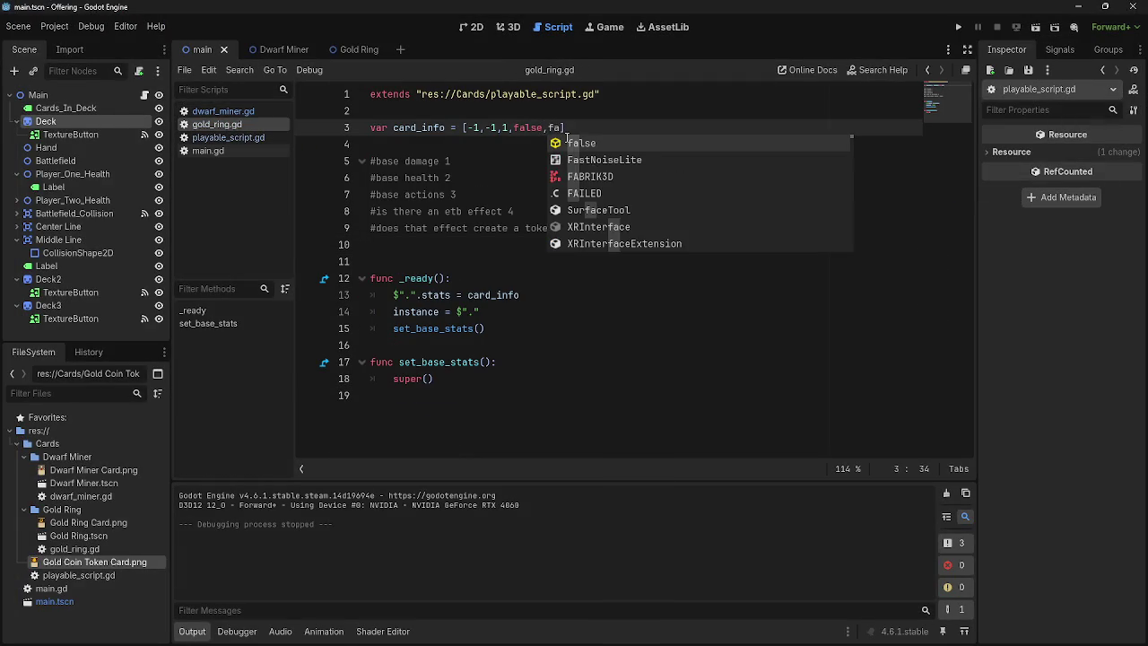
type("lse")
key("Escape")
Step: Append true as the fifth card_info value in dwarf_miner.gd
left_click(219, 110)
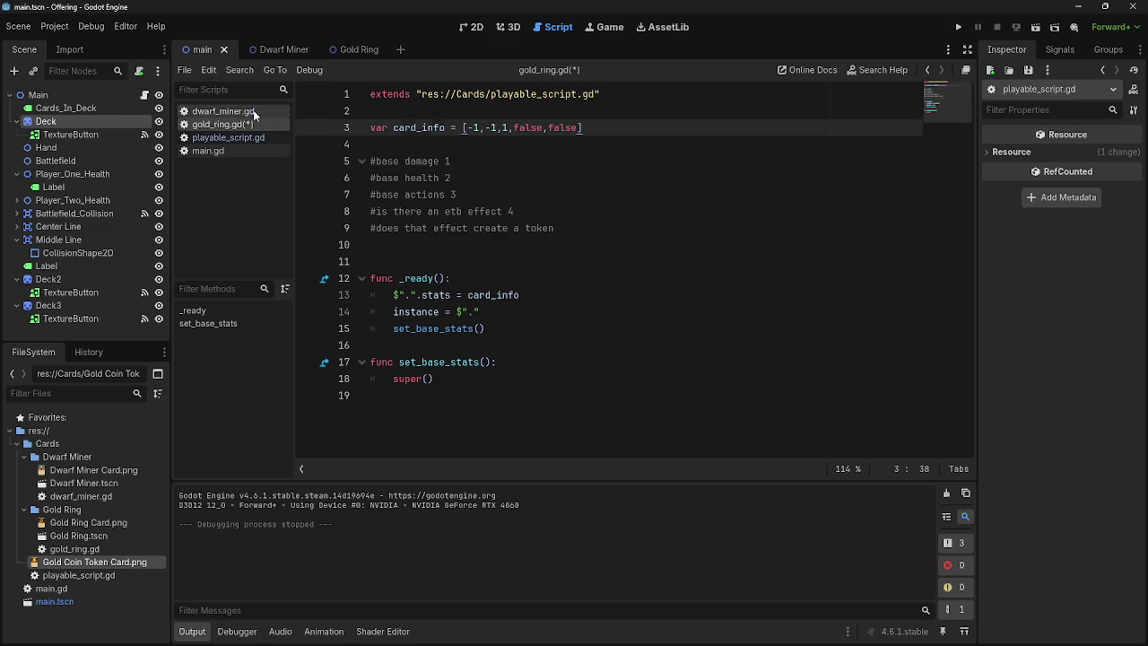
left_click(529, 129)
type(",false")
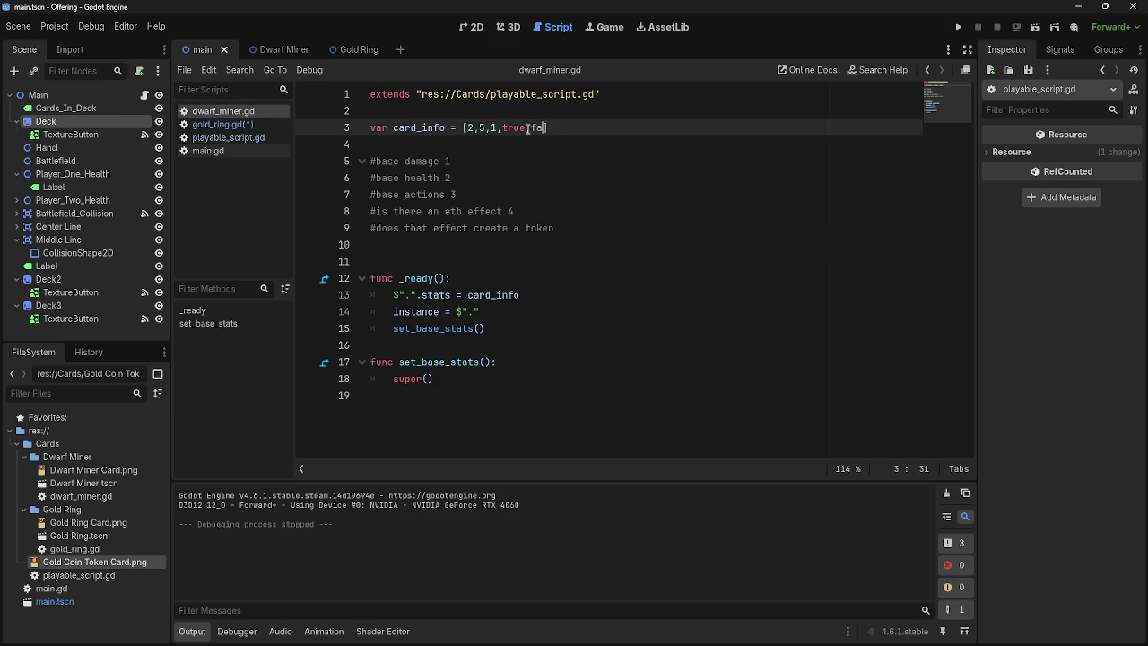
double_click(550, 128)
type("true")
key("Escape")
Step: Write a '#token scene path' comment on line 10 of dwarf_miner.gd
left_click(600, 228)
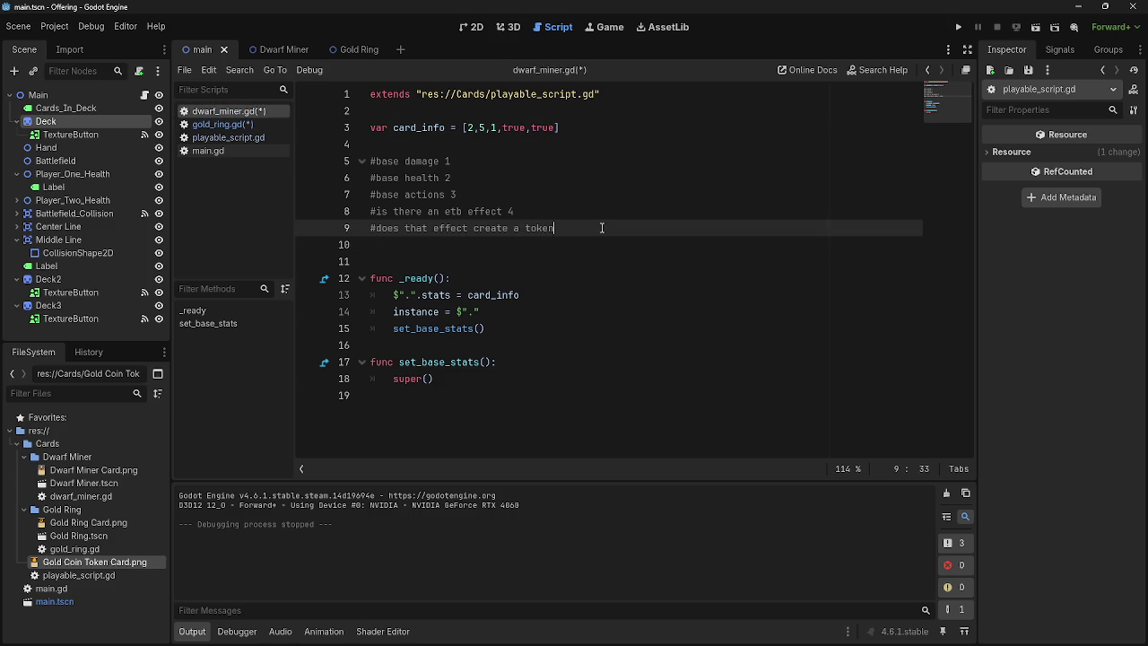
left_click(571, 243)
type("#token")
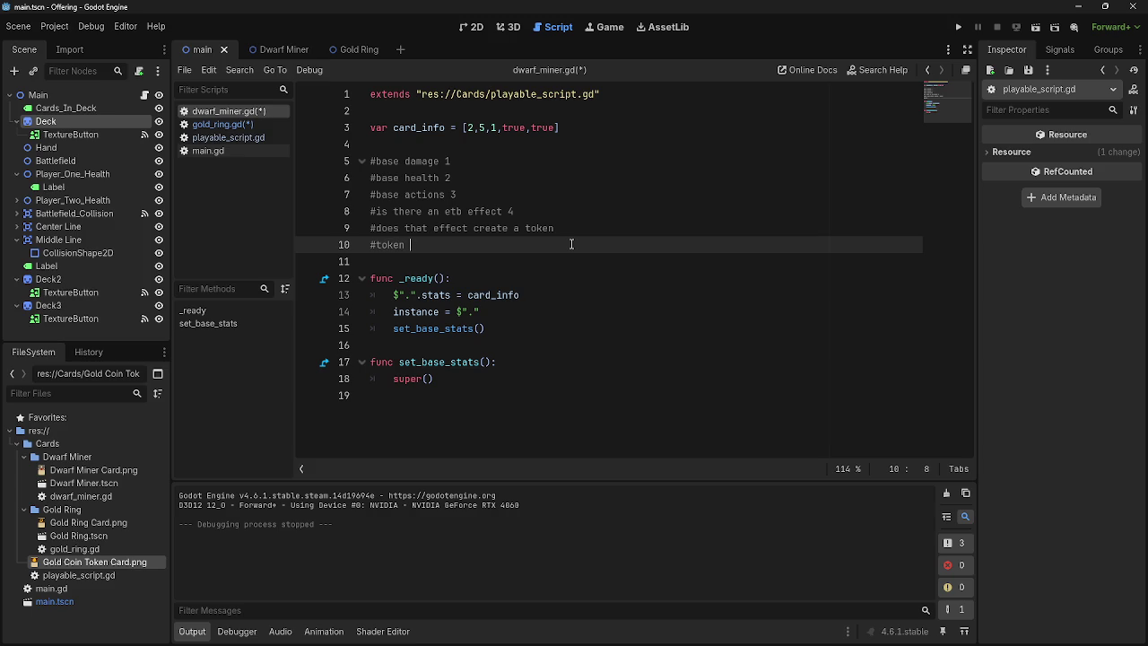
type("id")
left_click(230, 124)
left_click(229, 110)
left_click(224, 124)
left_click(224, 111)
left_click(220, 125)
left_click(238, 111)
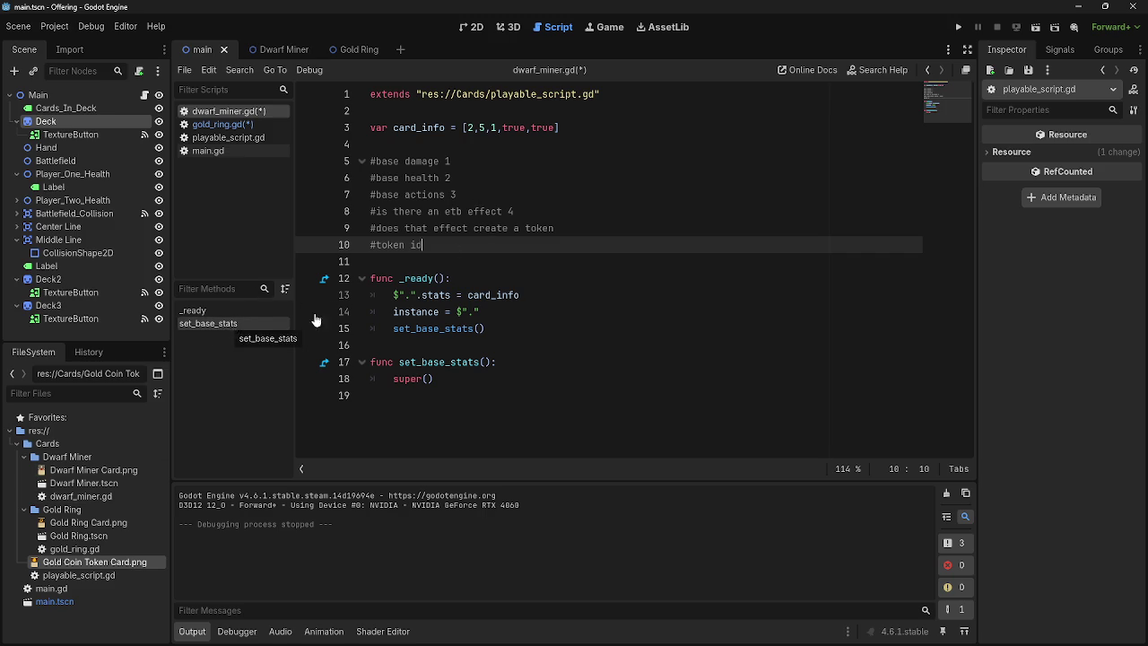
left_click(374, 247, "shift")
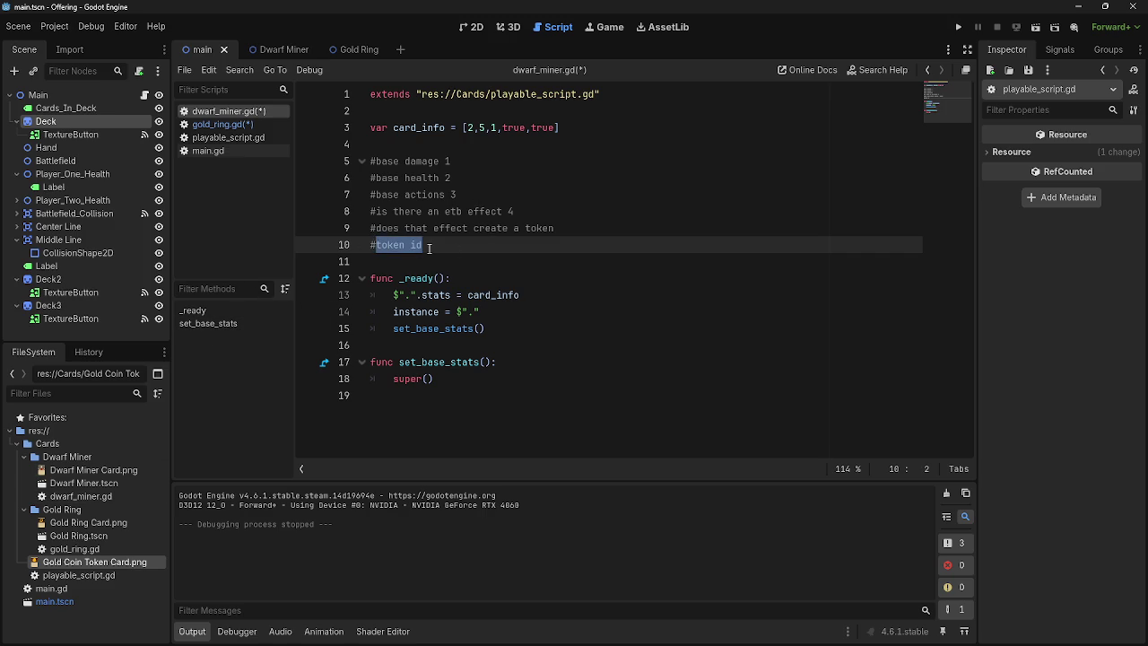
left_click(429, 247)
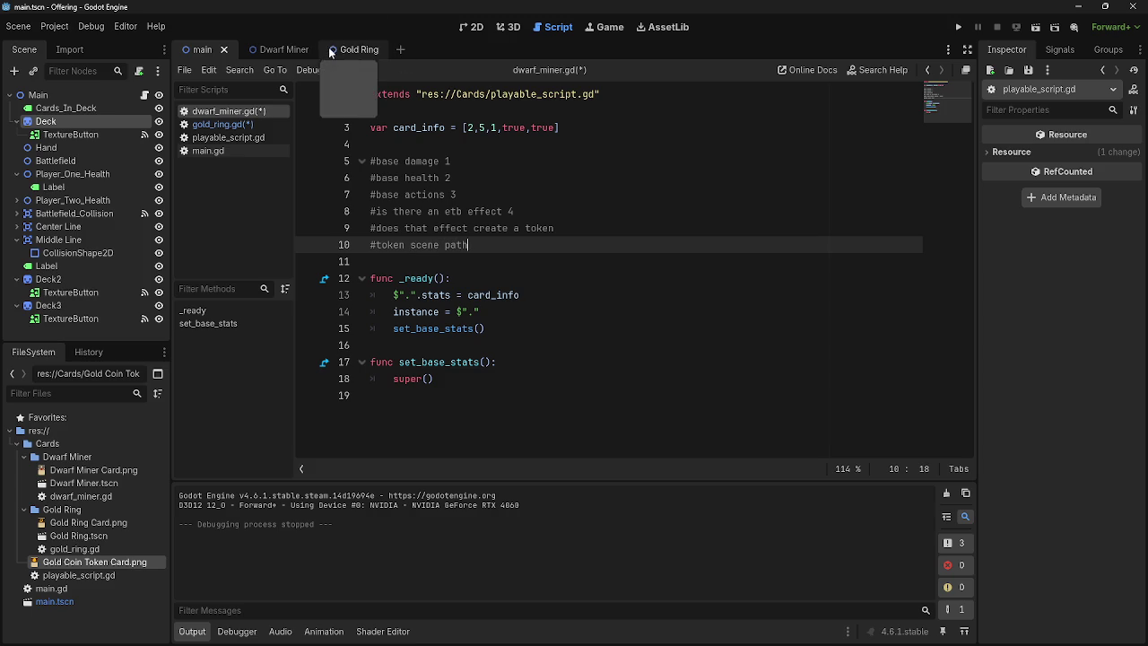
left_click(226, 125)
left_click(226, 111)
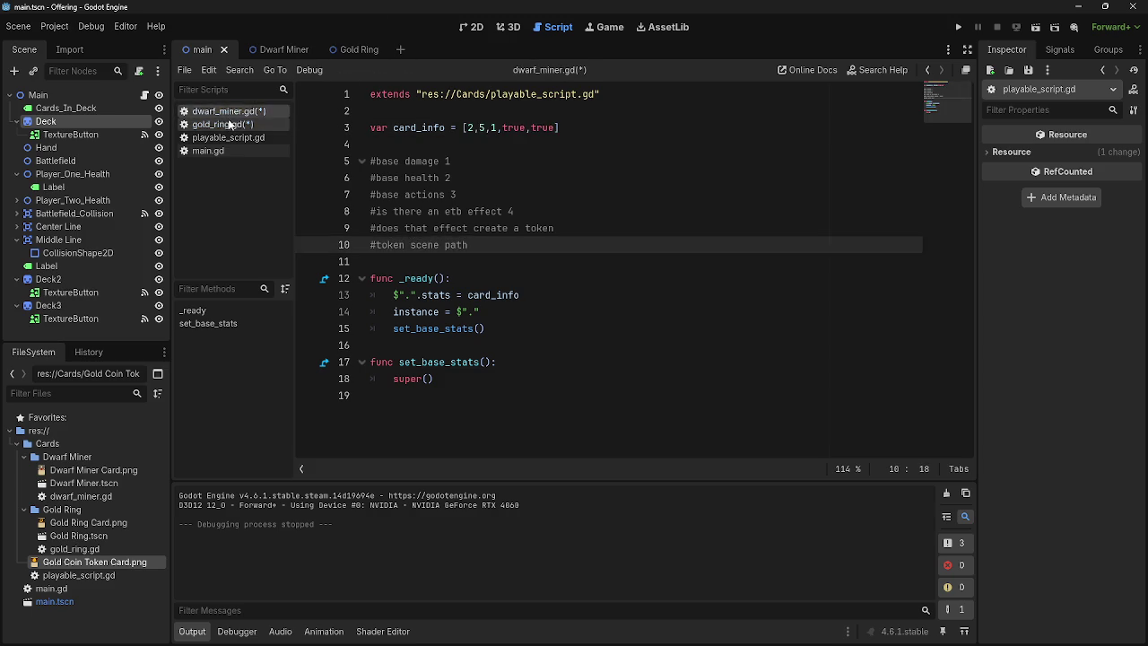
Step: Add blank lines below the stats declaration in playable_script.gd
left_click(229, 124)
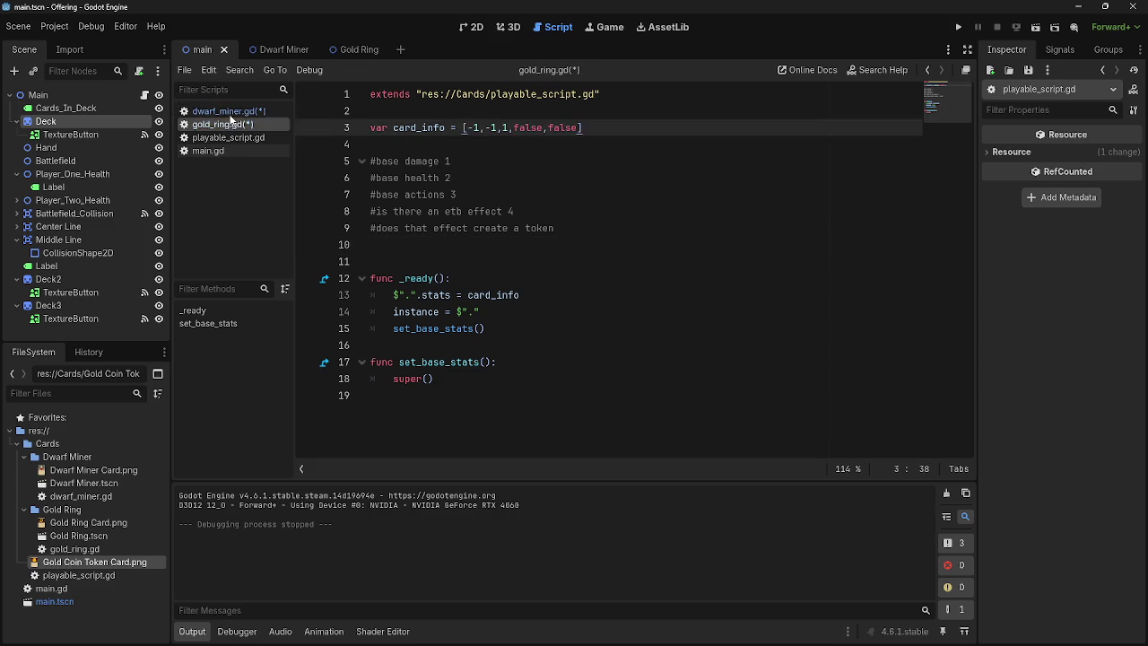
left_click(230, 112)
left_click(229, 123)
left_click(229, 112)
left_click(230, 124)
left_click(230, 111)
left_click(229, 124)
left_click(229, 111)
left_click(229, 124)
left_click(229, 111)
left_click(230, 124)
left_click(230, 137)
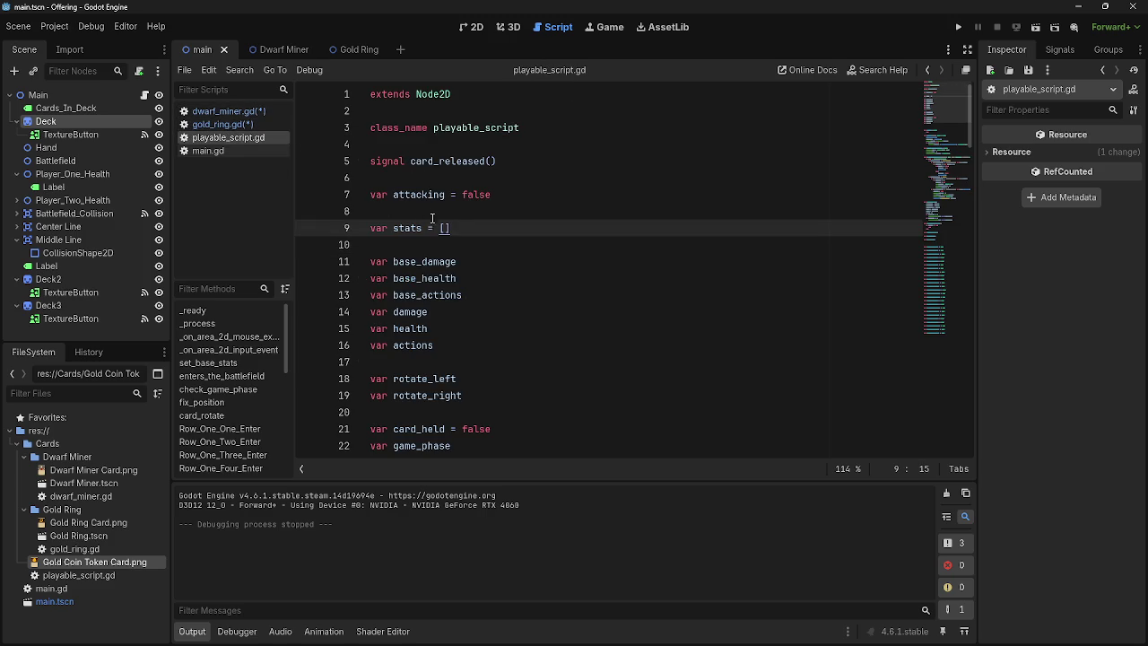
left_click(427, 243)
key("Return")
key("Return")
Step: Delete the stat comment blocks and leftover blank lines from gold_ring.gd and dwarf_miner.gd
left_click(413, 243)
left_click(229, 123)
mouse_move(618, 229)
left_mouse_down()
mouse_move(403, 194)
mouse_move(346, 167)
left_mouse_up()
key("Delete")
key("Delete")
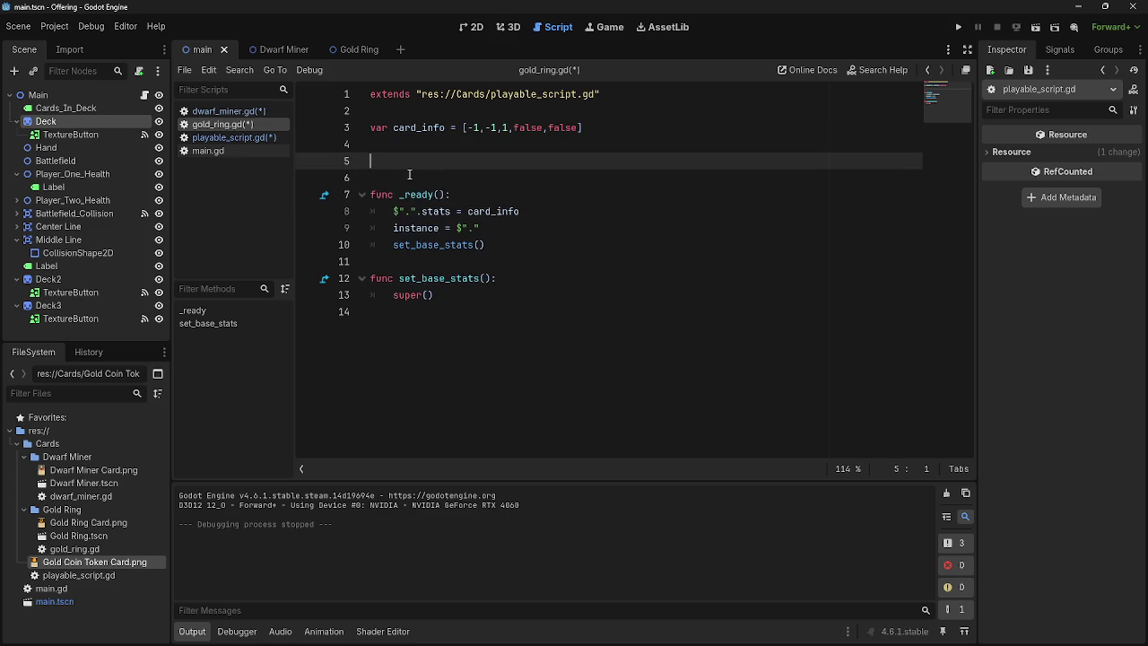
key("BackSpace")
key("BackSpace")
left_click(229, 111)
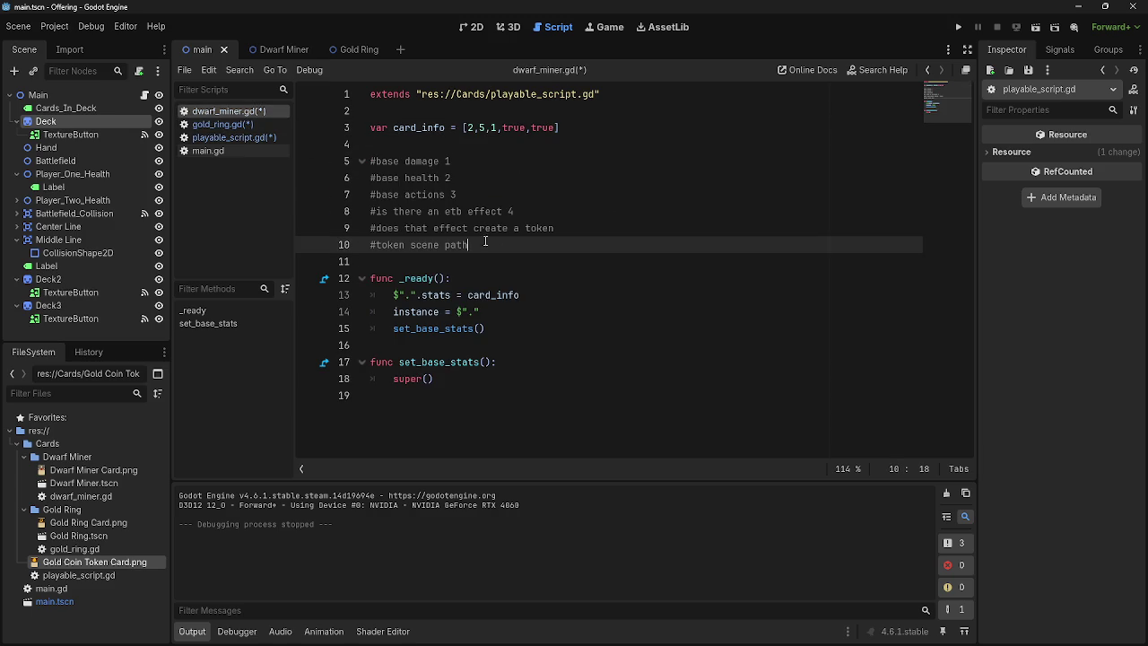
left_click_drag(487, 252, 332, 161)
key("ctrl+c")
key("Delete")
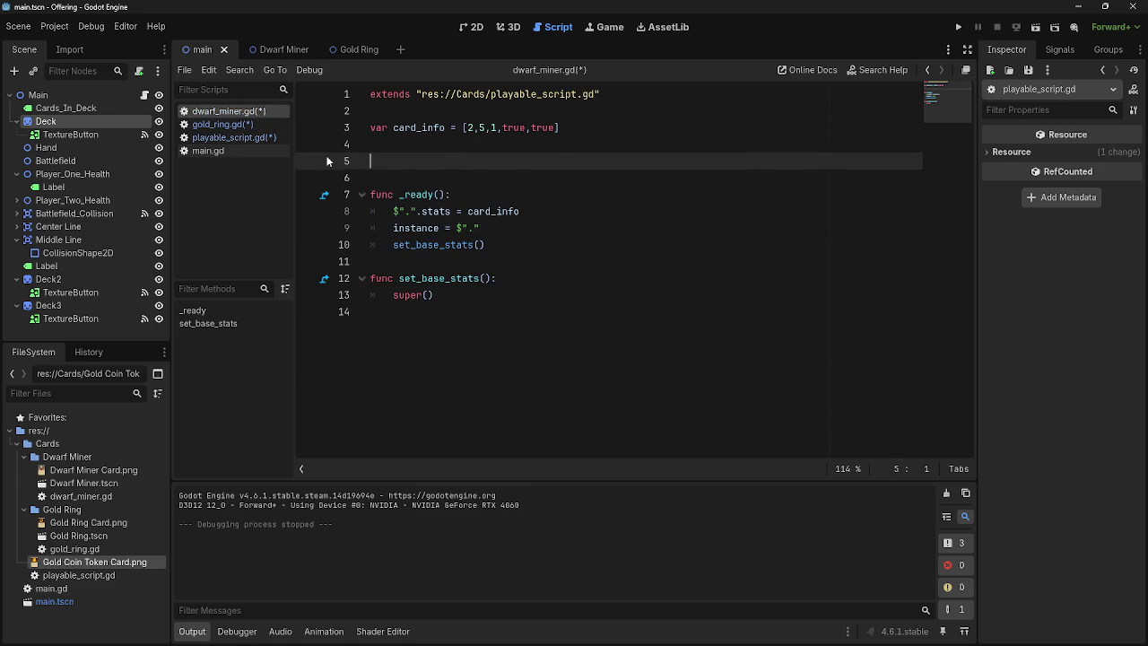
key("BackSpace")
left_click(238, 137)
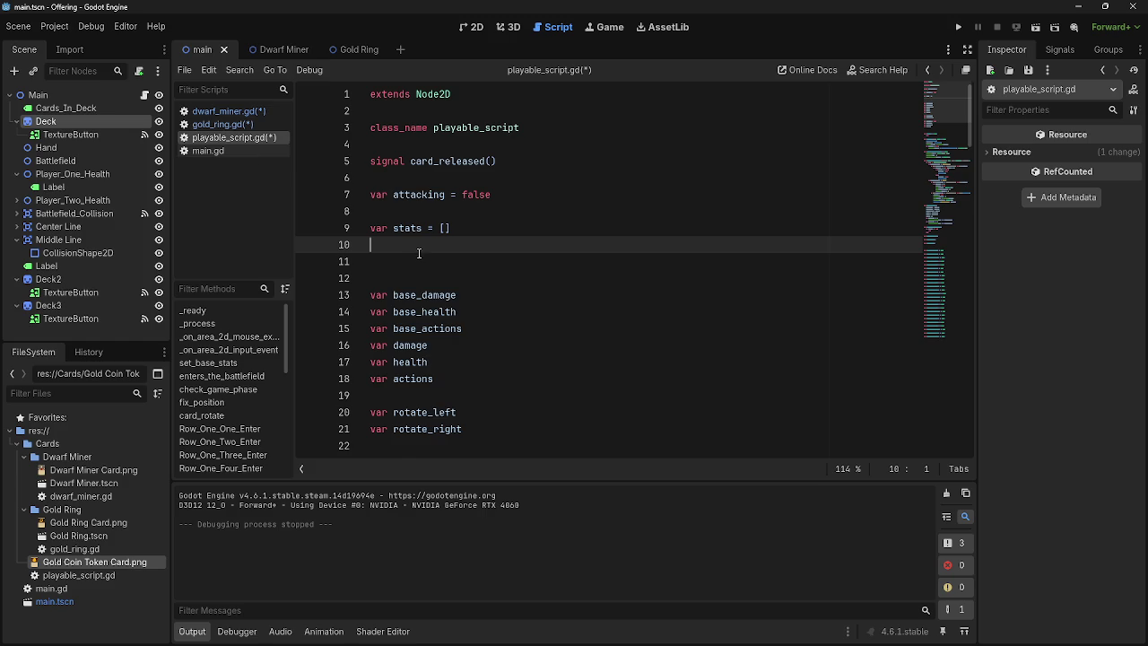
Step: Paste the stat comment lines below the stats declaration in playable_script.gd
key("ctrl+v")
left_click(362, 245)
left_click(398, 259)
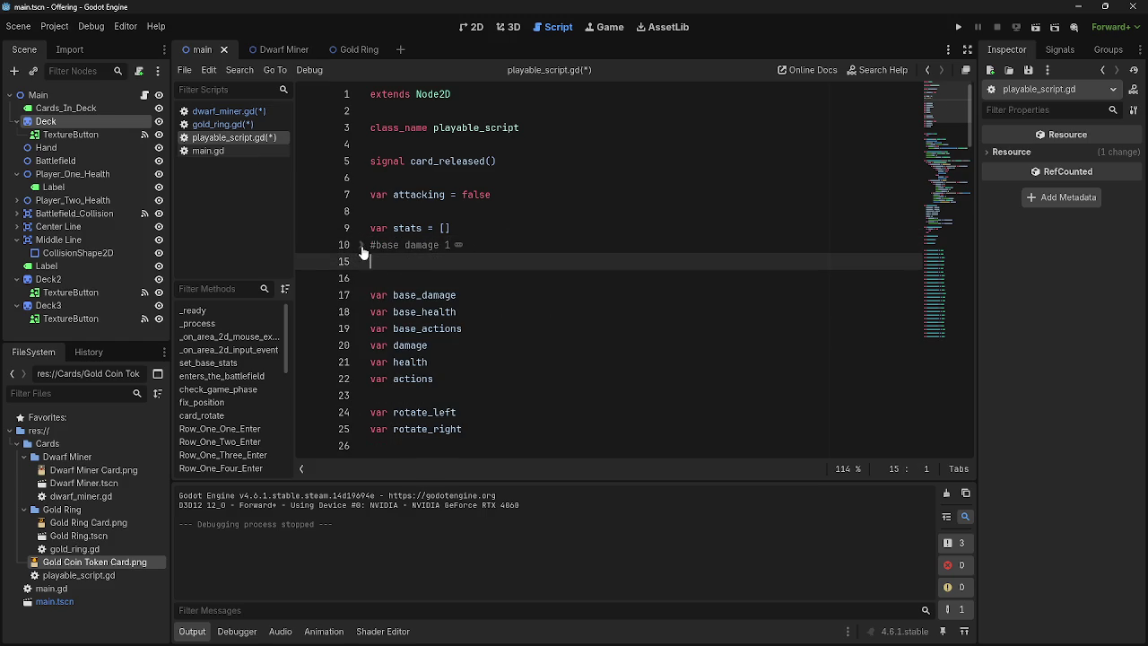
left_click(361, 245)
left_click(494, 242)
left_click(491, 231)
key("Return")
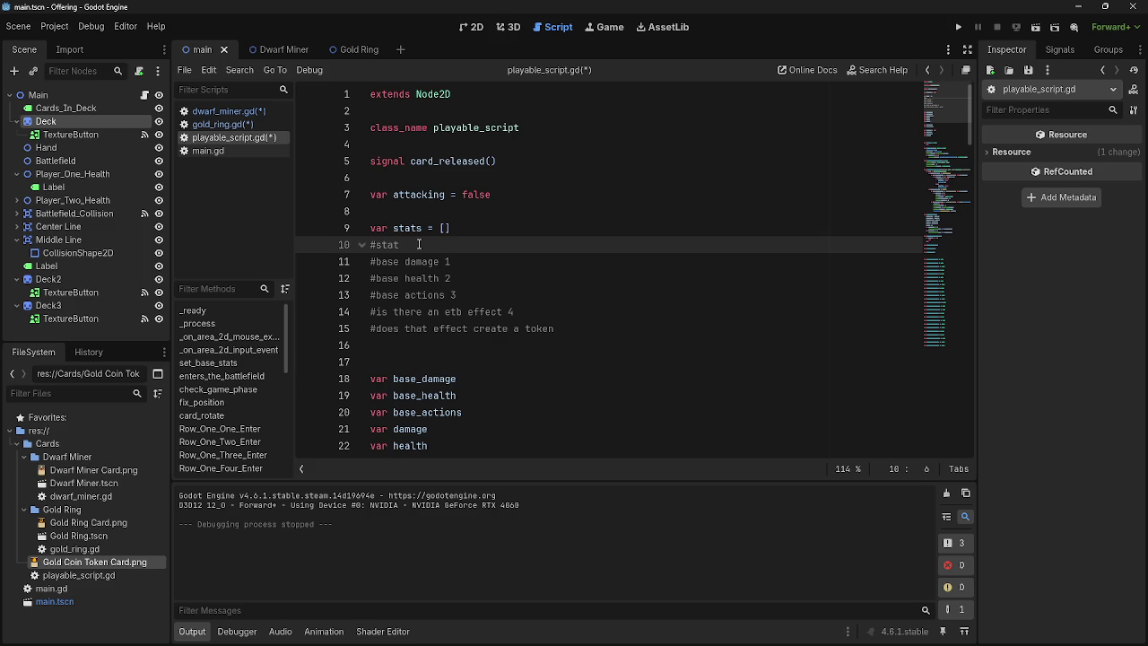
left_click(361, 245)
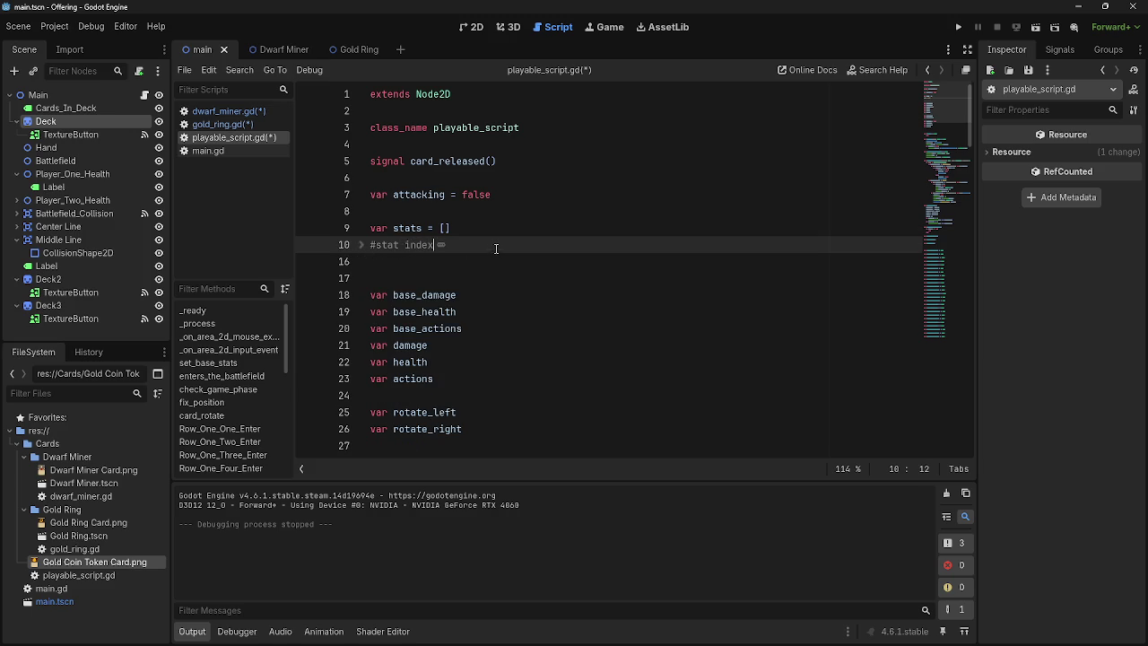
left_click(409, 262)
key("BackSpace")
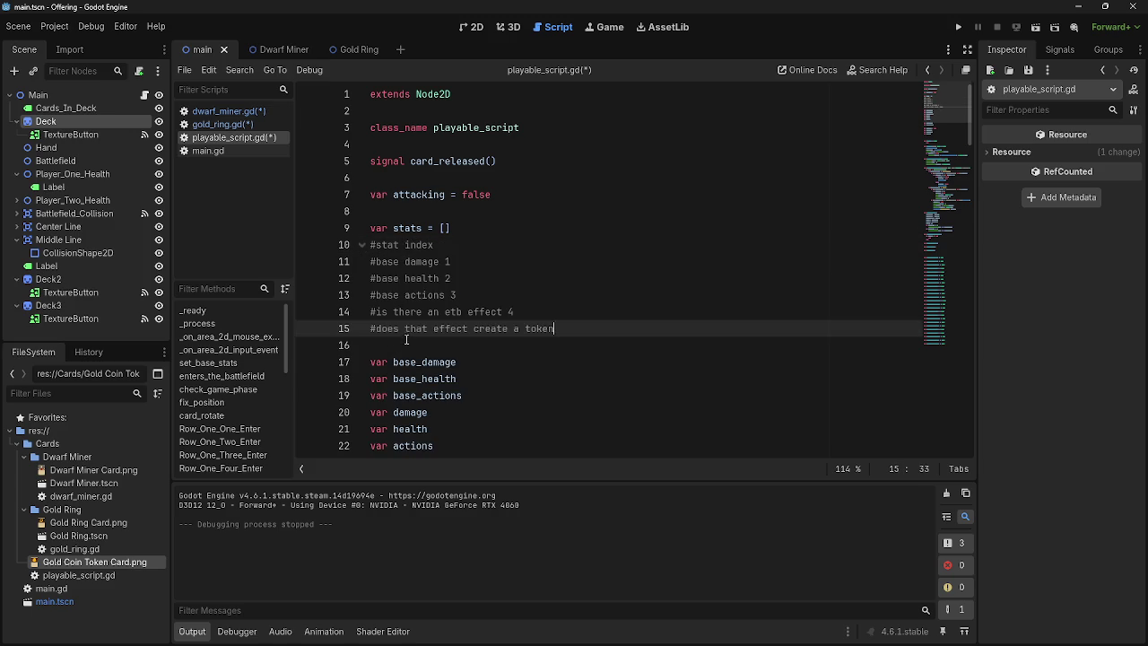
Step: Tidy the blank lines around the #stat index heading and its comment block
left_click(406, 339)
key("BackSpace")
left_click(363, 245)
key("Return")
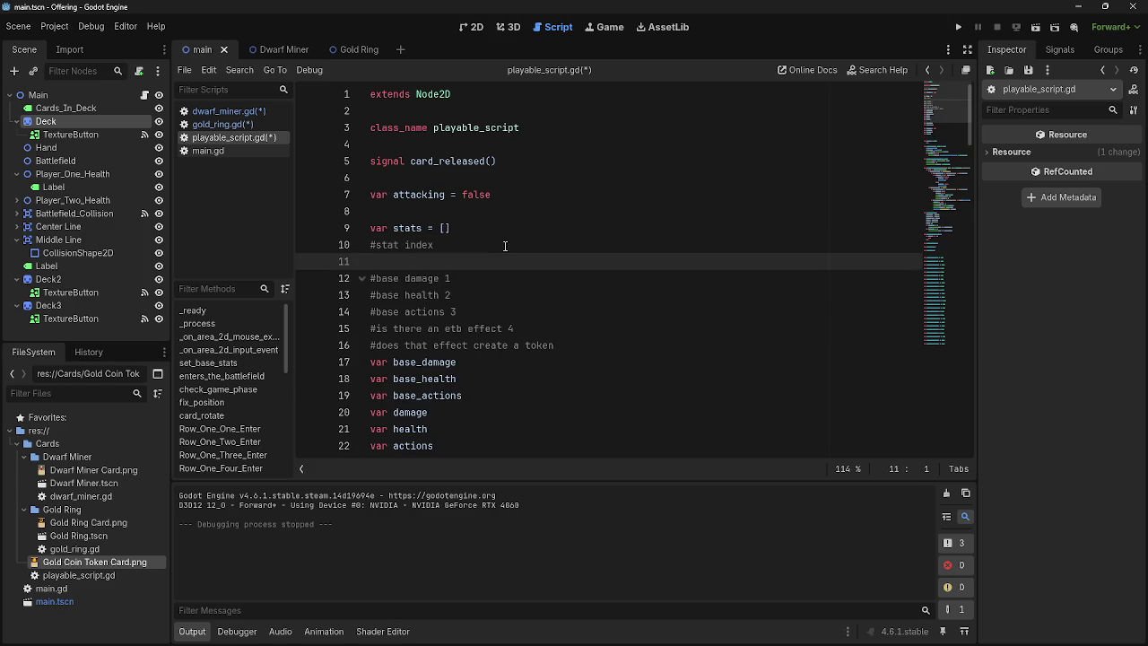
key("BackSpace")
left_click(599, 335)
key("Return")
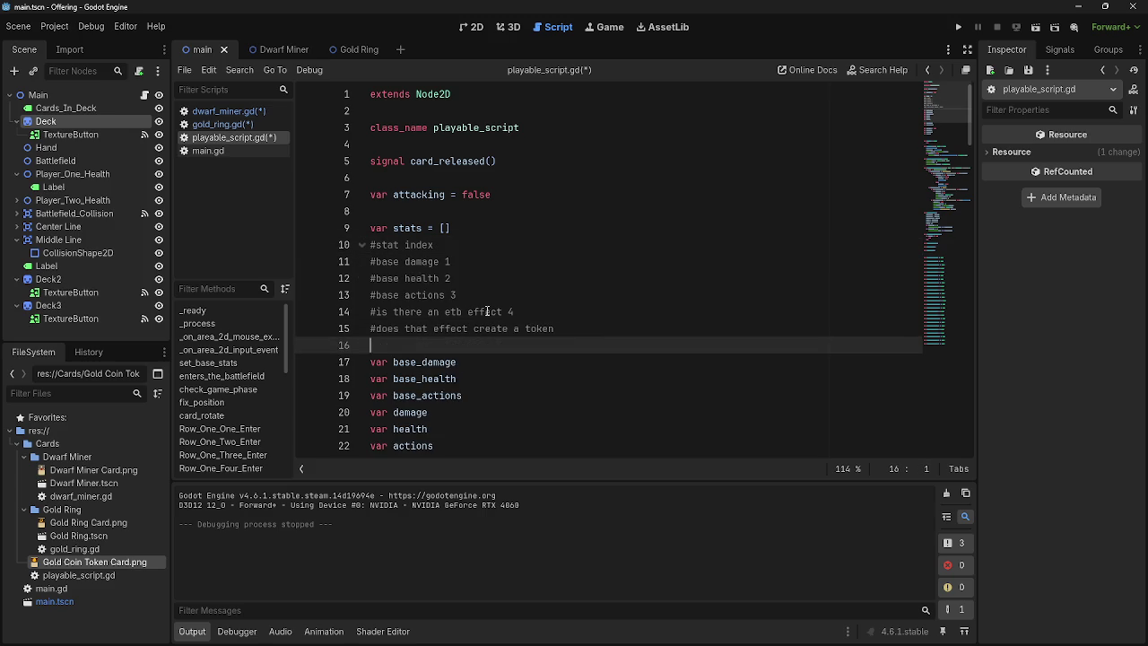
left_click(359, 247)
key("Up")
key("Up")
key("End")
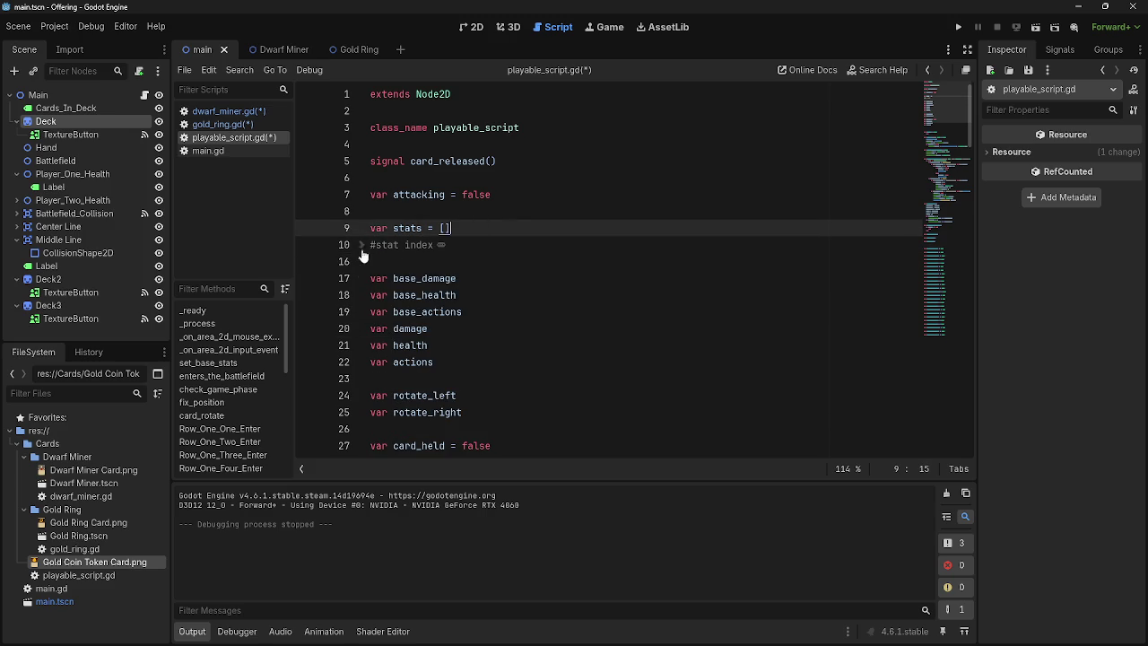
key("alt+f")
Step: Remove the trailing numbers from the base health, base actions and etb effect comments
double_click(452, 278)
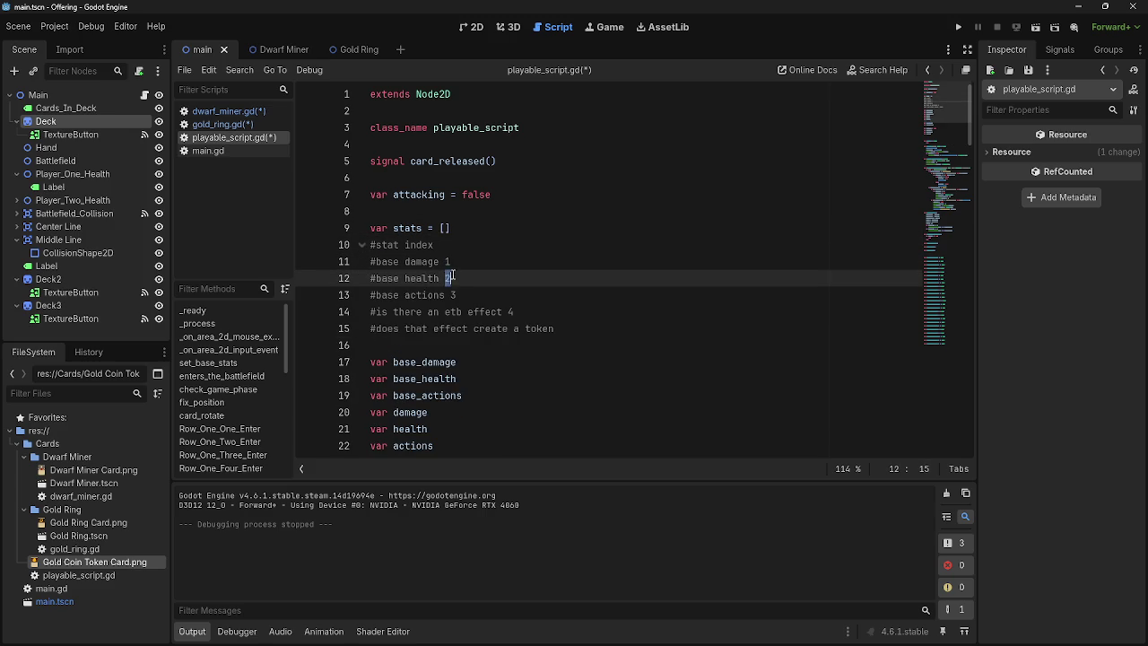
left_click(452, 295)
left_click(451, 261)
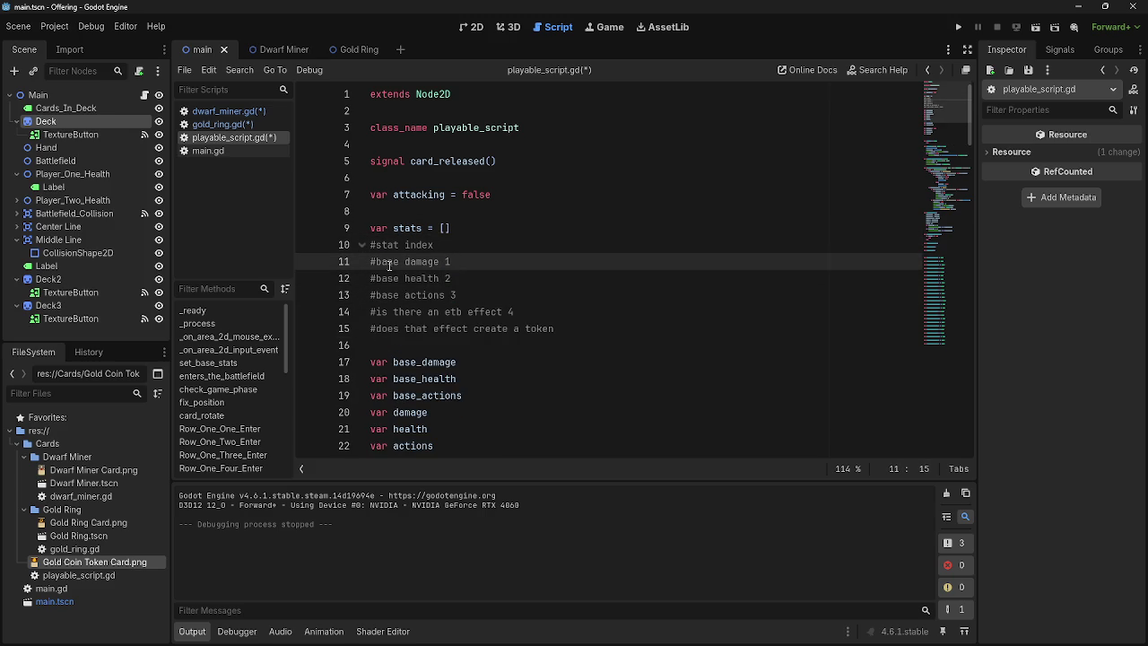
mouse_move(450, 261)
left_mouse_down()
mouse_move(370, 261)
mouse_move(454, 278)
mouse_move(383, 280)
left_mouse_up()
left_click_drag(458, 295, 369, 296)
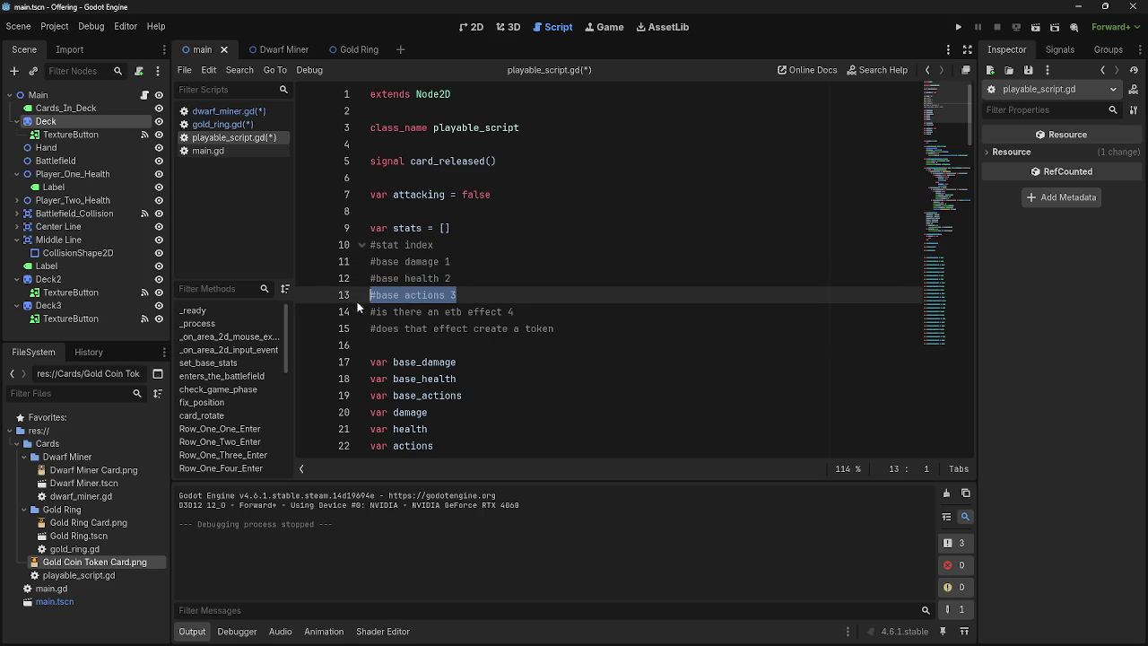
left_click_drag(516, 311, 371, 311)
left_click(502, 311)
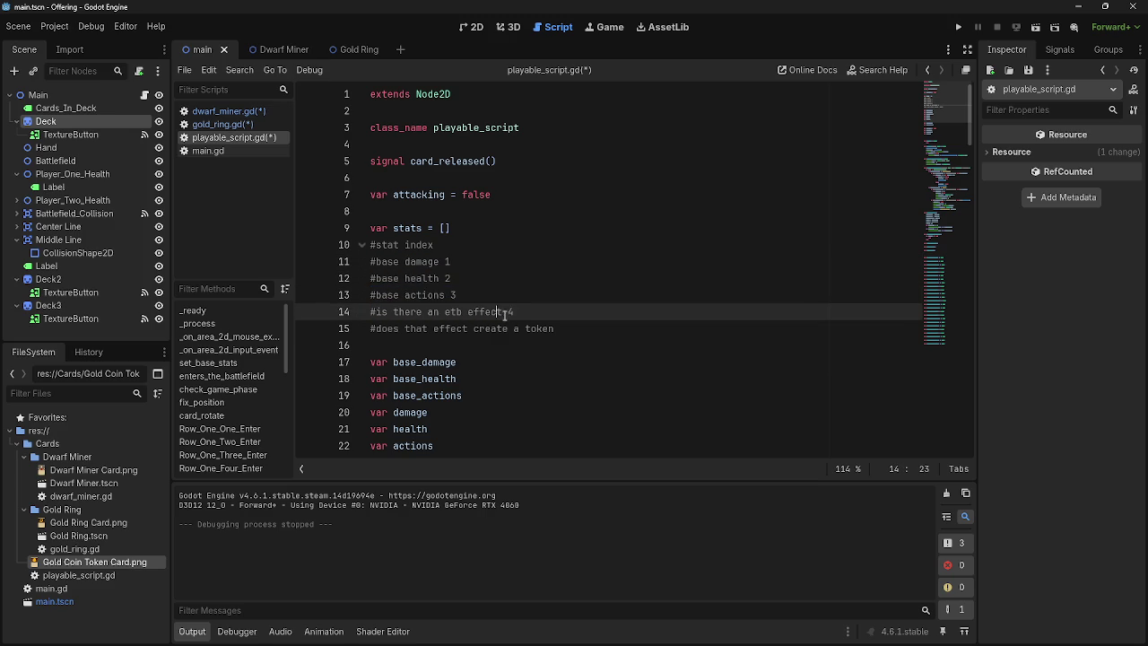
left_click_drag(516, 311, 371, 311)
left_click(573, 329)
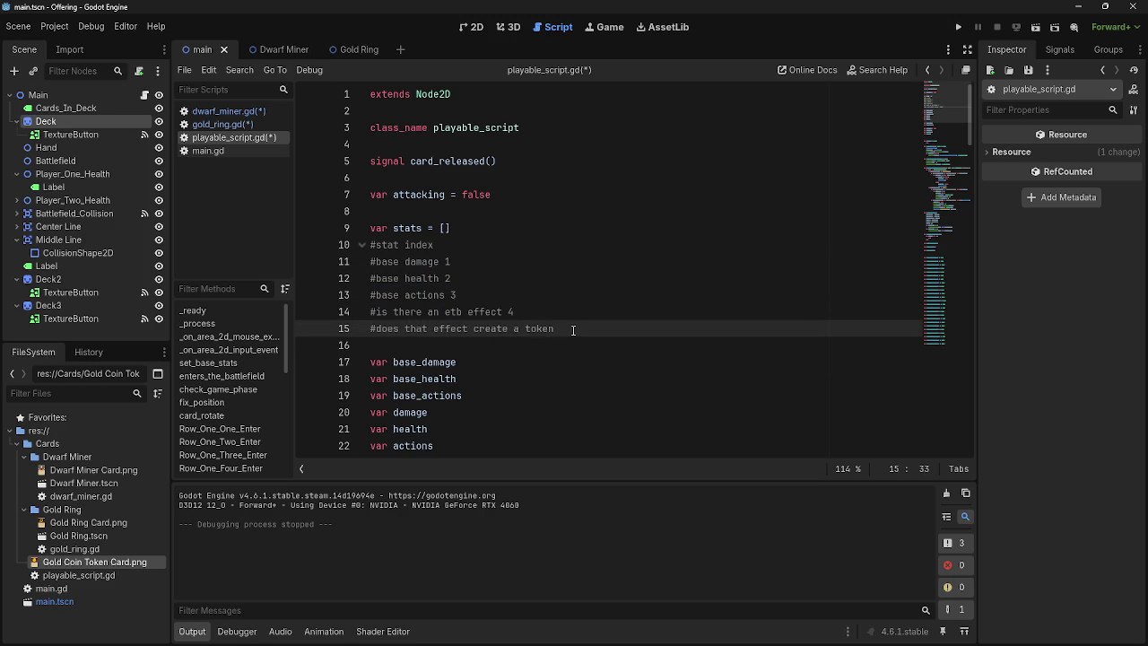
type("5")
left_click(522, 315)
key("BackSpace")
key("BackSpace")
left_click(480, 295)
key("BackSpace")
key("BackSpace")
left_click(444, 278)
key("BackSpace")
key("BackSpace")
Step: Number the stat comments after each hash, base damage 1 through token, and start a new entry
left_click(468, 262)
left_click(376, 261)
type("1")
left_click(375, 278)
type("2")
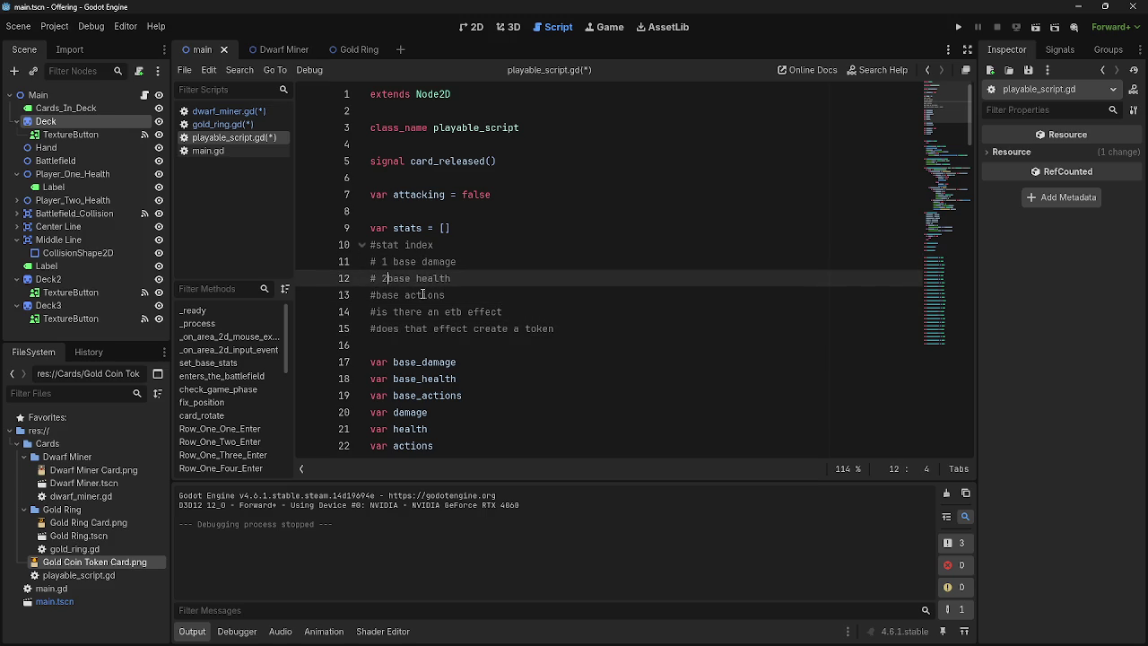
left_click(376, 295)
type("3")
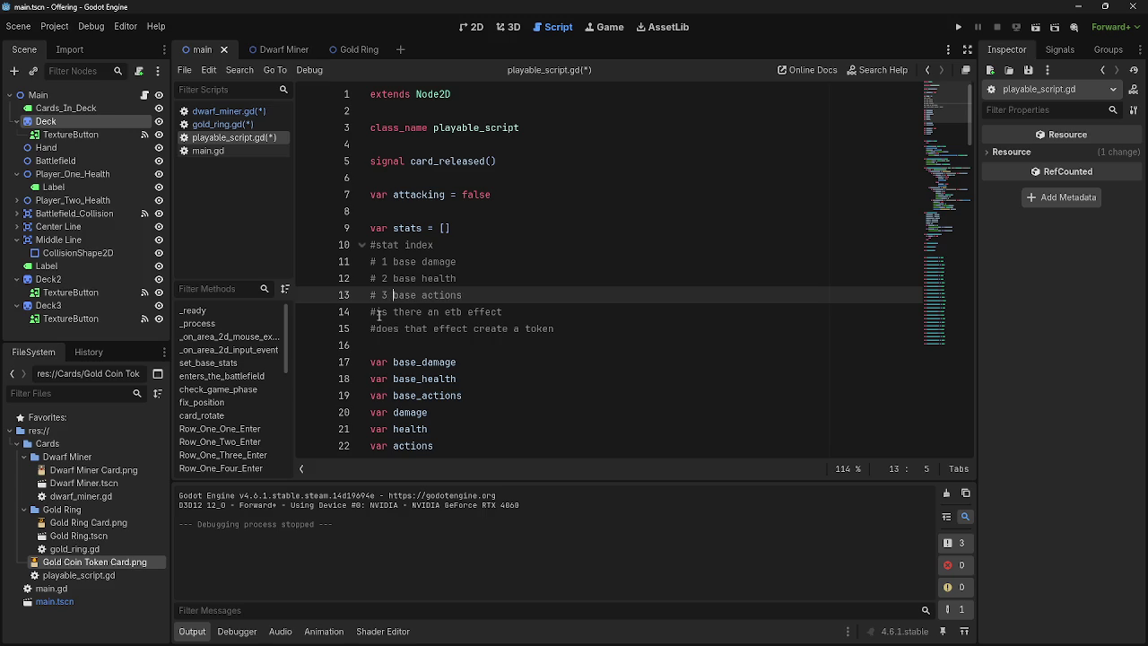
left_click(375, 313)
left_click(379, 312)
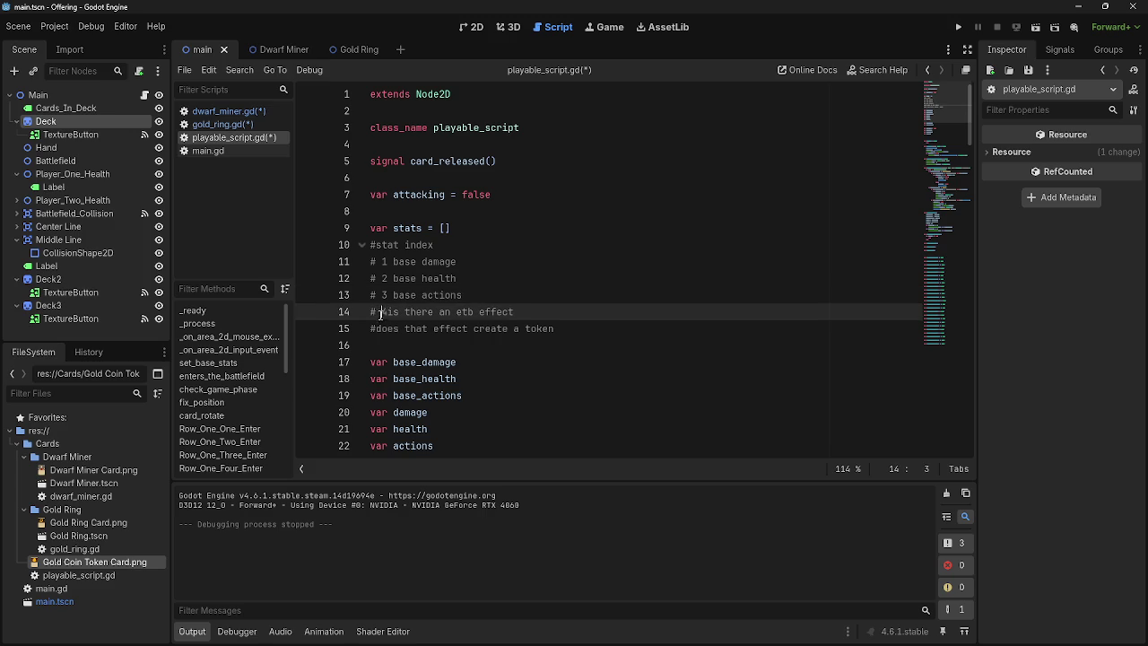
left_click(376, 329)
type("5")
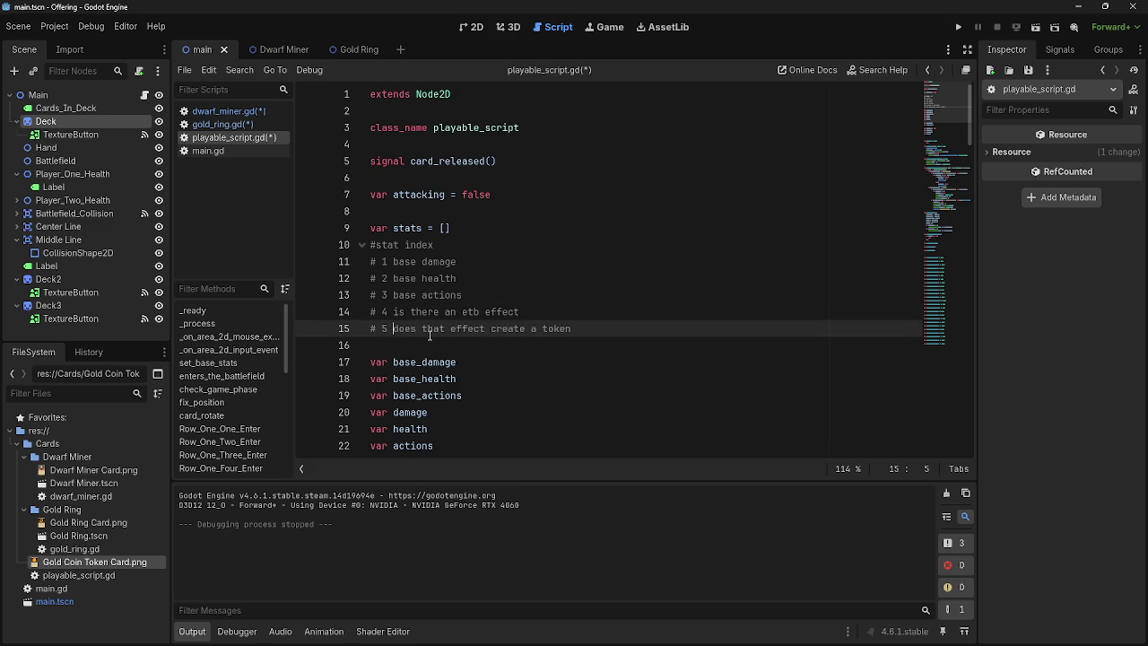
key("Return")
type("# 6 tok")
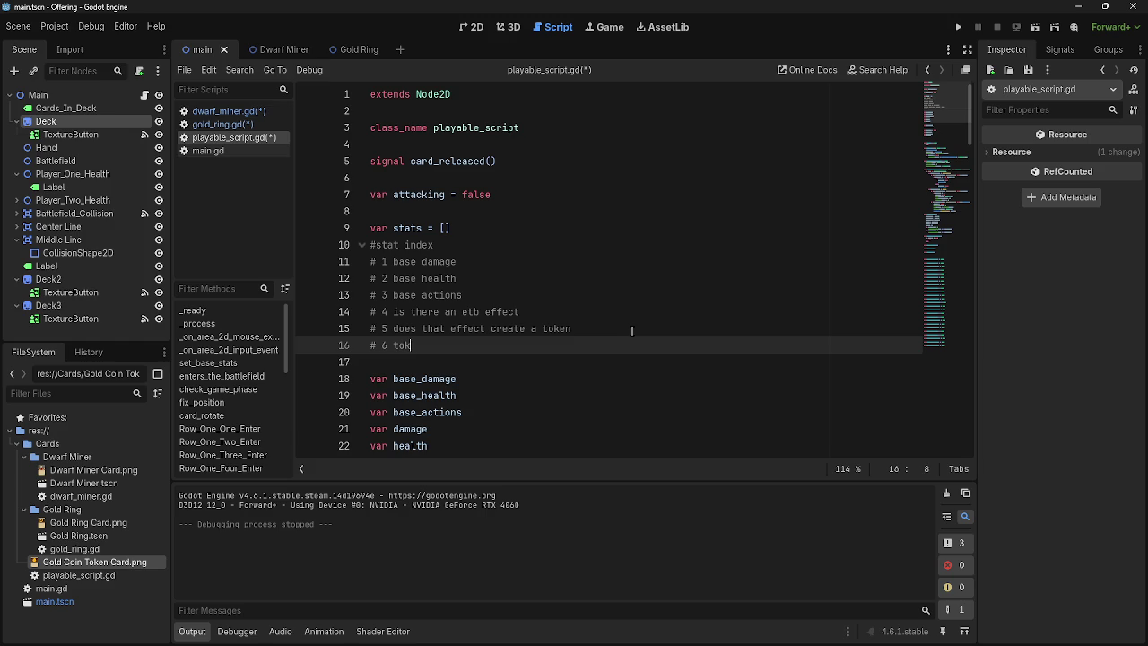
type("en")
Step: Open the Dwarf Miner scene and its script, and save everything
left_click(283, 49)
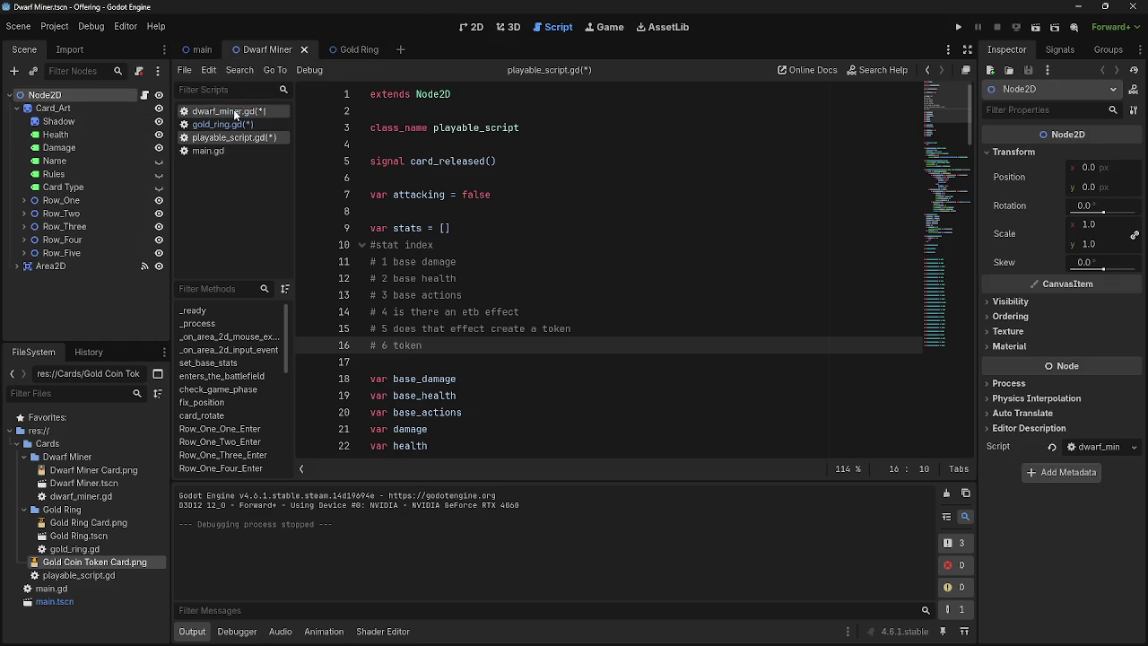
left_click(235, 113)
key("ctrl+s")
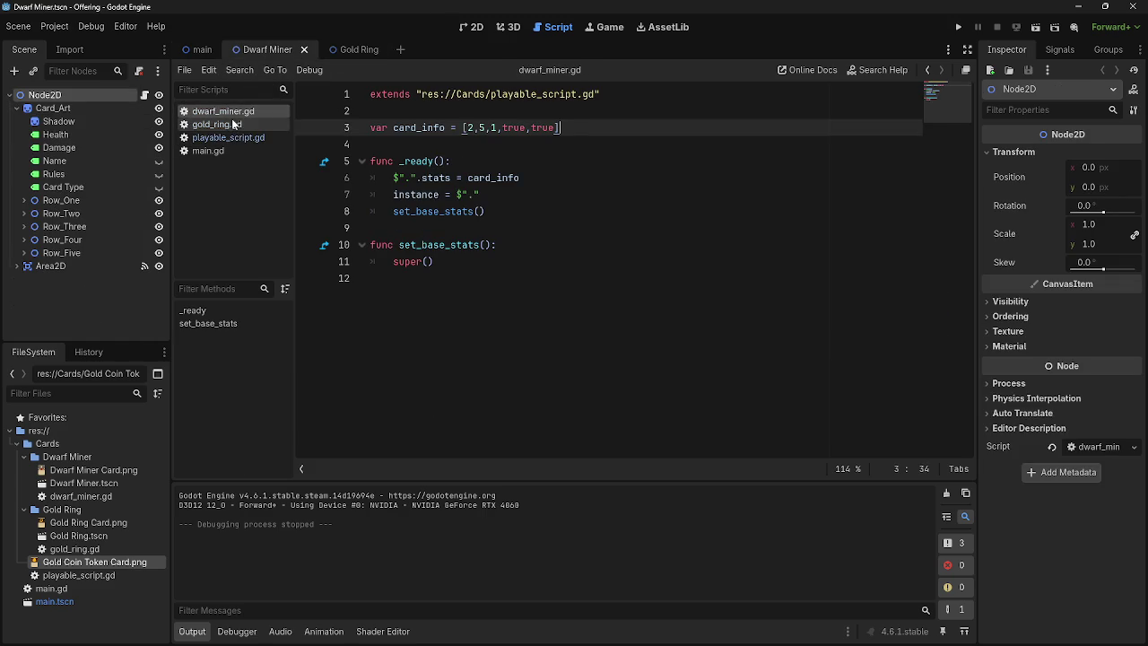
left_click(401, 51)
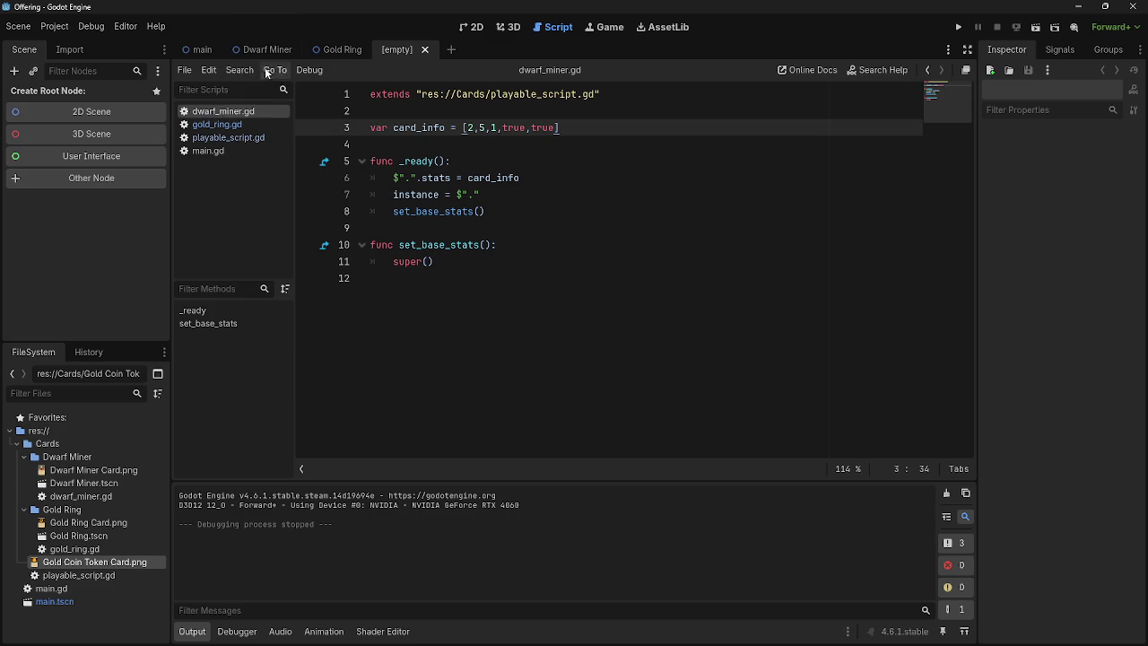
Step: Close the empty scene and duplicate Dwarf Miner.tscn as Gold Coin Token.tscn
left_click(472, 27)
left_click(553, 27)
left_click(425, 50)
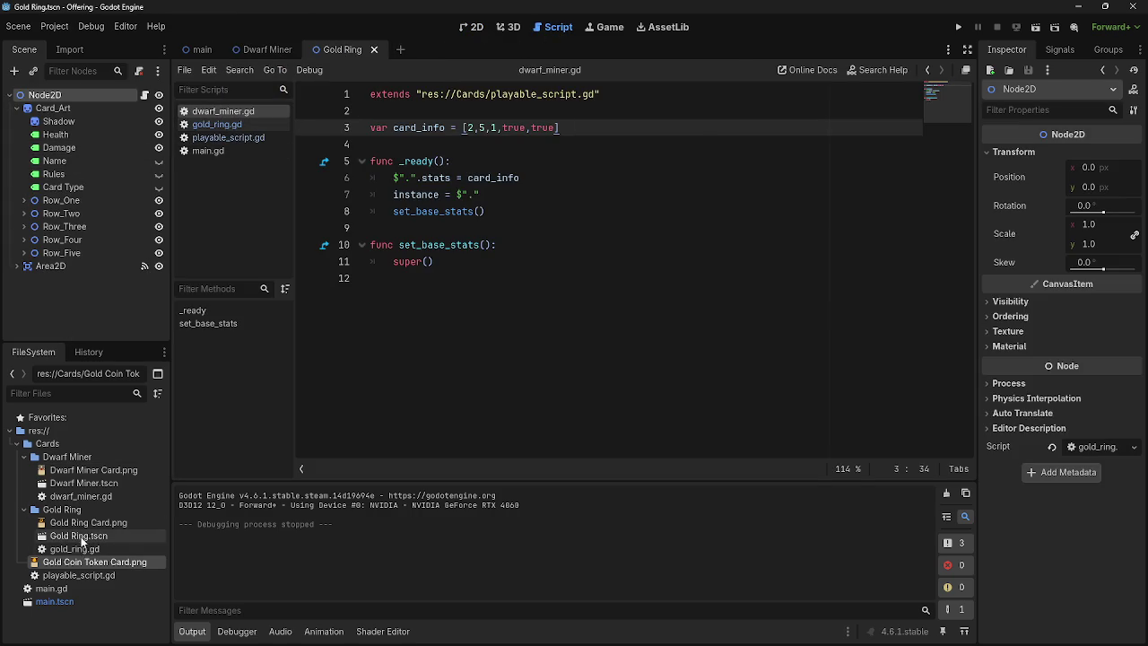
left_click(113, 536)
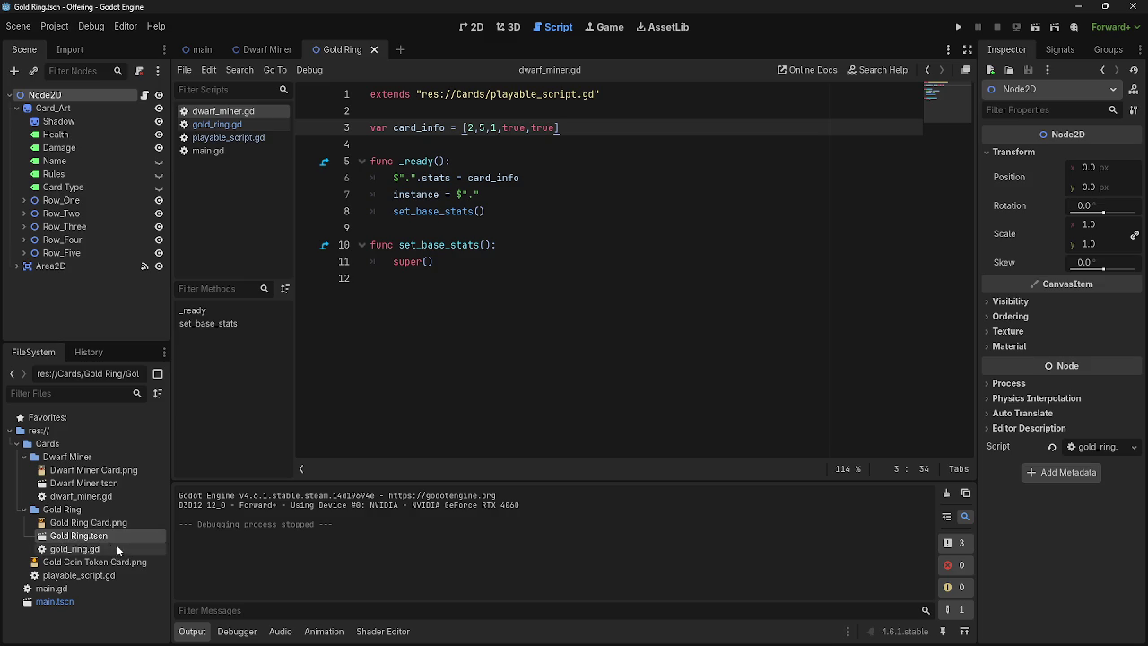
left_click(89, 484)
right_click(92, 485)
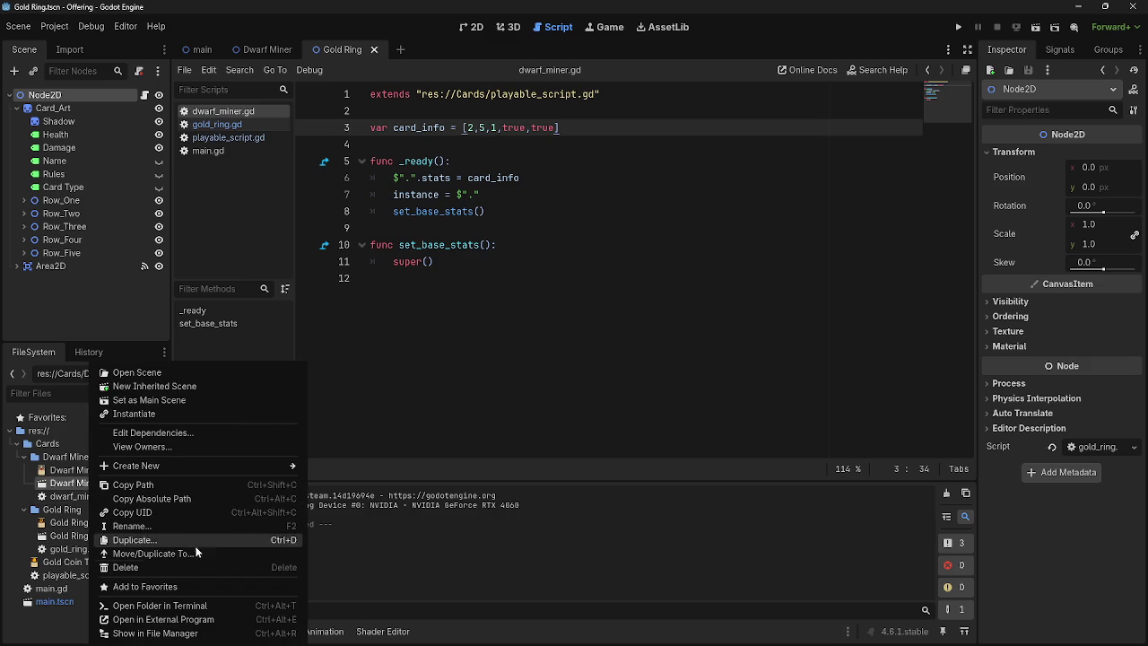
left_click(146, 538)
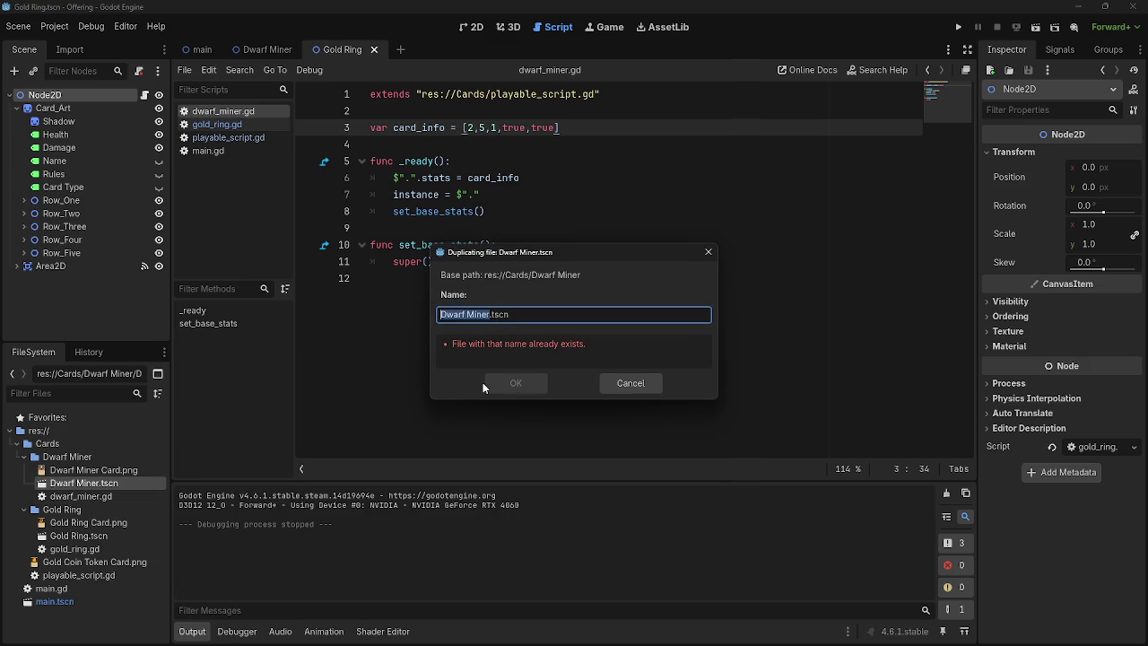
type("Gold ")
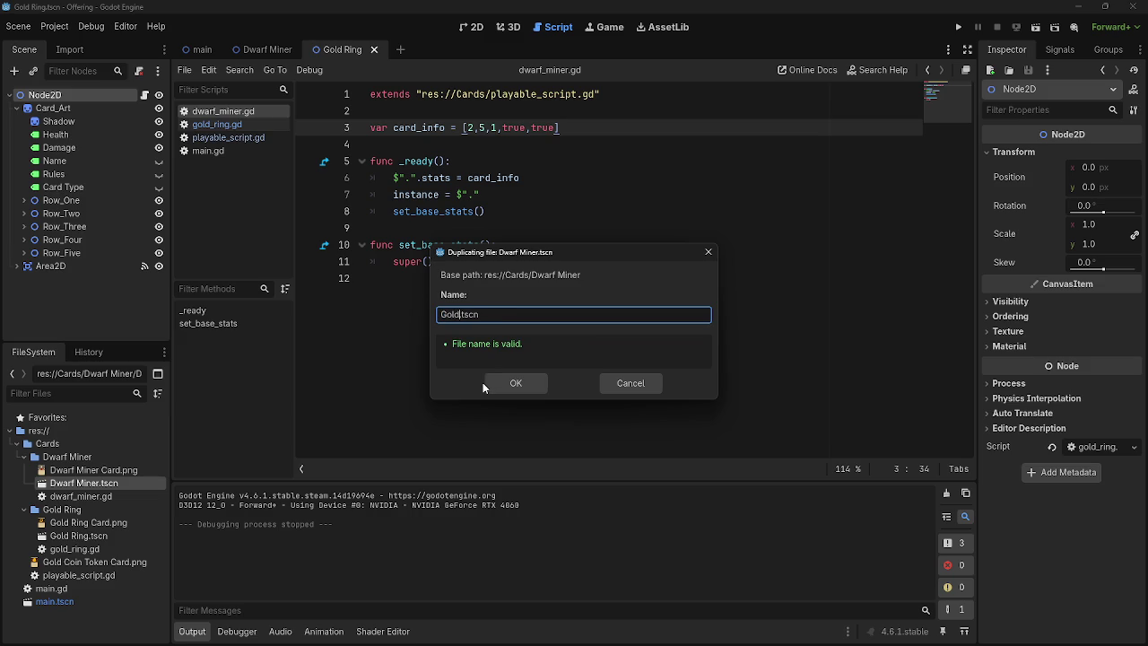
type("Coin To")
type("ken")
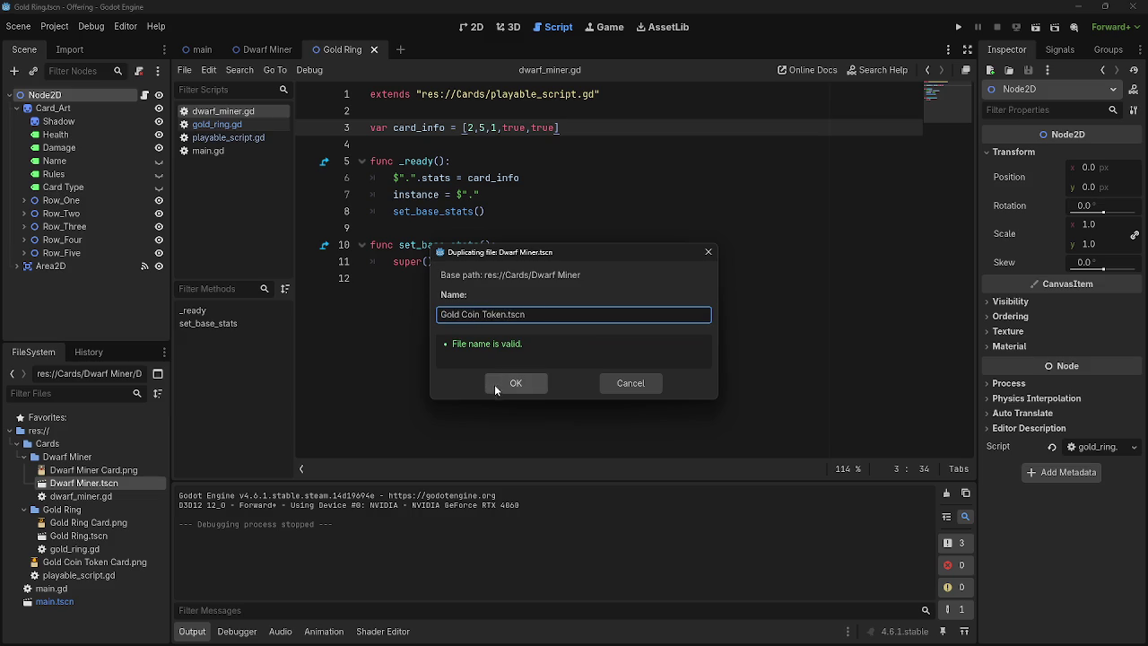
left_click(490, 383)
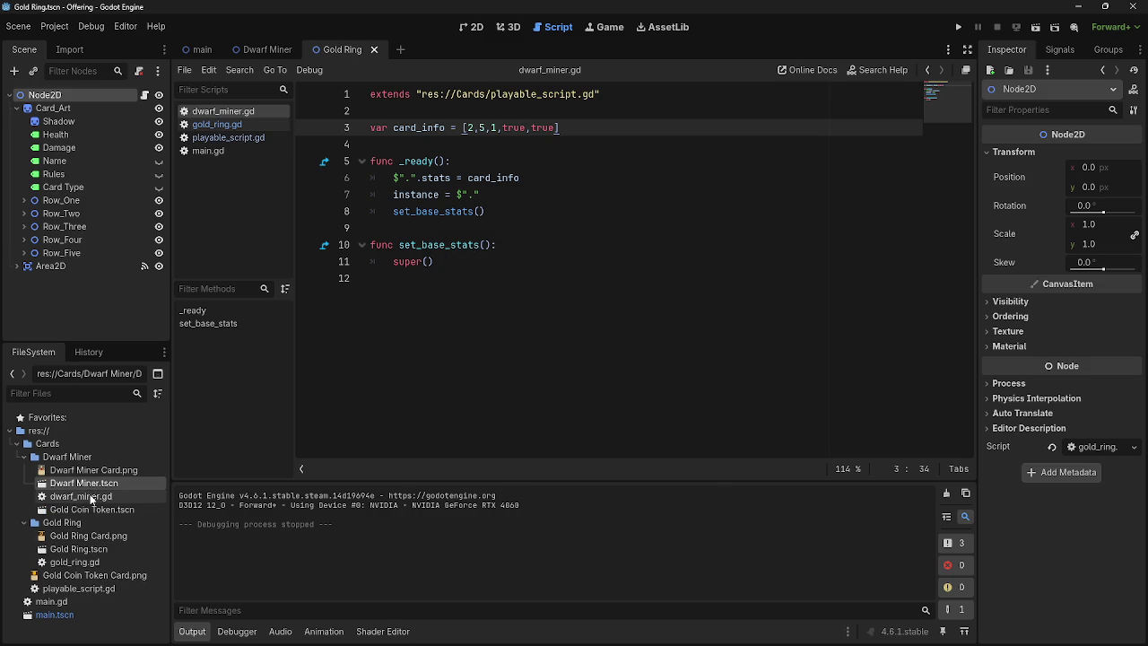
Step: Move Gold Coin Token.tscn directly into the res://Cards folder
left_click_drag(86, 505, 85, 575)
left_click(535, 336)
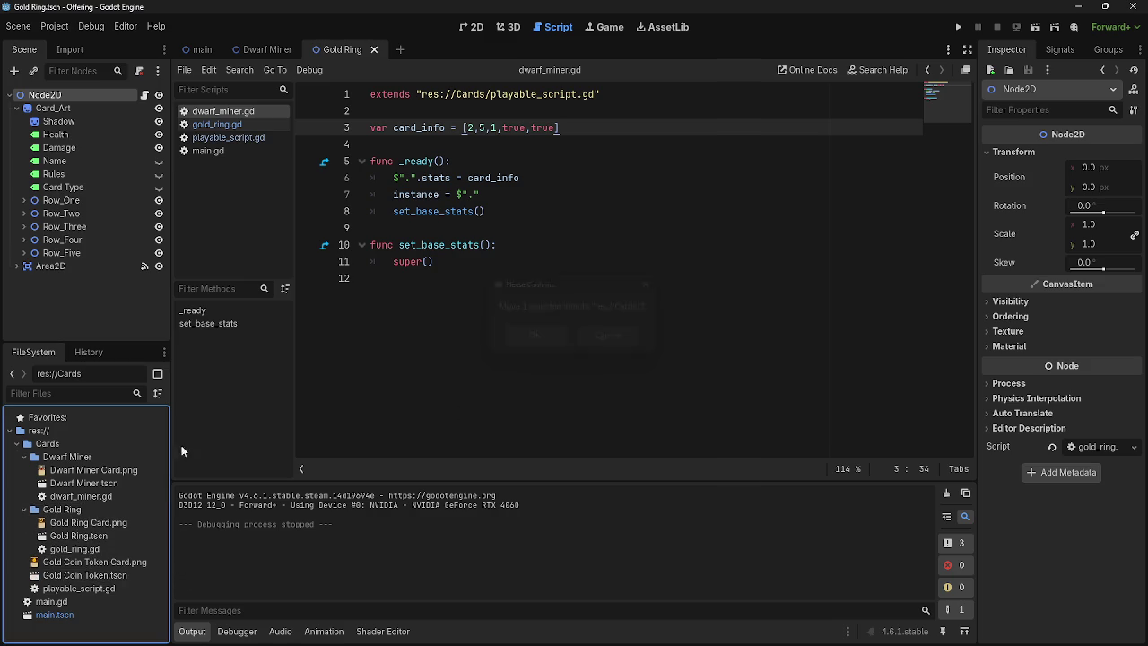
left_click(25, 509)
Step: Create a new folder named 'Gold Coin Token' inside res://Cards
left_click(24, 456)
left_click(77, 443)
right_click(77, 443)
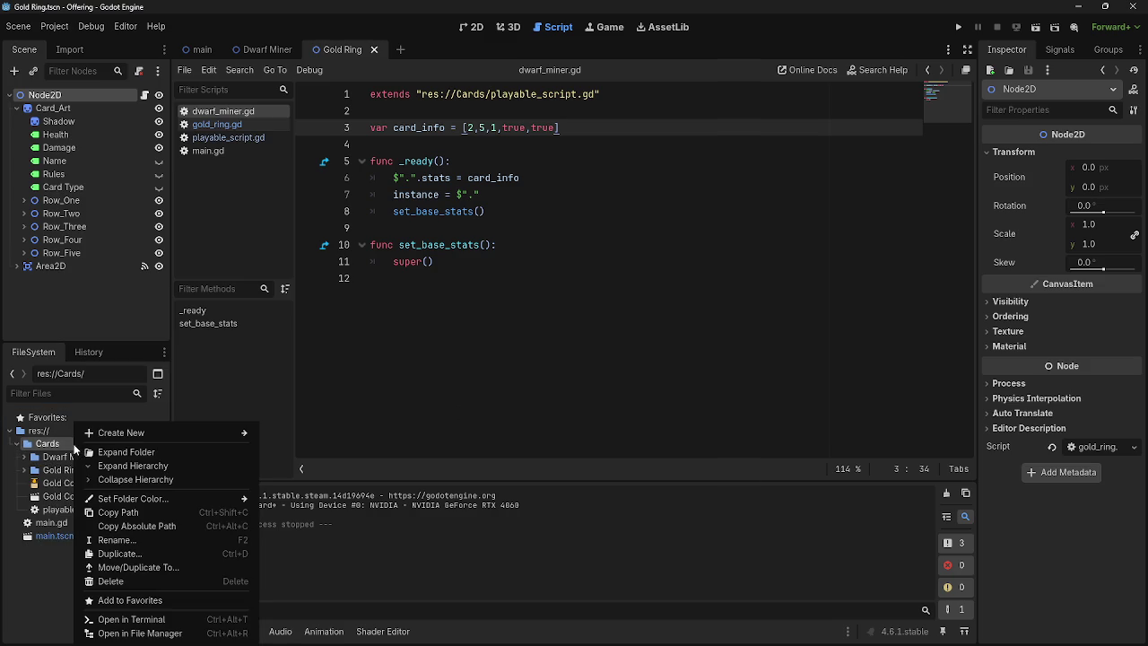
mouse_move(162, 435)
left_click(328, 428)
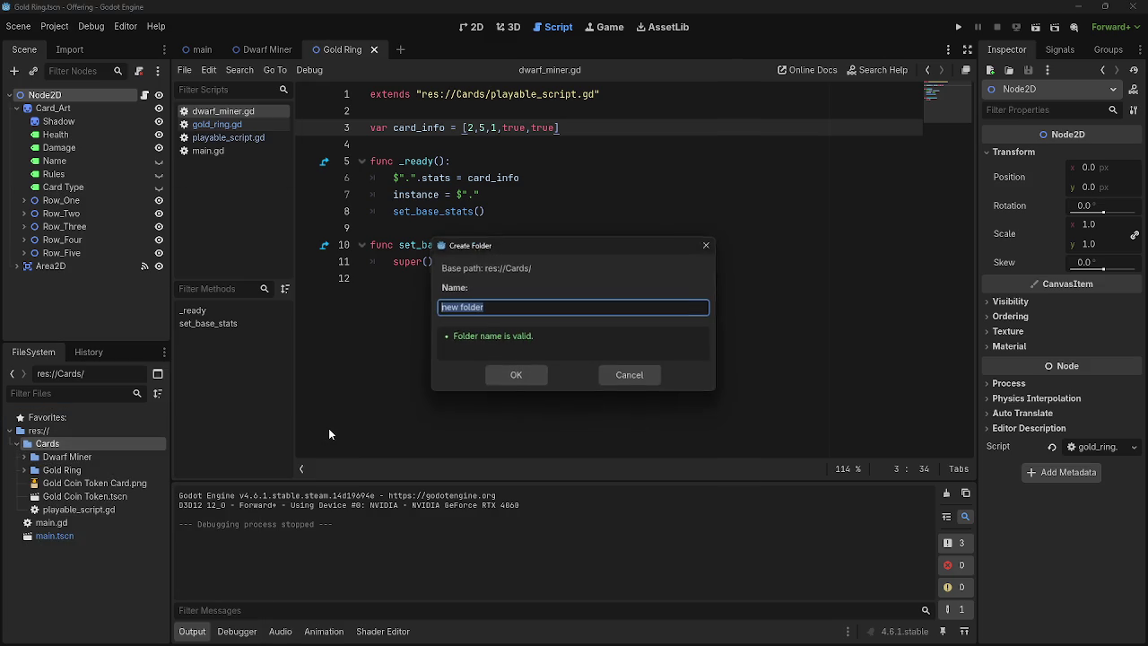
type("Gold C")
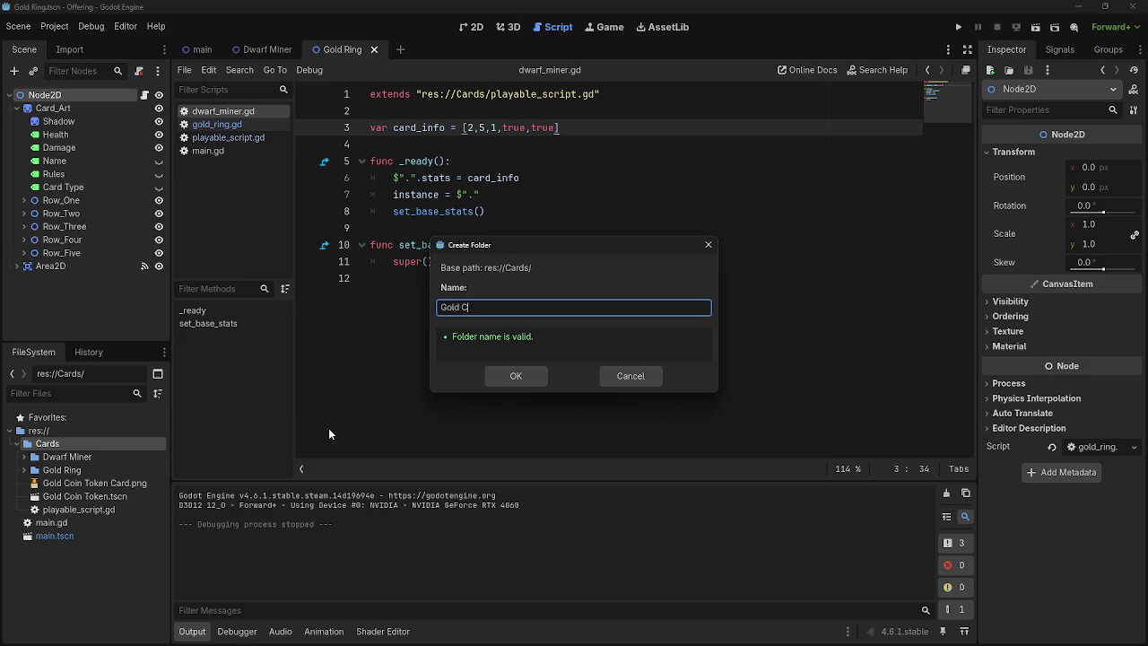
type("oin Token")
left_click(515, 375)
Step: Move Gold Coin Token Card.png and Gold Coin Token.tscn into the Gold Coin Token folder
left_click_drag(132, 498, 130, 473)
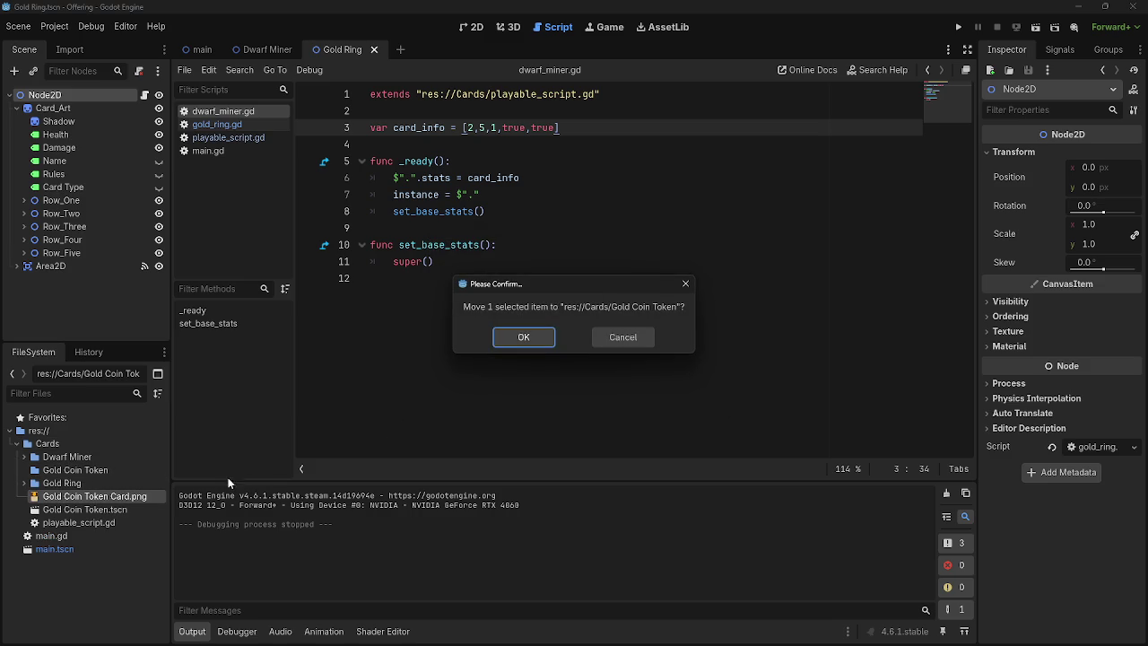
left_click(533, 341)
left_click_drag(57, 497, 74, 473)
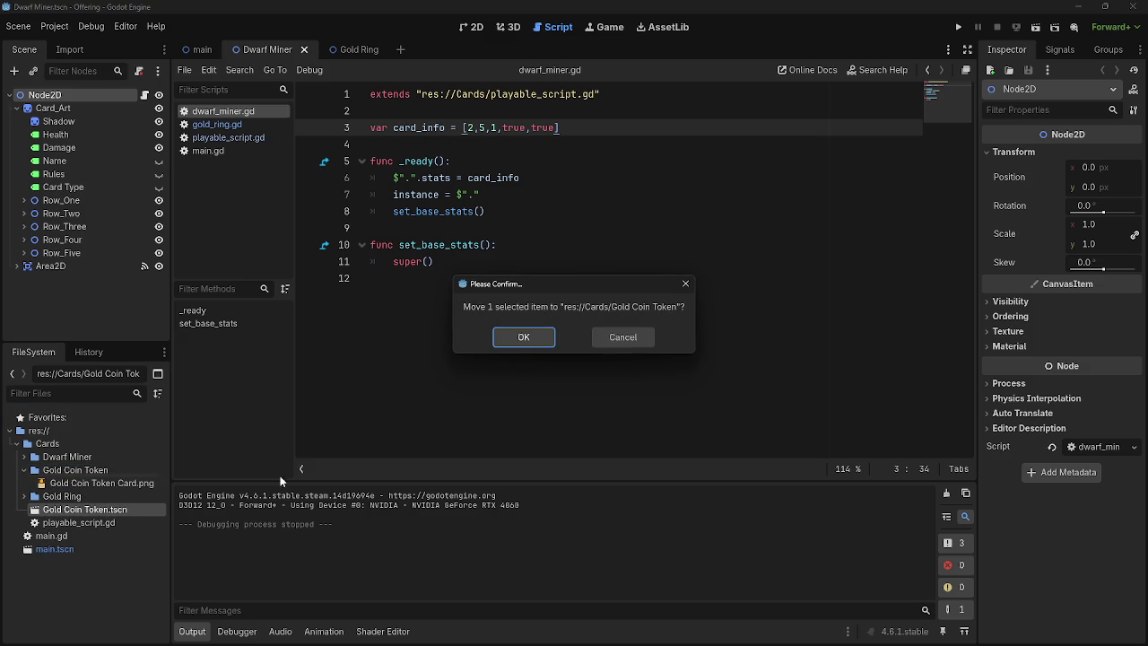
left_click(525, 339)
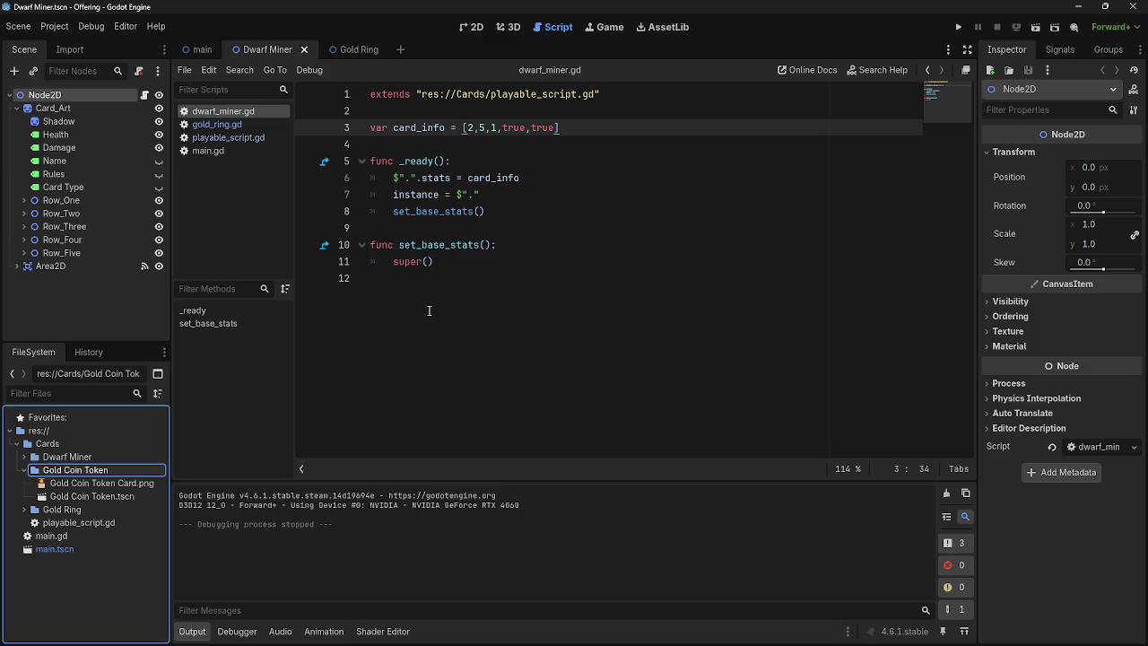
Step: Open Gold Coin Token.tscn and show it in the 2D view
left_click(23, 471)
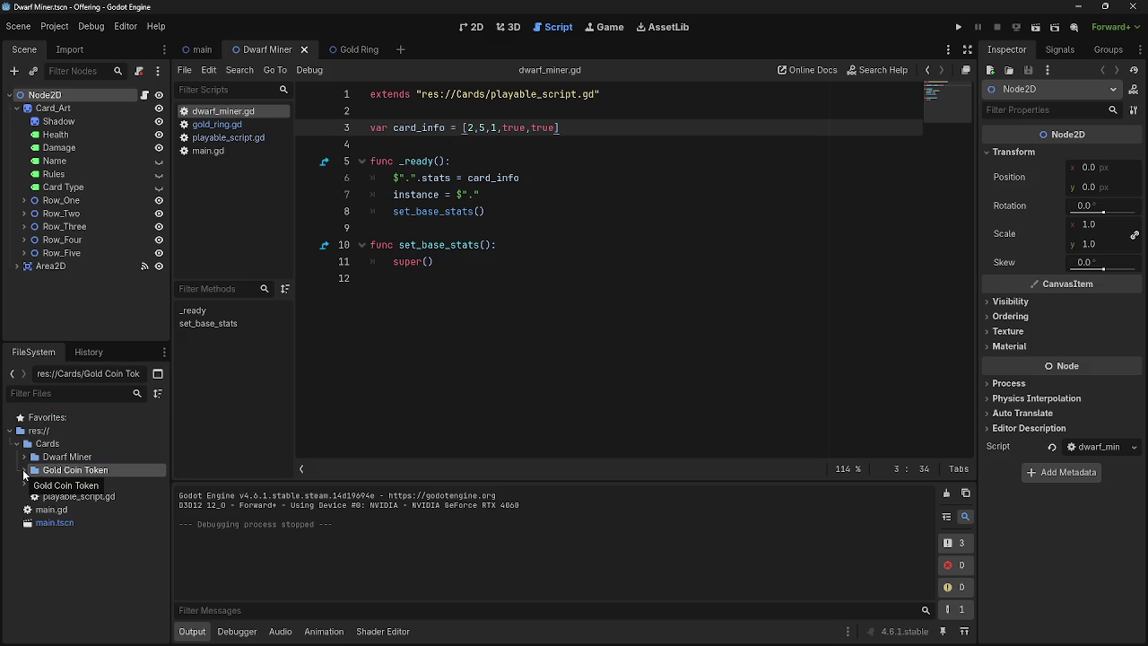
left_click(23, 470)
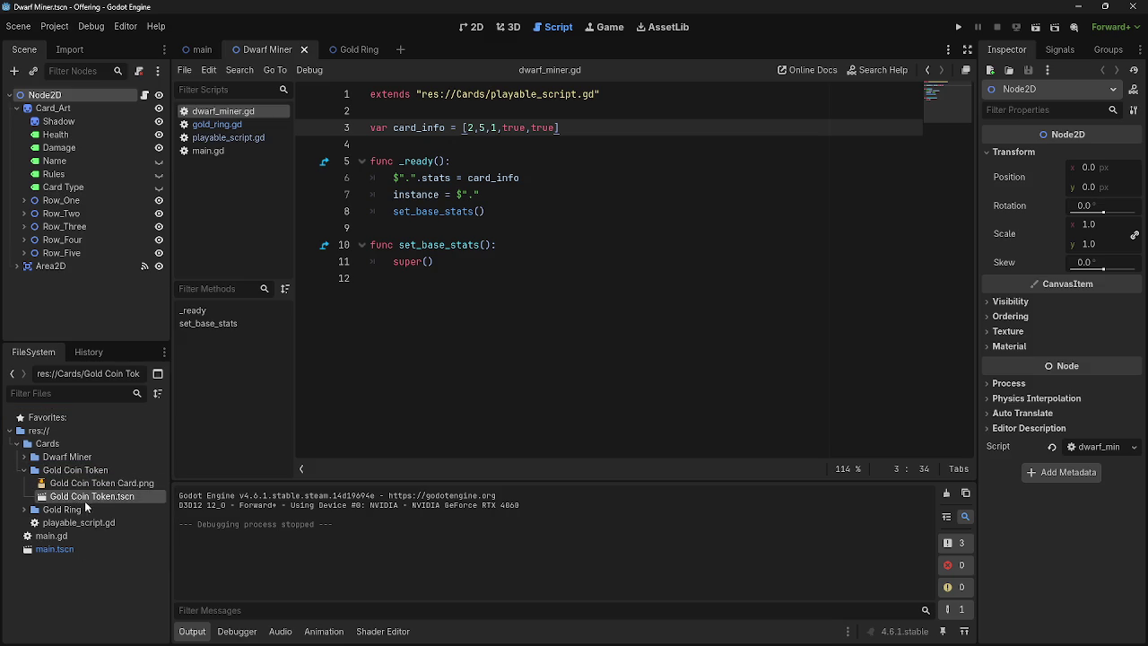
double_click(115, 498)
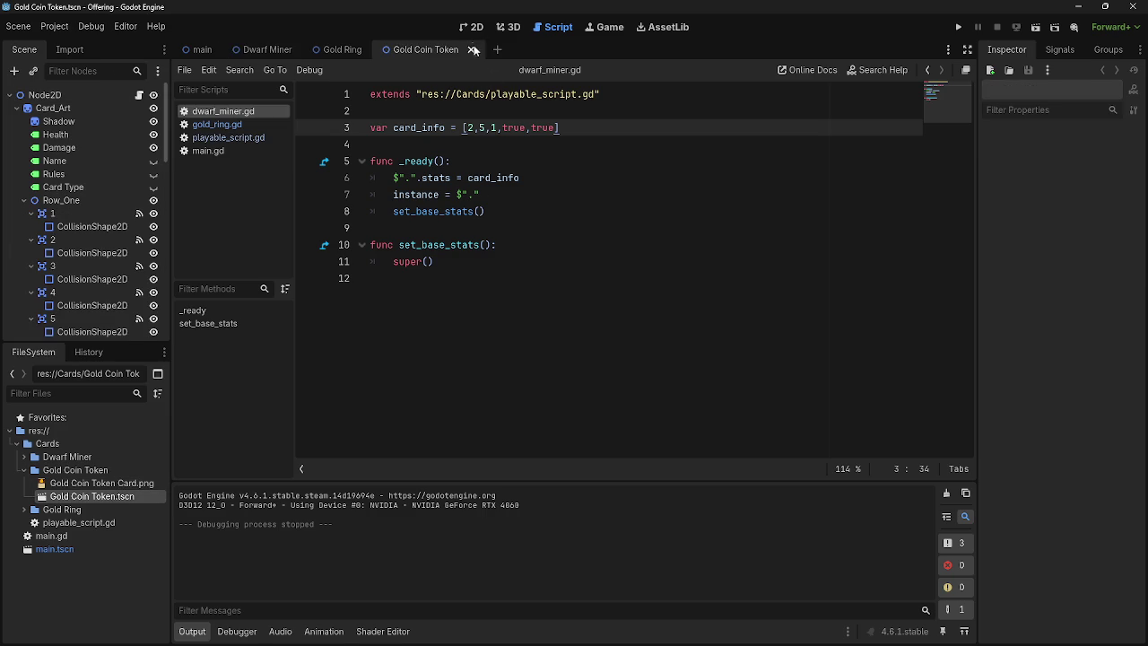
left_click(474, 30)
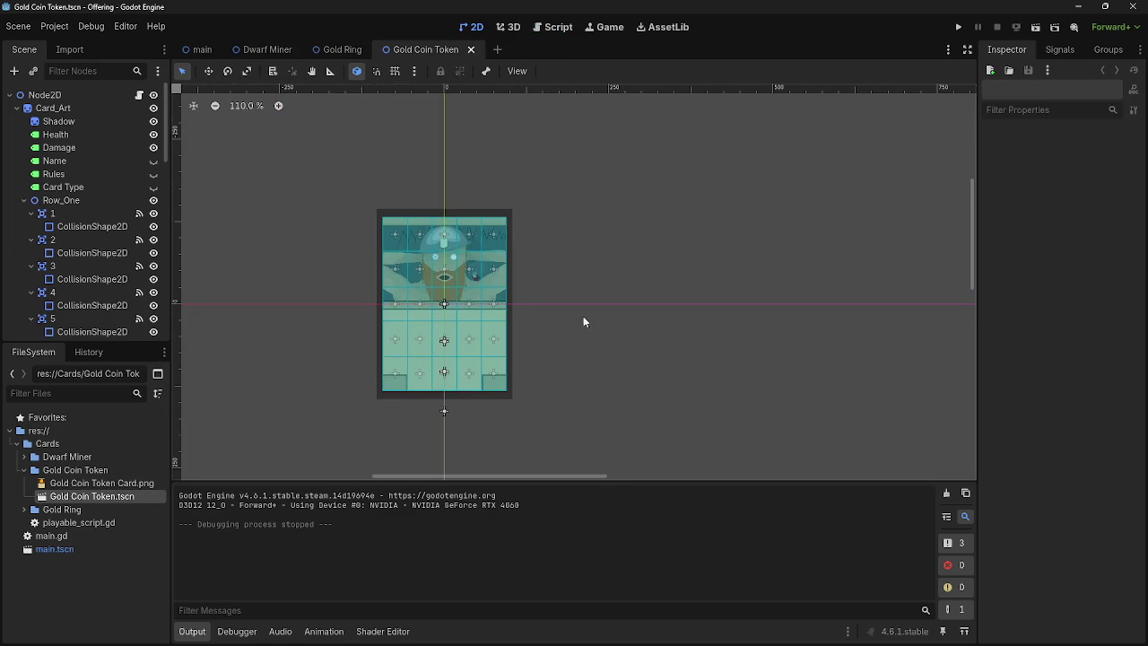
Step: Set the Card_Art sprite's texture to Gold Coin Token Card.png
left_click(53, 108)
left_click(16, 107)
left_click(16, 121)
mouse_move(79, 484)
left_mouse_down()
mouse_move(756, 398)
mouse_move(1096, 164)
left_mouse_up()
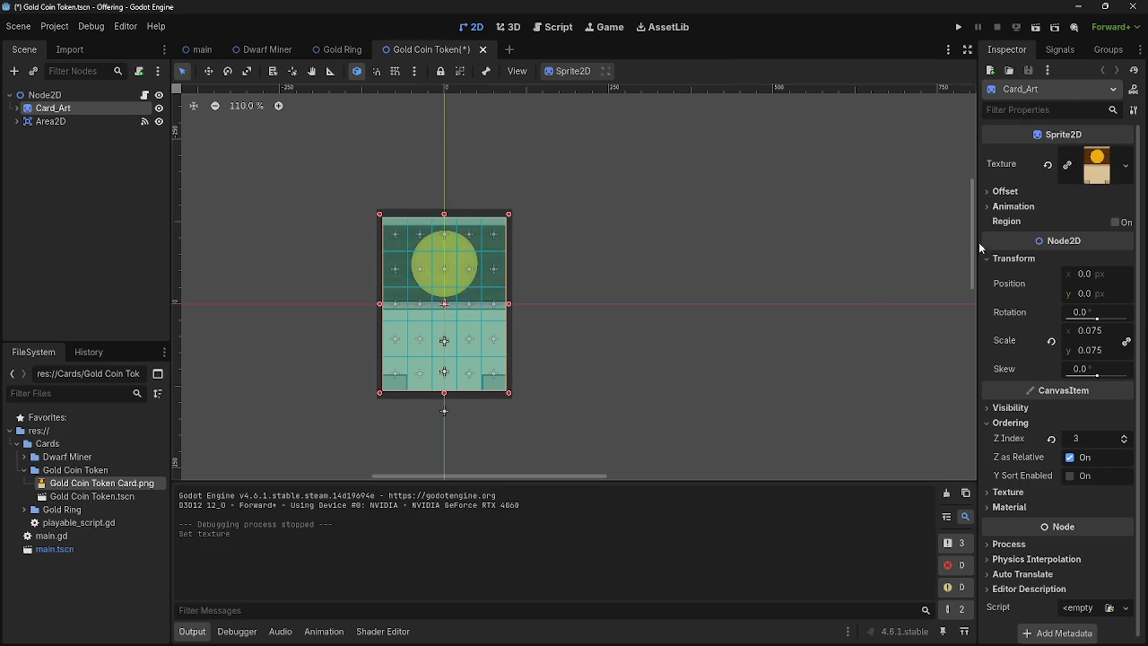
left_click(592, 277)
left_click_drag(534, 204, 565, 219)
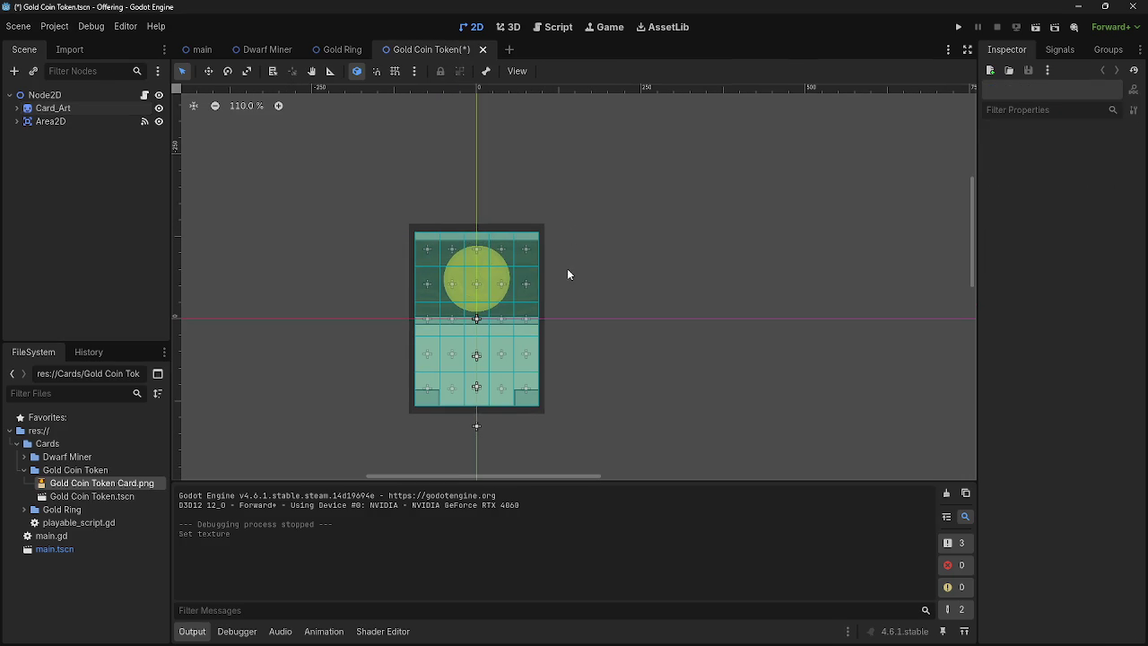
left_click_drag(566, 268, 582, 261)
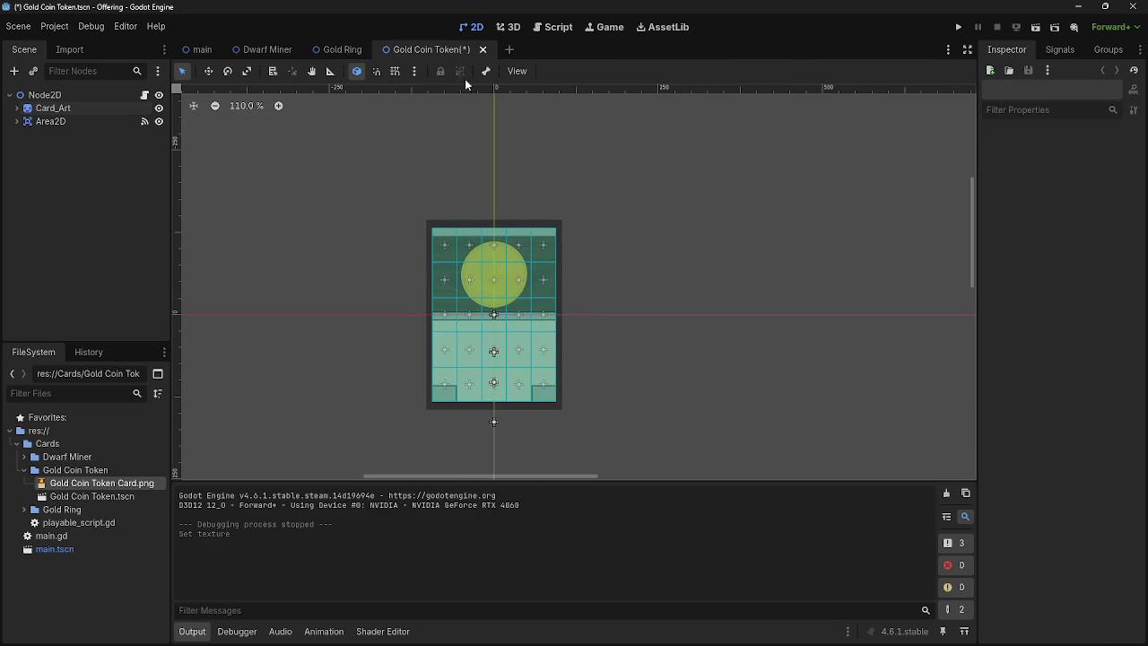
Step: Detach the leftover script from the scene's root node
left_click(144, 95)
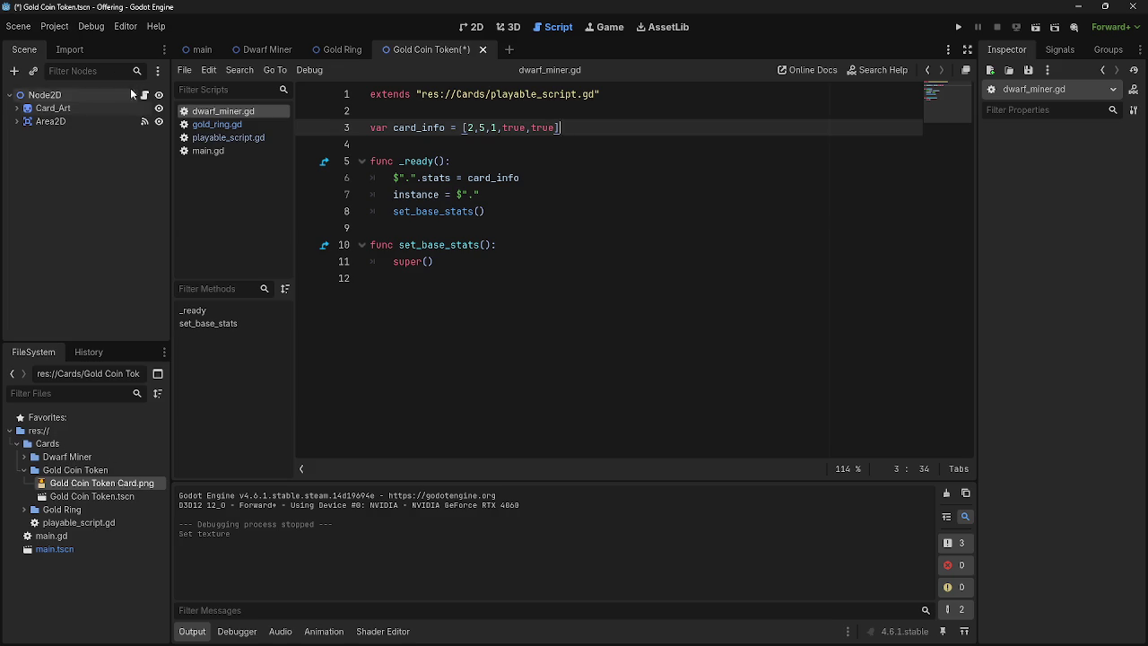
left_click(129, 89)
left_click(139, 70)
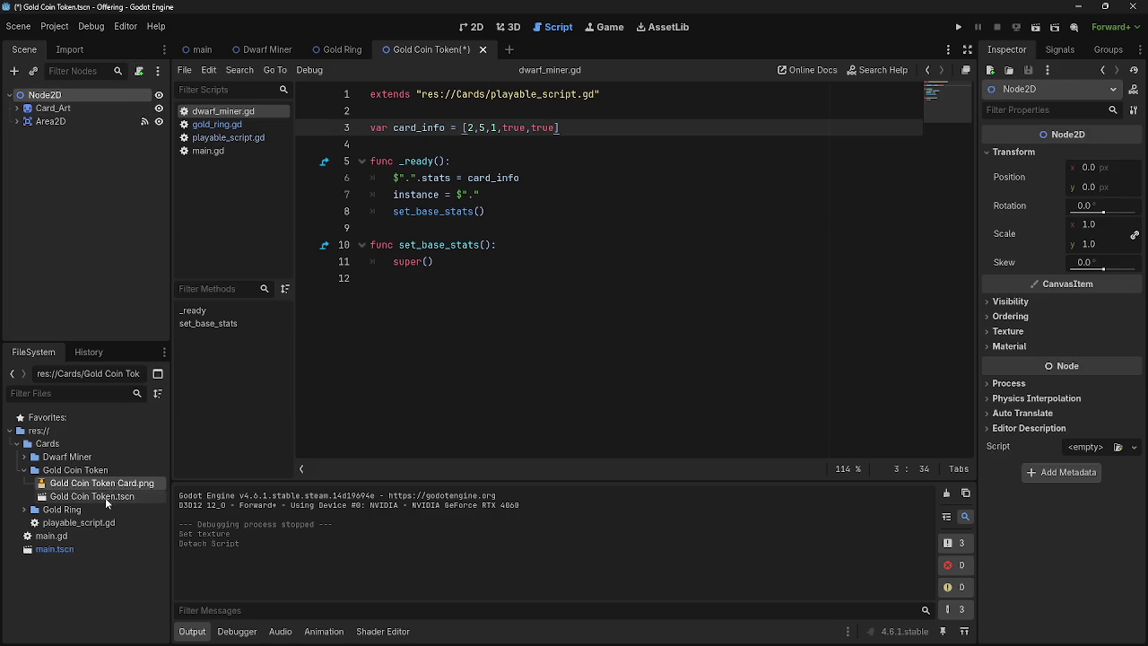
Step: Duplicate gold_ring.gd from the Gold Ring folder as gold_coin_token.gd
double_click(68, 508)
left_click(108, 535)
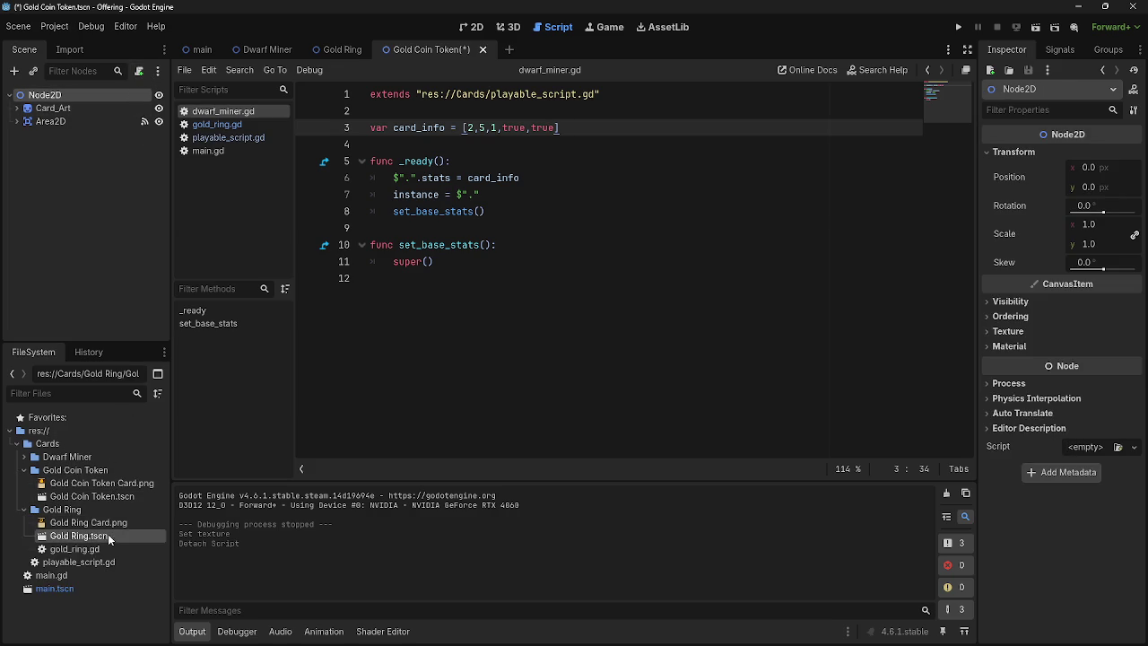
left_click(110, 548)
right_click(112, 553)
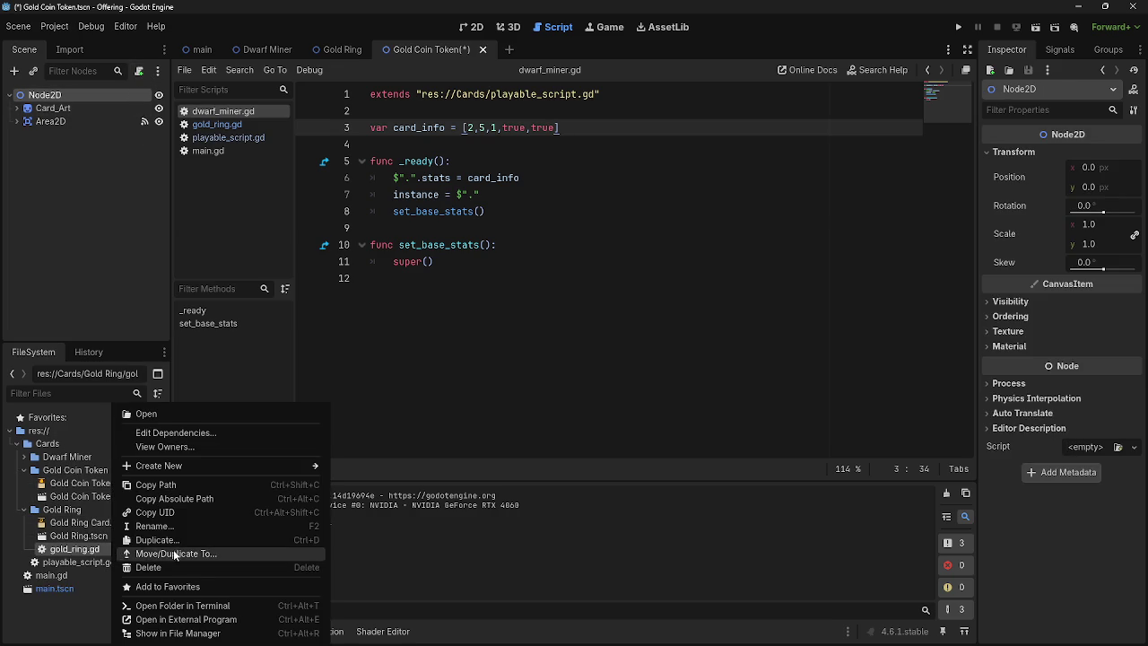
left_click(143, 535)
type("gold")
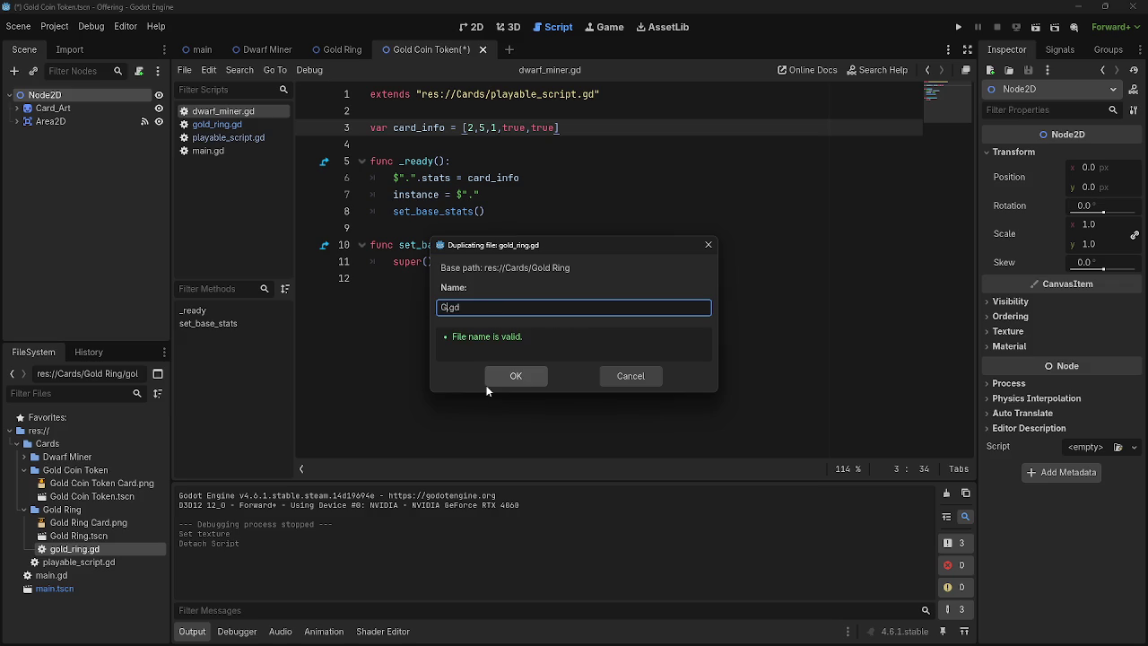
type("_coin_")
type("token")
left_click(494, 375)
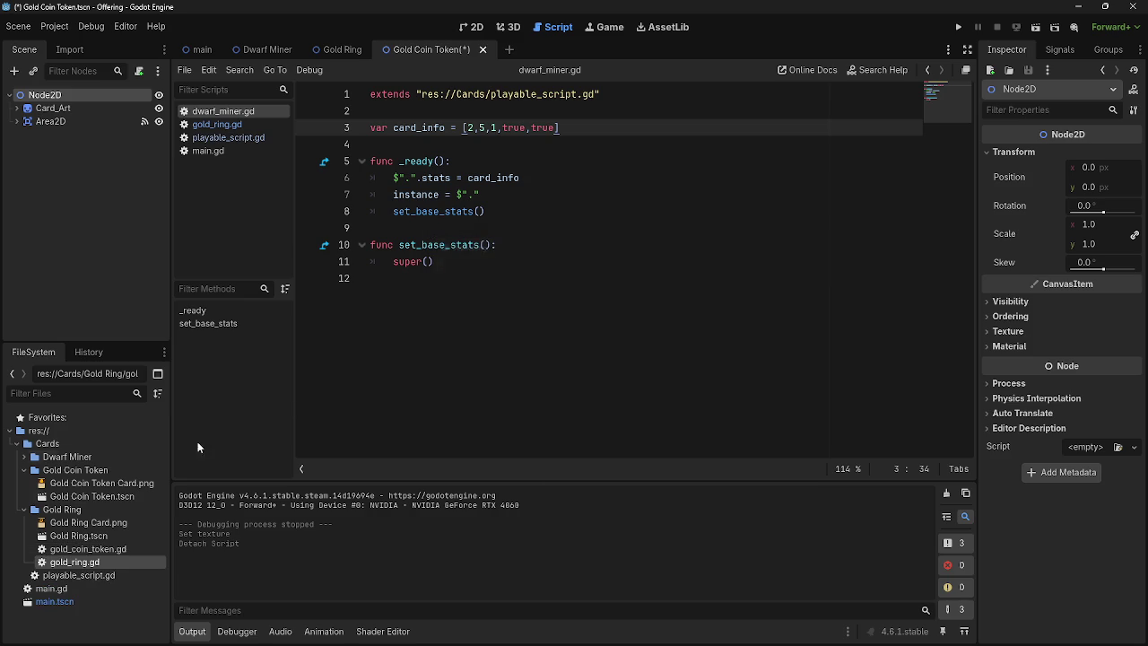
Step: Move gold_ring.gd into the Gold Coin Token folder
left_click_drag(74, 562, 76, 473)
left_click(523, 336)
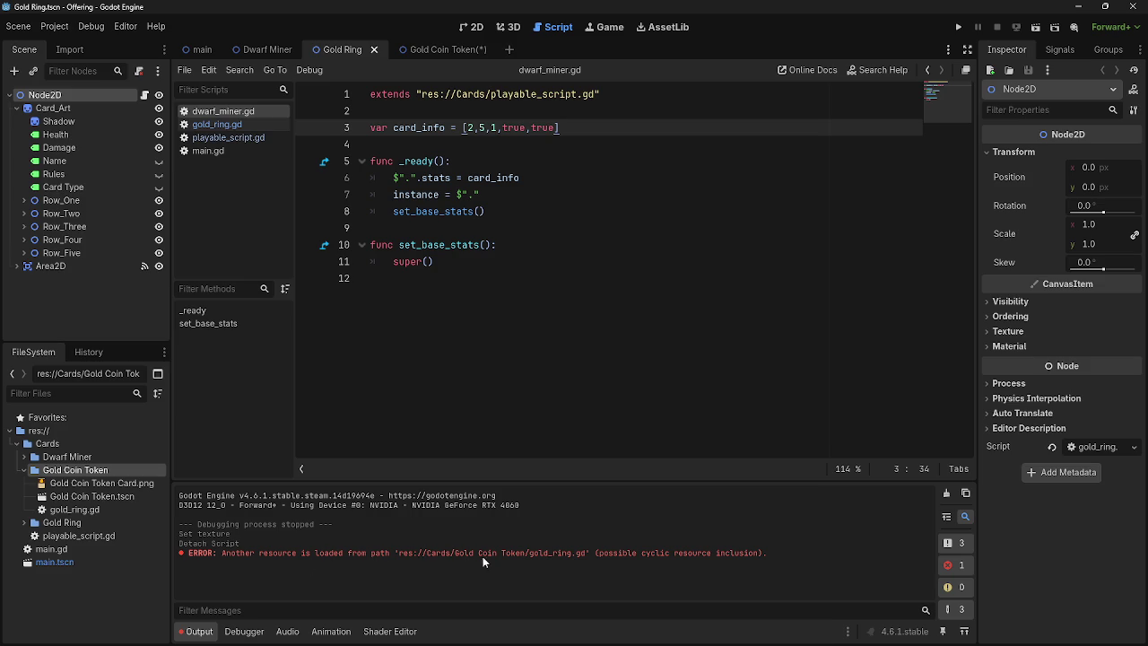
left_click(80, 508)
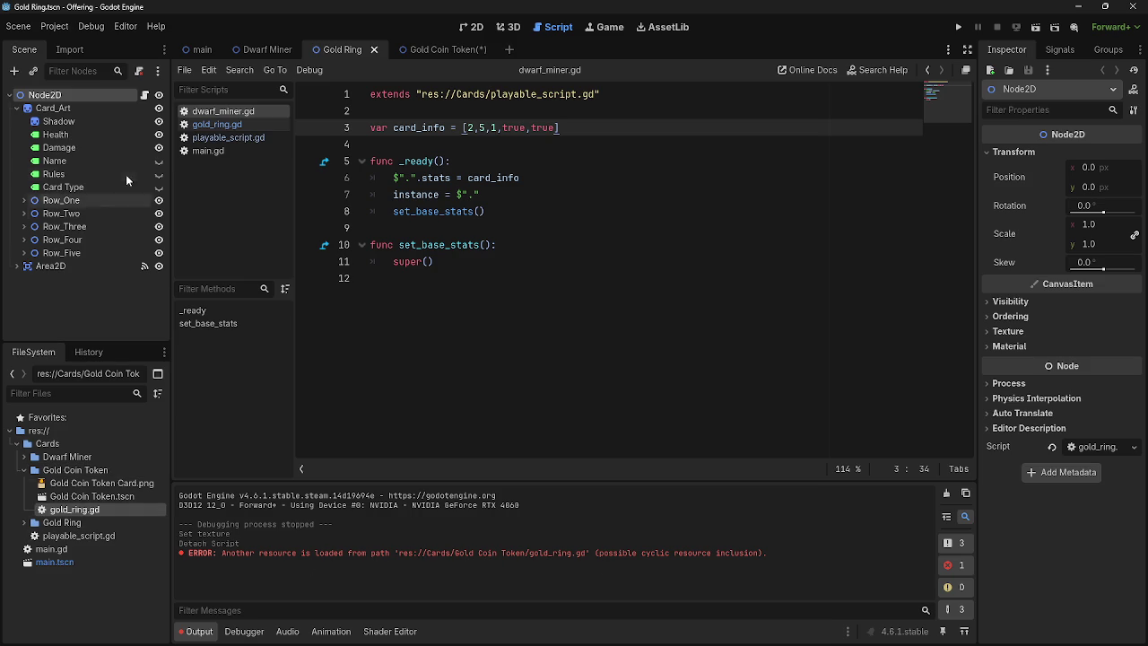
left_click(447, 52)
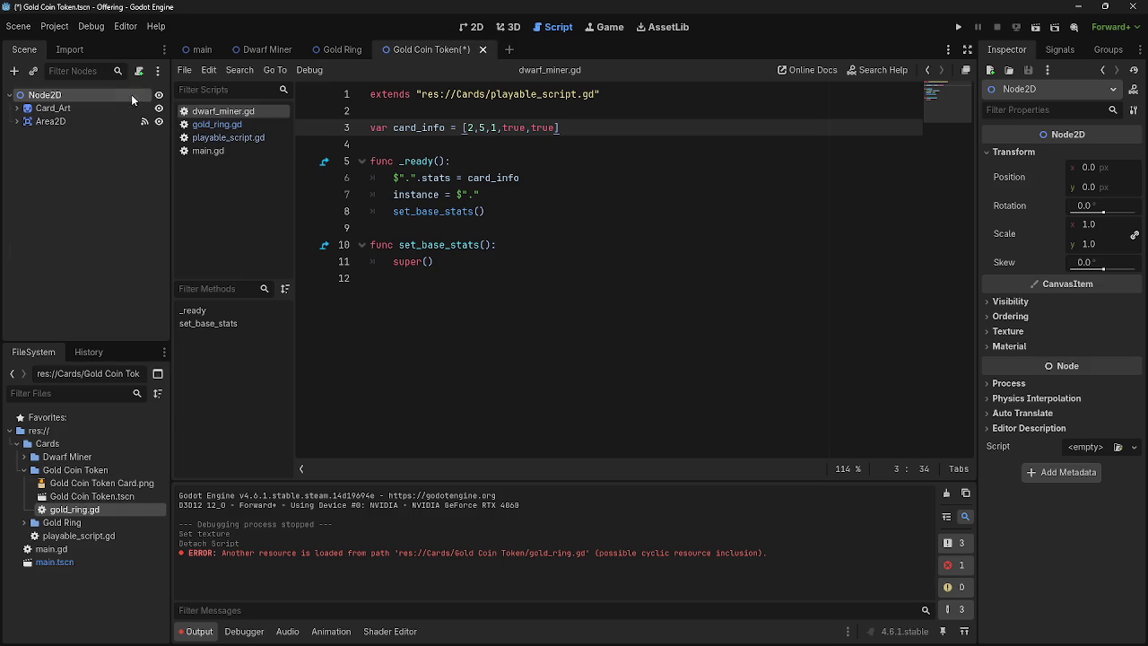
Step: Attach the existing gold_ring.gd script to the Gold Coin Token root node
left_click(343, 49)
left_click(418, 51)
left_click(138, 71)
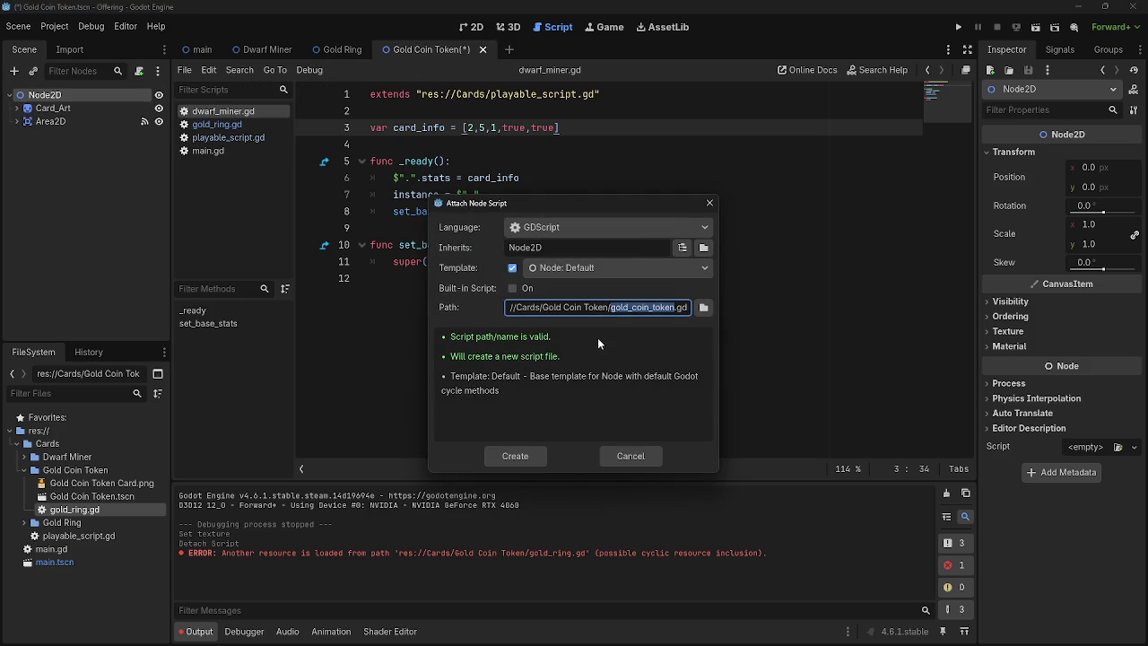
left_click(703, 309)
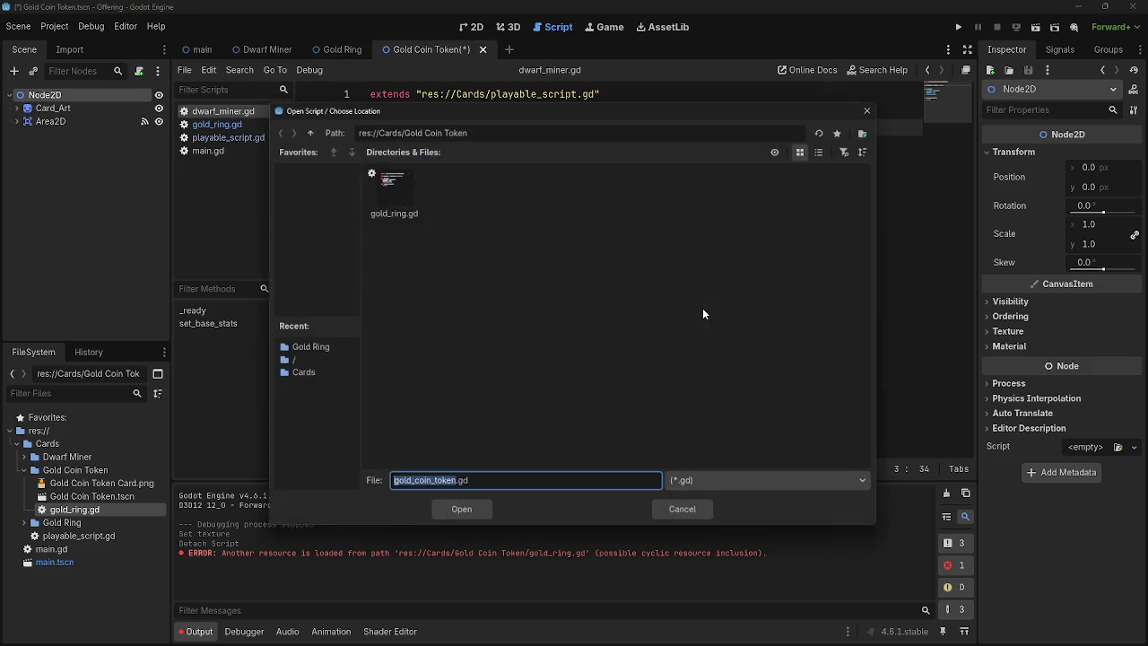
left_click(458, 517)
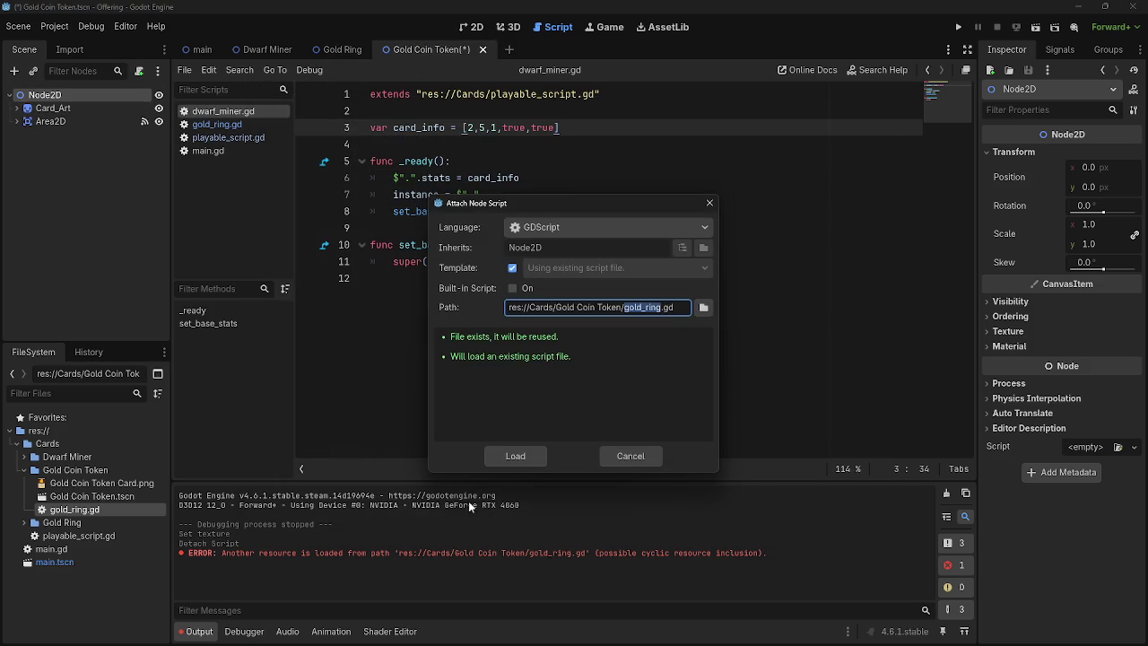
left_click(521, 462)
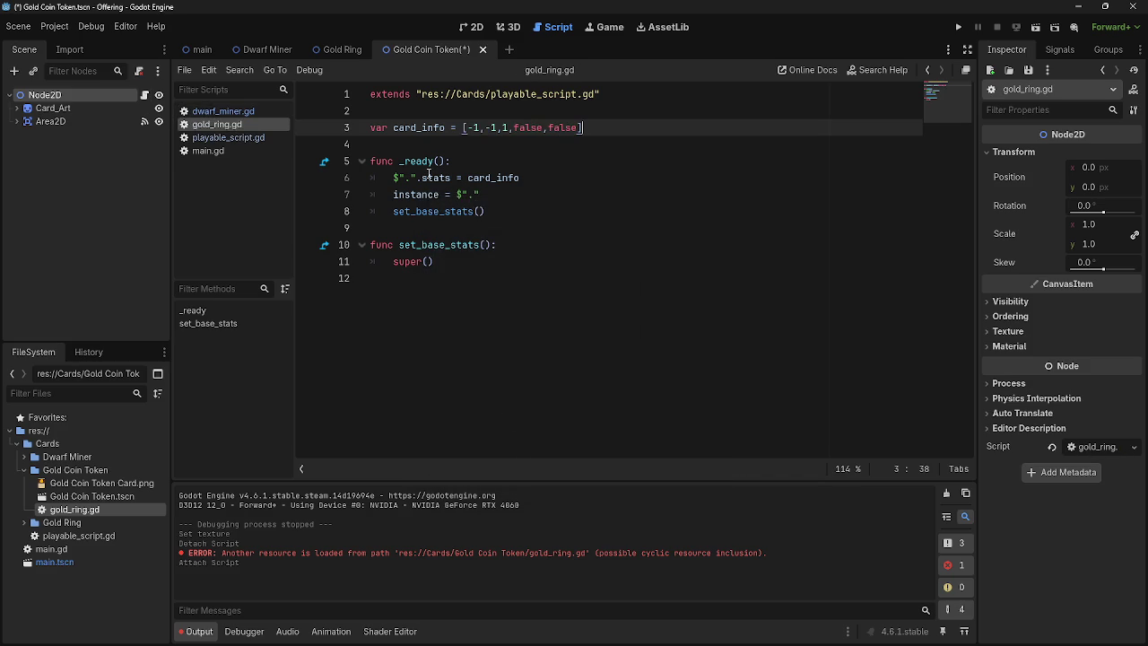
Step: Compare the open card scripts, ending on gold_ring.gd
left_click(207, 110)
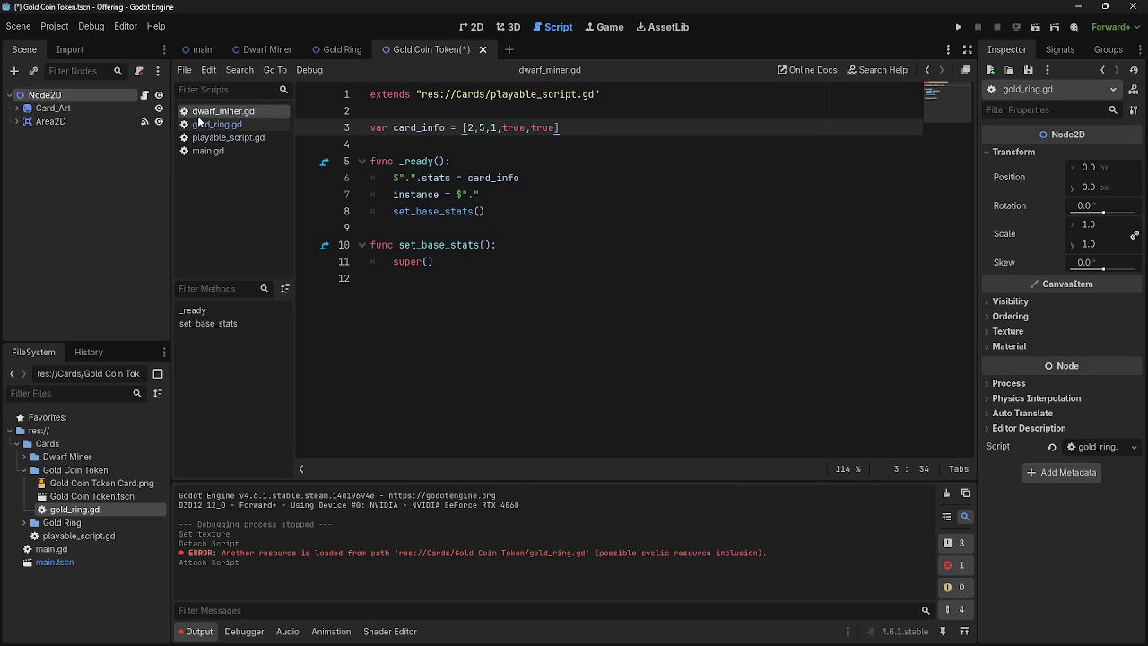
left_click(225, 137)
left_click(202, 124)
left_click(212, 111)
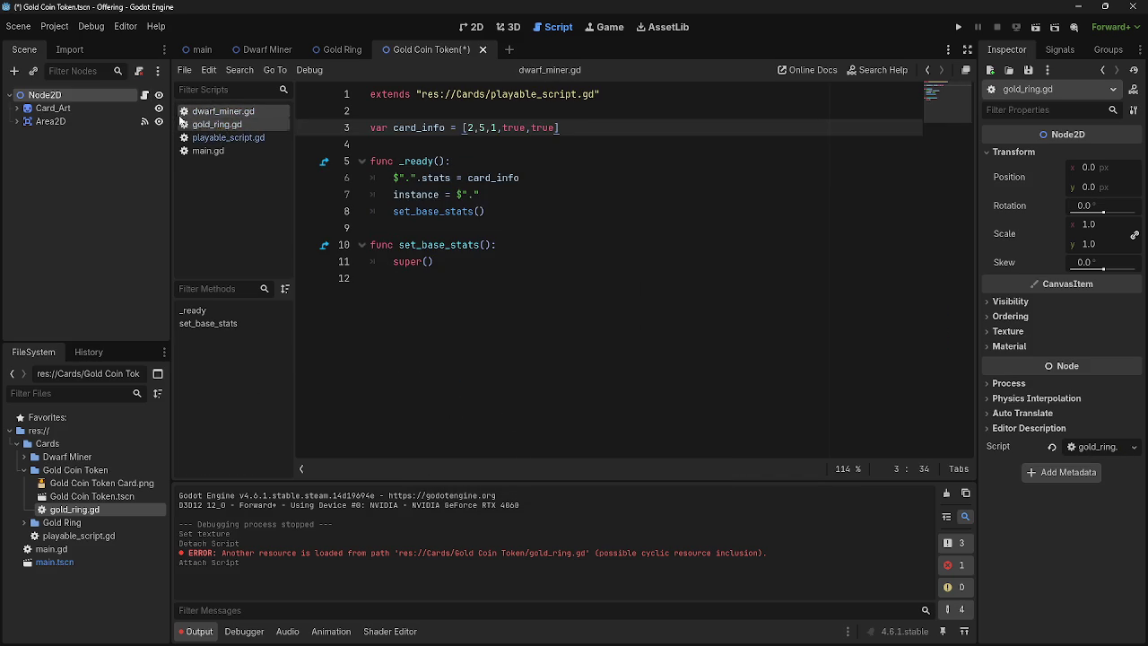
left_click(145, 95)
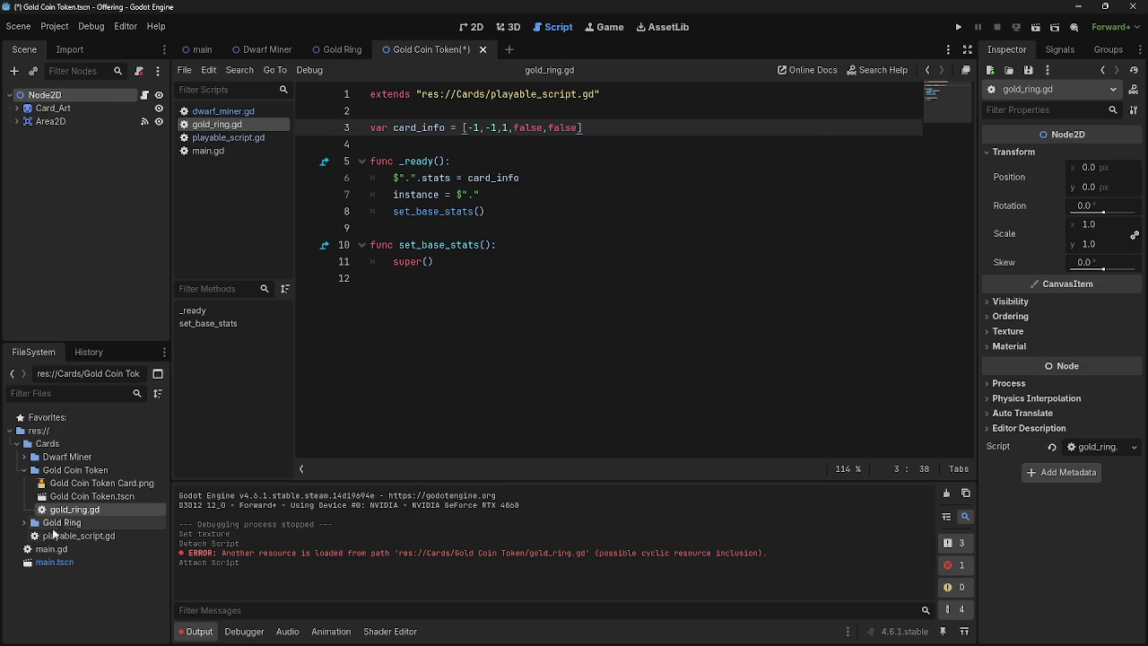
Step: Move gold_coin_token.gd into the Gold Coin Token folder and gold_ring.gd back to Gold Ring
left_click(24, 525)
mouse_move(87, 562)
left_mouse_down()
mouse_move(81, 504)
mouse_move(87, 561)
left_mouse_up()
left_click(525, 334)
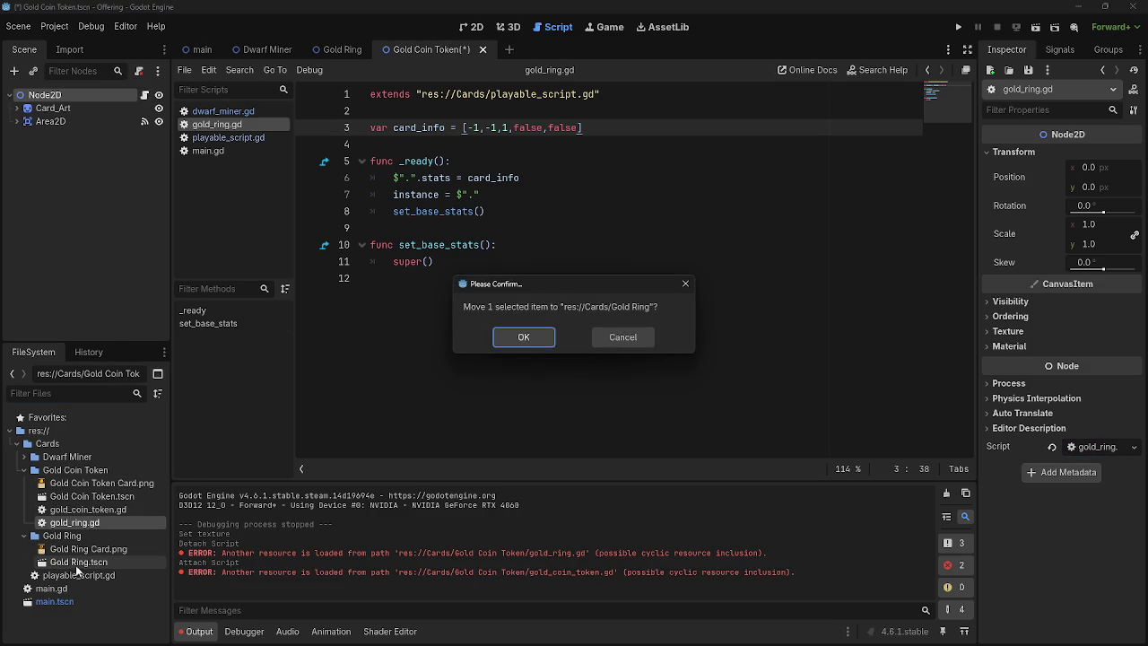
left_click(525, 335)
left_click(88, 508)
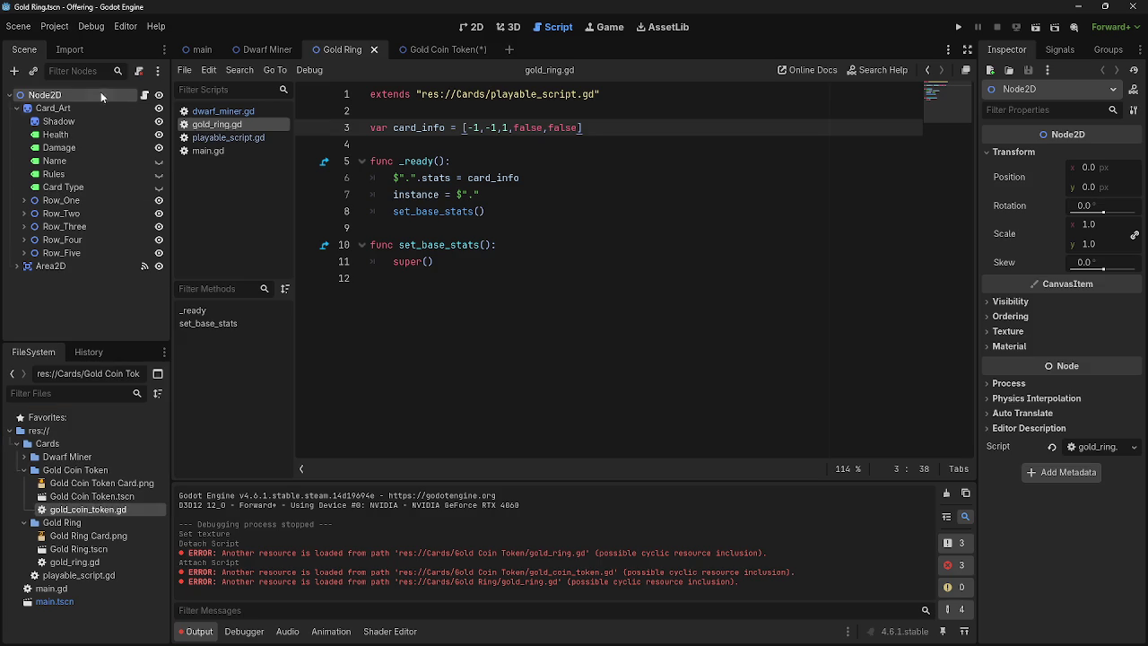
Step: Replace the Node2D root's script with the existing gold_coin_token.gd
left_click(145, 95)
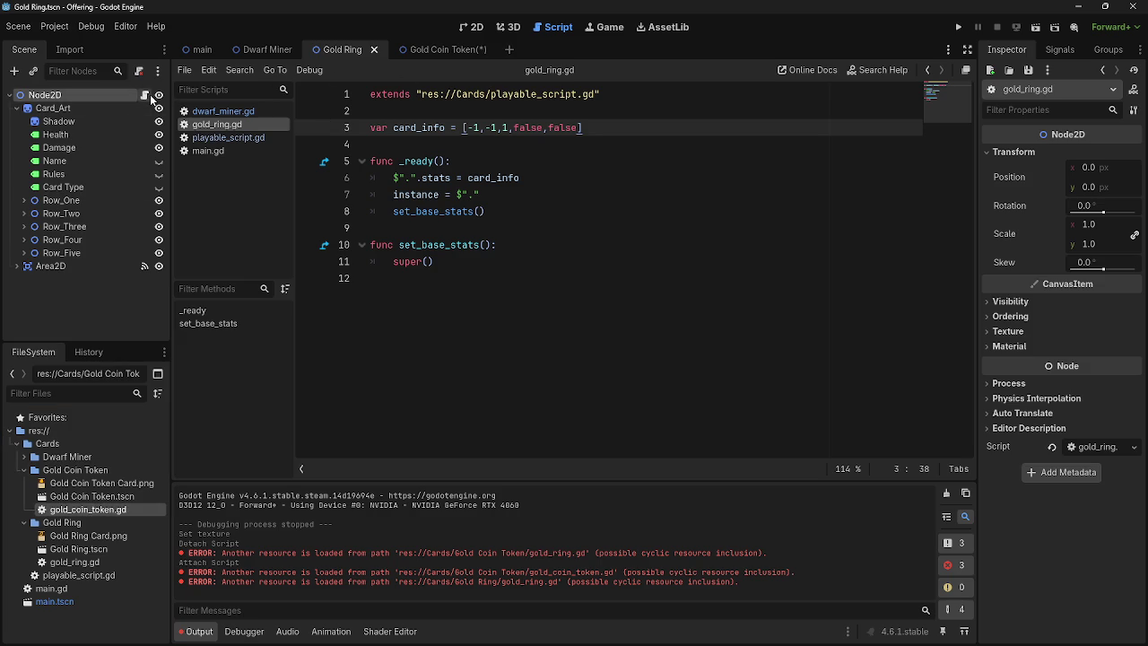
left_click(437, 50)
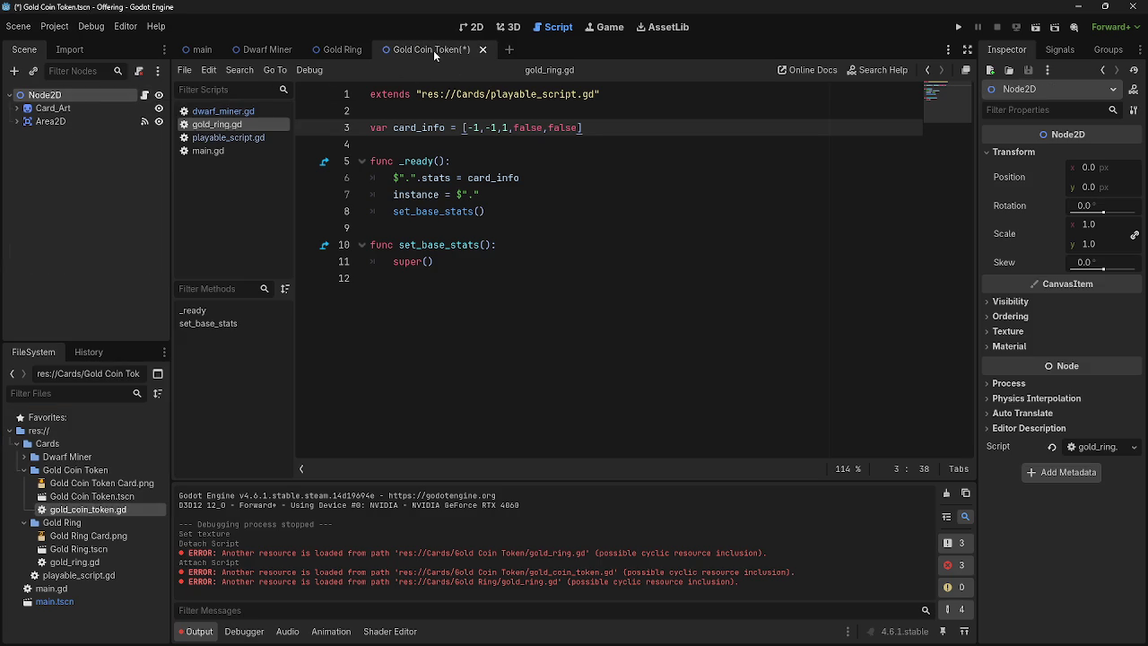
left_click(140, 72)
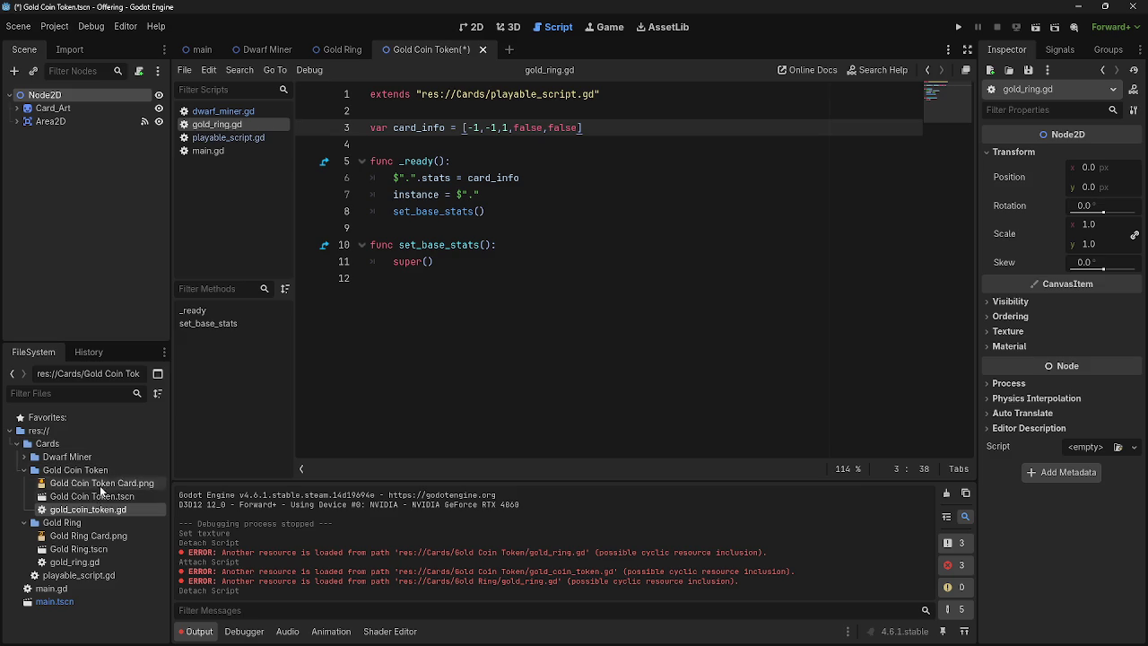
left_click(144, 70)
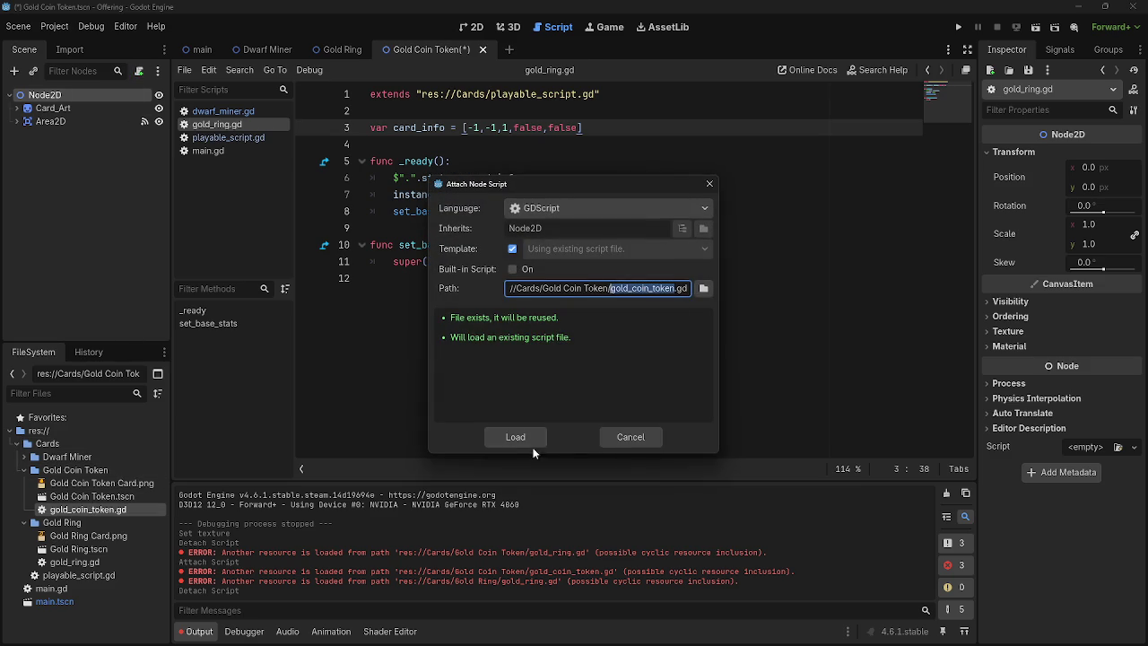
left_click(486, 429)
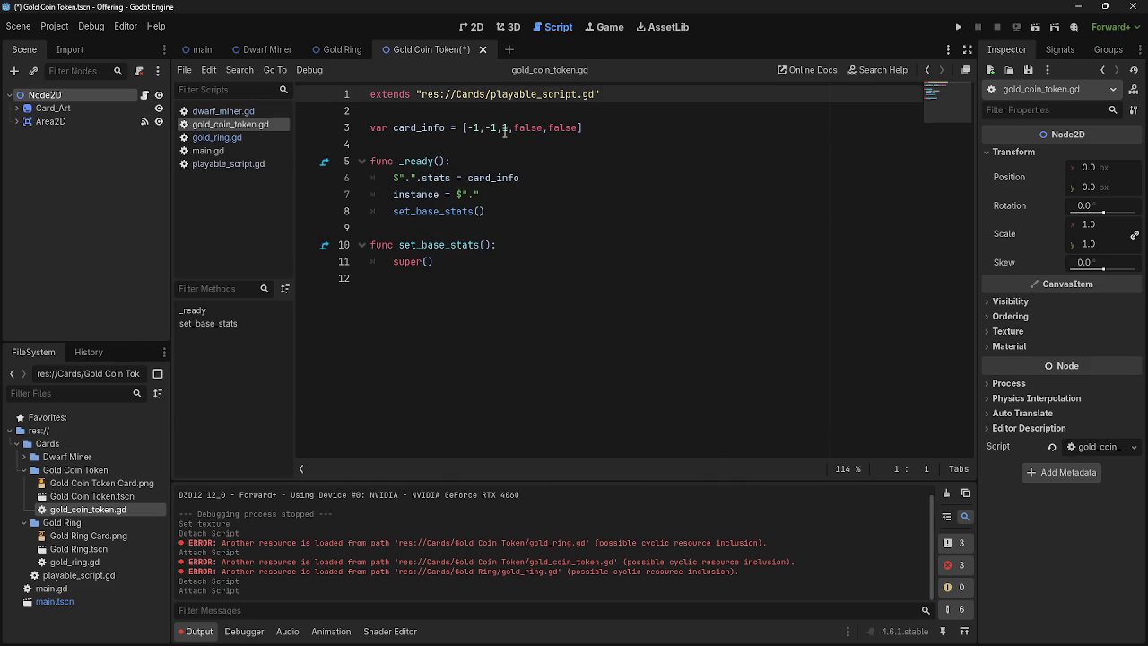
Step: Compare gold_ring.gd against gold_coin_token.gd in the script editor
left_click(217, 138)
left_click(224, 136)
left_click(230, 131)
left_click(229, 126)
left_click(226, 137)
left_click(224, 125)
left_click(223, 139)
left_click(234, 124)
Step: Check the false entries of card_info in gold_coin_token.gd against playable_script.gd's stat index
left_click(505, 129)
double_click(526, 128)
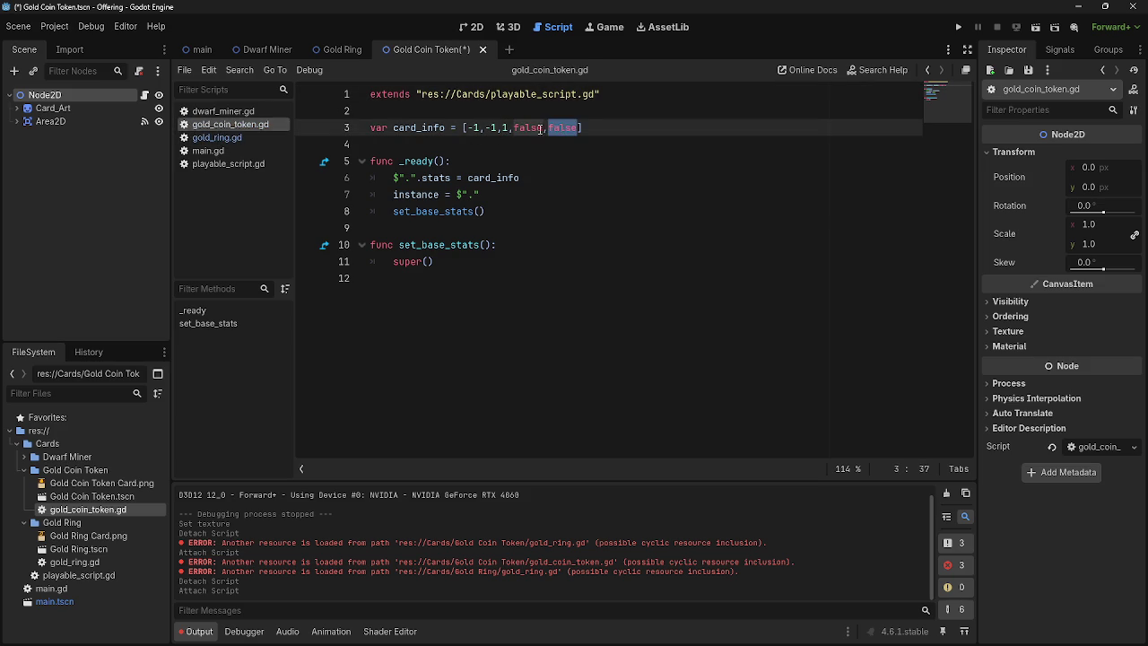
double_click(565, 129)
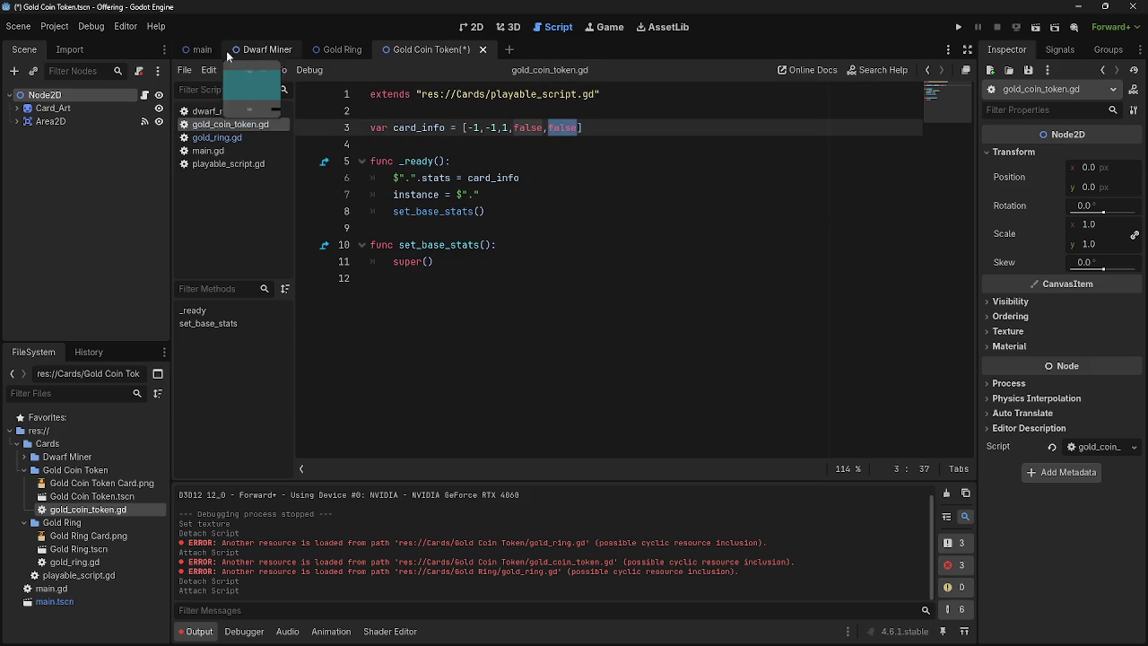
left_click(222, 165)
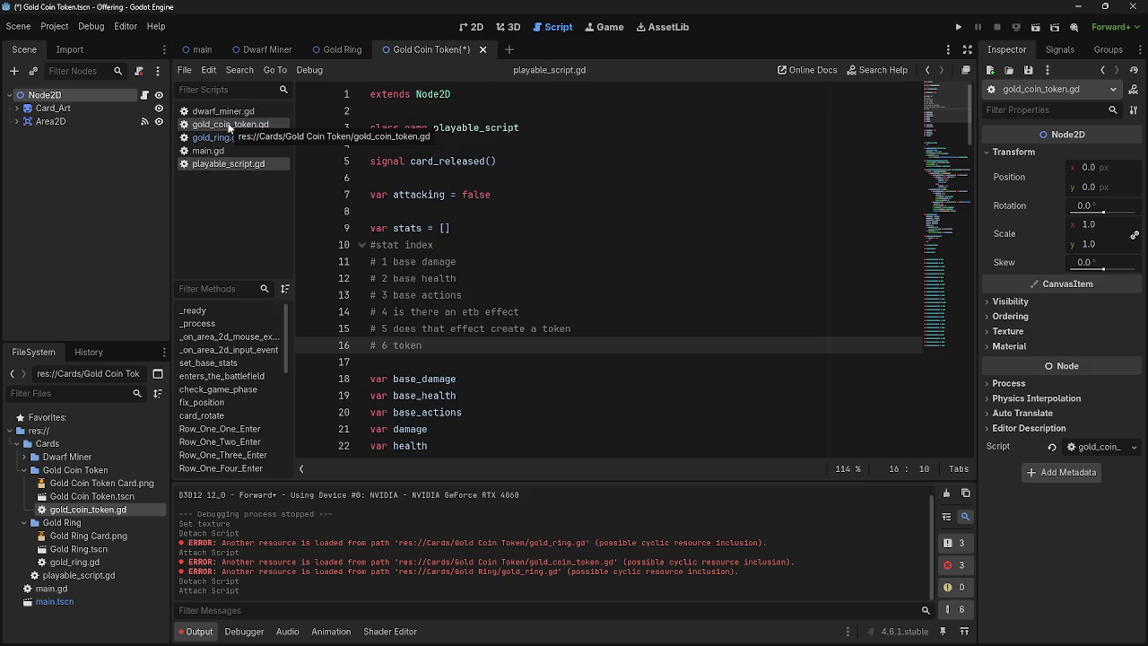
left_click(229, 125)
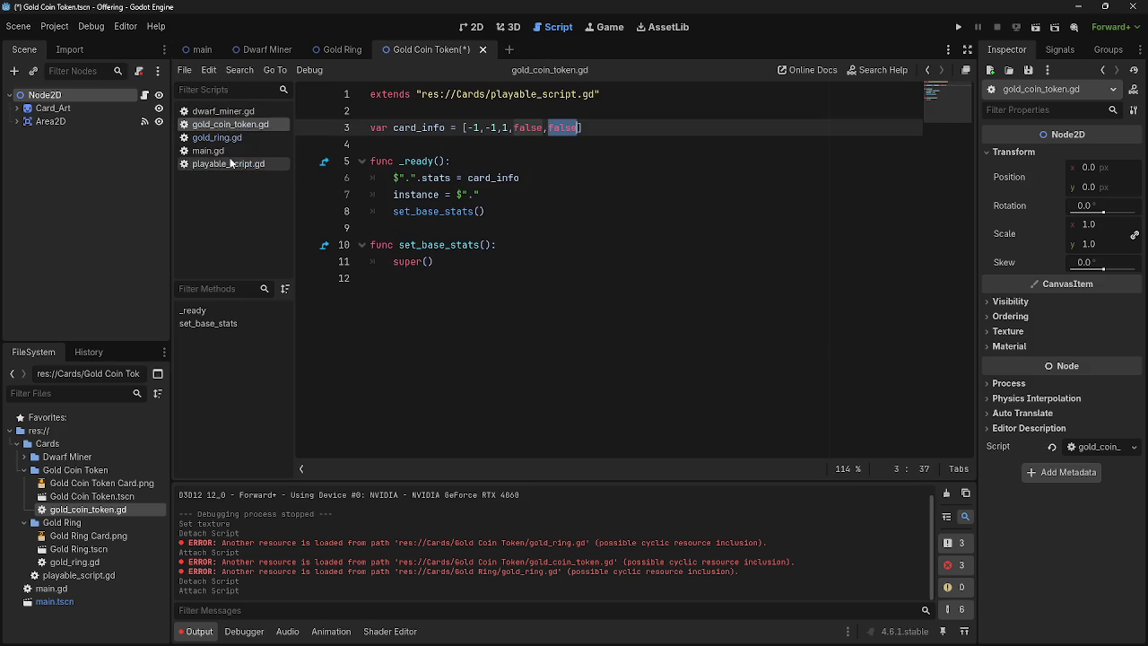
left_click(224, 165)
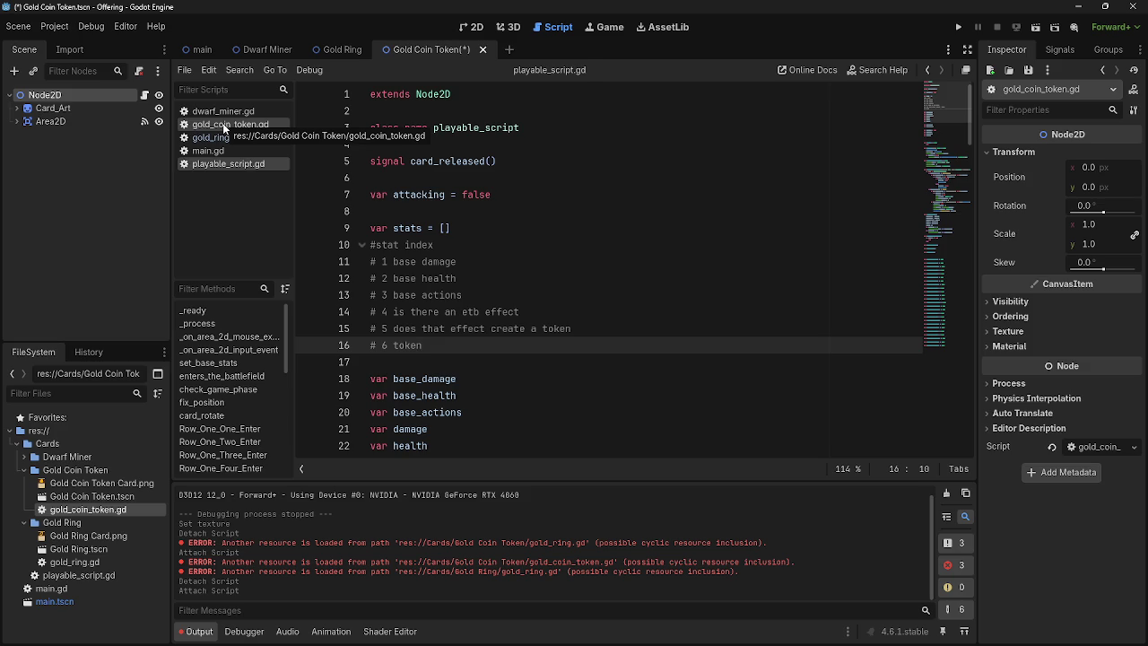
left_click(228, 124)
left_click(579, 128)
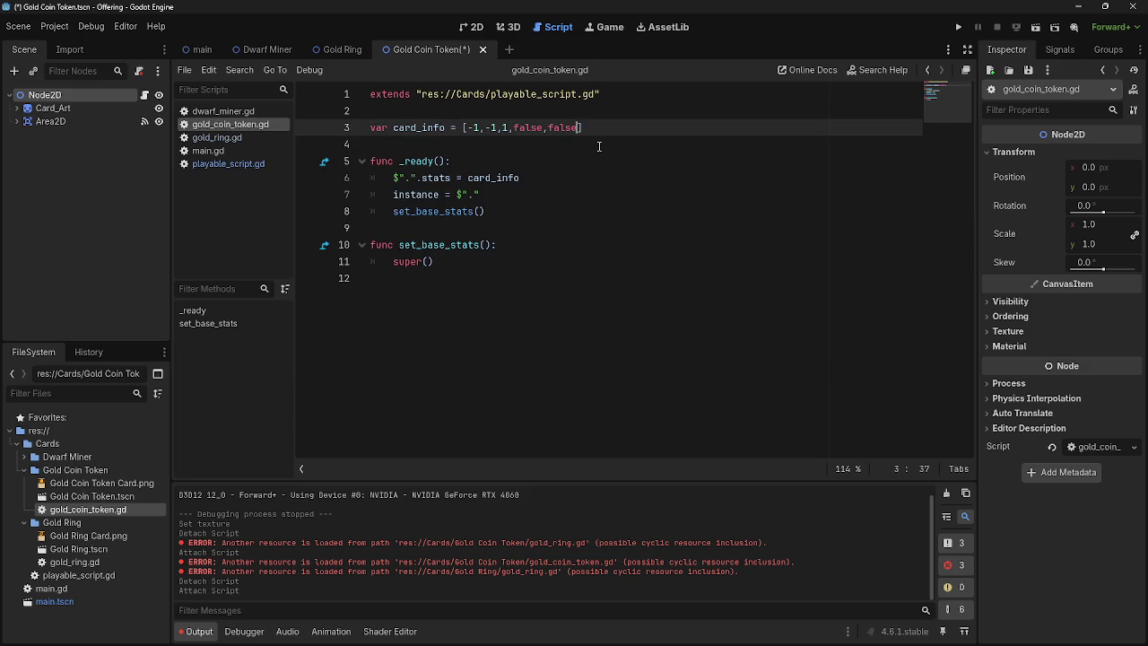
Step: Append ',false' to card_info in gold_coin_token.gd and gold_ring.gd and save with Ctrl+S
type(",0")
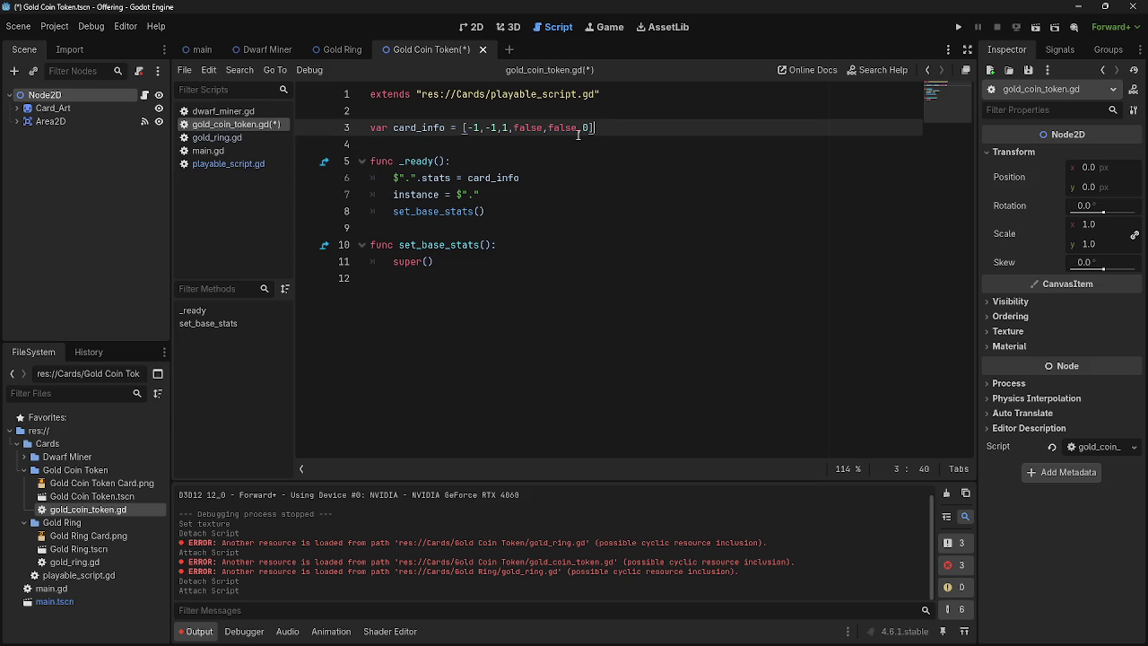
type("alse]")
left_click(229, 138)
type(",false,false,false]")
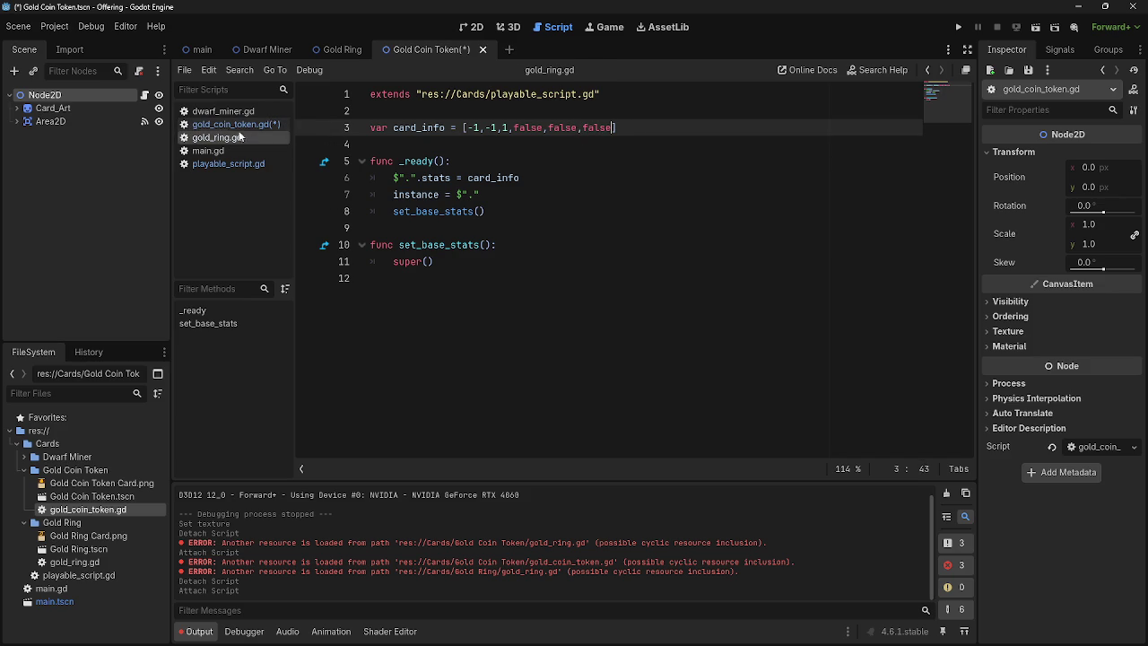
key("ctrl+s")
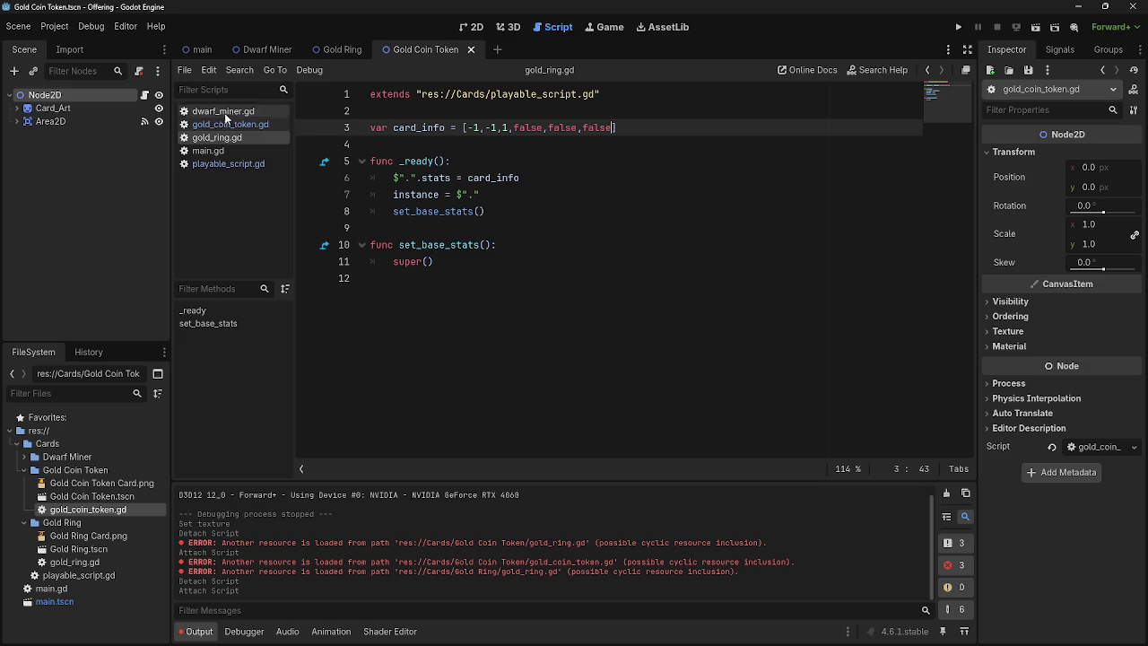
left_click(224, 126)
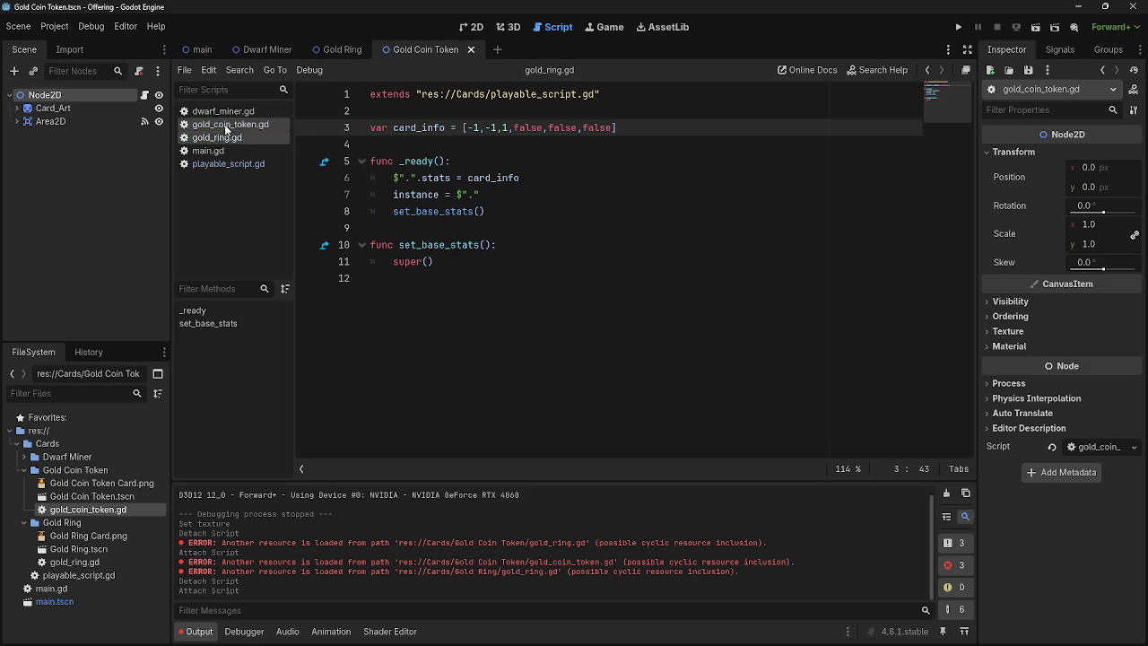
left_click(223, 111)
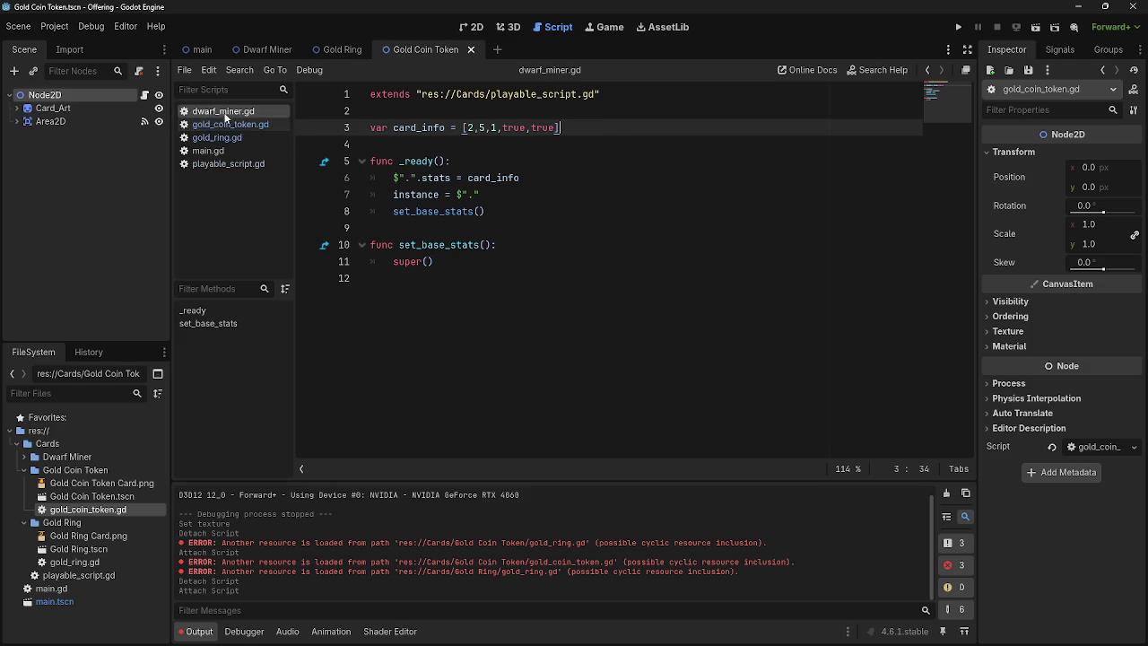
Step: Add a comma and drop the Gold Coin Token.tscn path into dwarf_miner.gd's card_info
type(",")
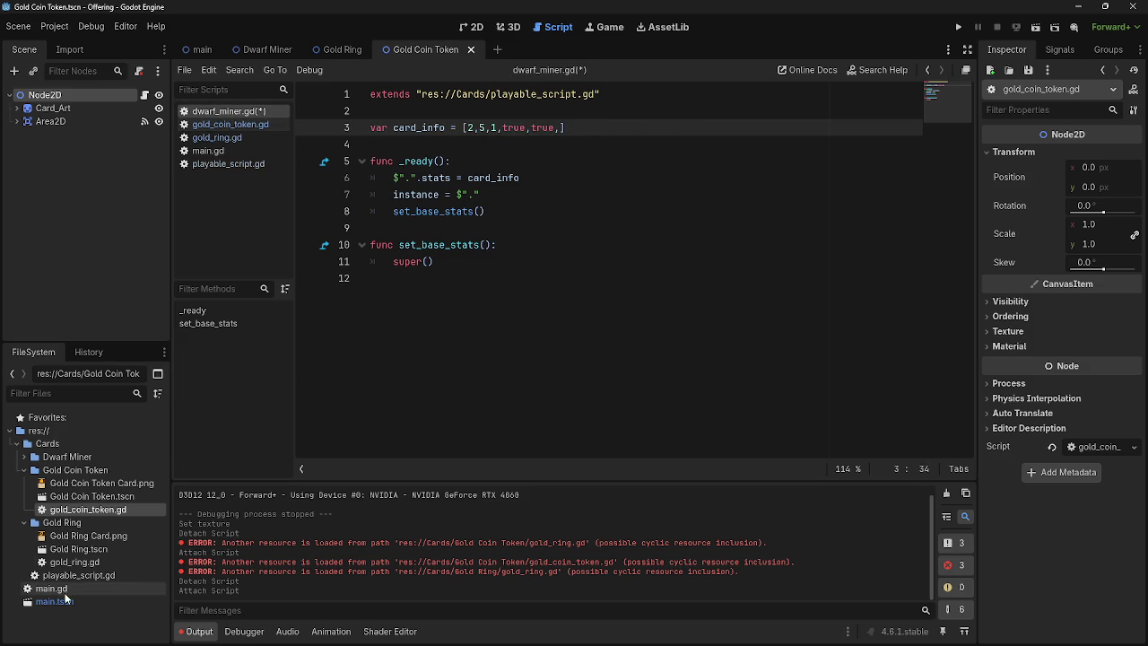
mouse_move(88, 499)
left_mouse_down()
mouse_move(407, 285)
mouse_move(554, 124)
mouse_move(563, 129)
left_mouse_up()
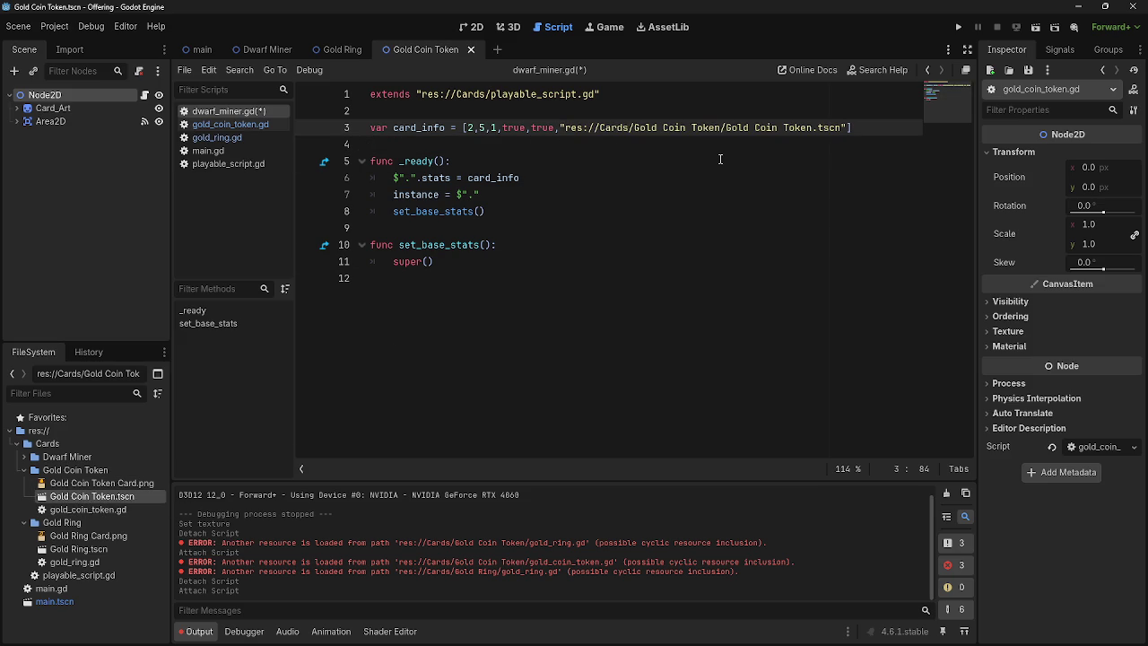
type("preload")
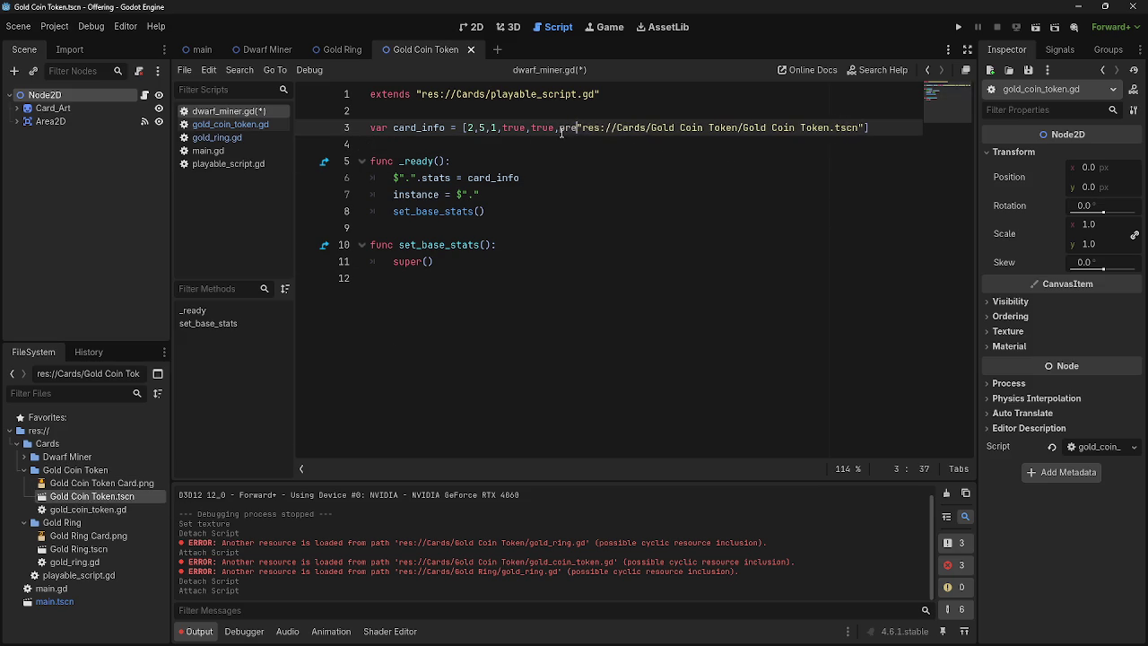
left_click(588, 149)
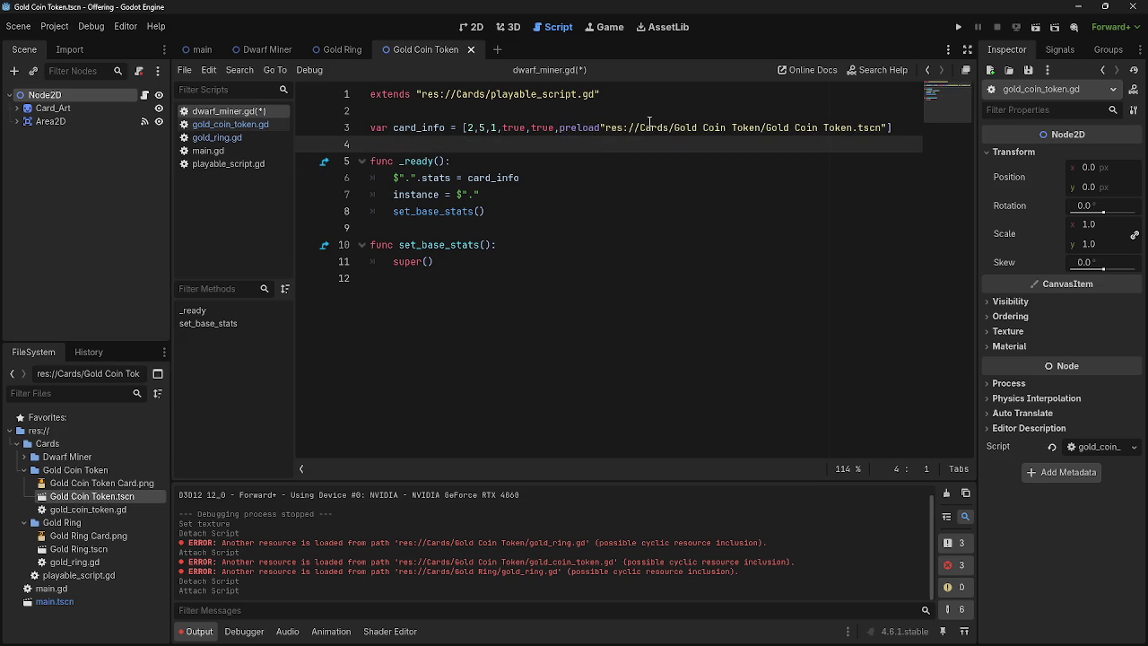
Step: Wrap the path as preload("res://Cards/Gold Coin Token/Gold Coin Token.tscn"), removing the stray parenthesis
double_click(590, 128)
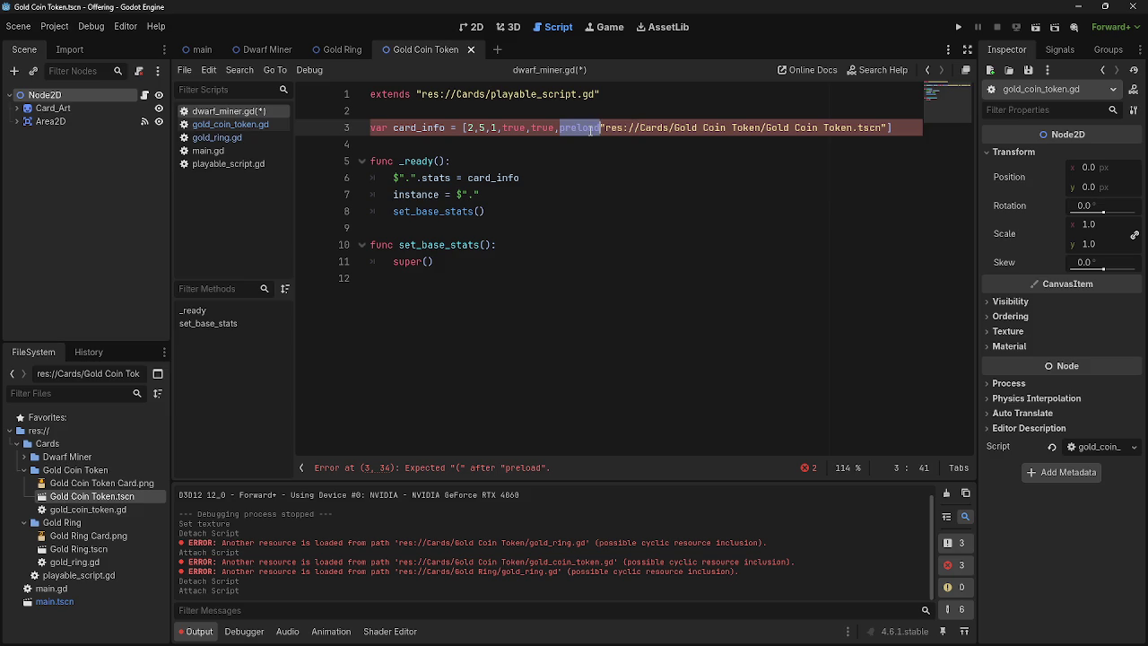
left_click(600, 127)
type("(")
left_click(903, 128)
type(")")
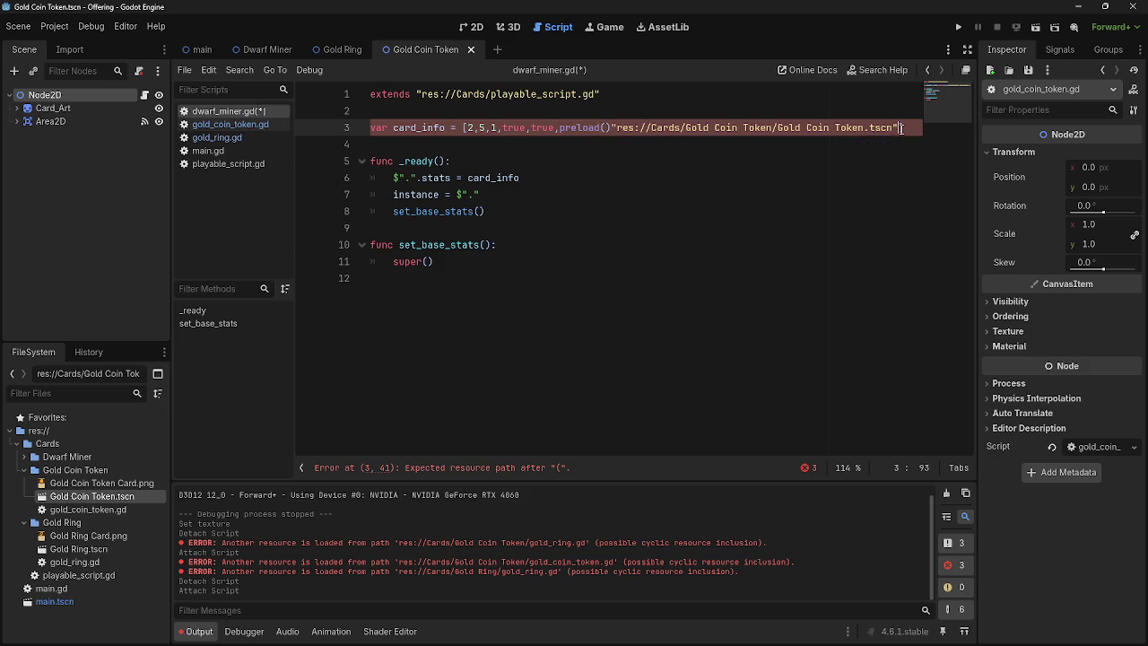
left_click(611, 127)
key("Delete")
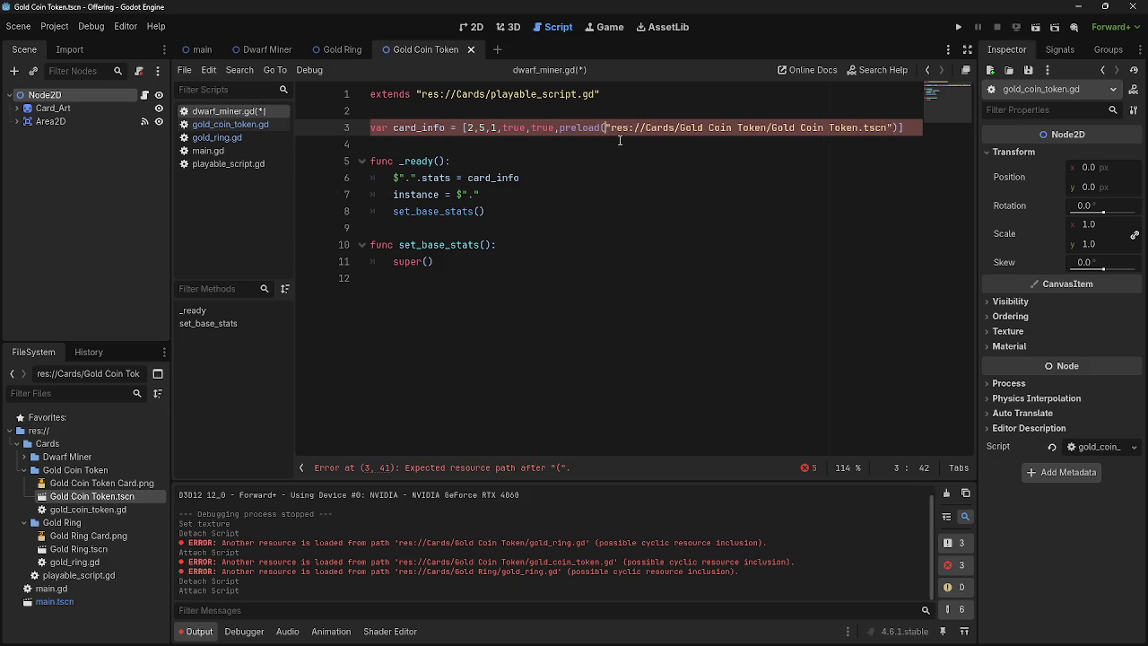
triple_click(579, 131)
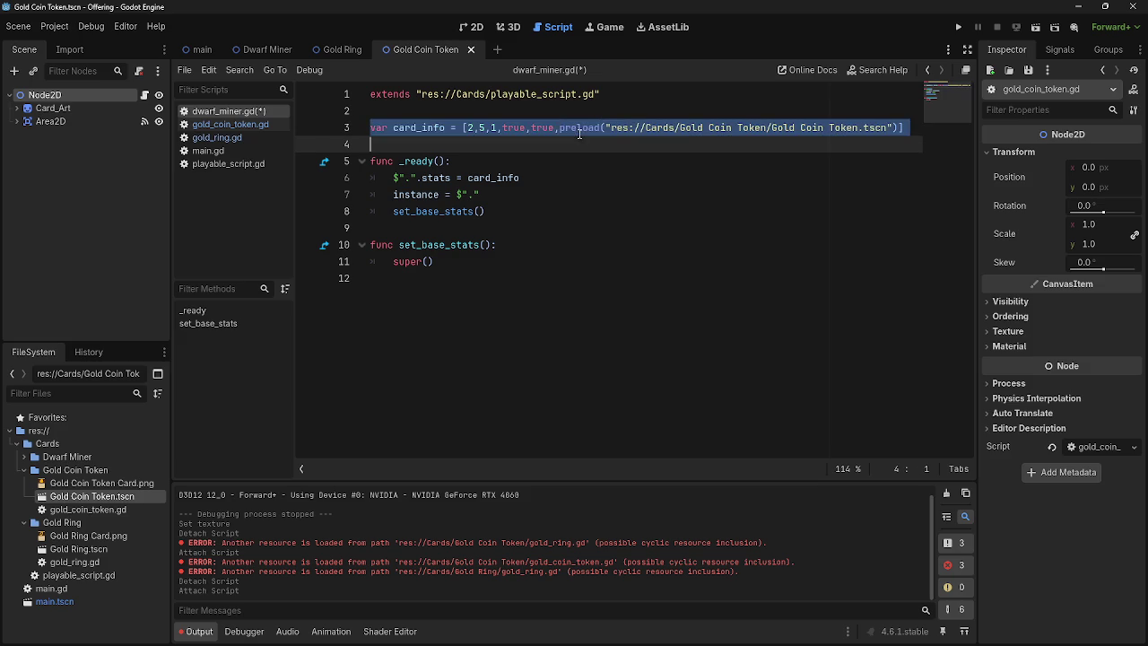
left_click(574, 147)
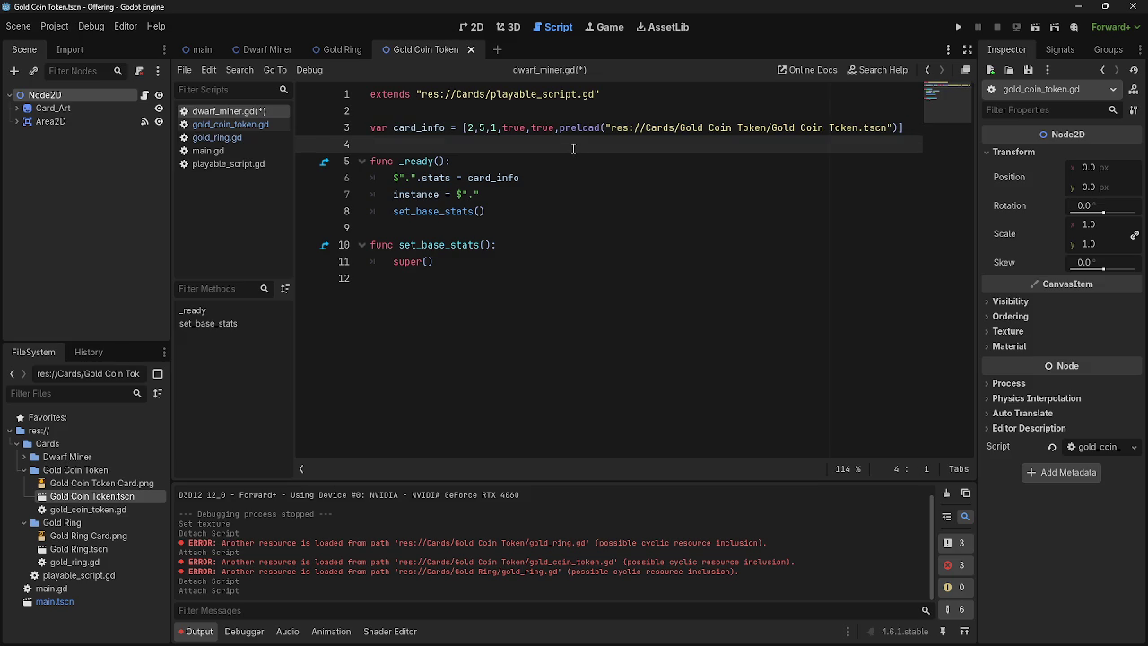
left_click(235, 125)
left_click(231, 137)
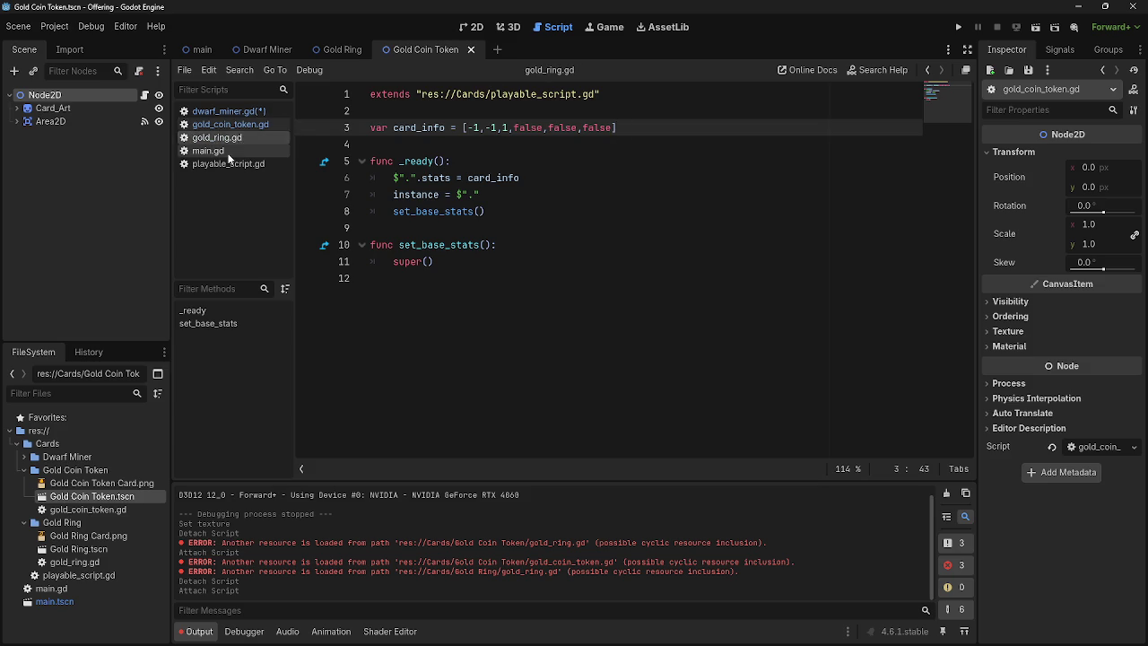
Step: Browse the open scripts and scroll to the stat index comments in playable_script.gd
left_click(228, 152)
left_click(508, 345)
left_click(224, 163)
scroll(468, 313, "down", 10)
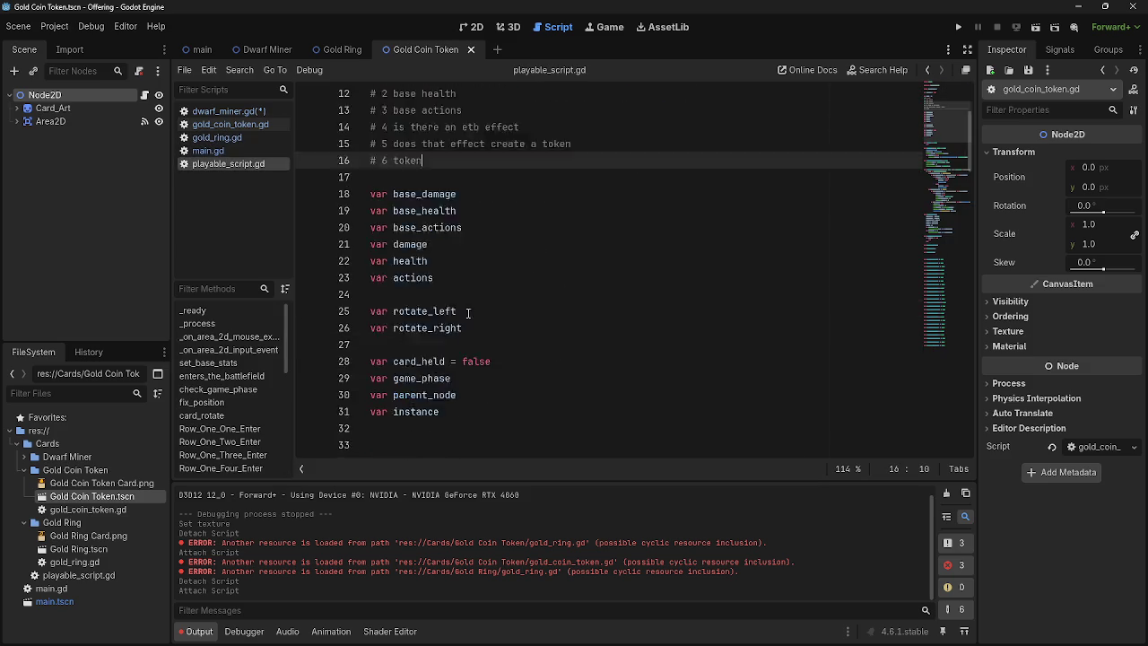
scroll(466, 311, "down", 9)
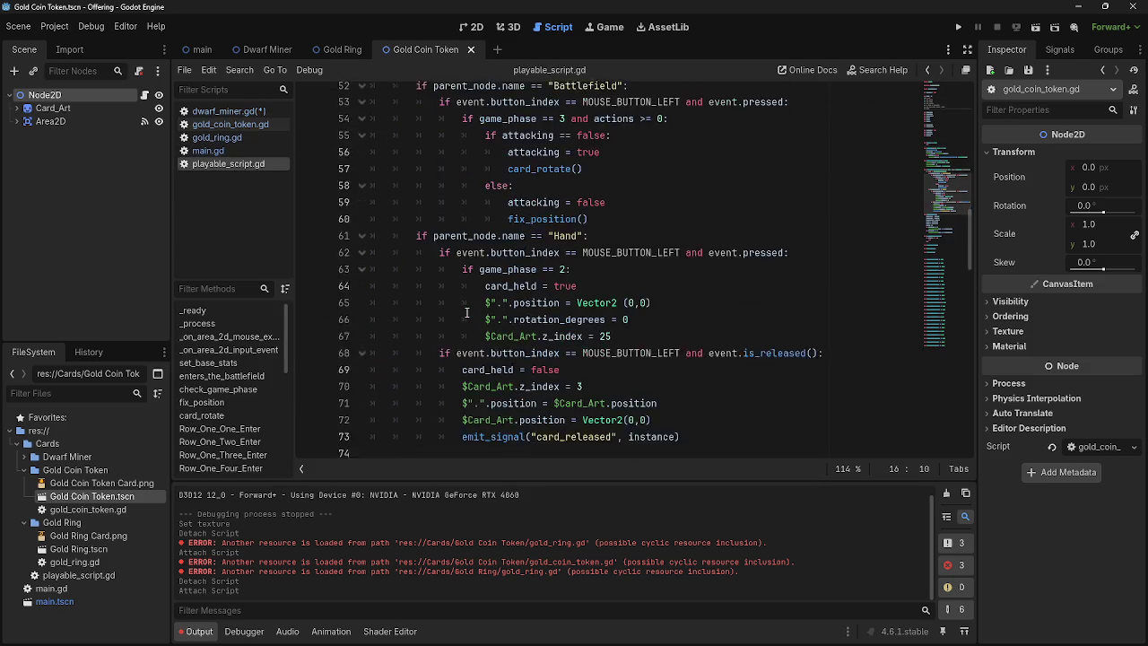
scroll(434, 294, "up", 4)
left_click(215, 137)
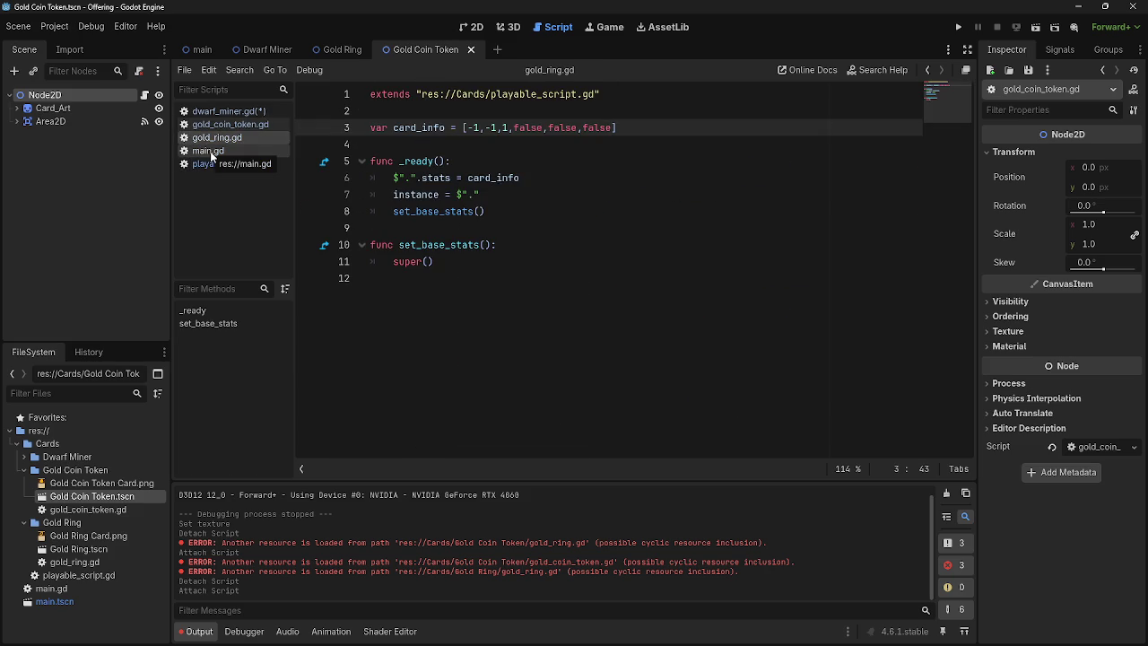
left_click(210, 150)
left_click(215, 137)
left_click(215, 123)
left_click(210, 151)
left_click(213, 164)
left_click(210, 151)
left_click(213, 164)
scroll(538, 287, "up", 12)
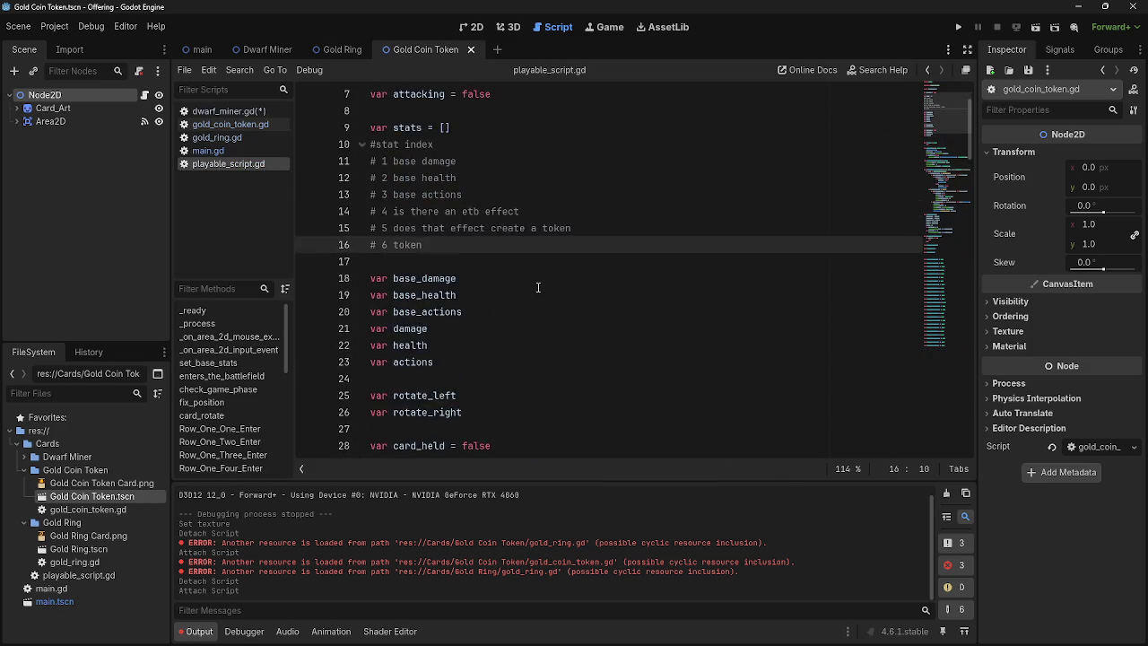
scroll(531, 289, "up", 2)
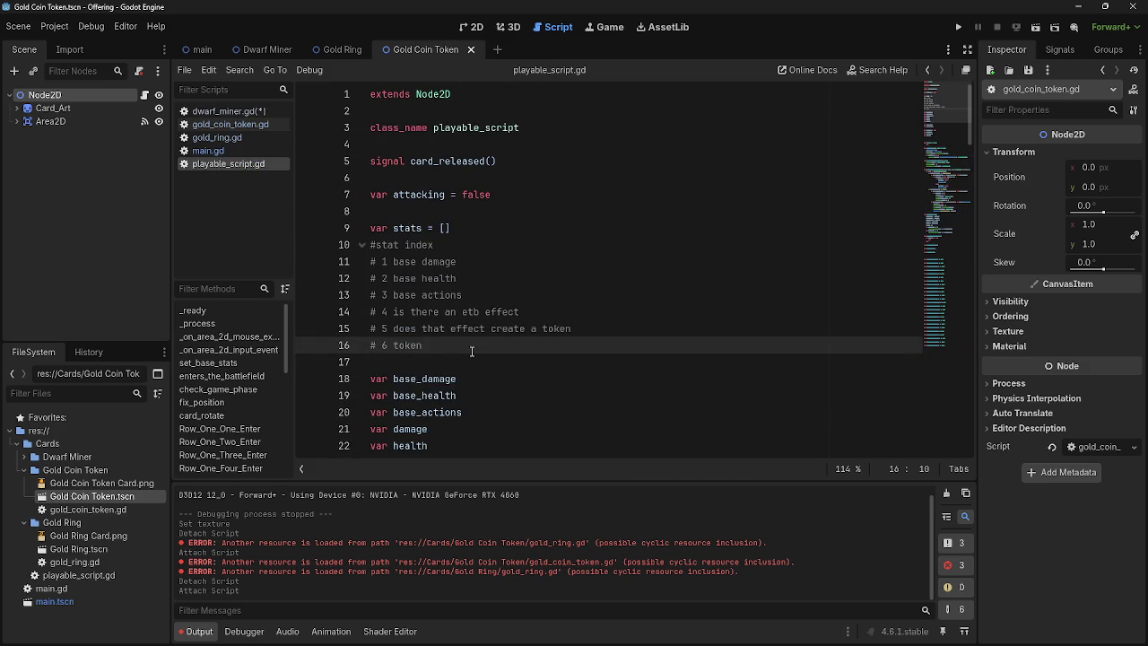
Step: Change the stat 6 comment to '# 6 token file path'
key("BackSpace")
type("sc")
key("BackSpace")
key("BackSpace")
type("file path")
key("Return")
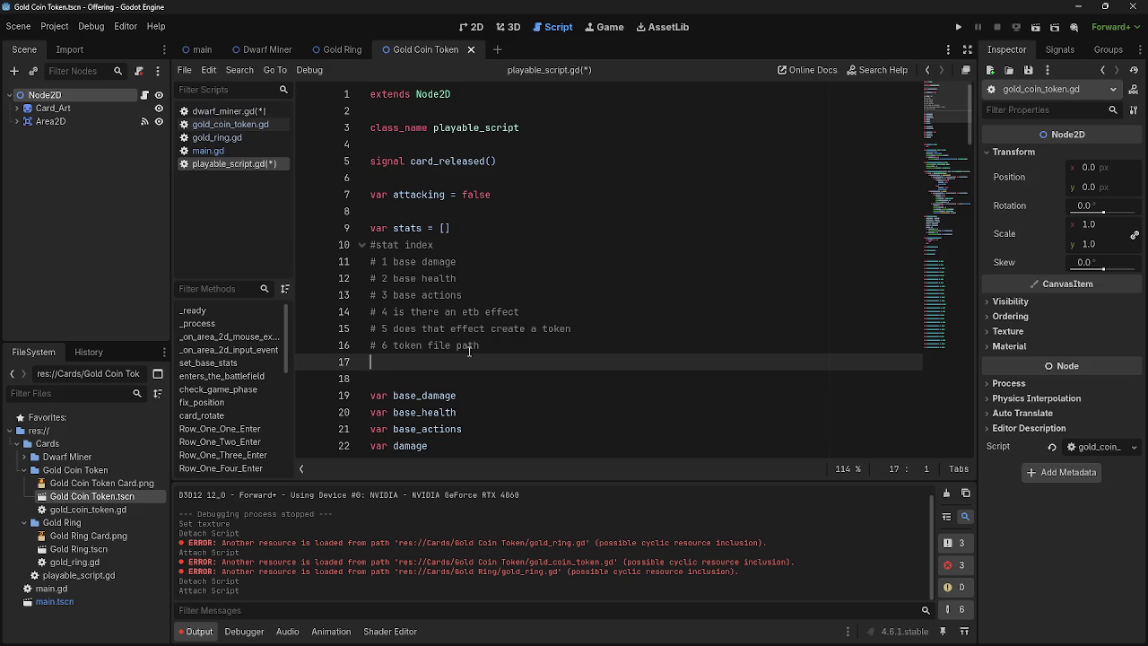
Step: Add the comment '# 7 is this card a token' and save playable_script.gd
type("#")
type("is this a")
key("BackSpace")
type("card a token")
key("Up")
key("ctrl+s")
left_click(231, 124)
left_click(228, 111)
left_click(232, 125)
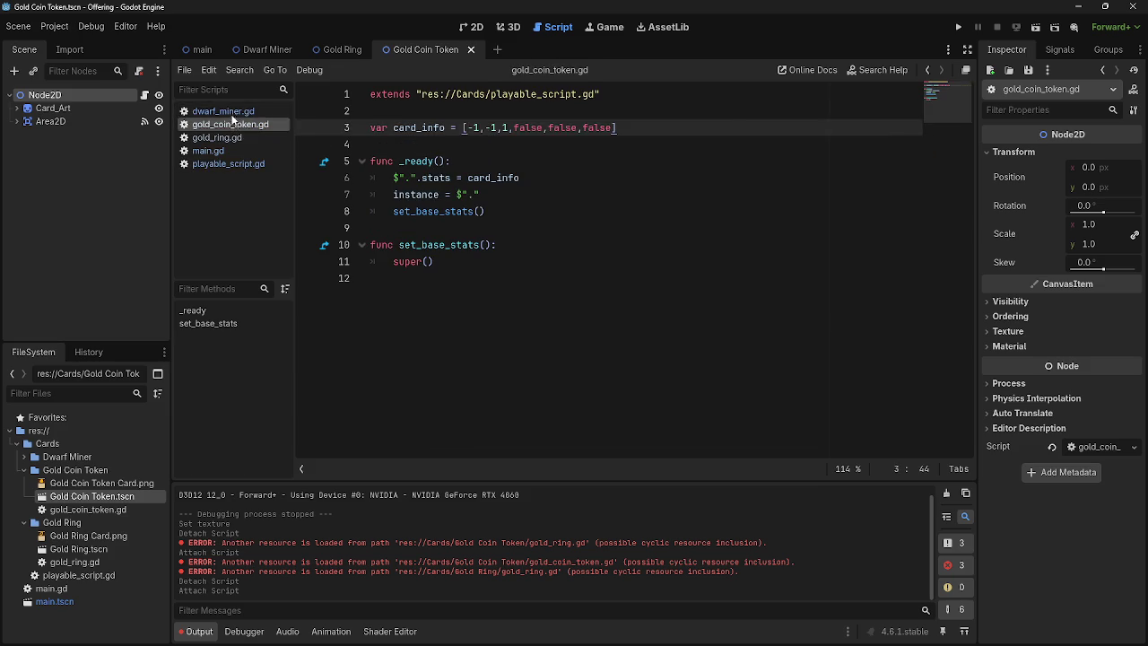
Step: Open dwarf_miner.gd and insert blank lines above the card_info line
key("Down")
key("Down")
key("Down")
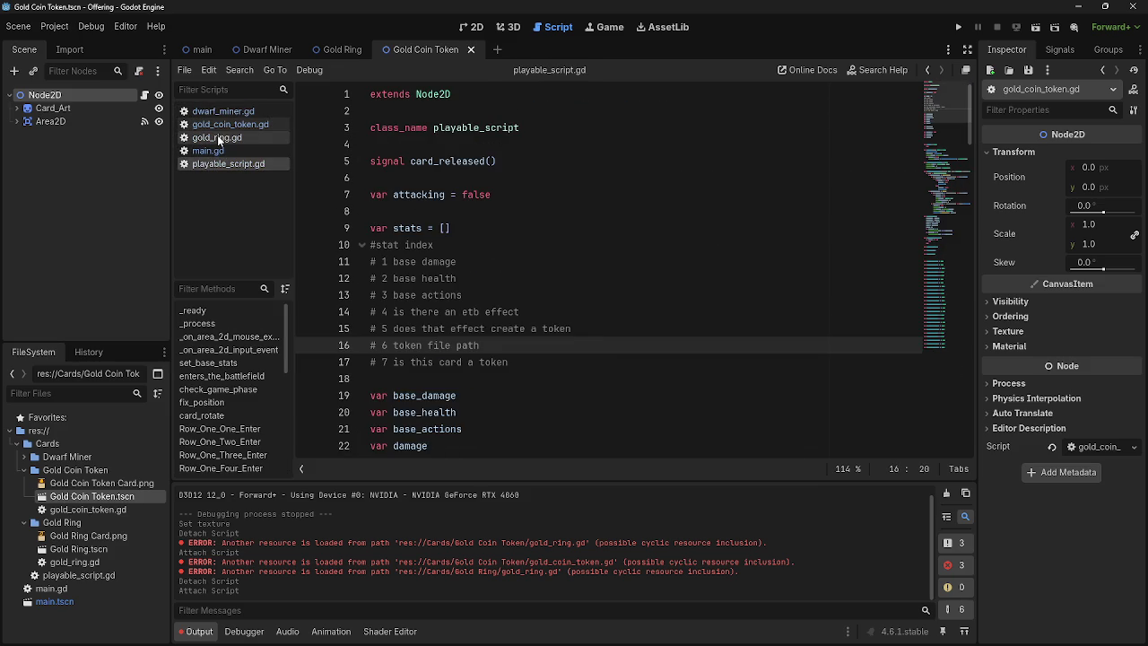
left_click(220, 139)
left_click(225, 112)
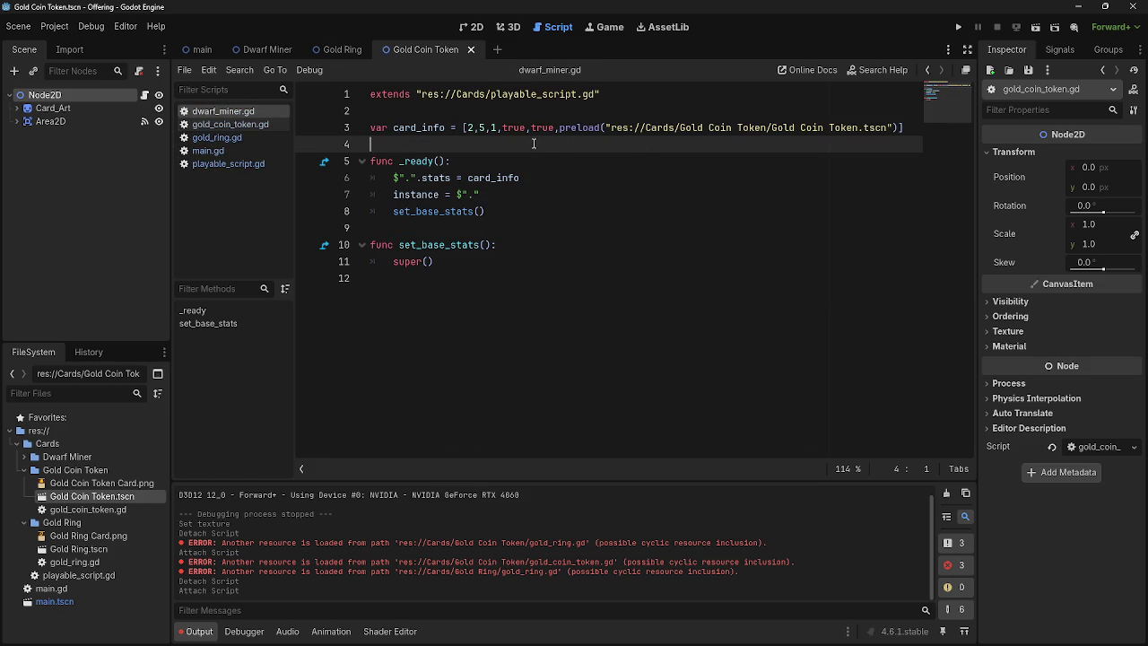
key("Return")
key("Return")
key("Up")
key("Up")
key("Up")
key("alt+Down")
key("alt+Down")
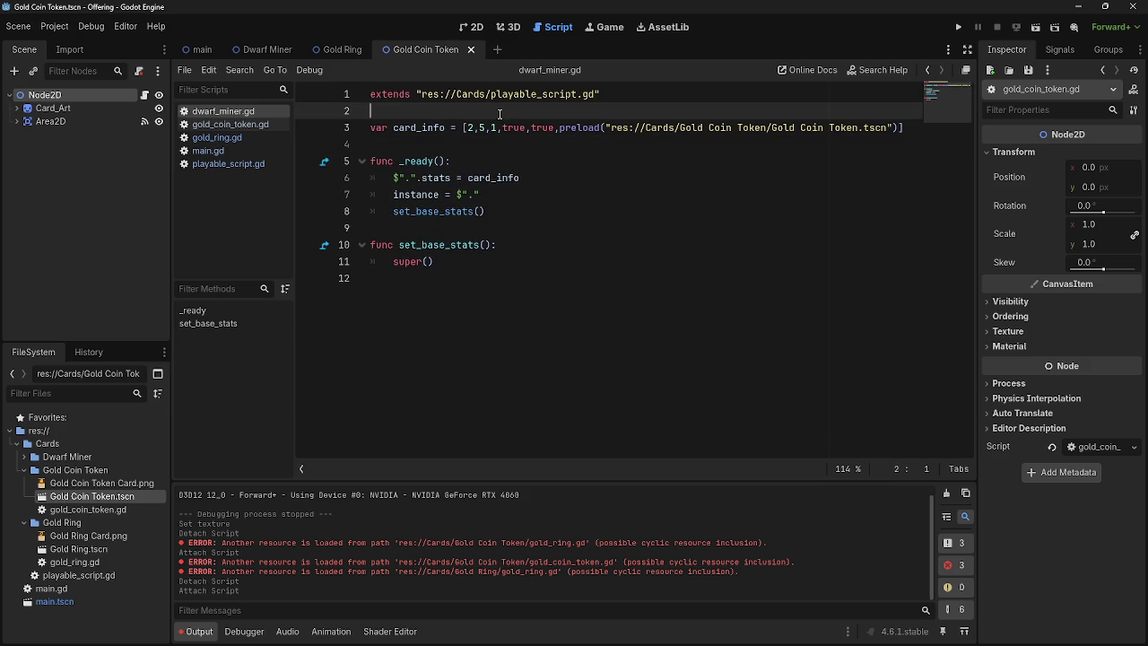
left_click(488, 124)
type("token_")
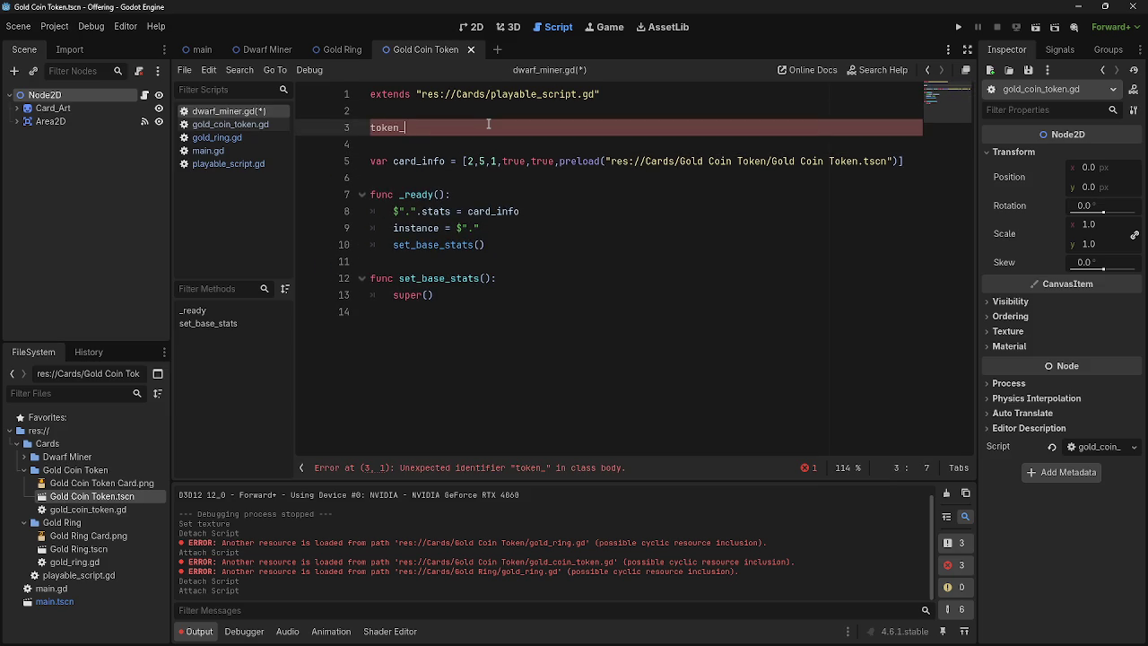
key("BackSpace")
key("BackSpace")
key("BackSpace")
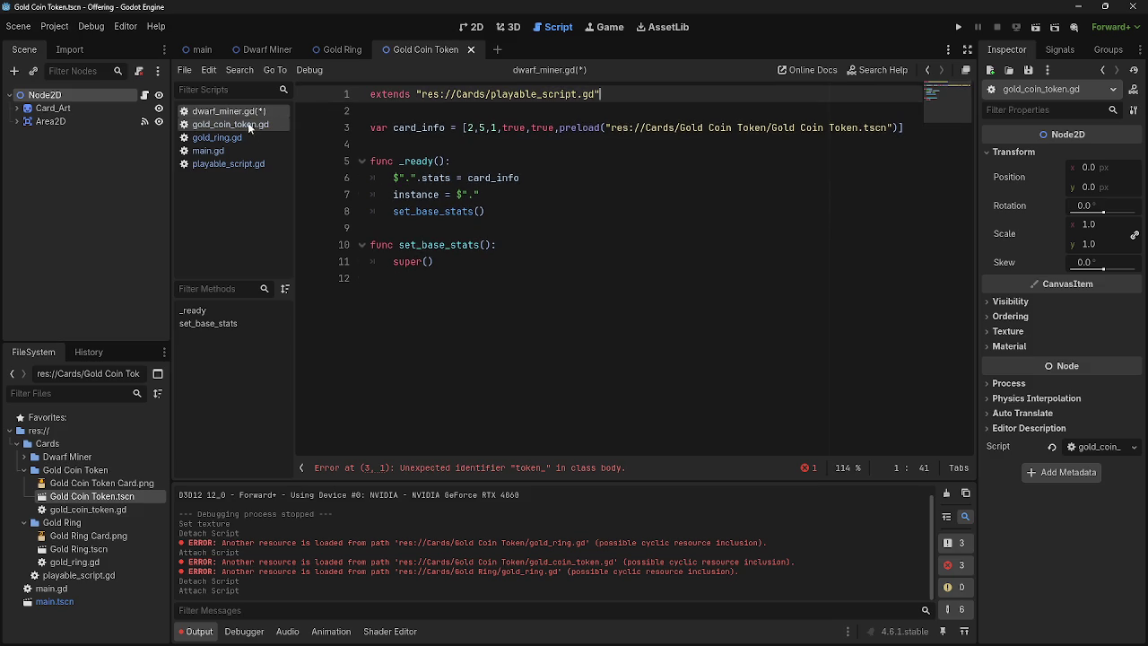
Step: Select the stat index comment block in playable_script.gd for copying
left_click(225, 127)
left_click(216, 151)
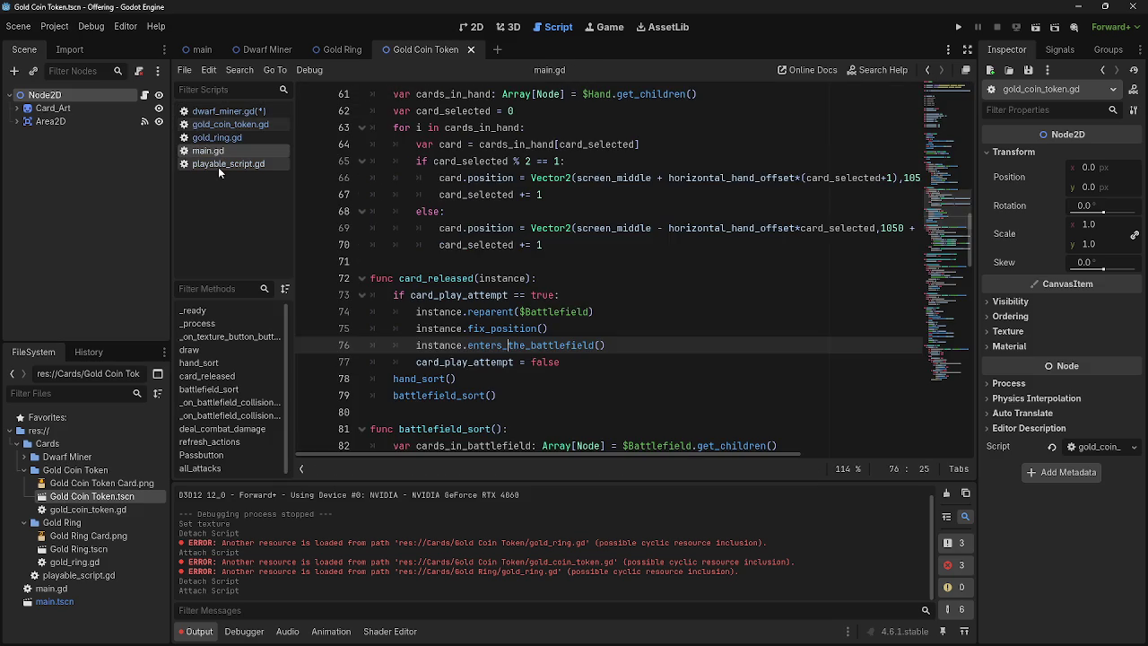
left_click(221, 165)
left_click(375, 245)
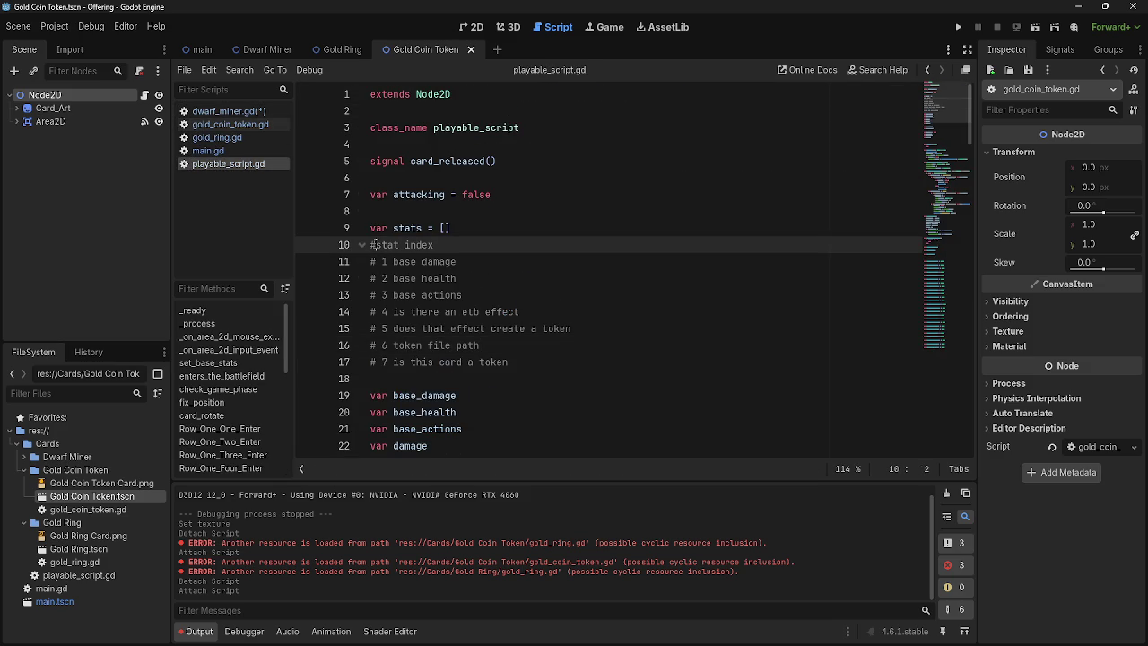
mouse_move(373, 244)
left_mouse_down()
mouse_move(599, 373)
mouse_move(511, 361)
mouse_move(355, 247)
left_mouse_up()
key("ctrl+c")
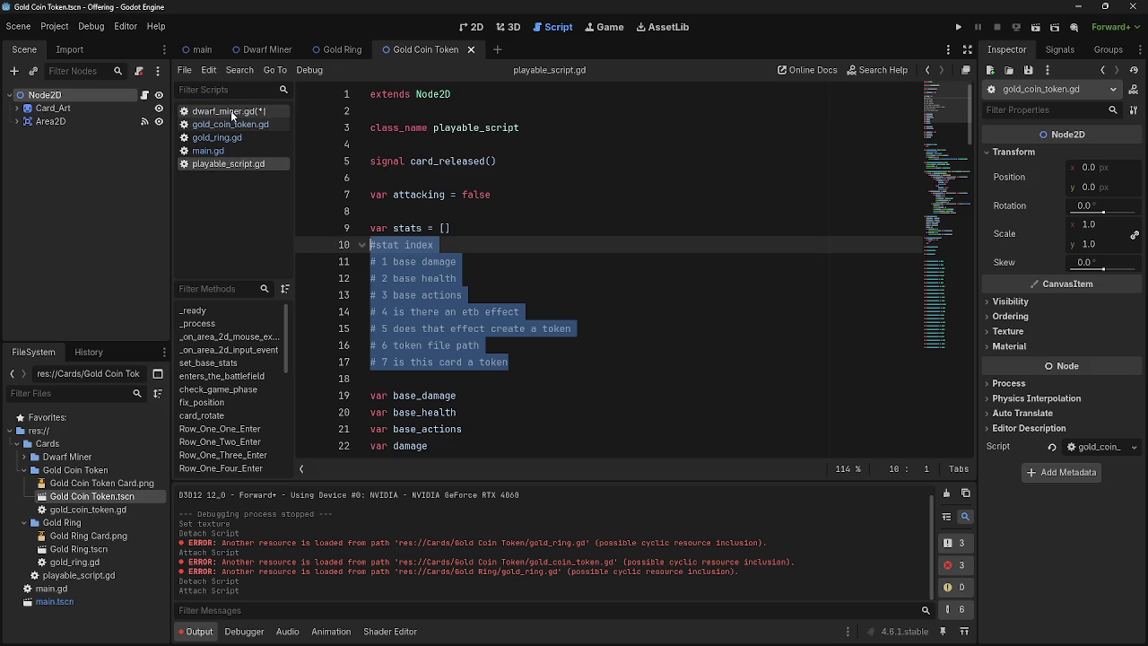
Step: Paste the stat comments below extends in dwarf_miner.gd and delete the stat index header
left_click(228, 111)
key("Return")
key("Return")
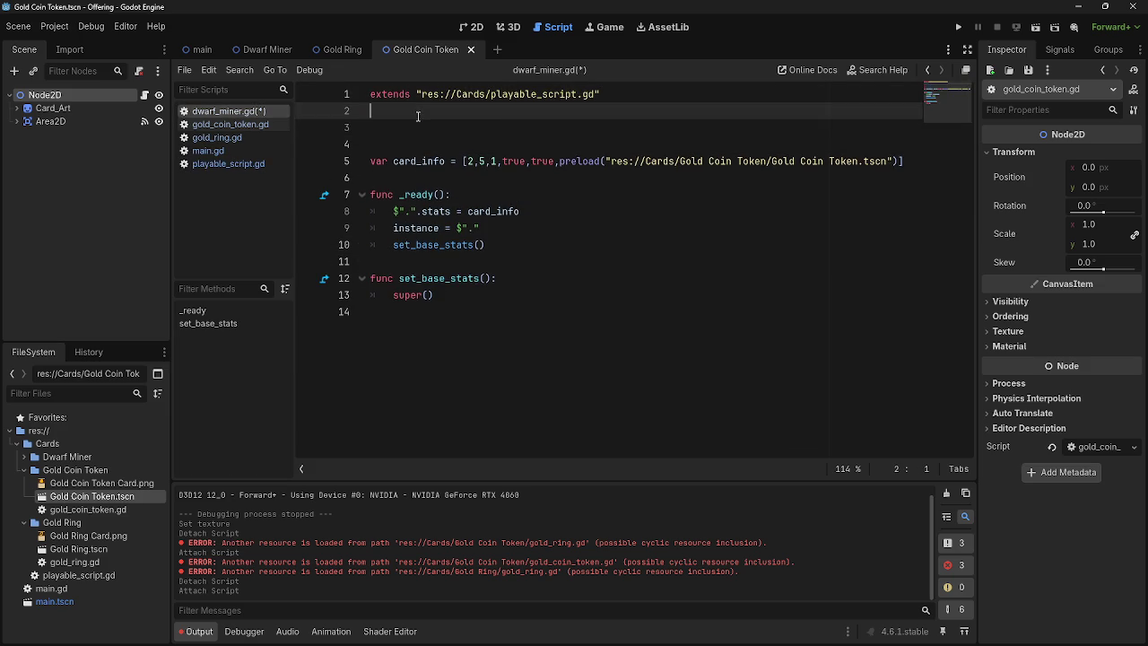
key("ctrl+v")
left_click(375, 131)
key("shift+End")
key("BackSpace")
key("BackSpace")
double_click(373, 127)
Step: Replace the '#' on each of the seven stat comment lines with 'var'
type("var")
left_click(375, 144)
key("BackSpace")
type("var")
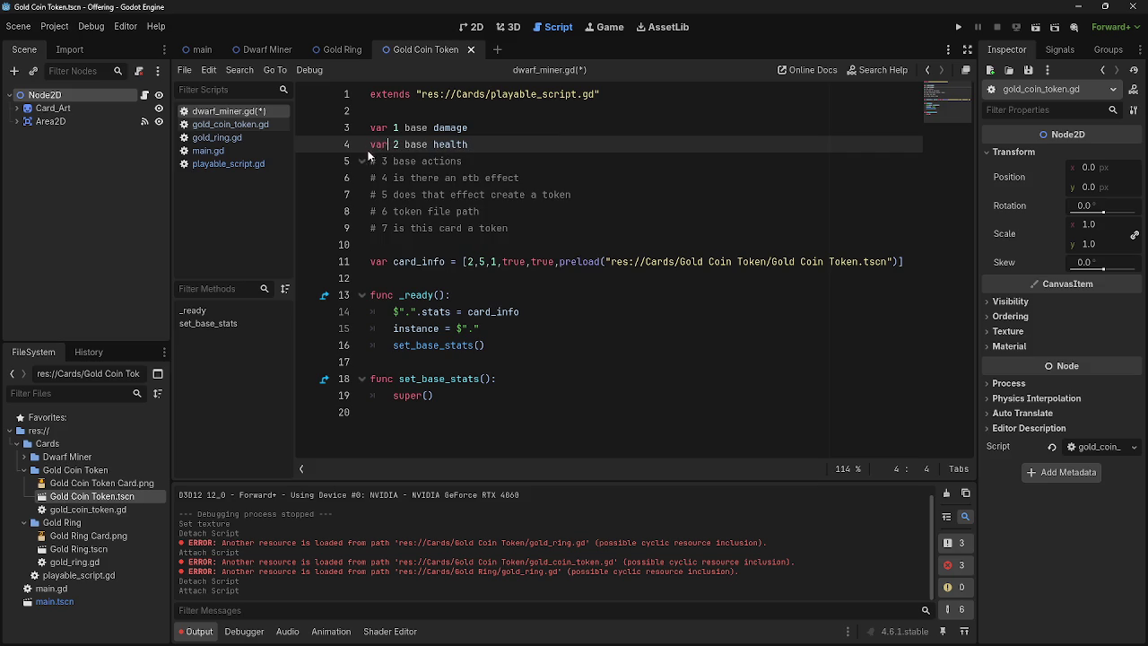
left_click(374, 161)
key("BackSpace")
type("var")
left_click(373, 177)
key("BackSpace")
type("var")
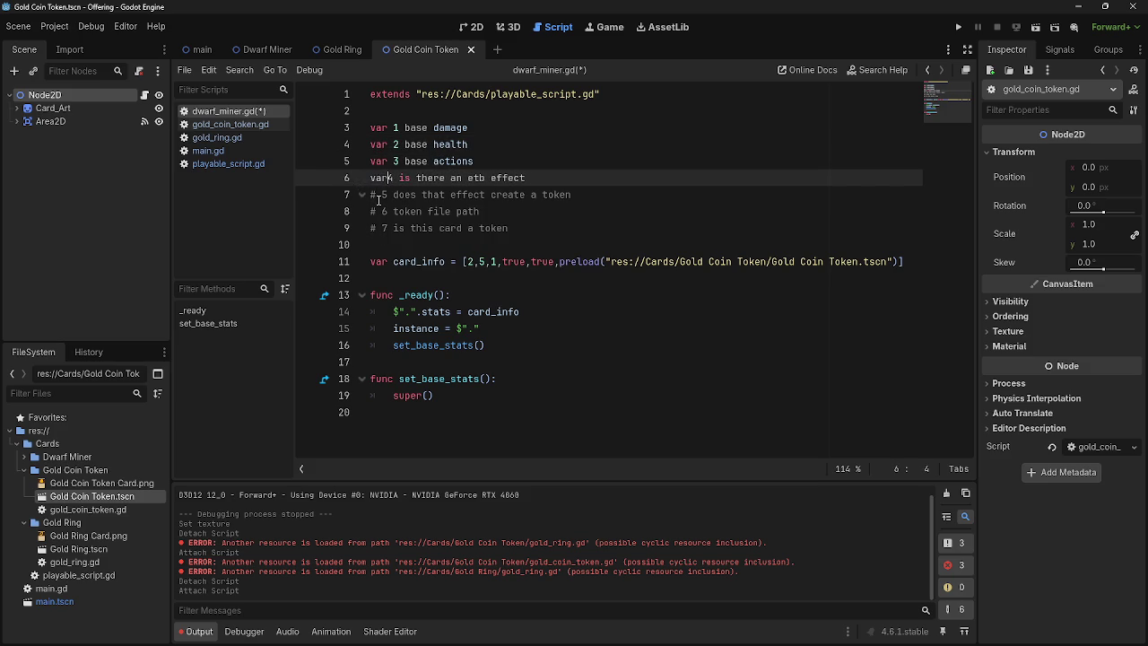
left_click(373, 194)
key("BackSpace")
type("var")
left_click(375, 212)
key("BackSpace")
type("var")
left_click(374, 228)
key("BackSpace")
type("var")
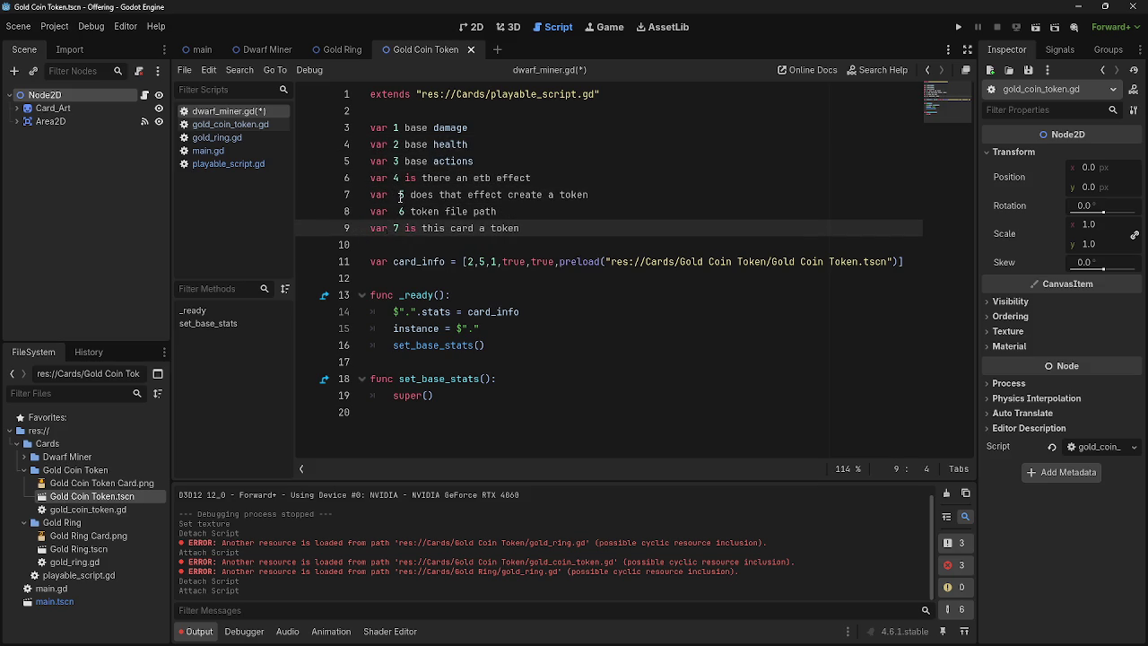
Step: Remove the extra spaces after 'var' on lines 7 and 8
left_click(398, 194)
key("BackSpace")
left_click(392, 212)
key("BackSpace")
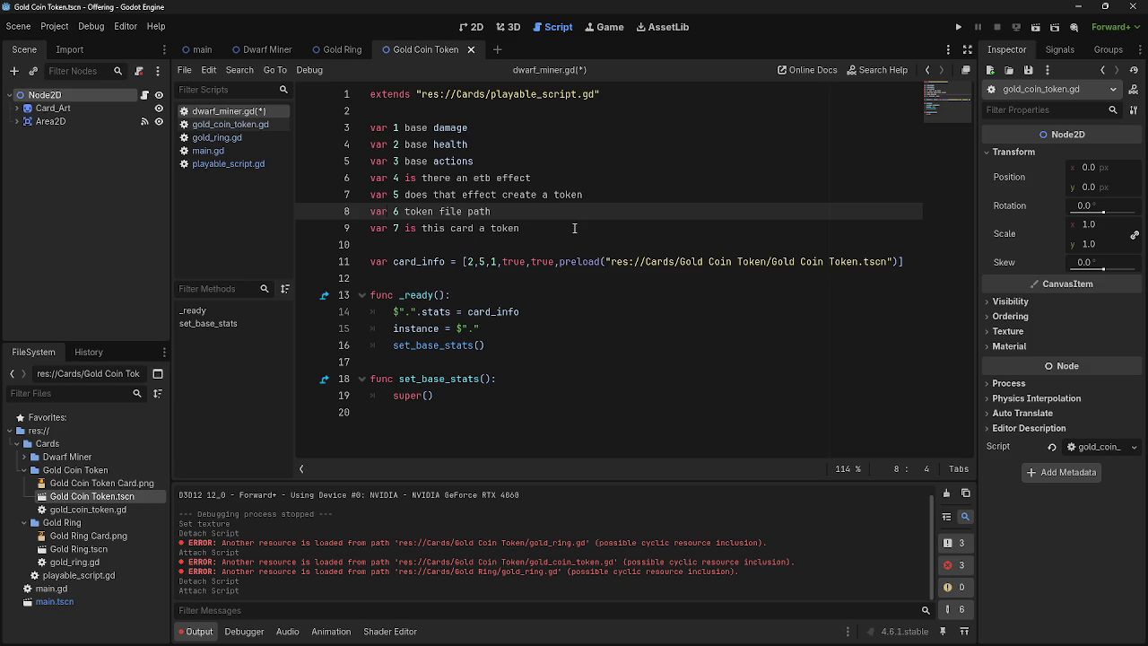
Step: Rewrite line 9 as 'var is_token = false'
left_click(544, 236)
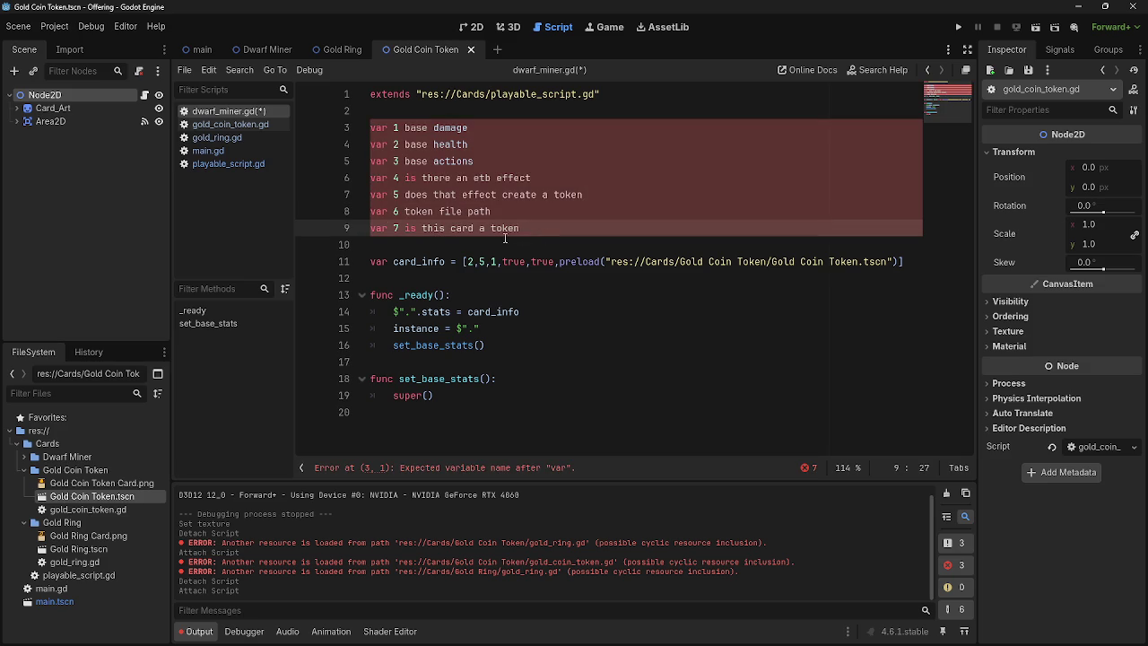
key("BackSpace")
key("BackSpace")
key("BackSpace")
key("BackSpace")
key("BackSpace")
key("BackSpace")
type("is ")
type("token =")
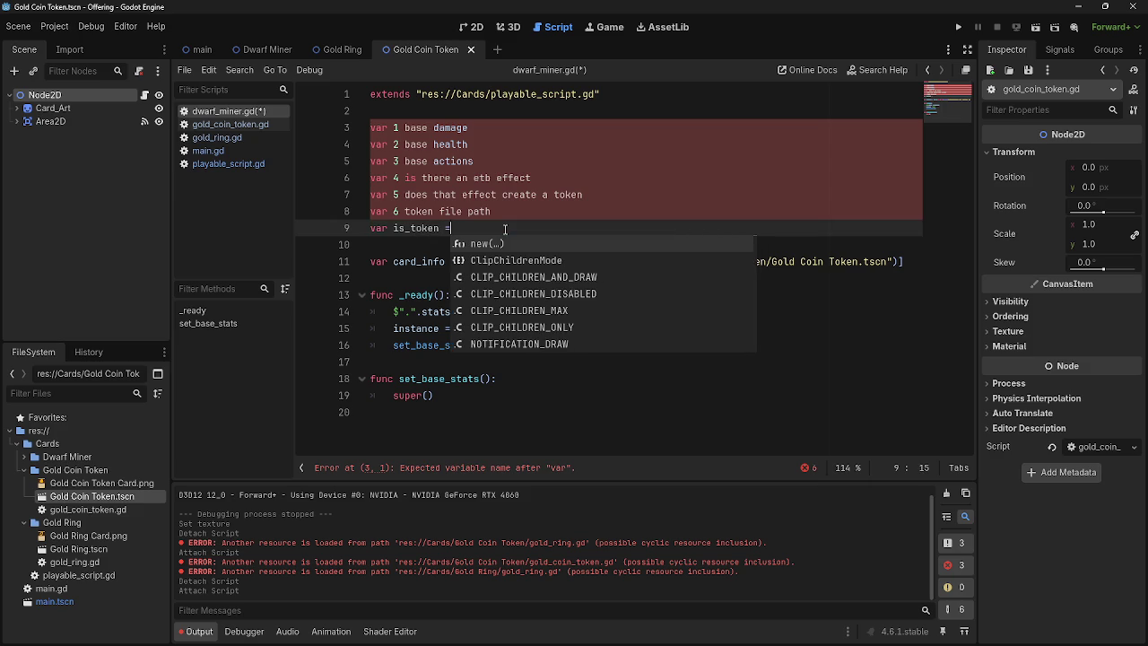
key("BackSpace")
key("BackSpace")
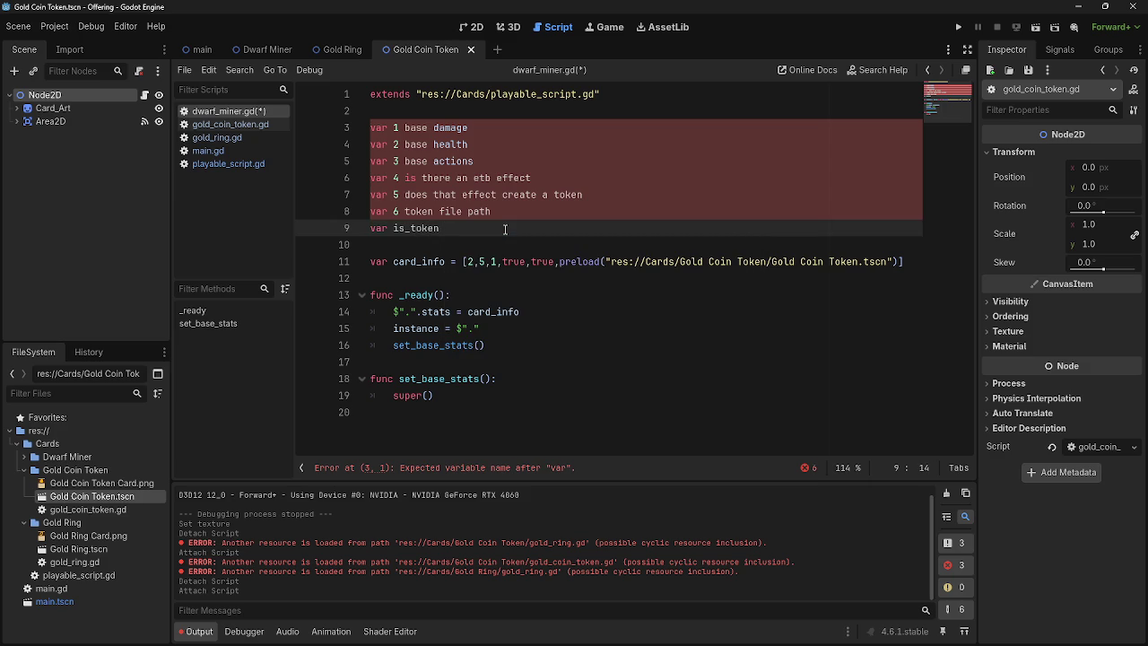
type(" = false")
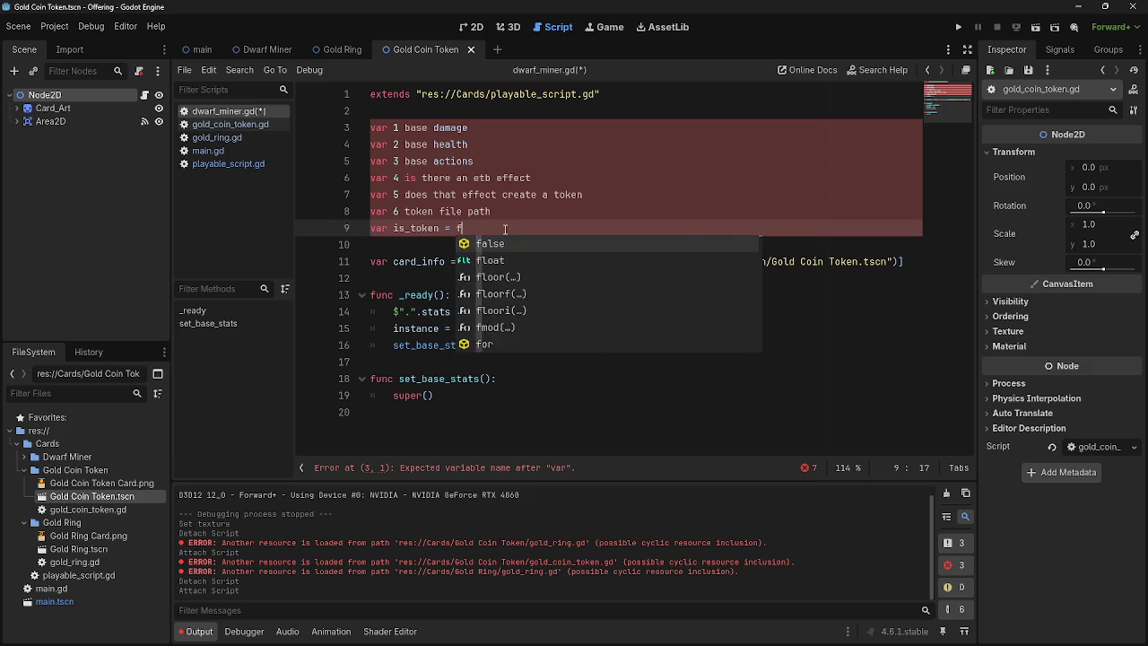
Step: Replace the token file path description on line 8 with 'token_path'
left_click(489, 211)
left_click_drag(489, 211, 395, 210)
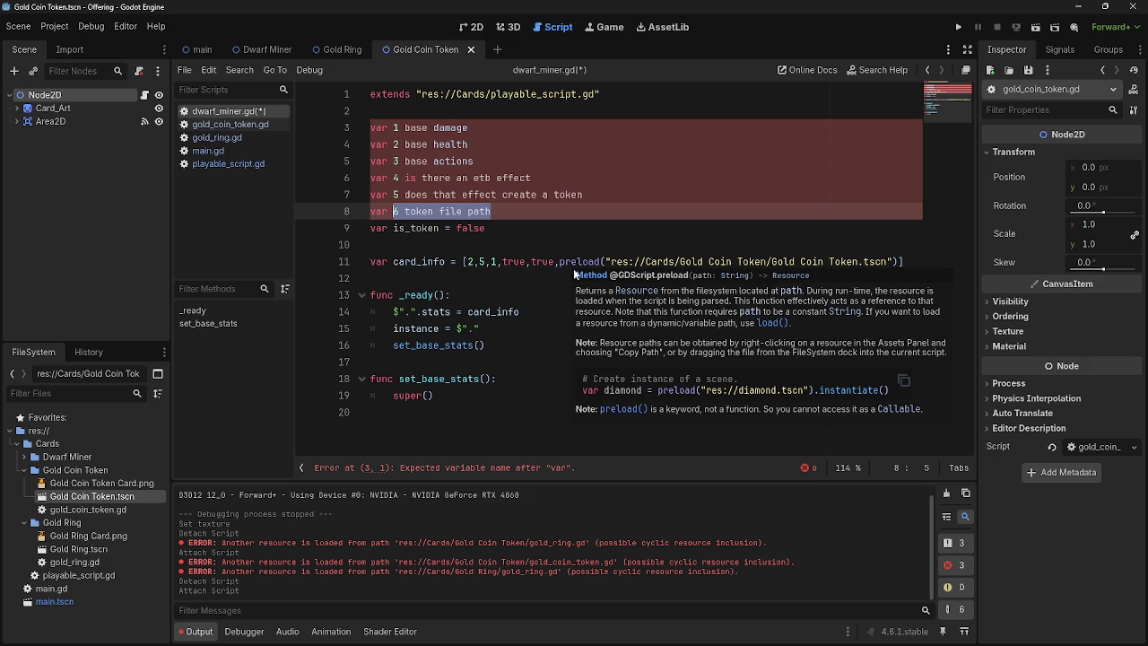
left_click_drag(526, 210, 395, 214)
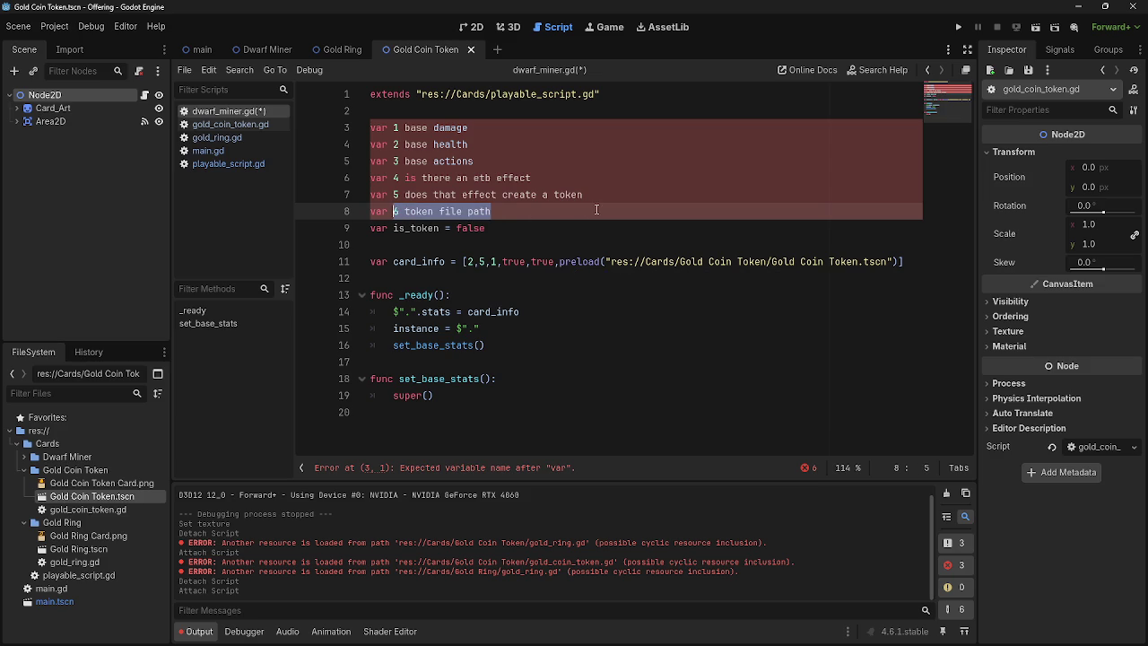
type("tok")
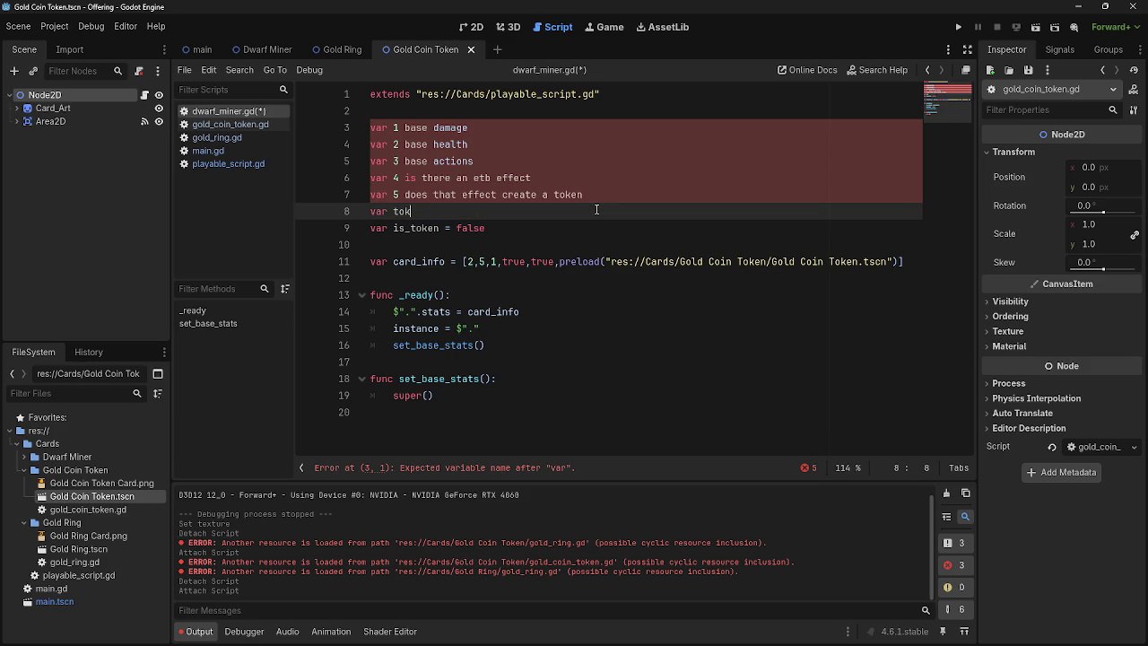
type("en_path =")
Step: Move the Gold Coin Token preload from card_info into token_path's value
left_click(485, 363)
left_click(558, 261)
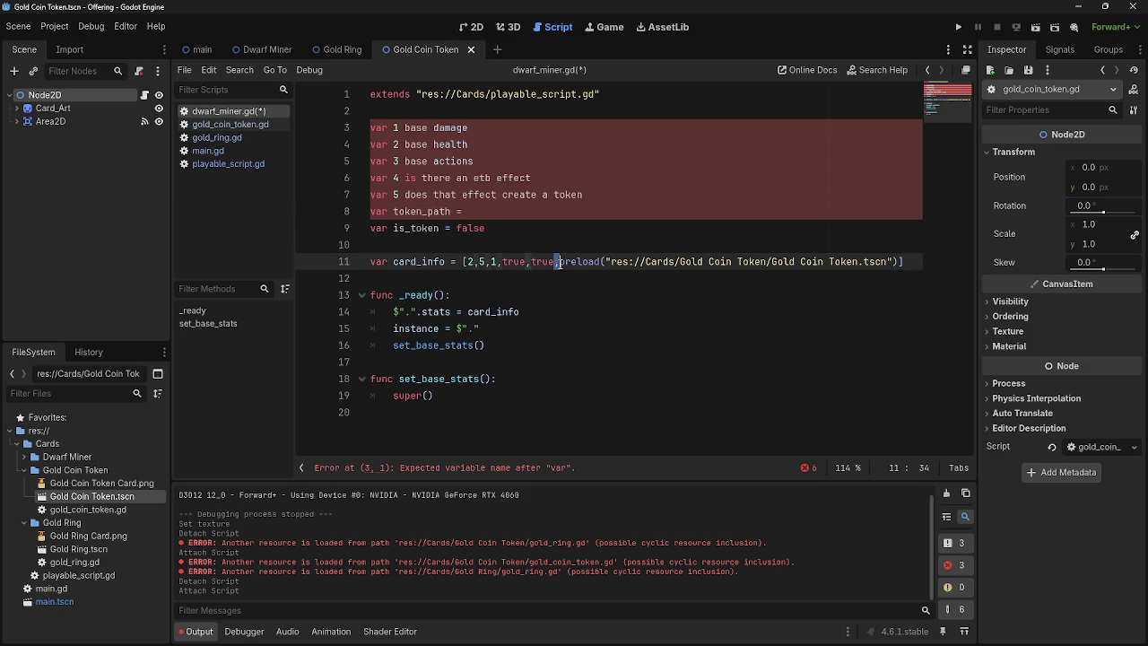
left_click_drag(559, 261, 899, 261)
key("ctrl+c")
left_click(484, 211)
key("ctrl+v")
left_click(560, 261)
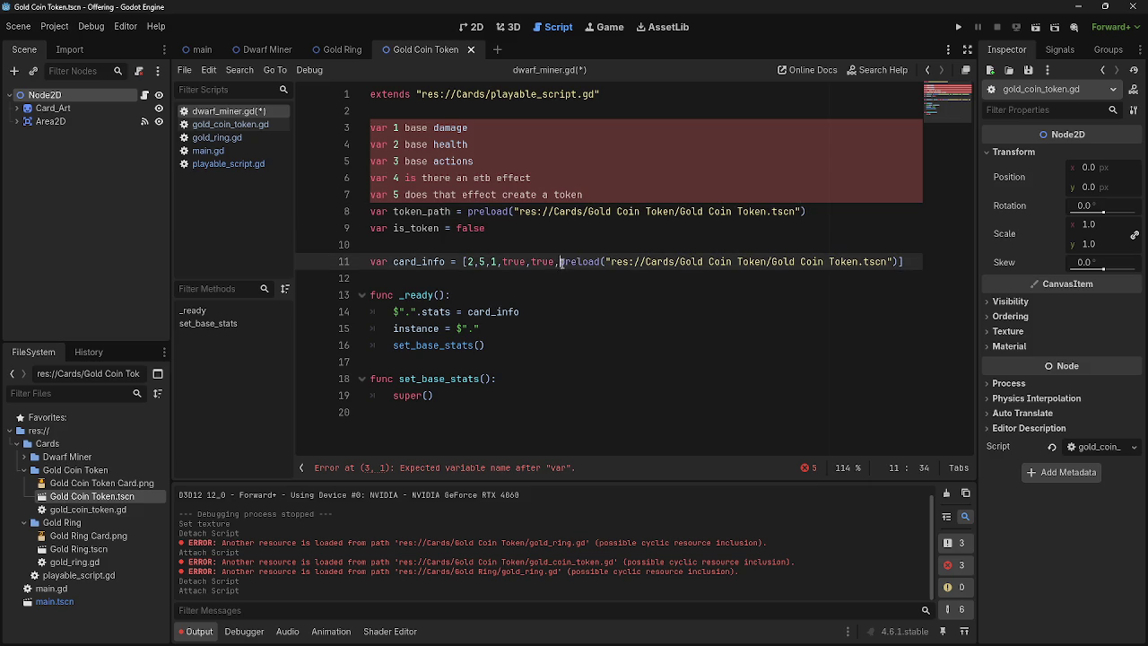
left_click_drag(553, 261, 900, 261)
key("BackSpace")
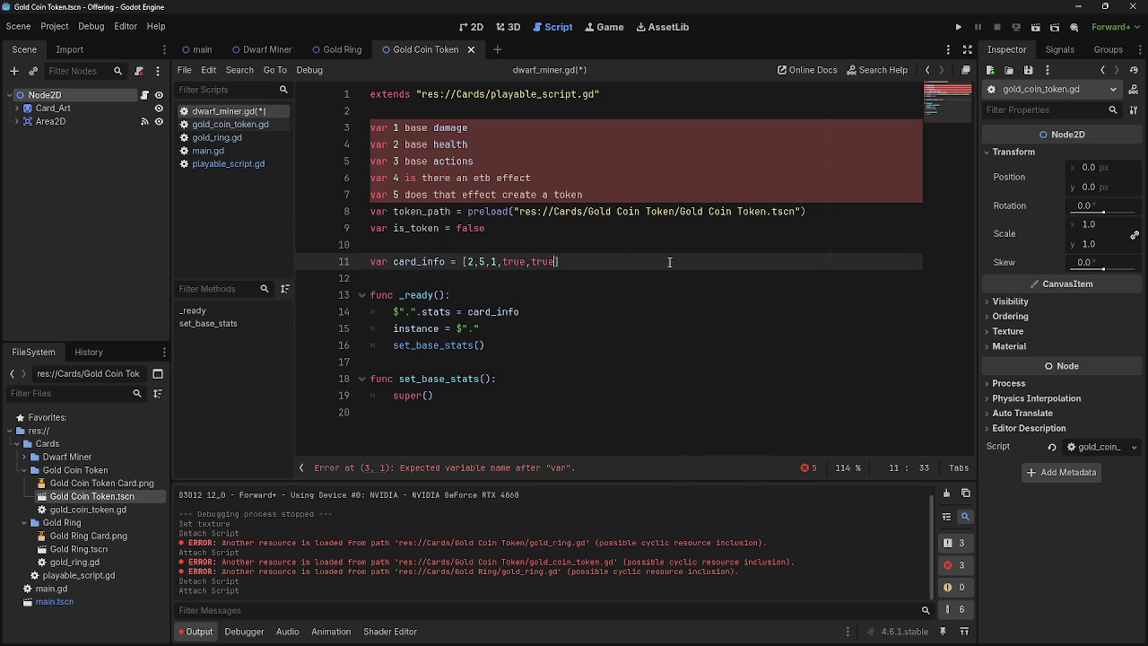
Step: Rewrite line 7 as 'var does_make_token = true' and add new lines after token_path
left_click_drag(583, 194, 395, 204)
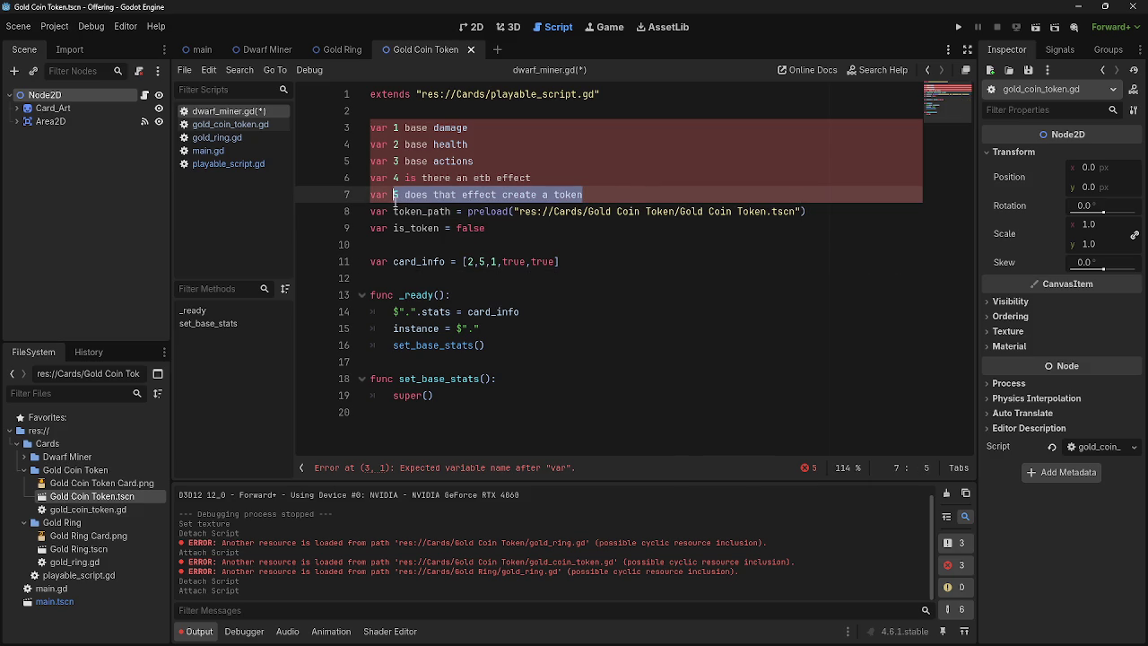
key("BackSpace")
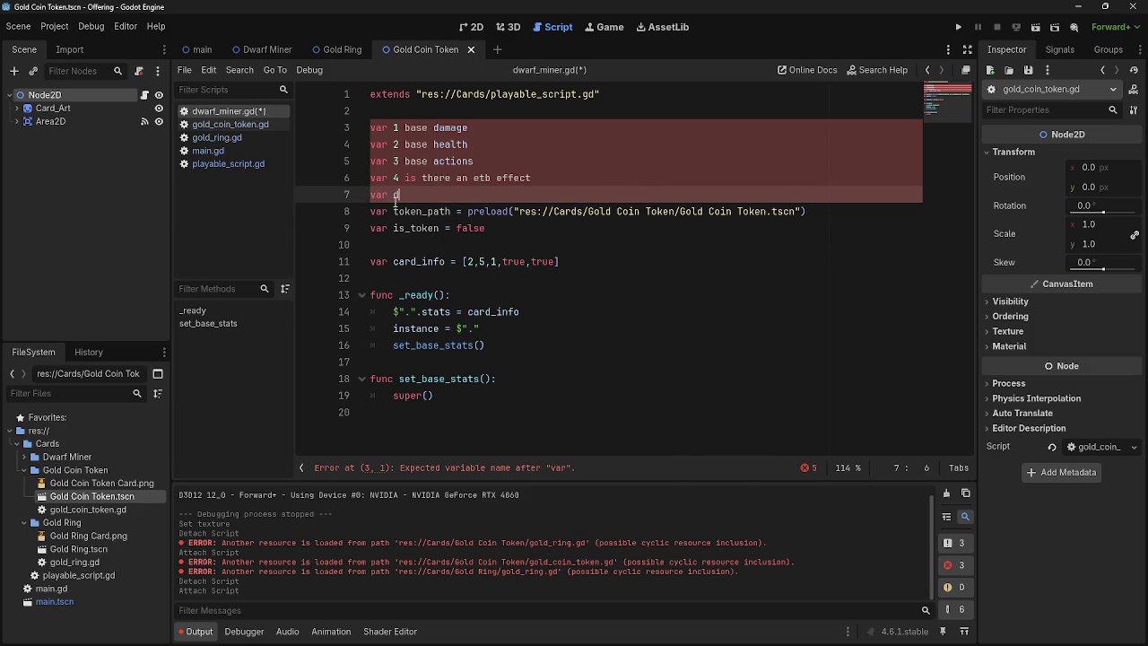
type("does_make_toke")
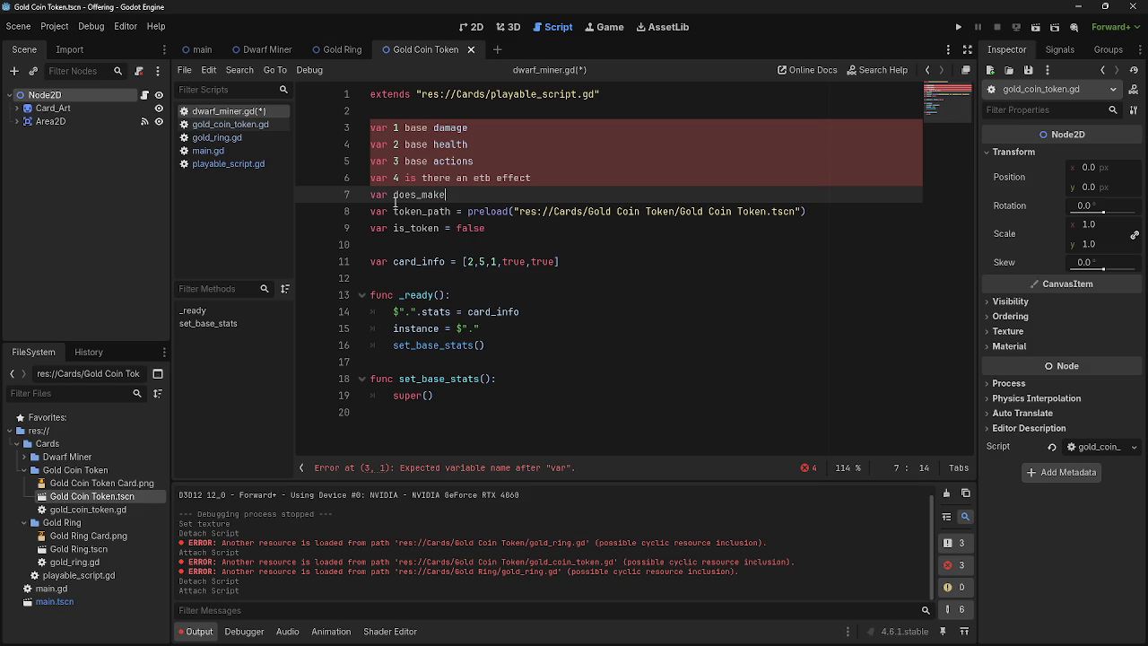
type("n = true")
left_click_drag(552, 177, 395, 177)
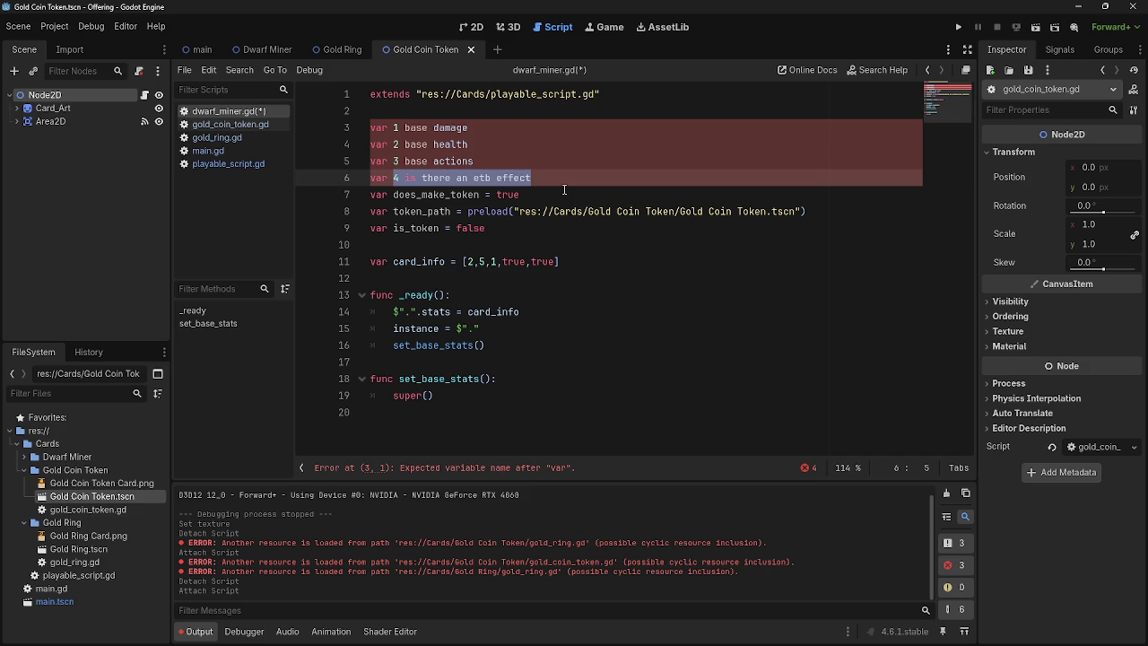
left_click(820, 212)
key("Return")
key("Return")
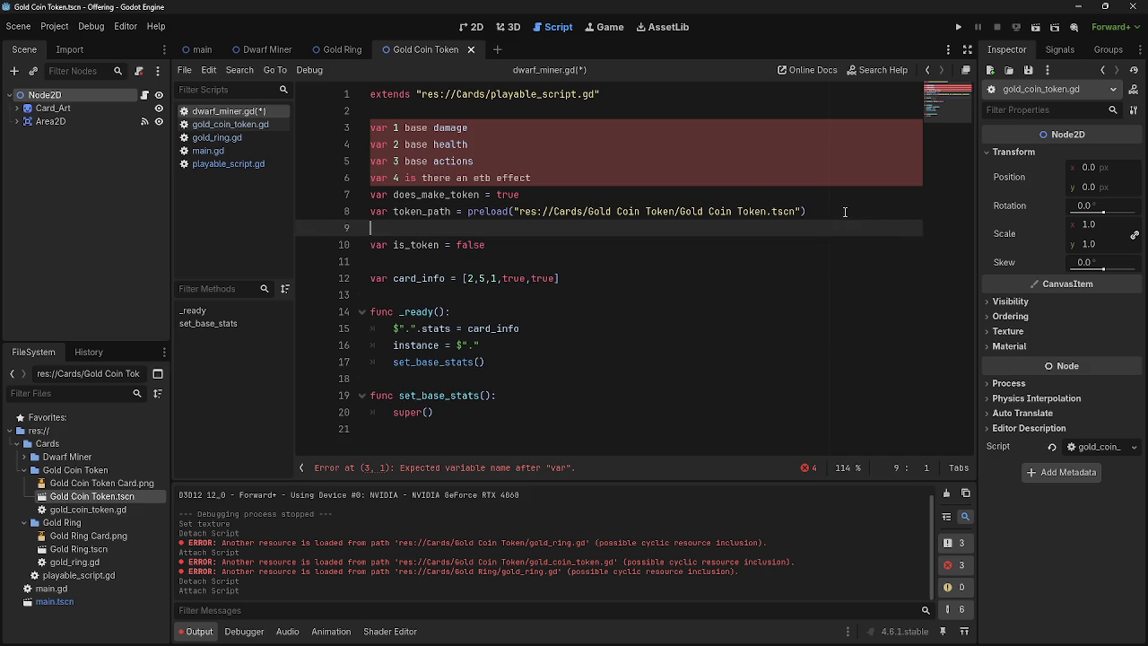
Step: Declare two new variables, token_path_two and token_path_three, below token_path
key("Up")
type("var")
key("Down")
type("var")
left_click(414, 229)
type("token")
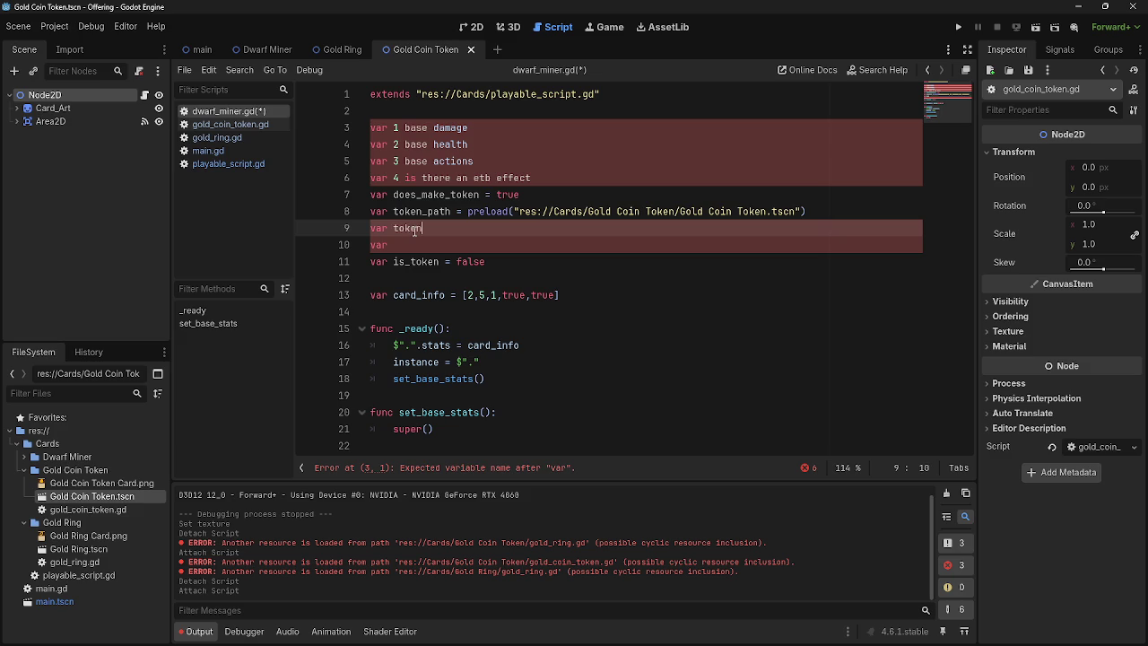
type("_path_two")
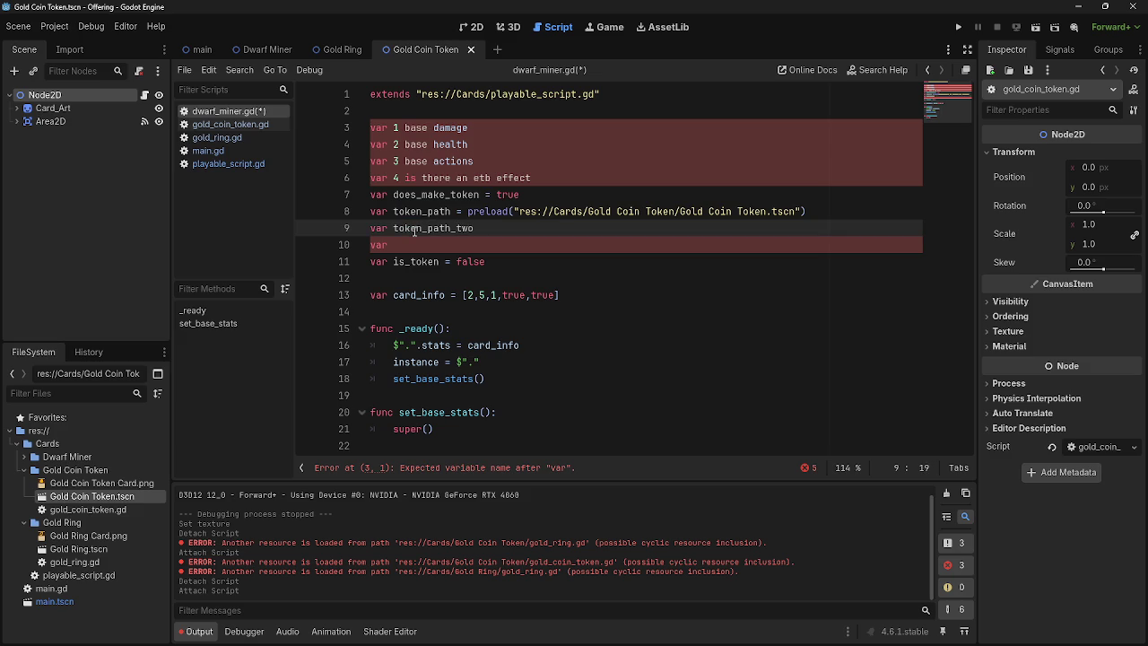
left_click(415, 244)
type("token")
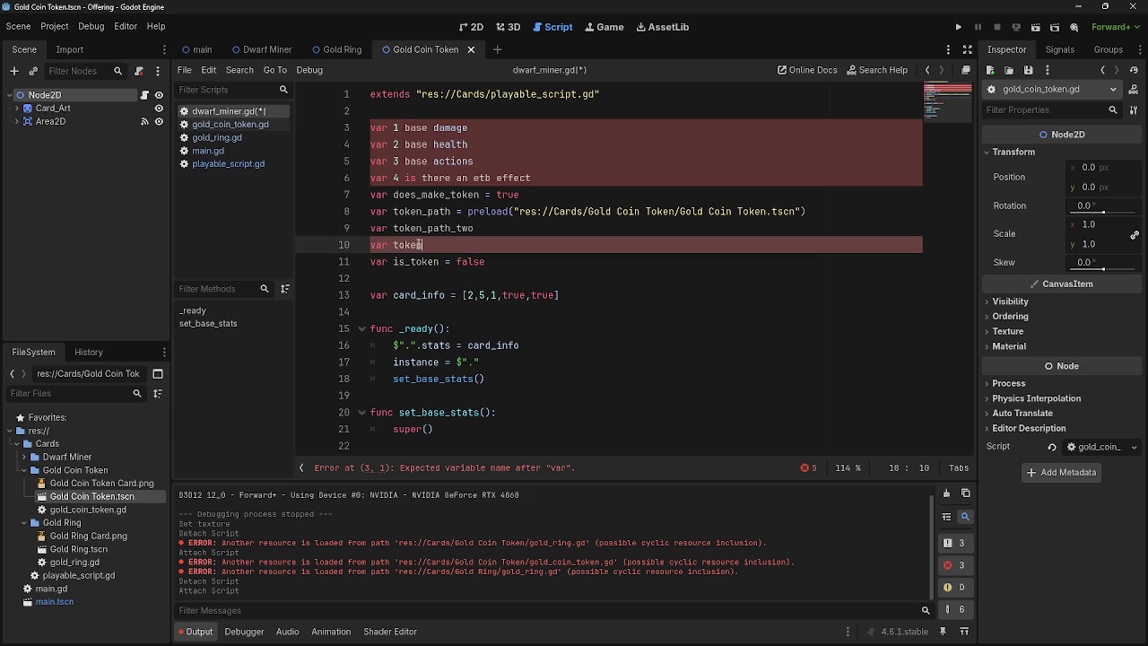
type("_path_three")
Step: Give token_path_two and token_path_three a value of 0
left_click(537, 231)
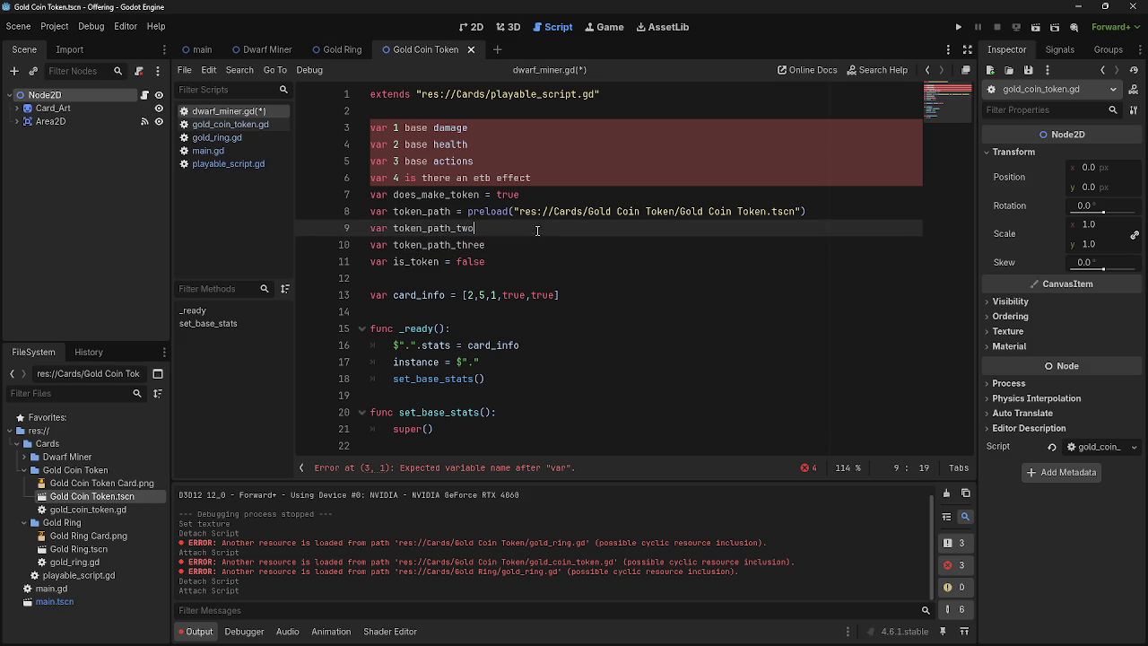
type("=0")
left_click(537, 242)
type("= 0")
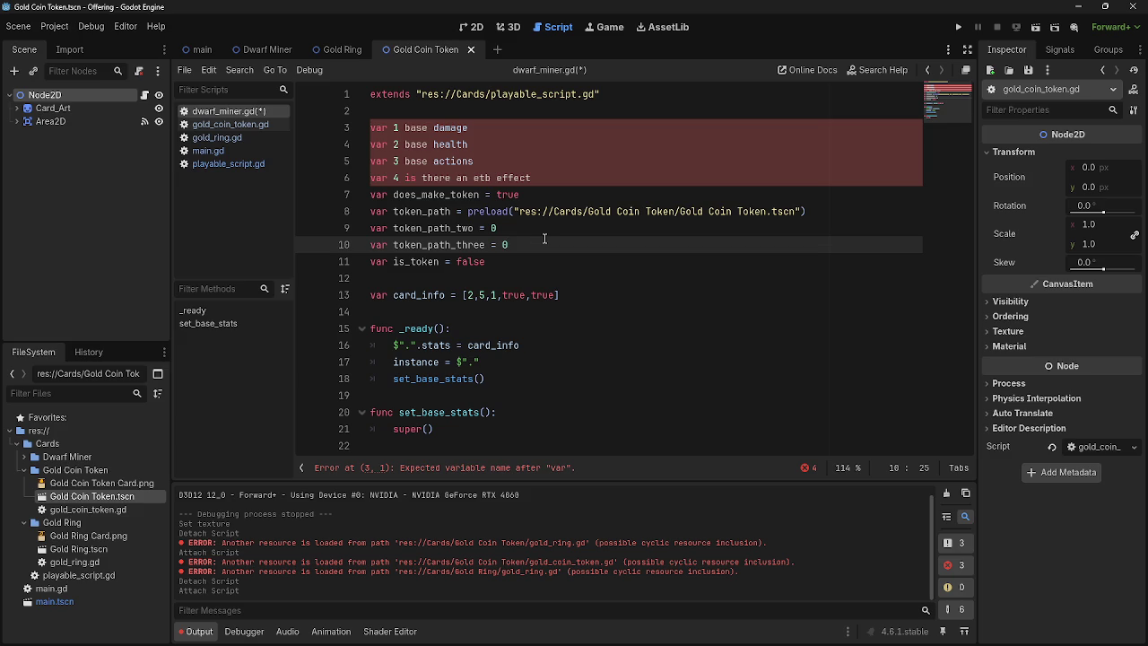
key("Up")
key("Down")
Step: Select the placeholder description text on lines 6 and 5 for renaming
left_click_drag(535, 178, 387, 180)
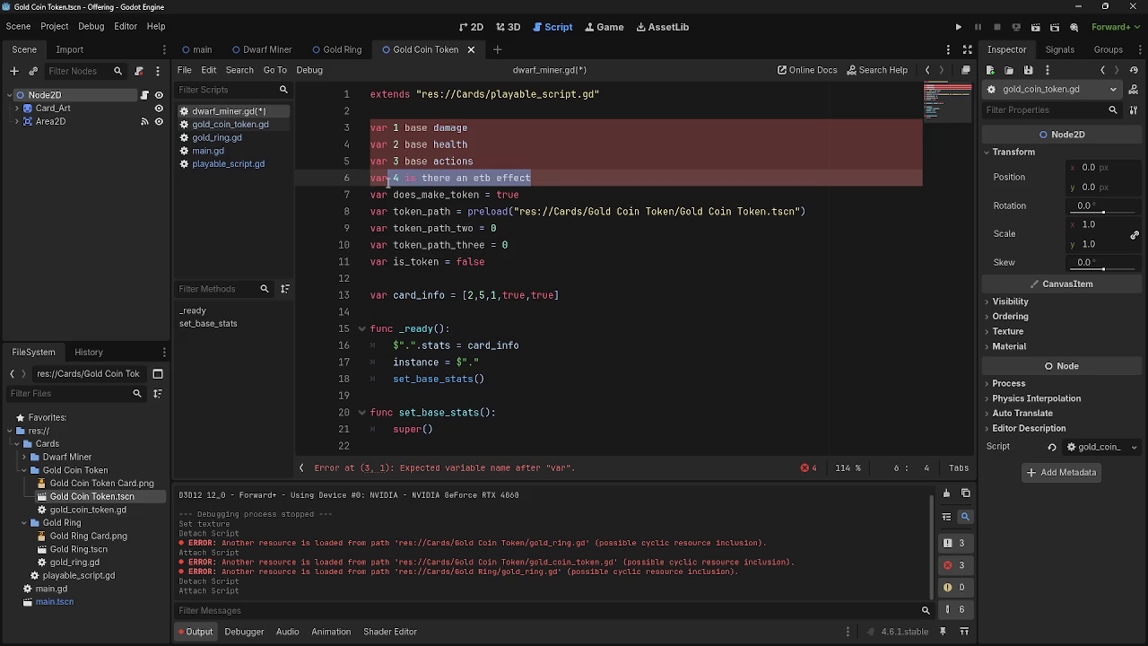
left_click_drag(577, 178, 393, 180)
left_click_drag(552, 176, 394, 178)
left_click_drag(475, 162, 391, 162)
left_click(429, 164)
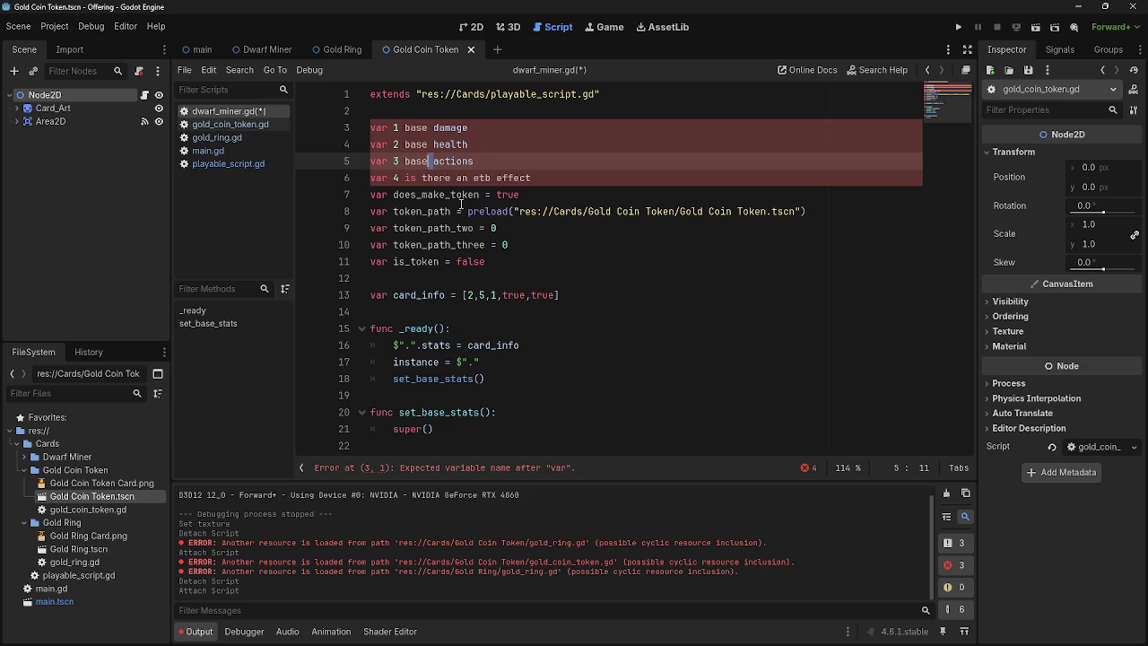
Step: Delete the trailing numbers 3, 2 and 1 from the three placeholder variable names
left_click_drag(433, 164, 405, 164)
left_click(406, 166)
key("BackSpace")
key("BackSpace")
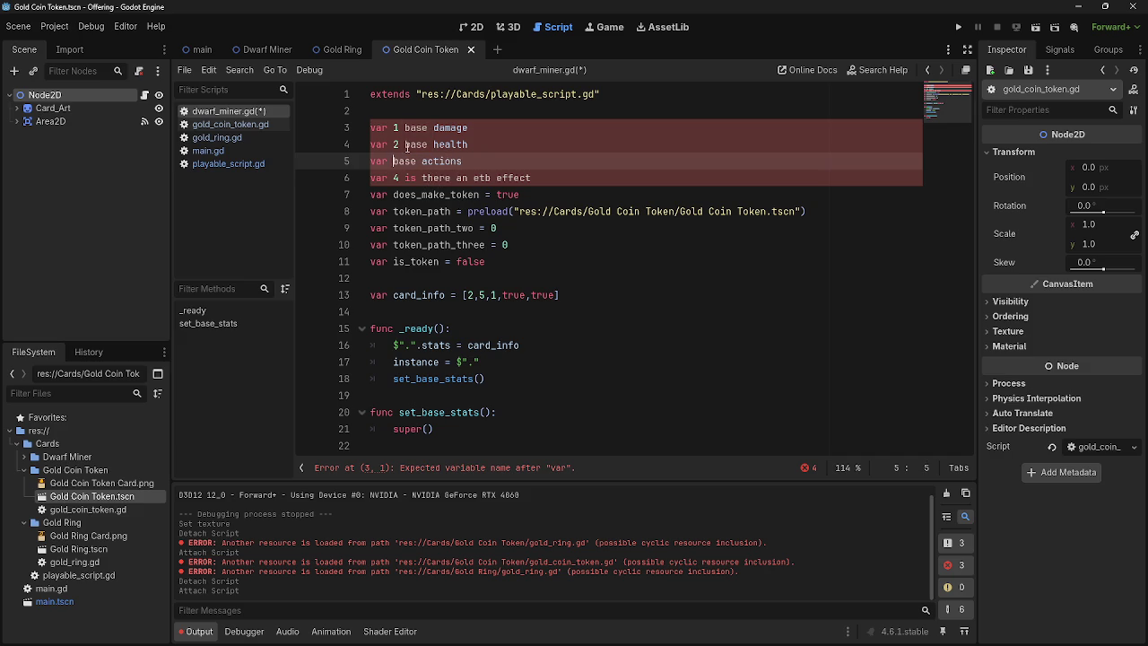
left_click(403, 144)
key("BackSpace")
key("BackSpace")
left_click(404, 128)
key("BackSpace")
key("BackSpace")
Step: Join the names with underscores into base_damage, base_health and base_actions
left_click(423, 128)
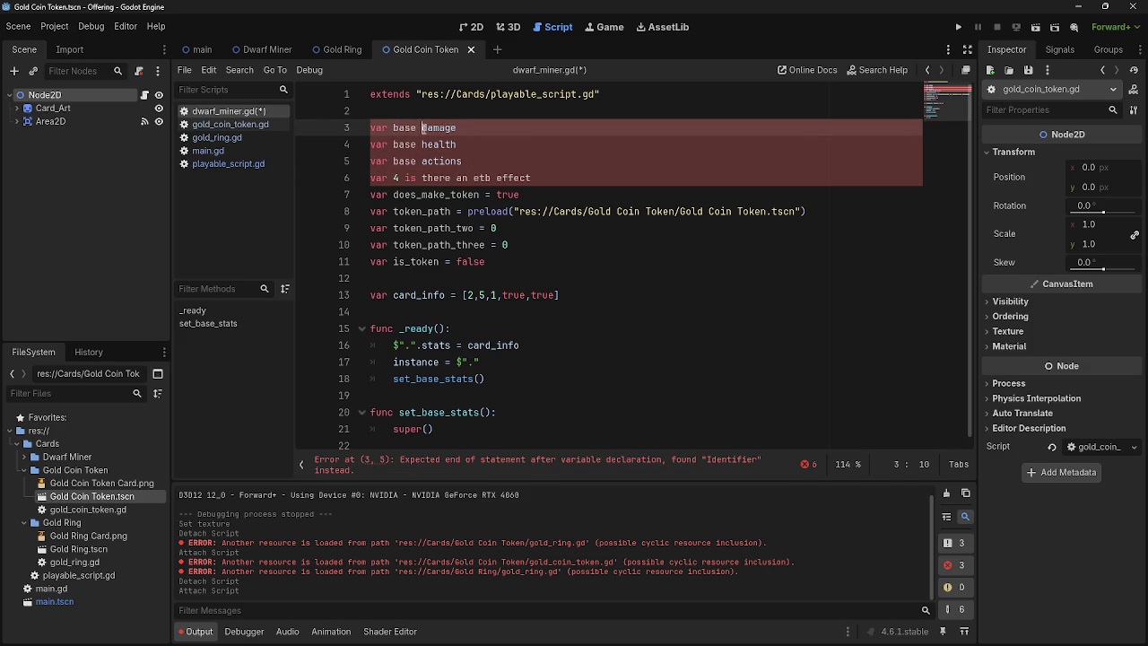
left_click(417, 127)
key("Delete")
type("_")
left_click(417, 144)
key("Delete")
type("_")
left_click(417, 161)
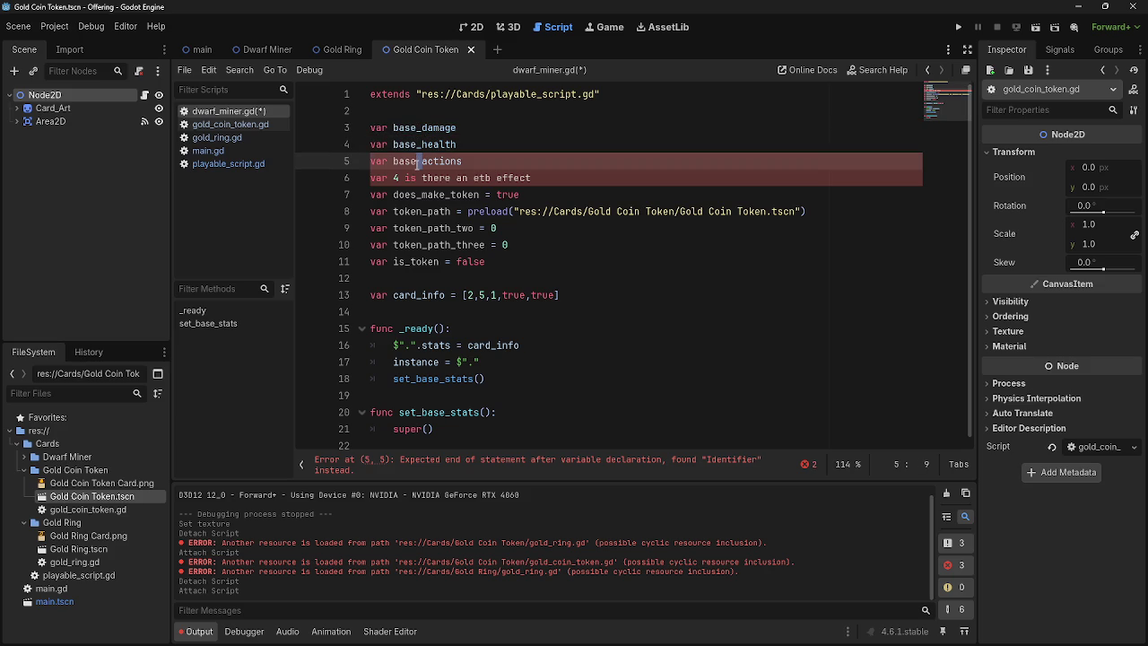
key("Delete")
type("_")
Step: Replace the line 6 placeholder with etb_effect = true
left_click(420, 177)
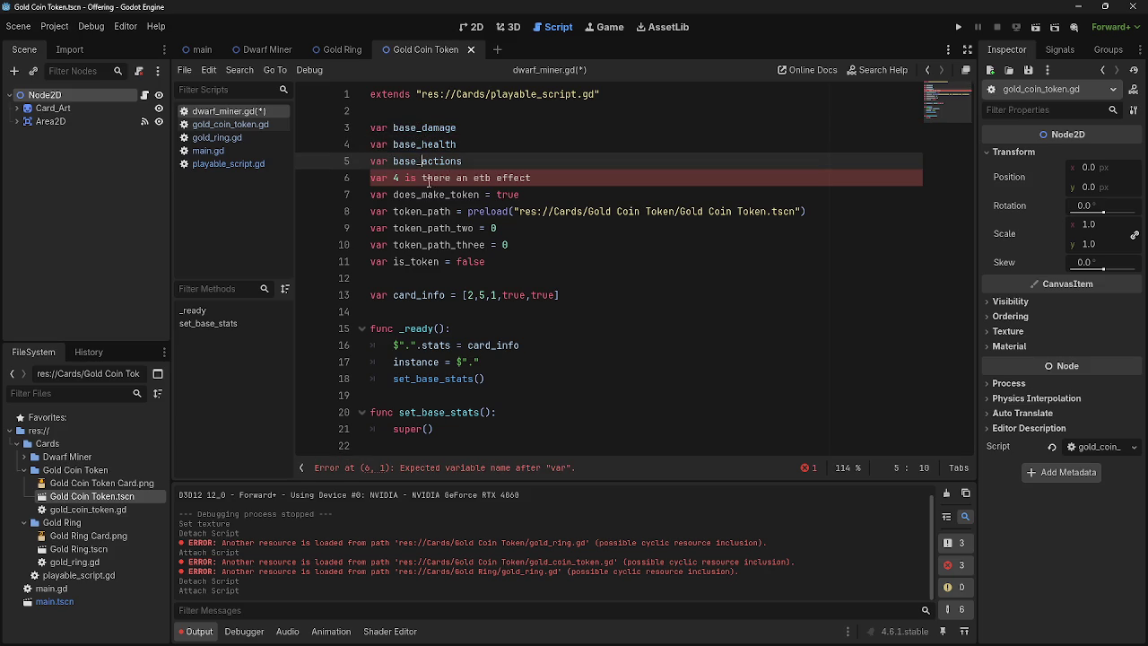
left_click(417, 178)
left_click(420, 178)
type("_")
left_click_drag(538, 178, 393, 178)
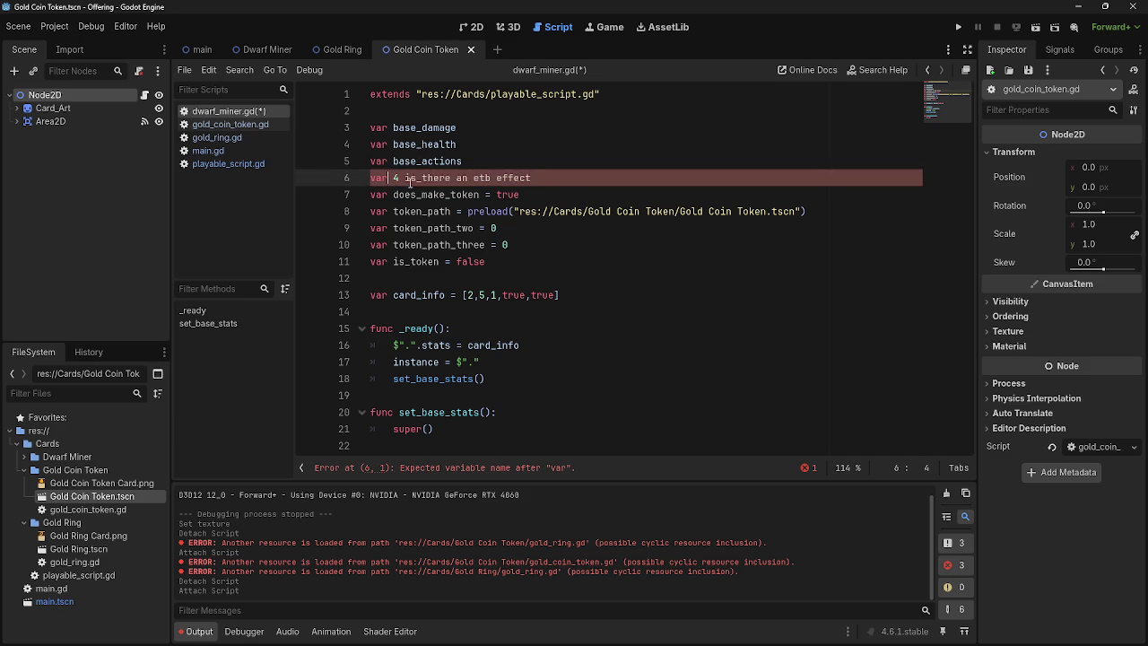
left_click(538, 179)
left_click_drag(474, 178, 393, 177)
type("etb_effect = tr")
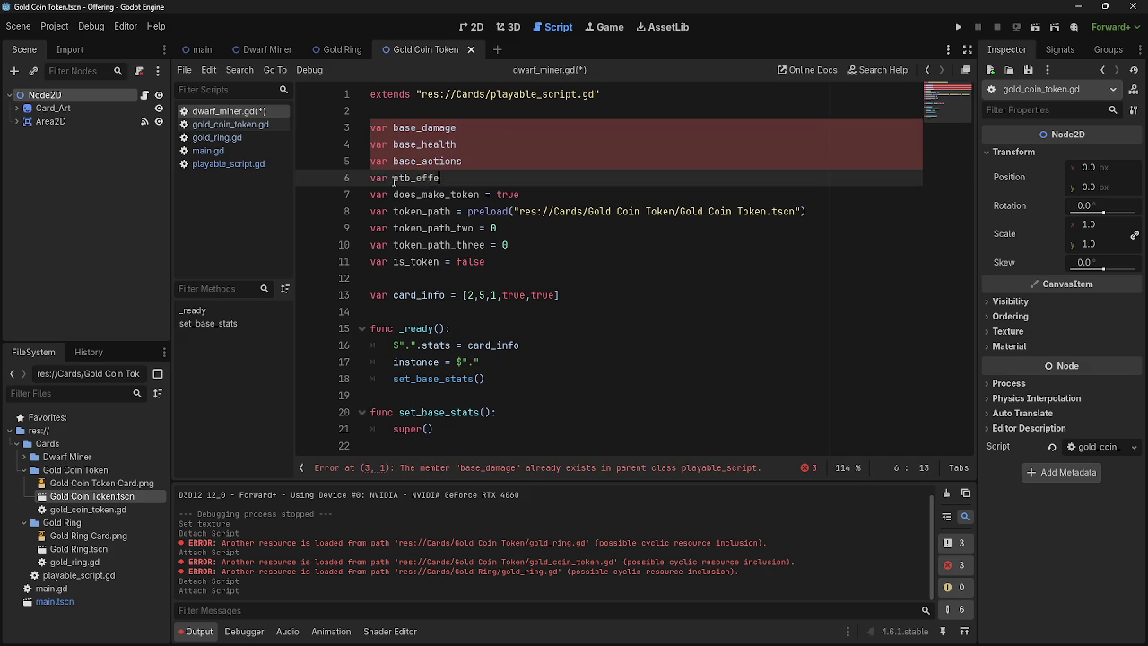
type("ue")
Step: Append _stat to the base_actions, base_health and base_damage variable names
left_click(467, 163)
type("_")
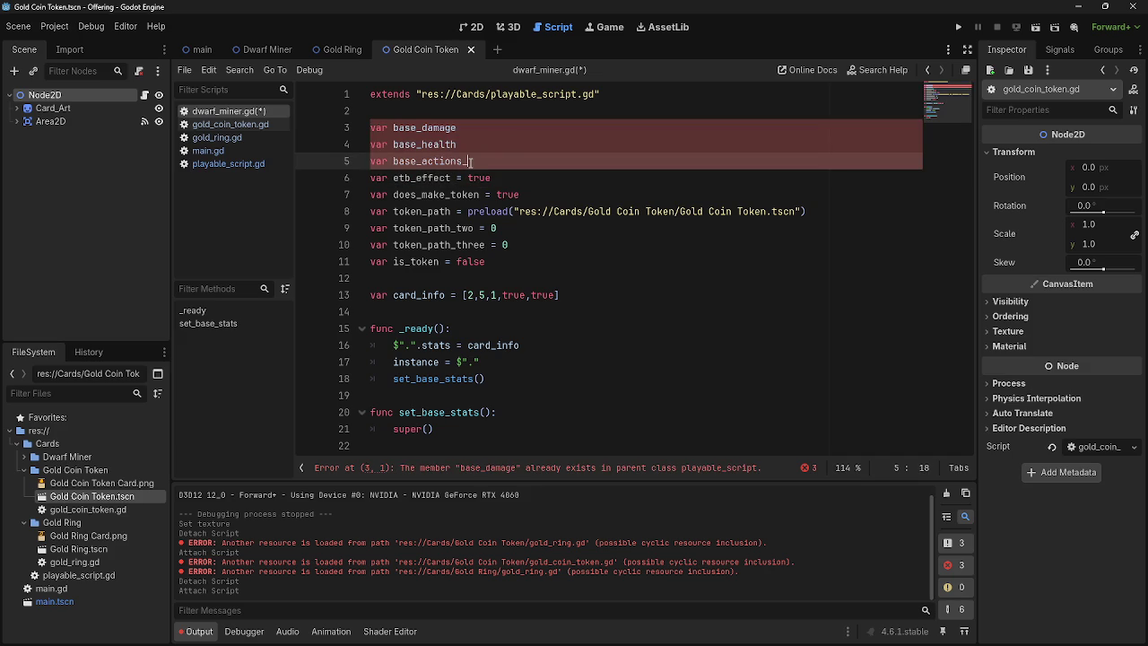
type("stat")
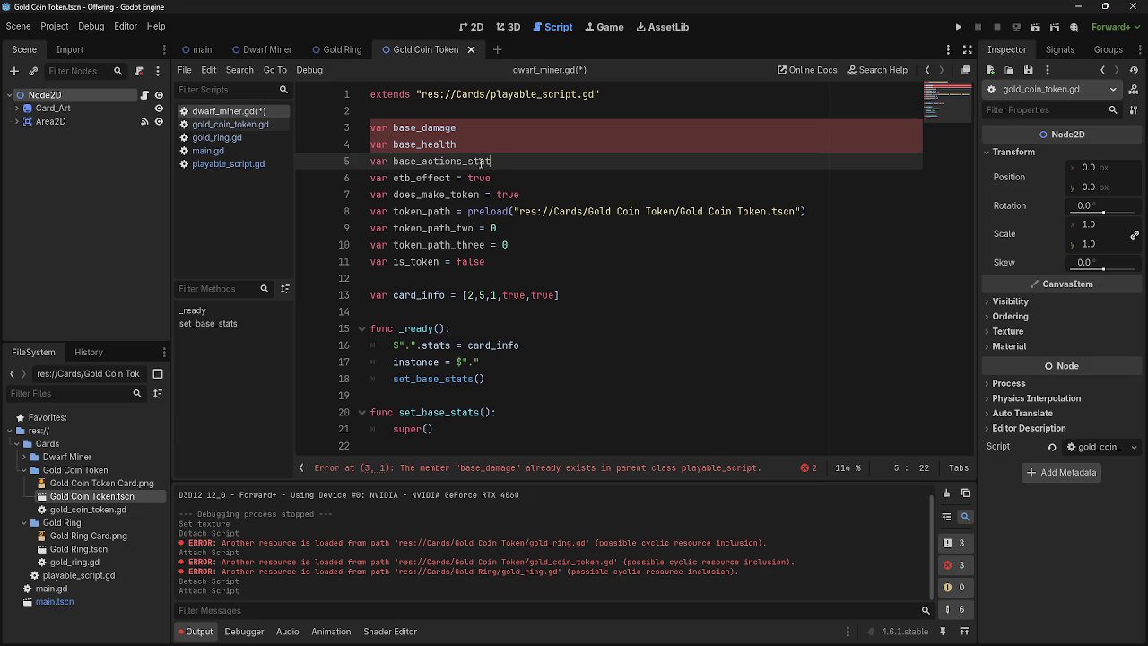
left_click(501, 151)
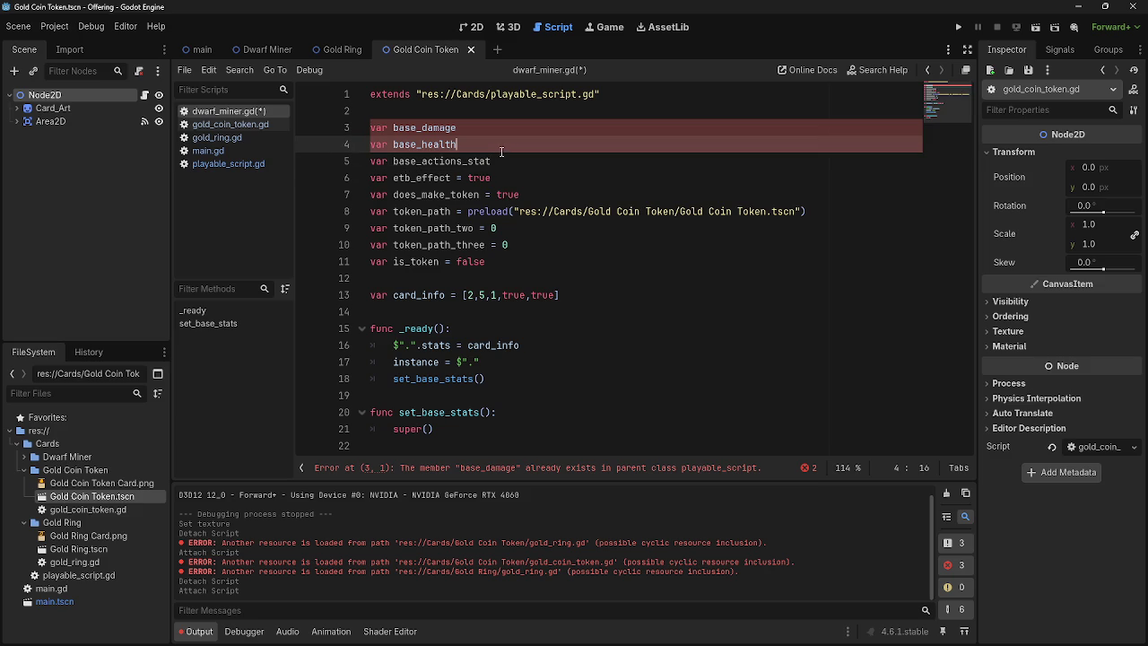
type("_stat")
left_click(498, 127)
type("stat")
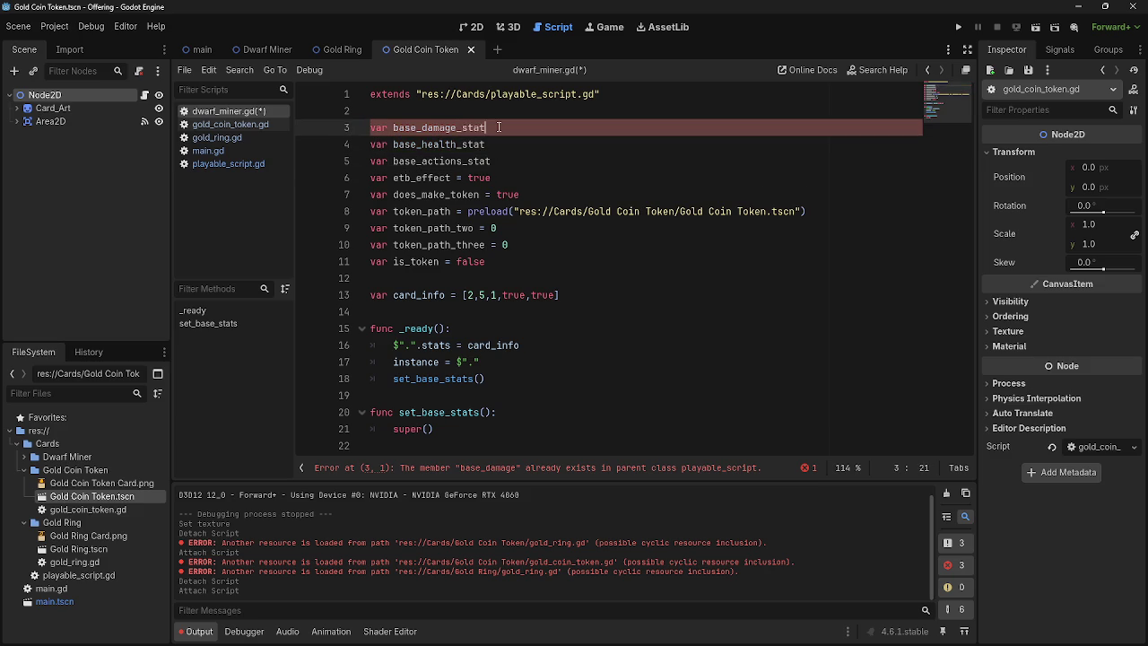
left_click(492, 161)
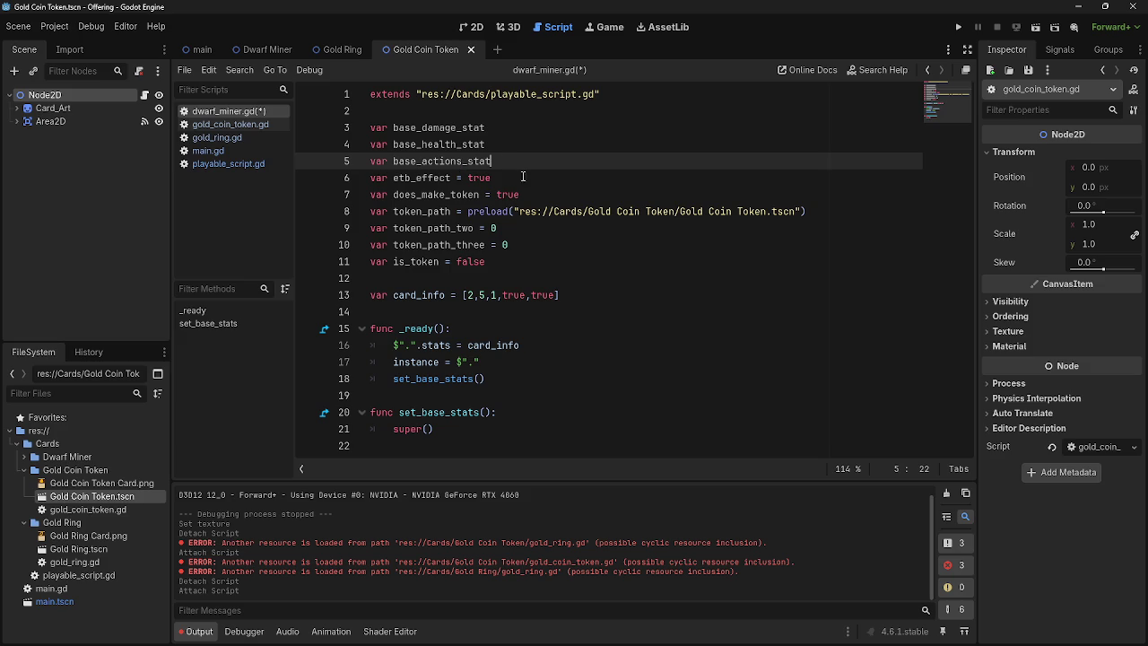
Step: Paste base_damage_stat over the 2 in the card_info array
double_click(431, 127)
key("ctrl+c")
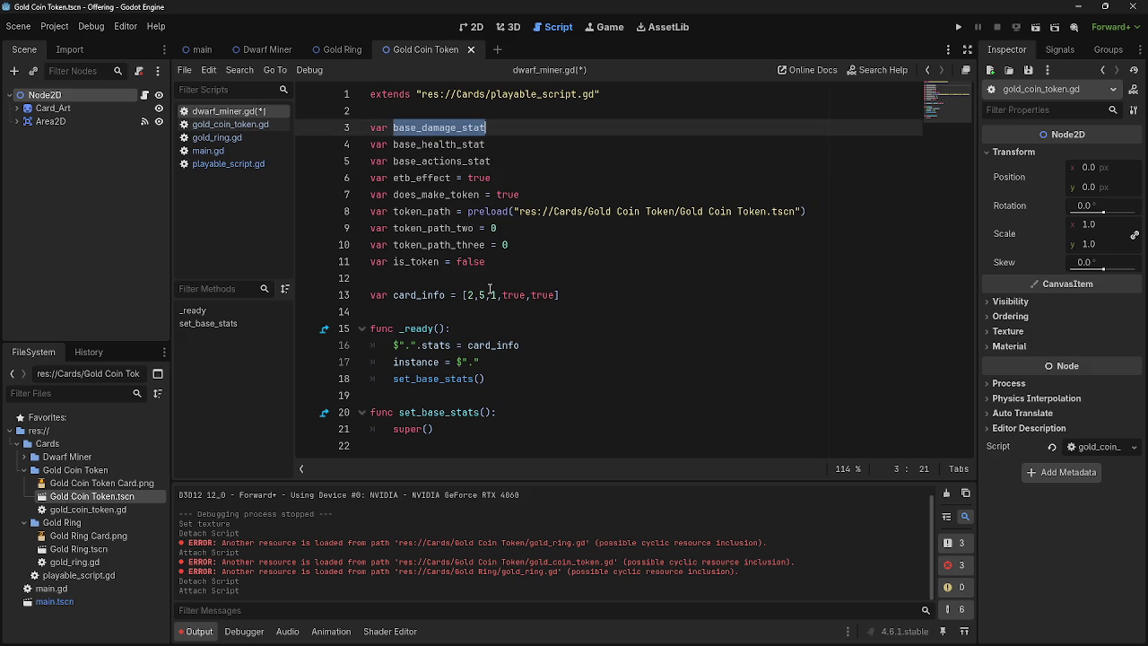
left_click(470, 295)
key("ctrl+v")
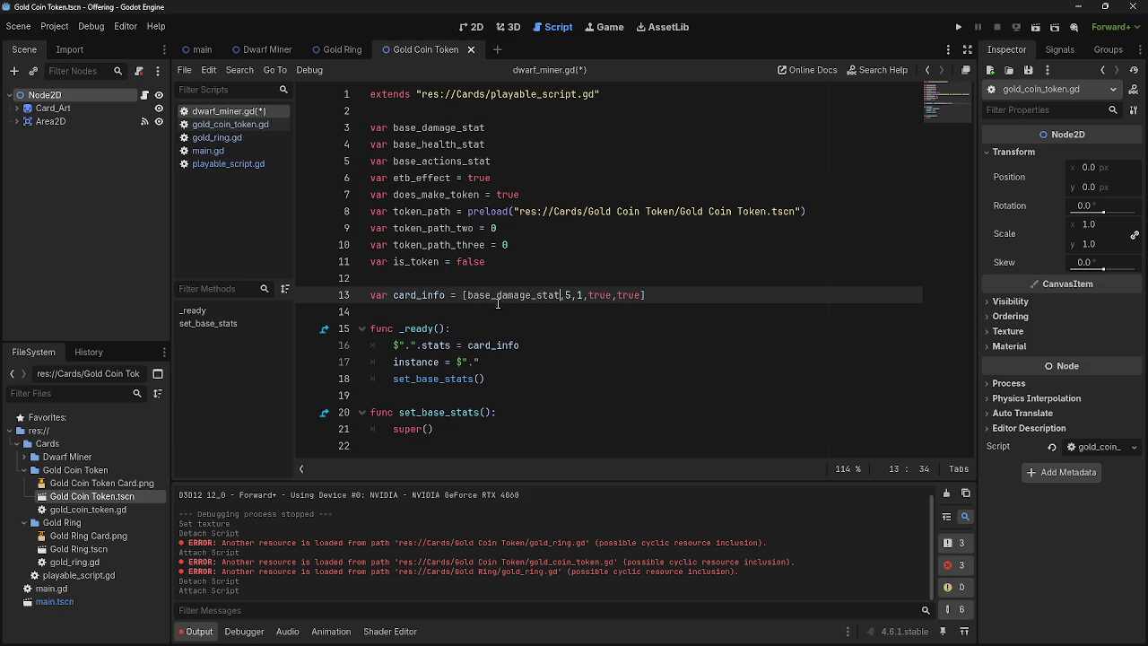
double_click(567, 295)
Step: Assign base_damage_stat = 2, base_health_stat = 5 and base_actions_stat = 1
left_click(525, 127)
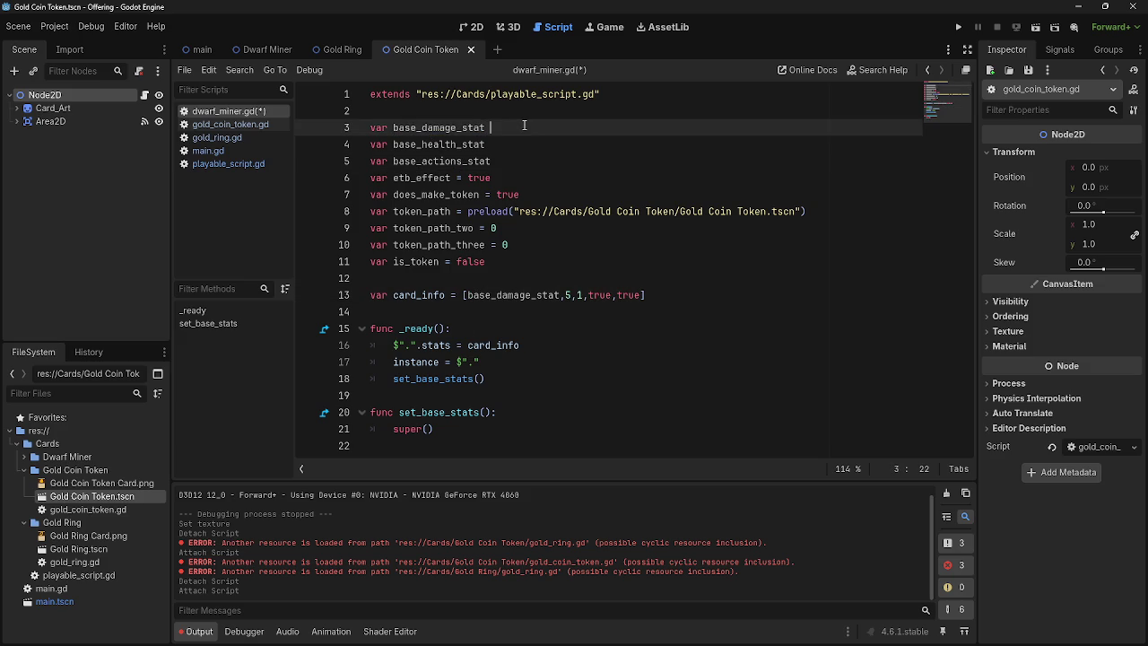
type("= 2")
left_click(525, 144)
type("= 5")
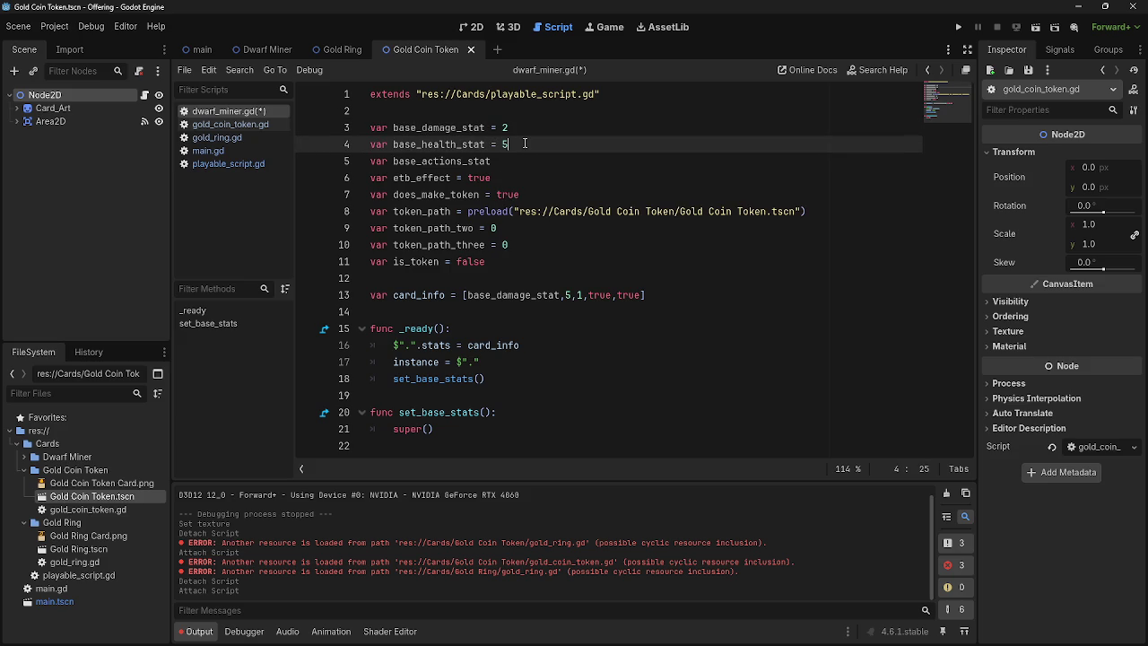
left_click(530, 167)
type("= 1")
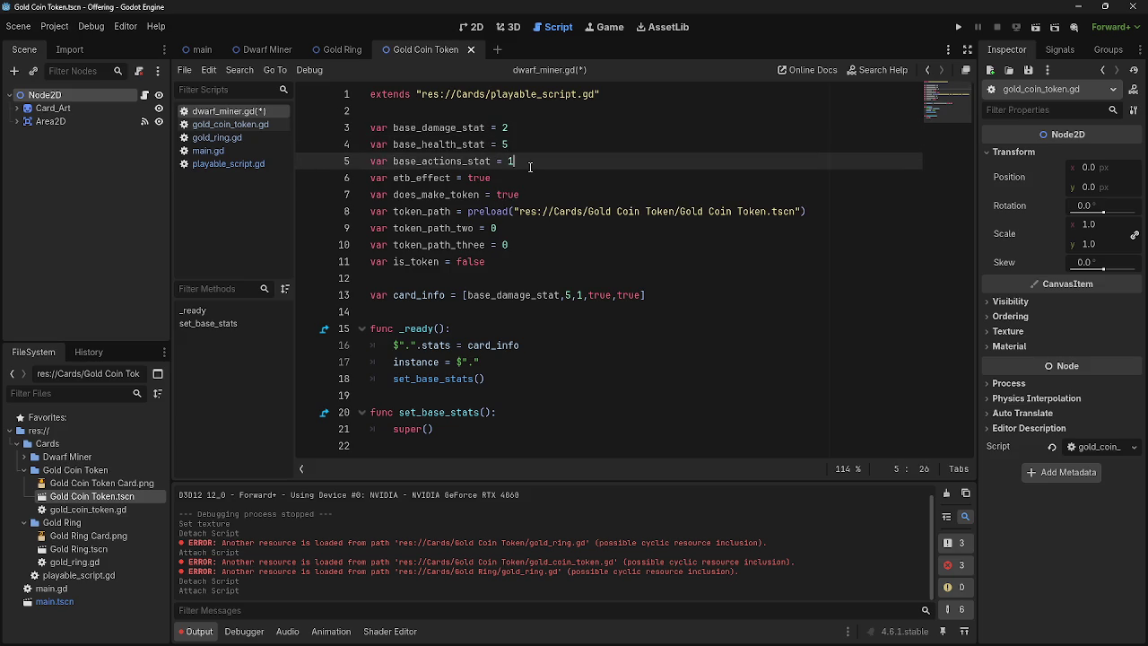
left_click(533, 176)
Step: Delete the token_path_two and token_path_three declaration lines
left_click(522, 196)
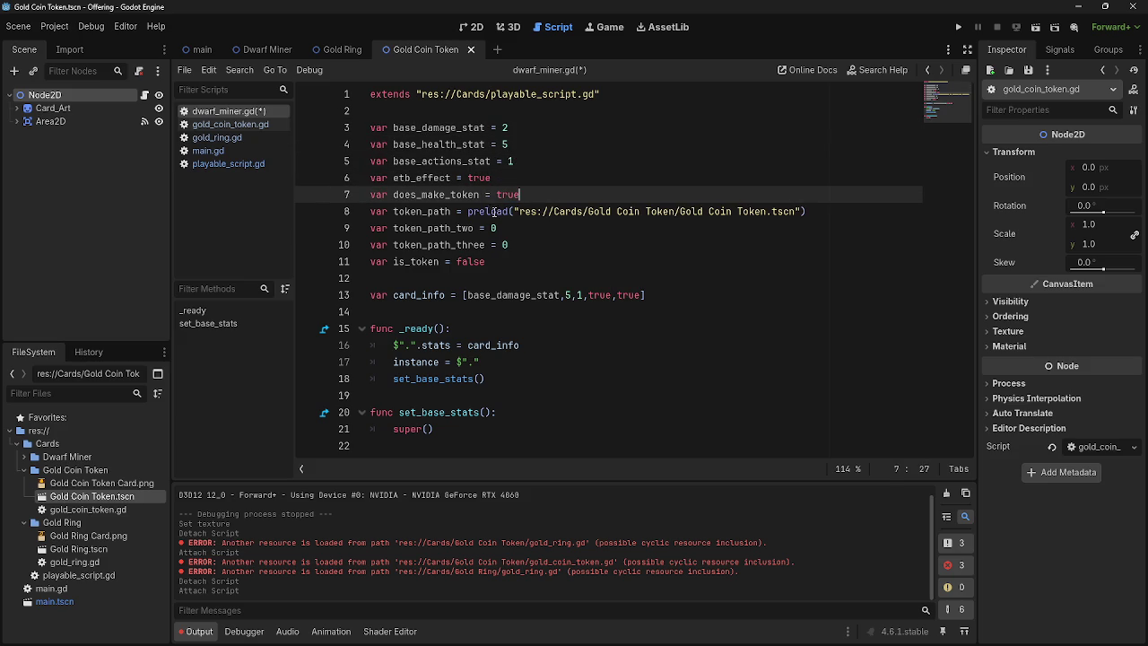
left_click_drag(467, 213, 823, 213)
left_click(823, 213)
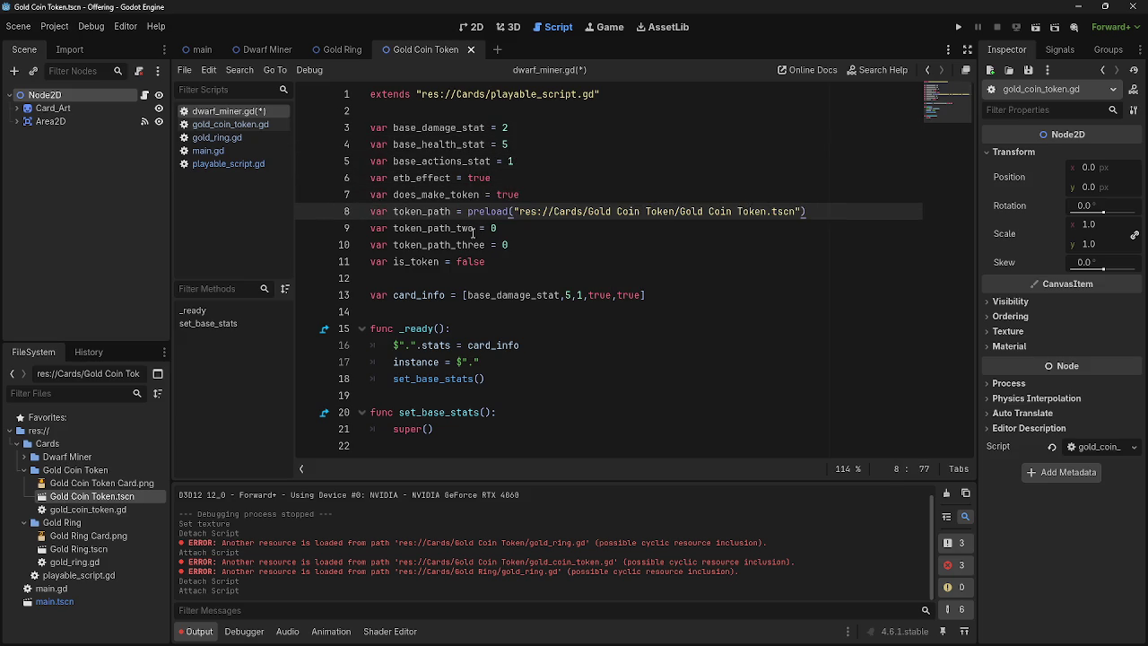
left_click(397, 228)
mouse_move(397, 228)
left_mouse_down()
mouse_move(553, 242)
mouse_move(397, 228)
left_mouse_up()
left_click(552, 242)
left_click(538, 251)
mouse_move(538, 251)
left_mouse_down()
mouse_move(395, 228)
mouse_move(376, 213)
mouse_move(511, 243)
mouse_move(339, 222)
left_mouse_up()
left_click(397, 228)
left_click(529, 246)
key("BackSpace")
key("BackSpace")
Step: Select the token_path and is_token declaration lines
left_click(511, 233)
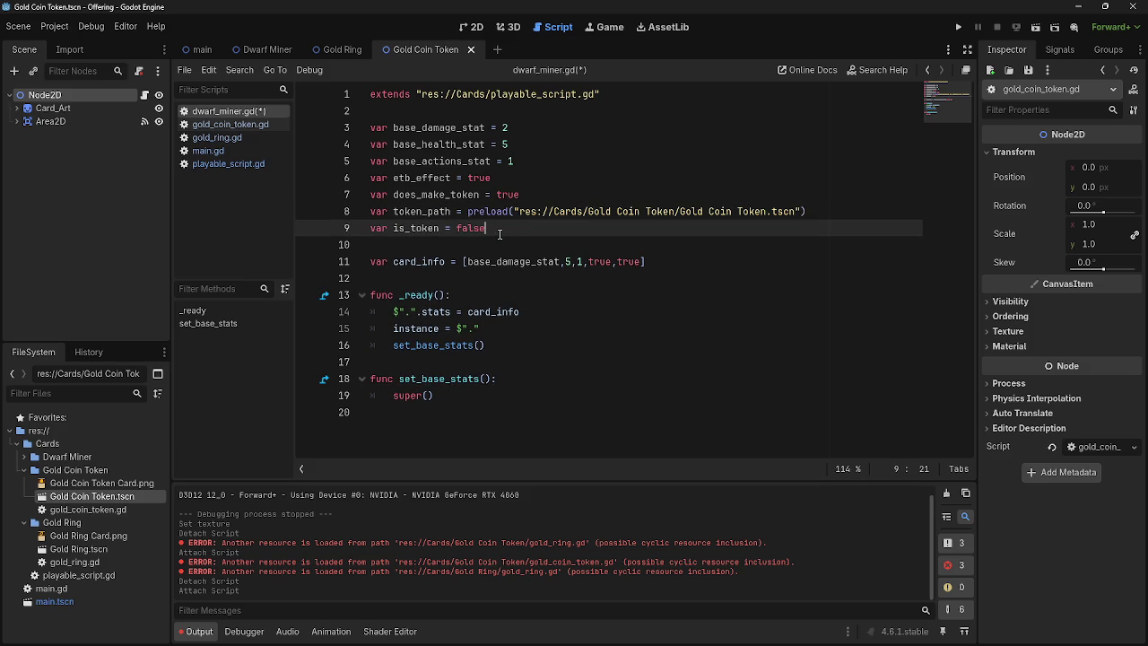
left_click_drag(385, 212, 491, 231)
left_click(491, 233)
key("shift+Up")
key("shift+Home")
left_click(535, 234)
Step: Select the is_token declaration, then all variable declarations on lines 3–9
left_click_drag(393, 229, 528, 230)
left_click(518, 235)
left_click_drag(394, 229, 528, 229)
left_click(531, 232)
left_click_drag(373, 228, 489, 228)
left_click(493, 228)
mouse_move(487, 229)
left_mouse_down()
mouse_move(368, 127)
mouse_move(328, 124)
left_mouse_up()
left_click(489, 229)
left_click_drag(489, 228, 368, 127)
left_click(489, 228)
Step: Replace the 5 in card_info with base_health_stat, base_actions_stat, etb_effect and makes_token_on_etb
left_click(570, 262)
key("BackSpace")
type("base")
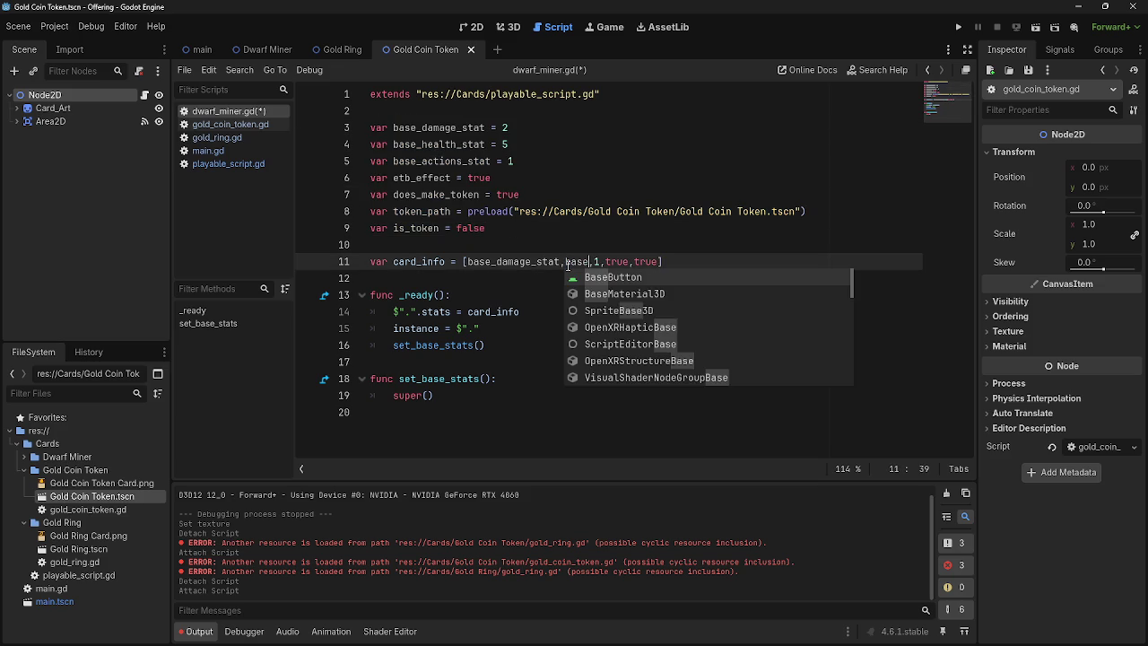
type("_health_stat,base_actions_stat,etb_effect,does_makes_token")
left_click(858, 262)
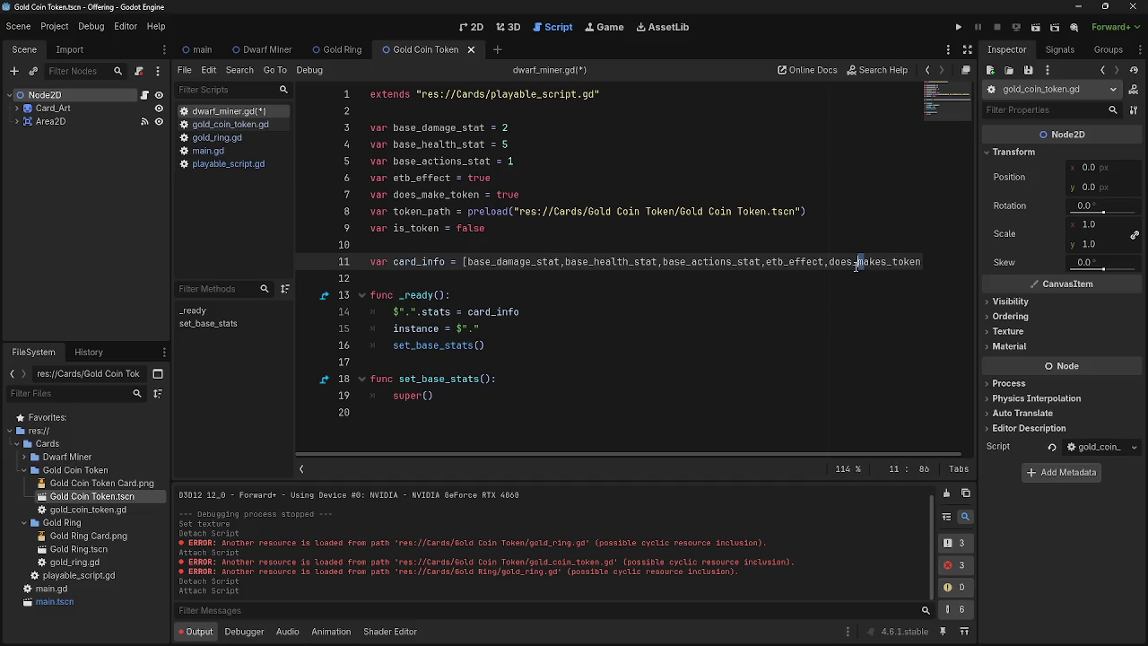
key("Right")
key("Right")
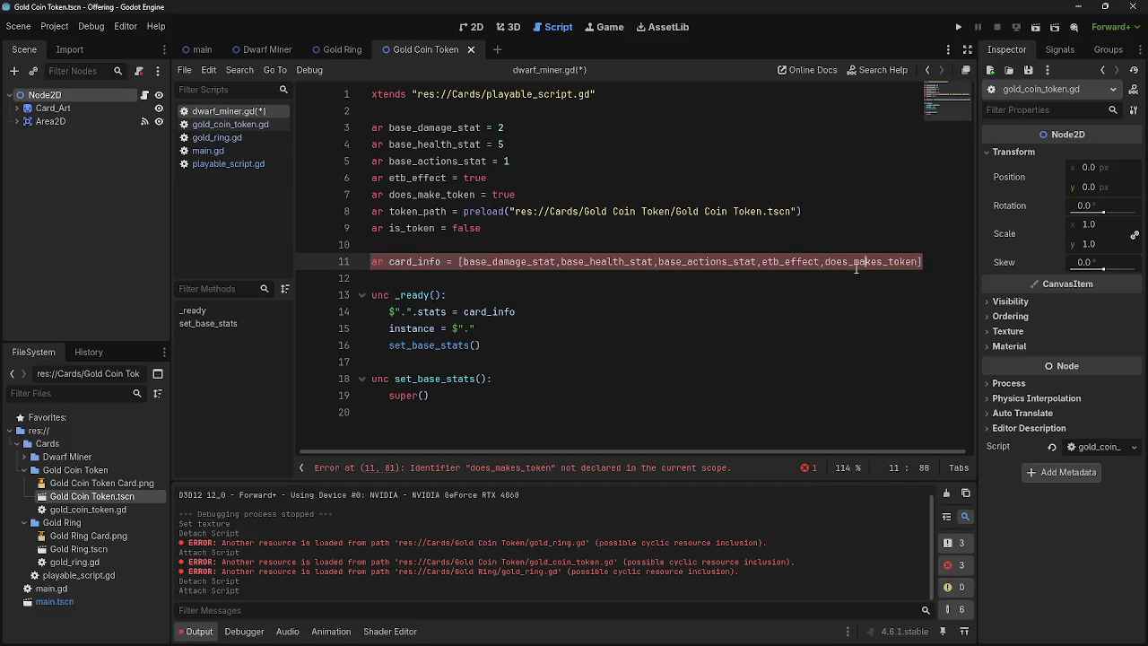
key("shift+Left")
key("shift+Left")
key("shift+Left")
key("BackSpace")
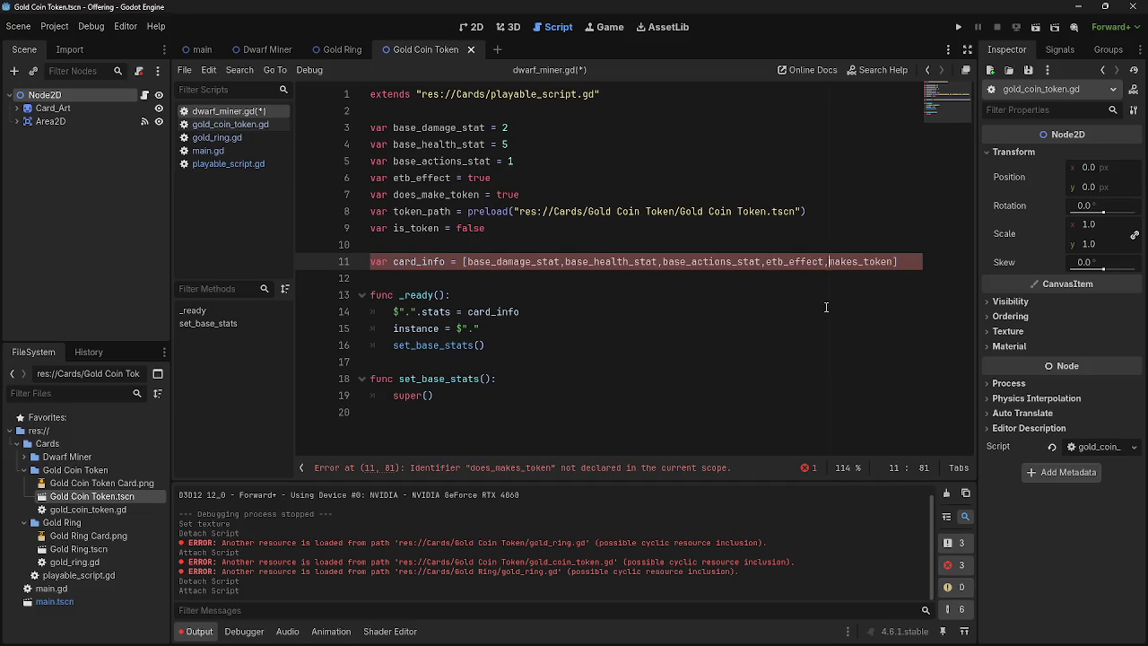
left_click(891, 261)
type("_o")
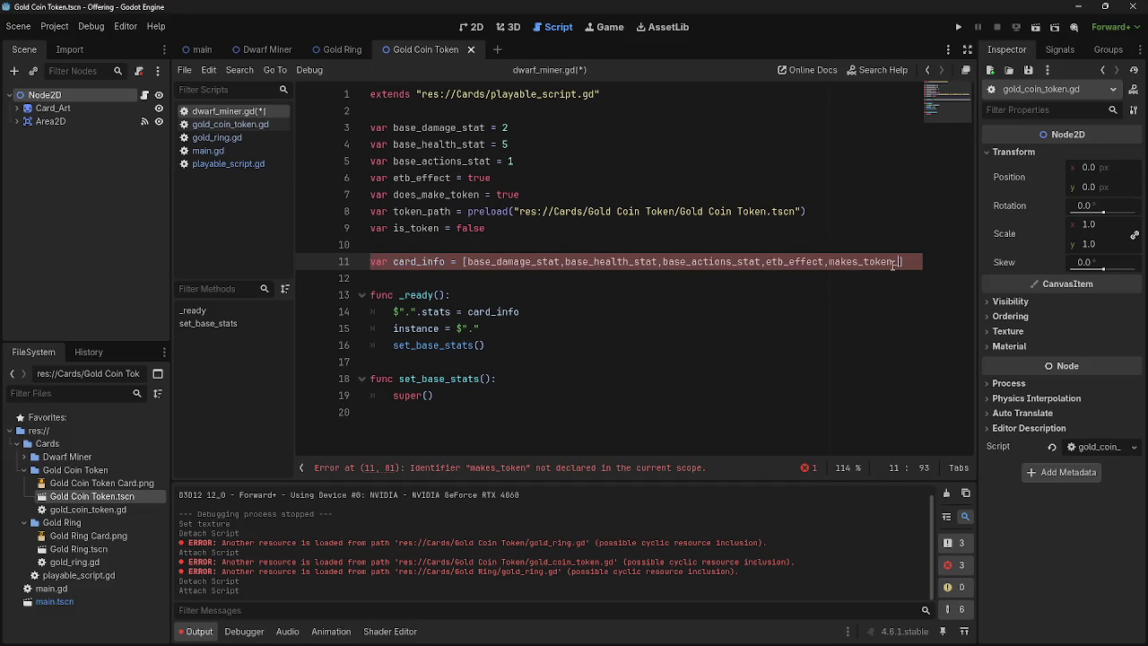
type("n_etb")
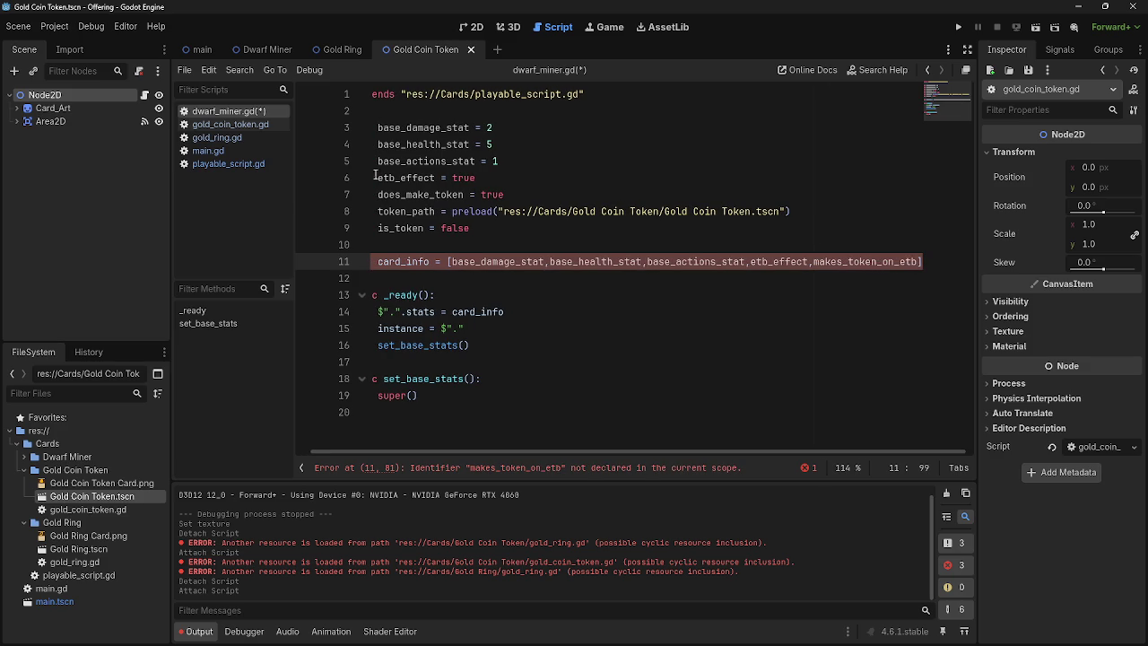
Step: Rename the does_make_token variable on line 7 to makes_token_on_etb
left_click(394, 194)
left_click_drag(422, 194, 392, 194)
key("BackSpace")
left_click(415, 195)
type("d")
key("BackSpace")
type("s_token_on_etb")
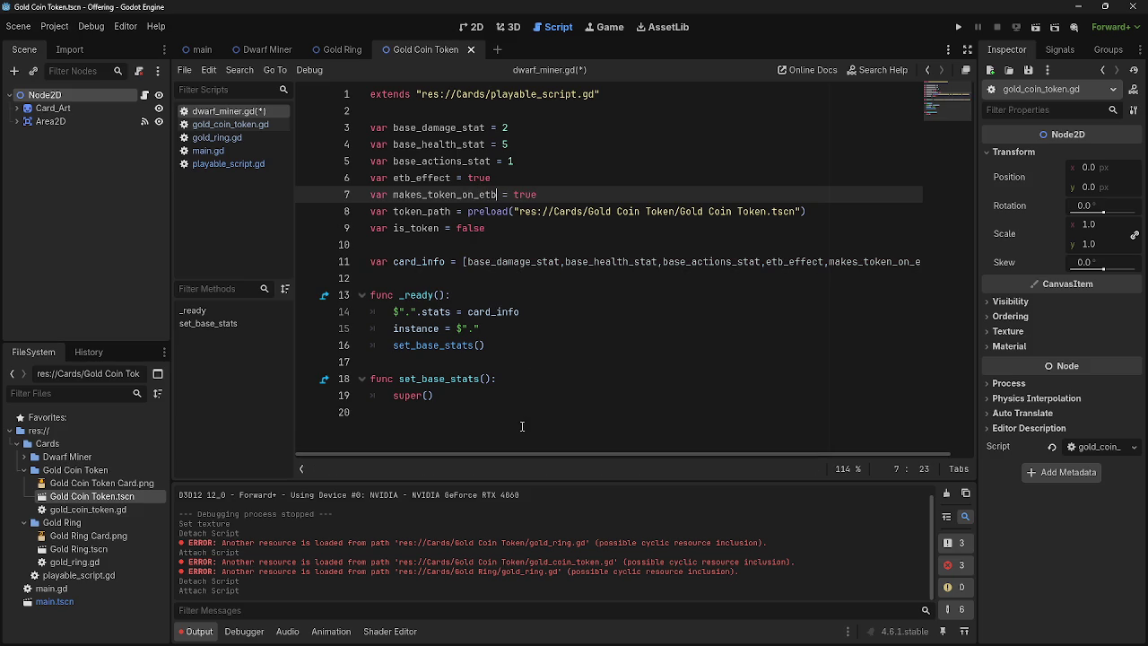
Step: Add token_path and is_token to card_info, wrapping it after base_health_stat
mouse_move(494, 451)
left_mouse_down()
mouse_move(613, 458)
mouse_move(556, 460)
left_mouse_up()
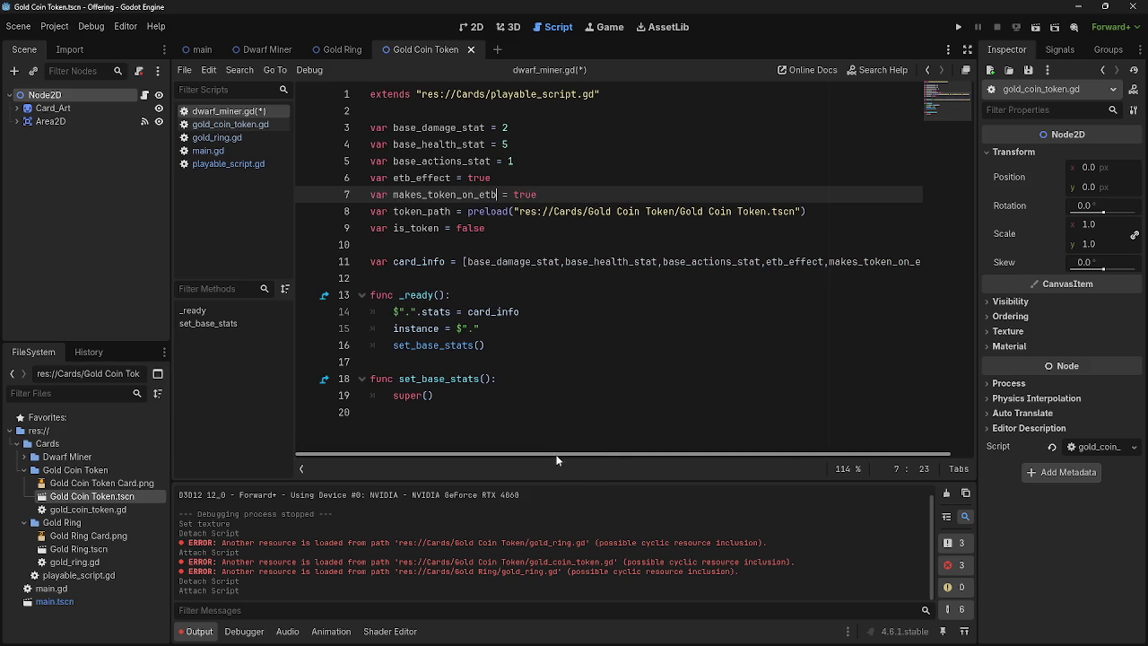
left_click(919, 261)
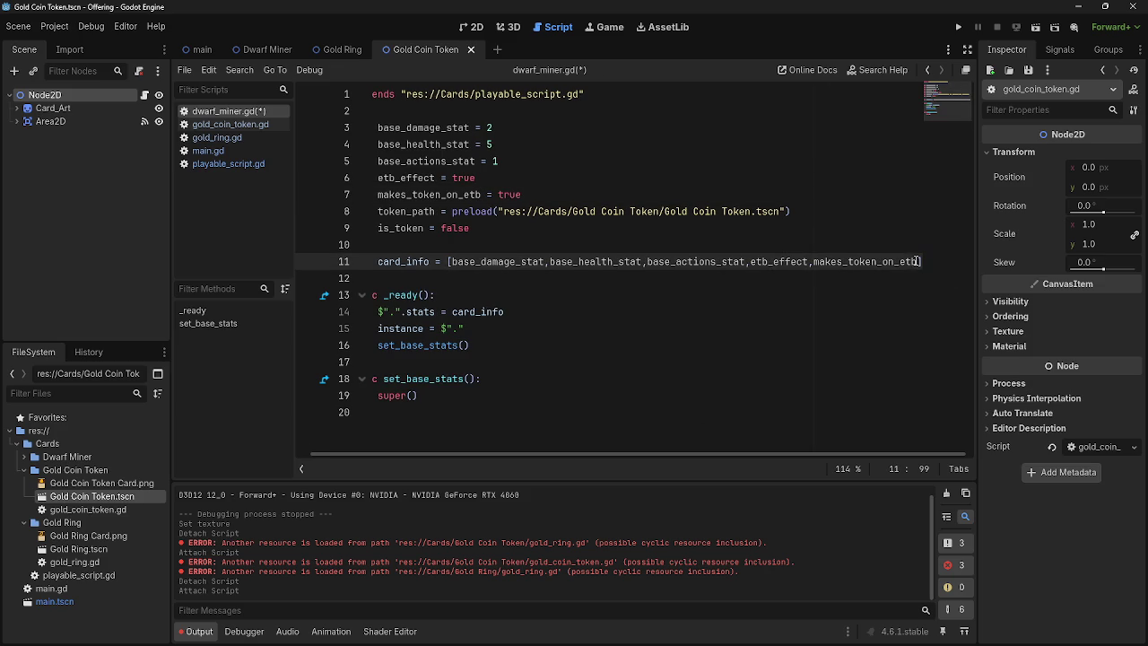
type(",tok")
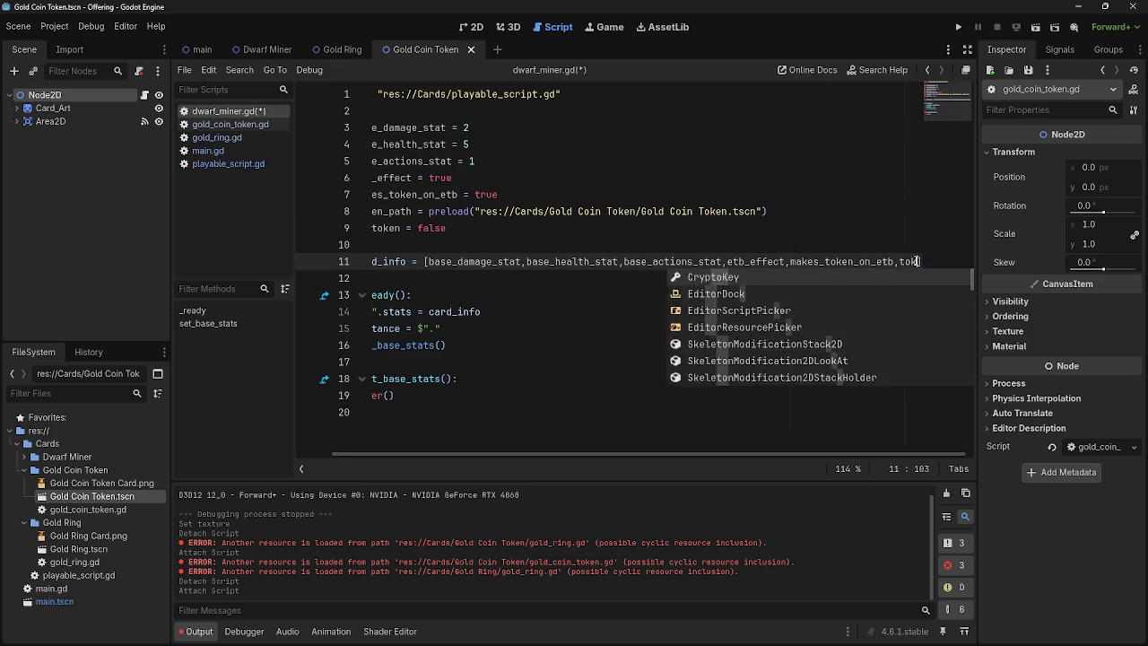
type("en_path")
mouse_move(593, 461)
left_mouse_down()
mouse_move(445, 457)
mouse_move(891, 334)
left_mouse_up()
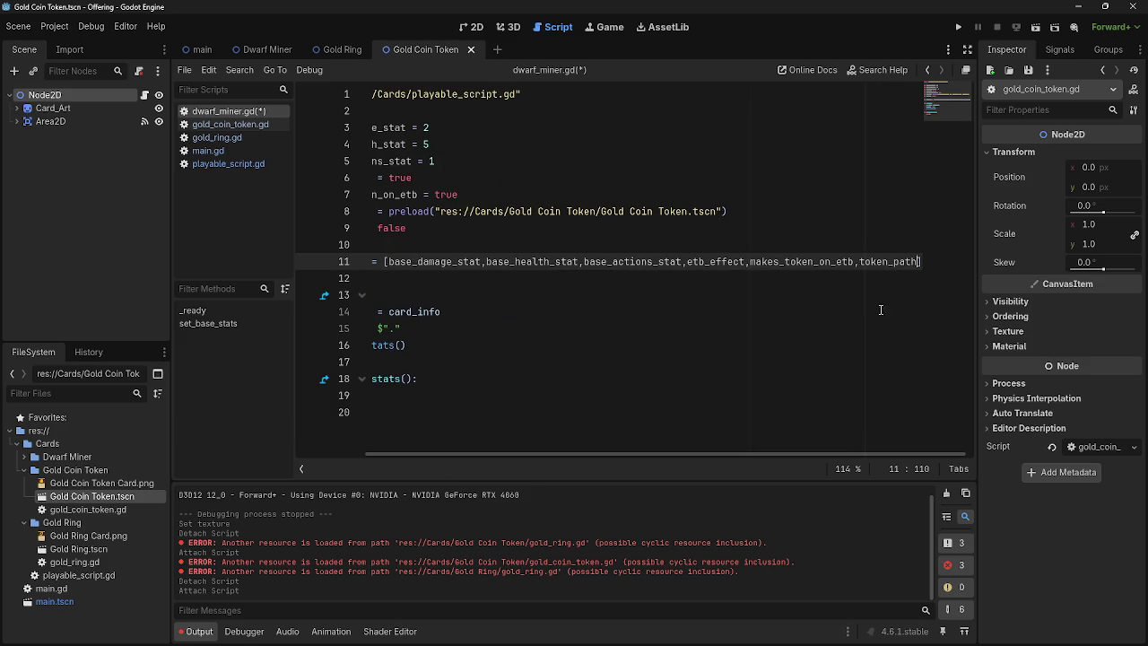
type("_")
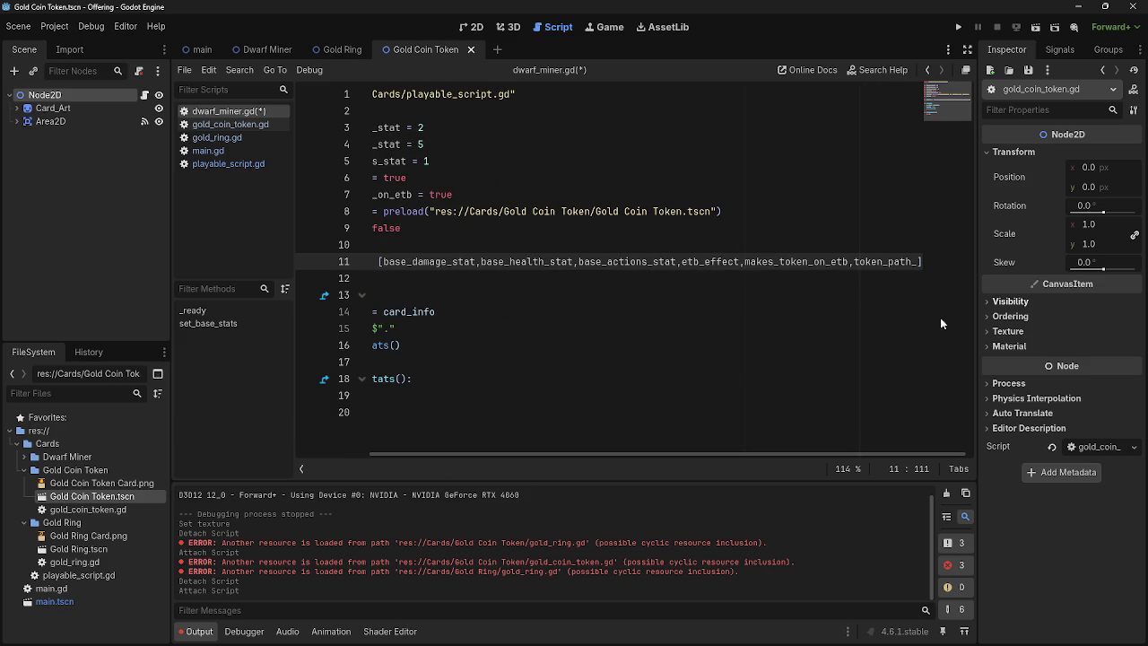
left_click_drag(546, 453, 472, 449)
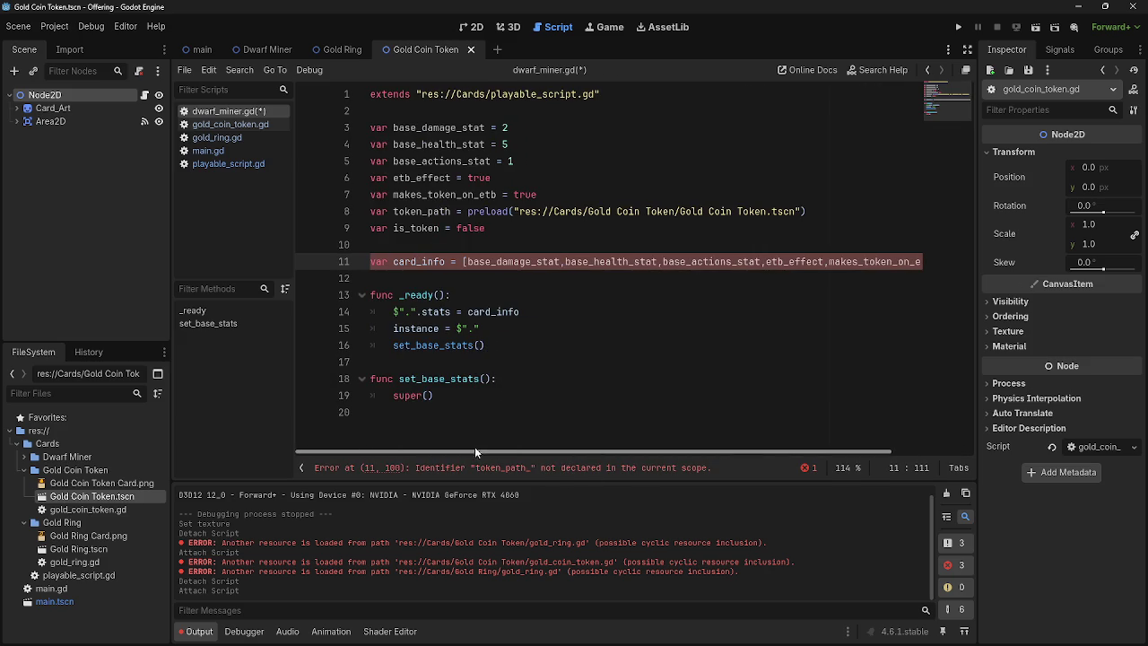
left_click(664, 261)
key("Return")
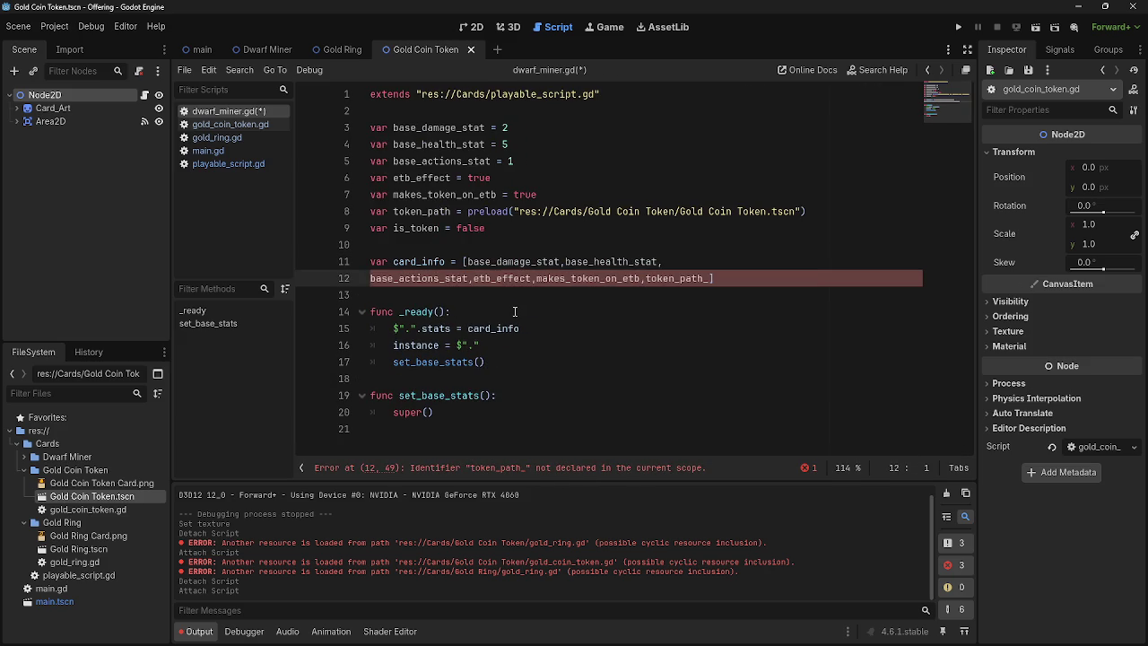
left_click(709, 278)
key("BackSpace")
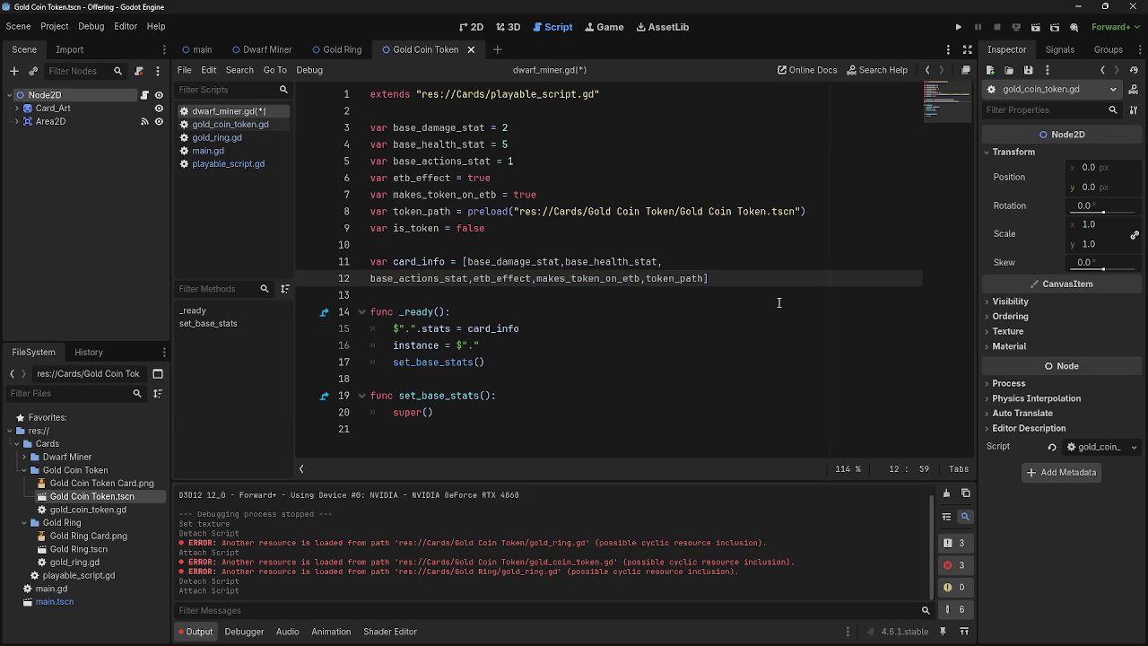
type(",")
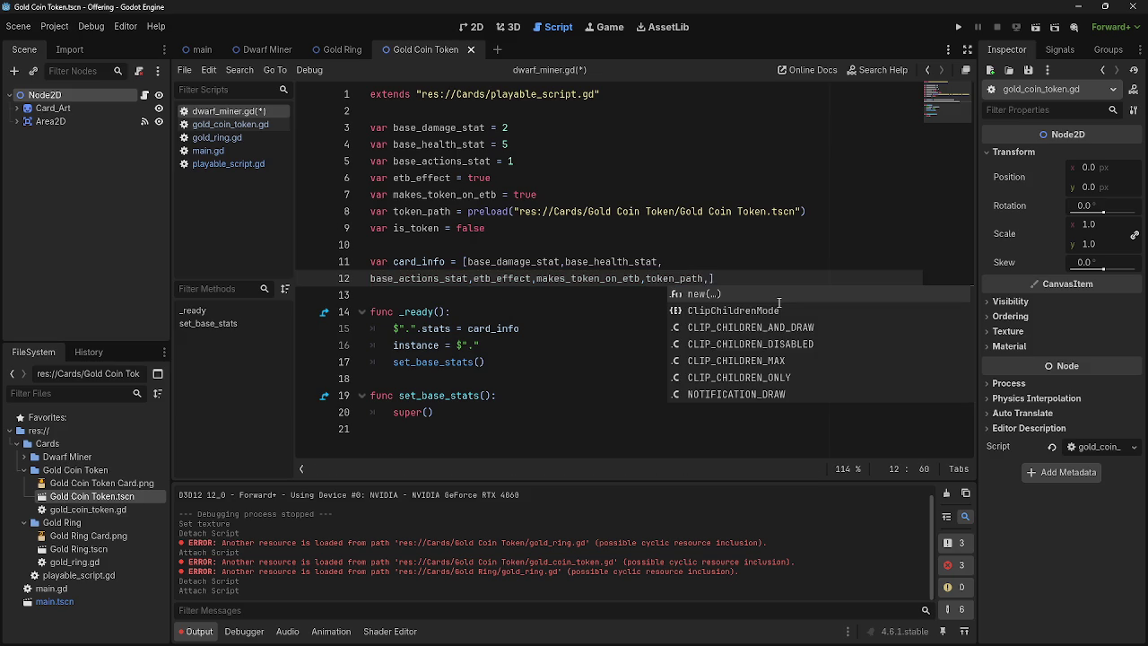
type("is_tok")
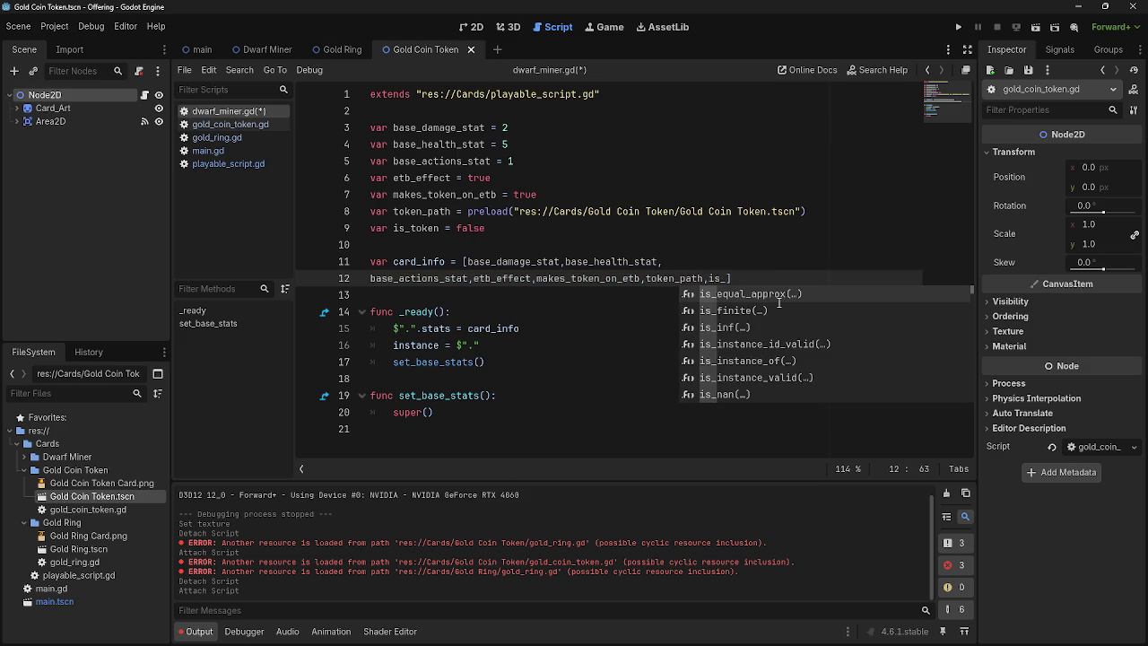
type("en")
Step: Run the project, play a dwarf card into the centre slot, and close the game
key("Home")
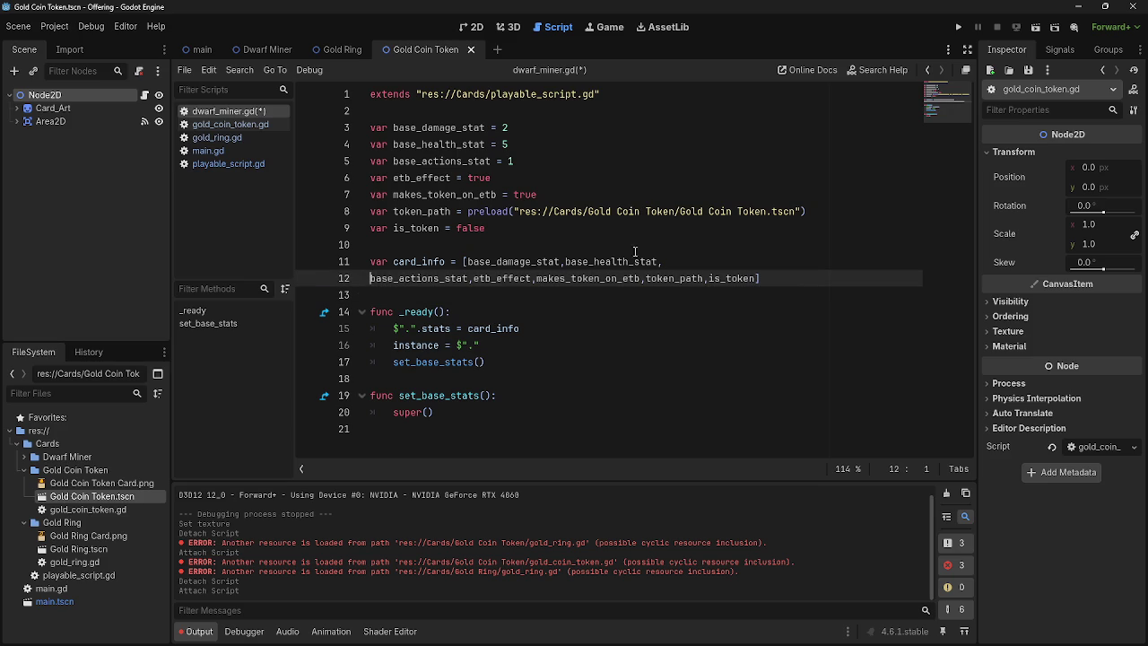
left_click(957, 27)
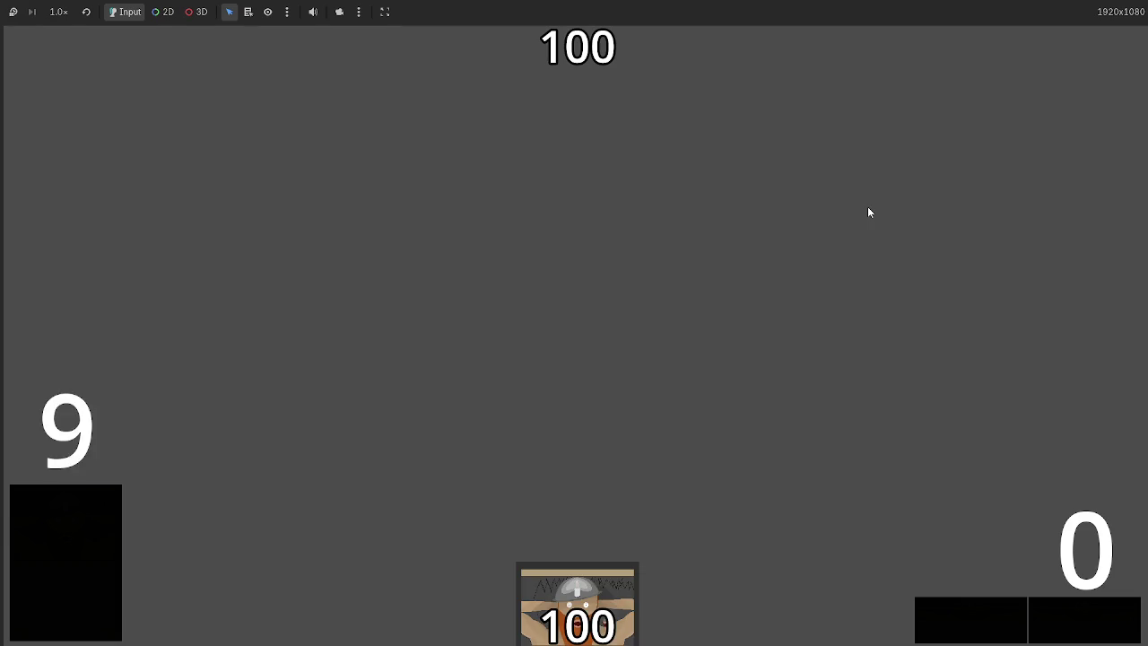
left_click_drag(576, 613, 593, 291)
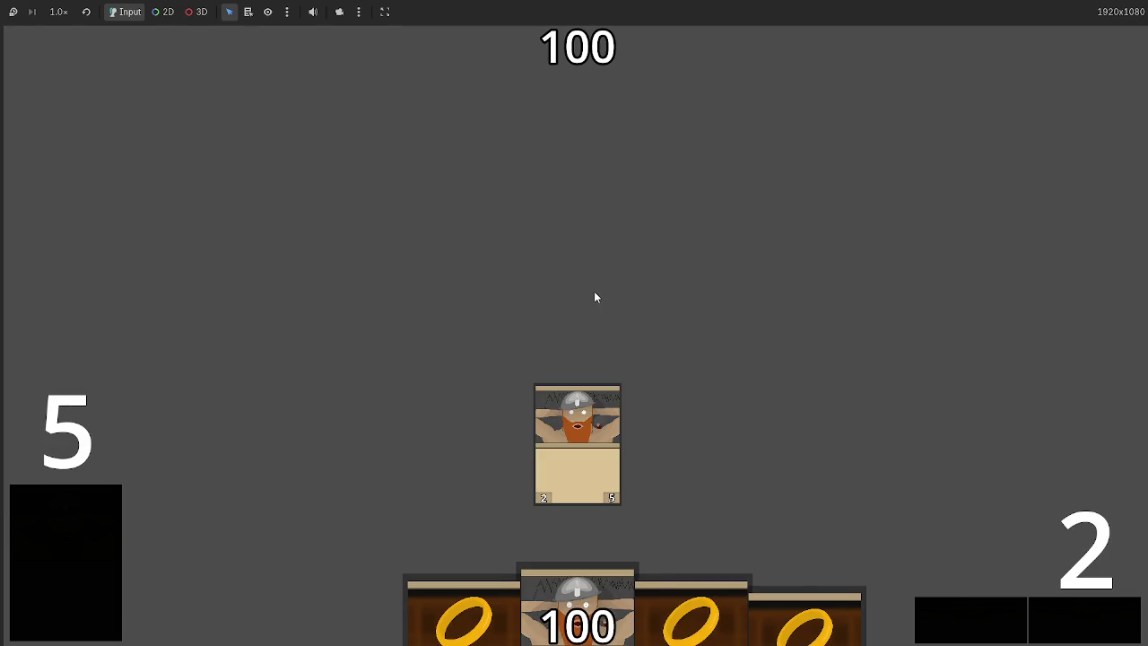
key("F8")
Step: Wrap makes_token_on_etb onto its own line in card_info
left_click(536, 279)
key("Return")
left_click(657, 287)
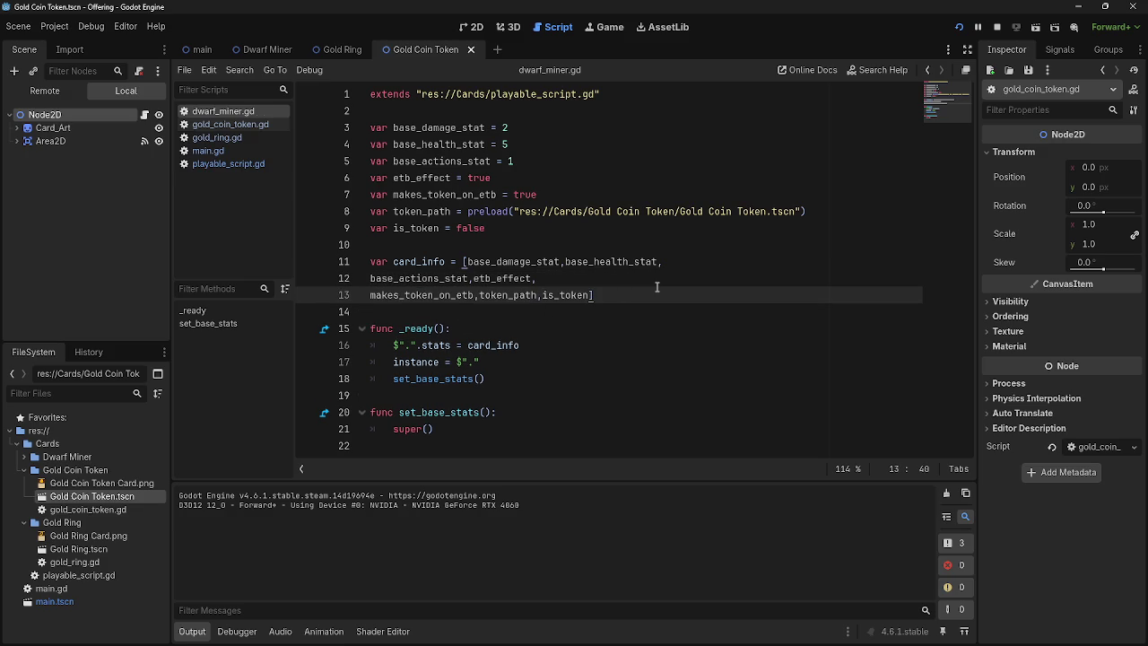
Step: Join the wrapped card_info lines, try a three-line split, then rejoin into one line
left_click_drag(648, 288, 346, 260)
left_click(666, 305)
key("Home")
key("BackSpace")
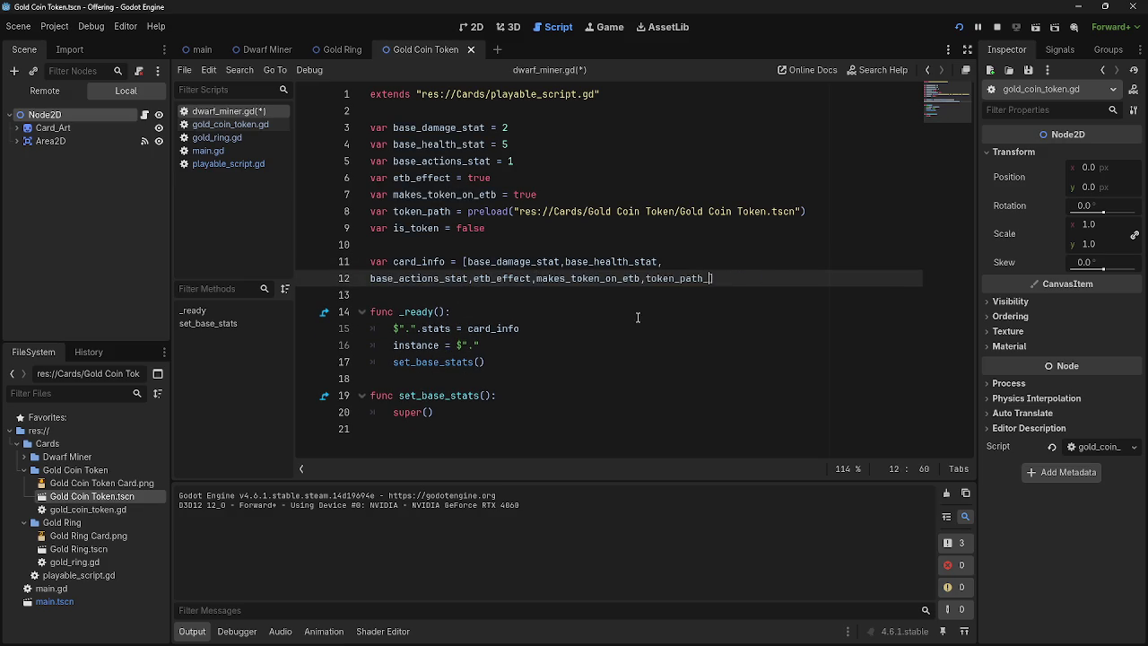
key("Home")
key("BackSpace")
key("Return")
key("End")
key("ctrl+Left")
key("ctrl+Left")
key("ctrl+Left")
key("Return")
key("BackSpace")
key("Home")
key("BackSpace")
left_click(712, 284)
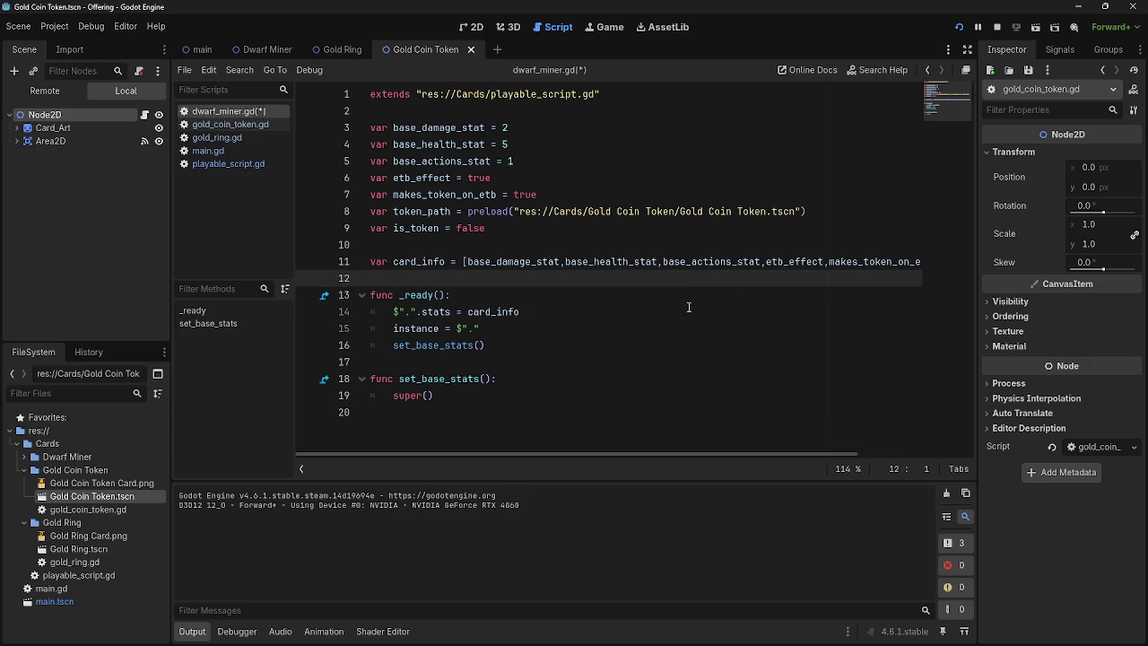
Step: Wrap card_info after base_health_stat and etb_effect, then join it back onto one line
left_click(661, 262)
key("Return")
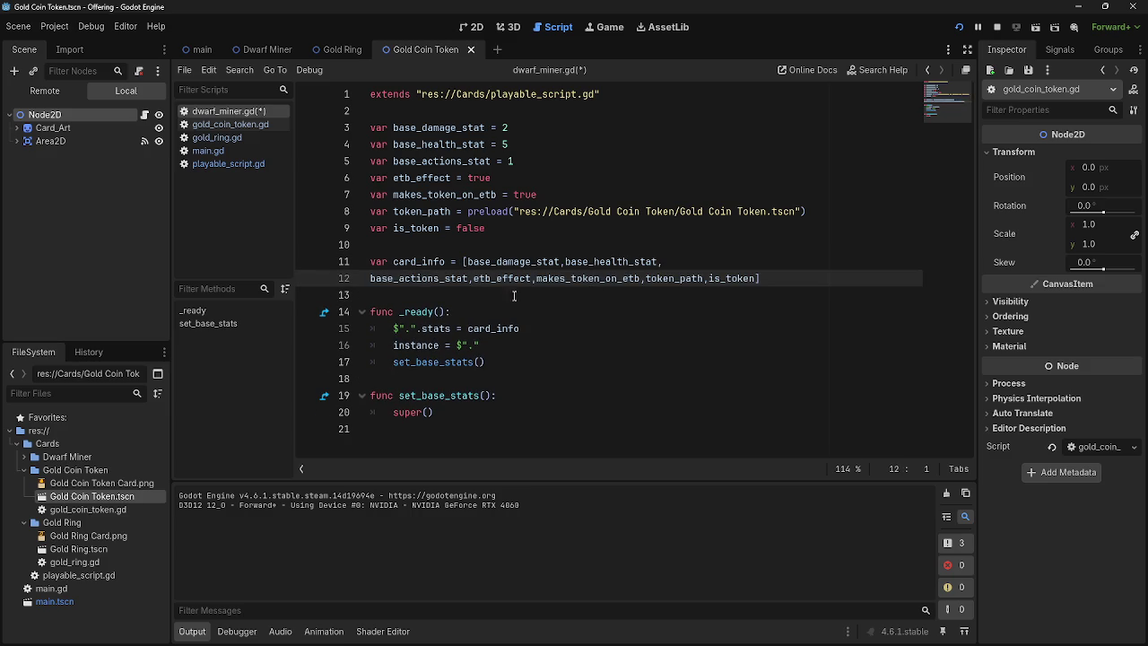
left_click(537, 279)
key("Return")
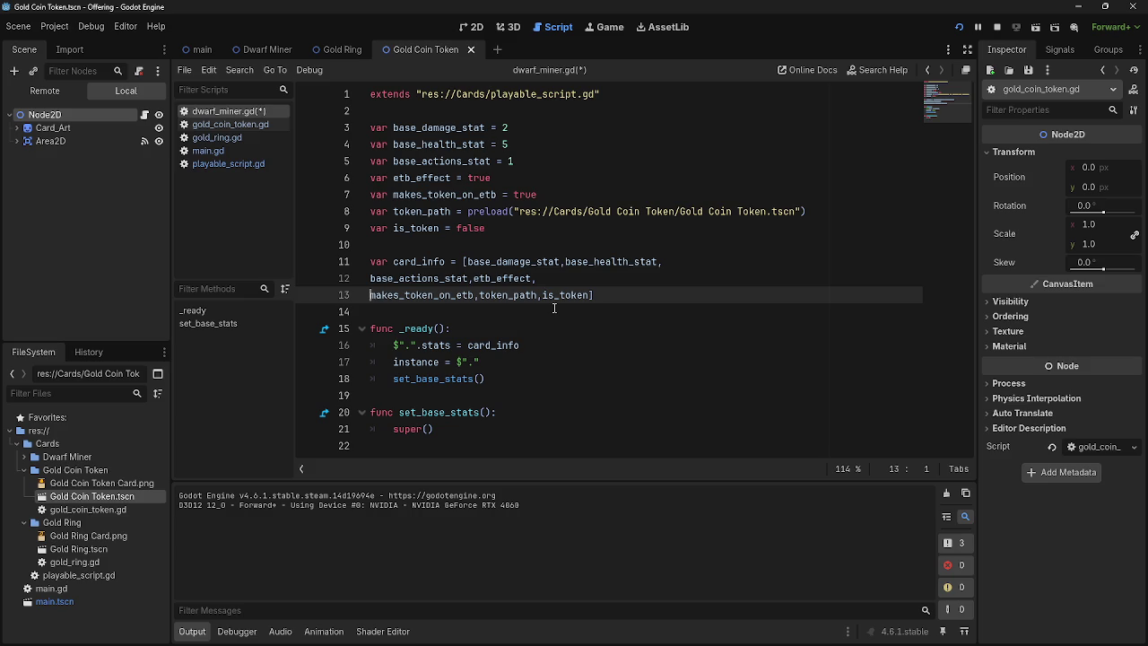
key("BackSpace")
key("Home")
key("BackSpace")
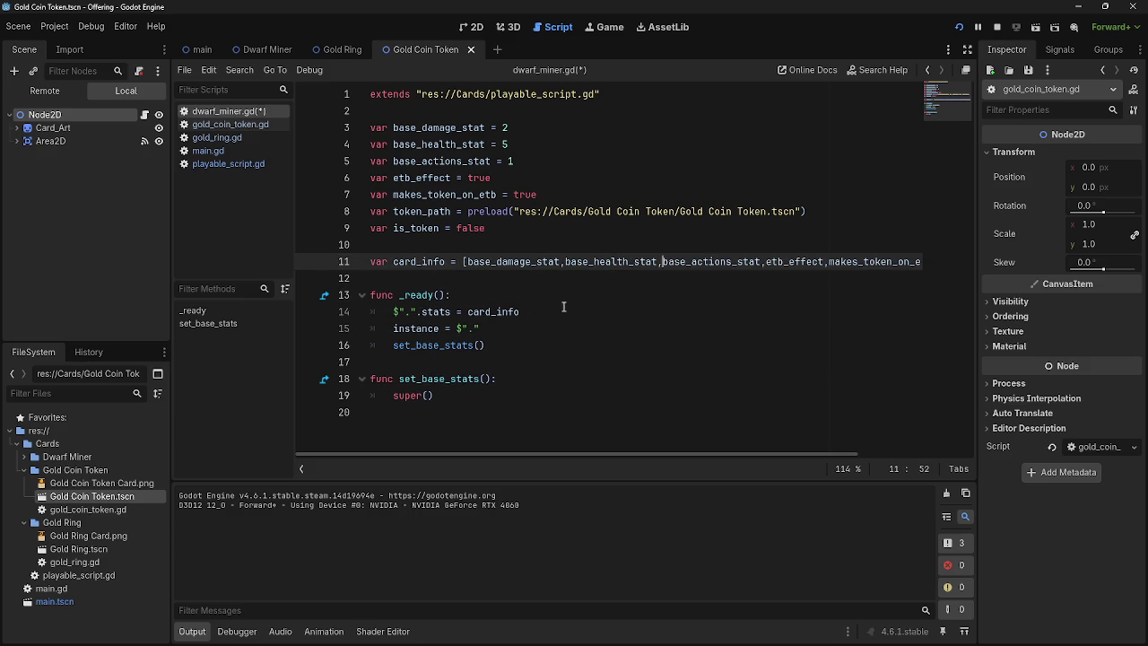
left_click(623, 284)
Step: Select the stat declarations with the card_info line and switch to gold_coin_token.gd
left_click_drag(525, 233, 356, 123)
key("ctrl+c")
mouse_move(406, 276)
left_mouse_down()
mouse_move(345, 118)
mouse_move(368, 112)
left_mouse_up()
left_click(229, 124)
Step: Paste the stat variable block into gold_coin_token.gd and over gold_ring.gd's old numeric card_info line
key("ctrl+v")
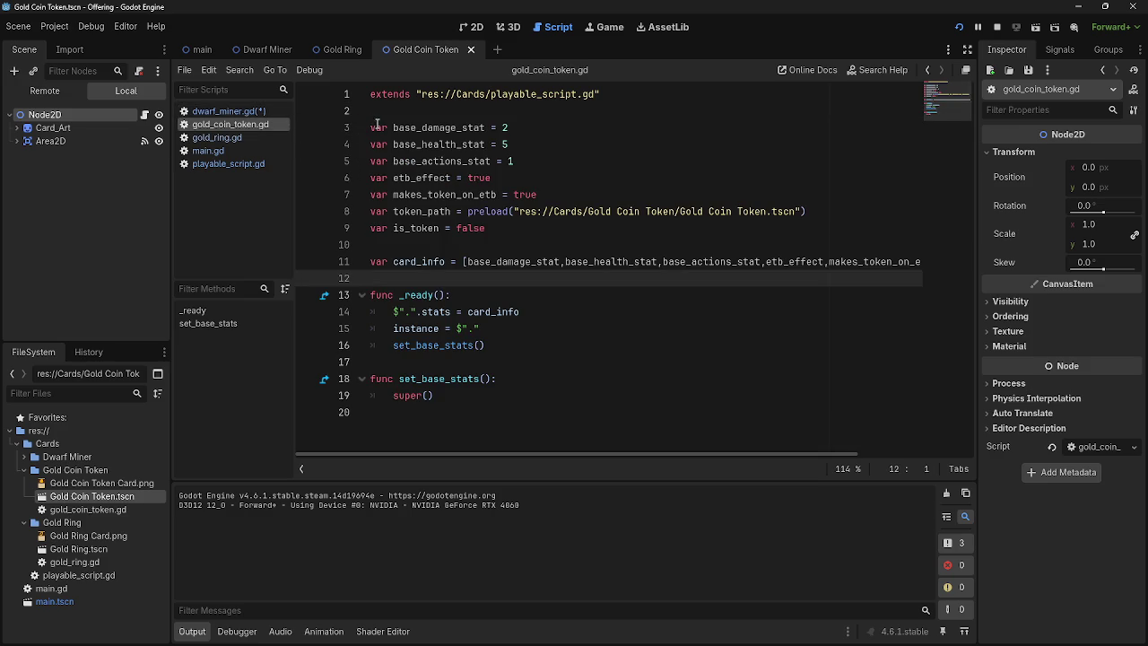
left_click(217, 138)
left_click_drag(393, 141, 370, 127)
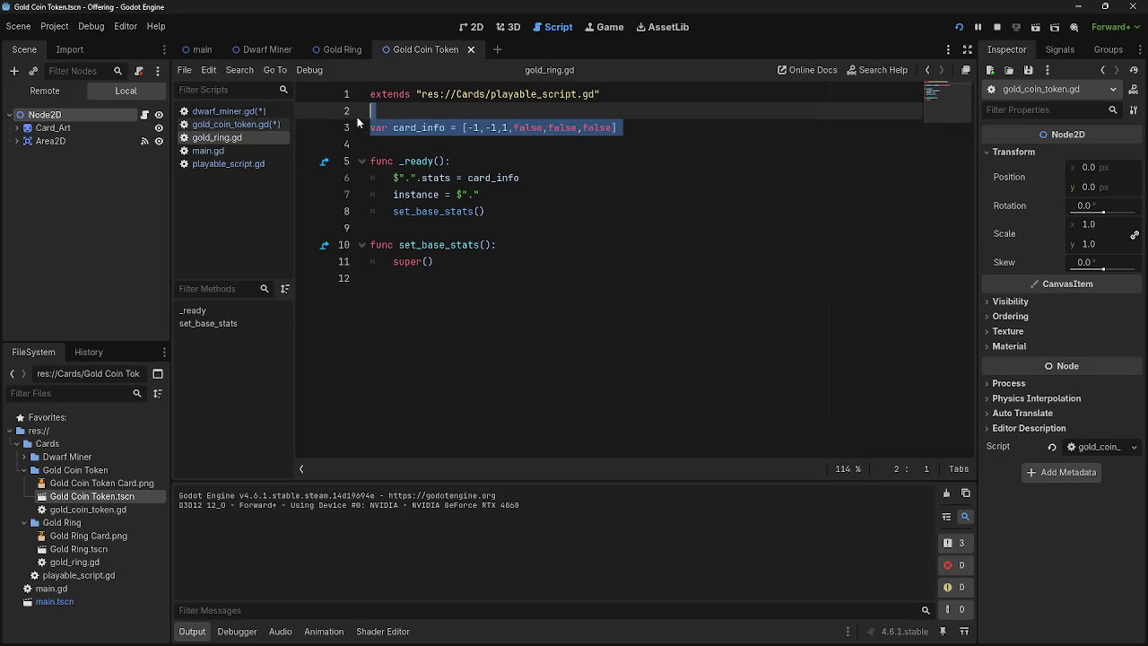
key("ctrl+v")
Step: Set gold_ring.gd's base_damage_stat and base_health_stat values to -1000
left_click_drag(516, 127, 502, 127)
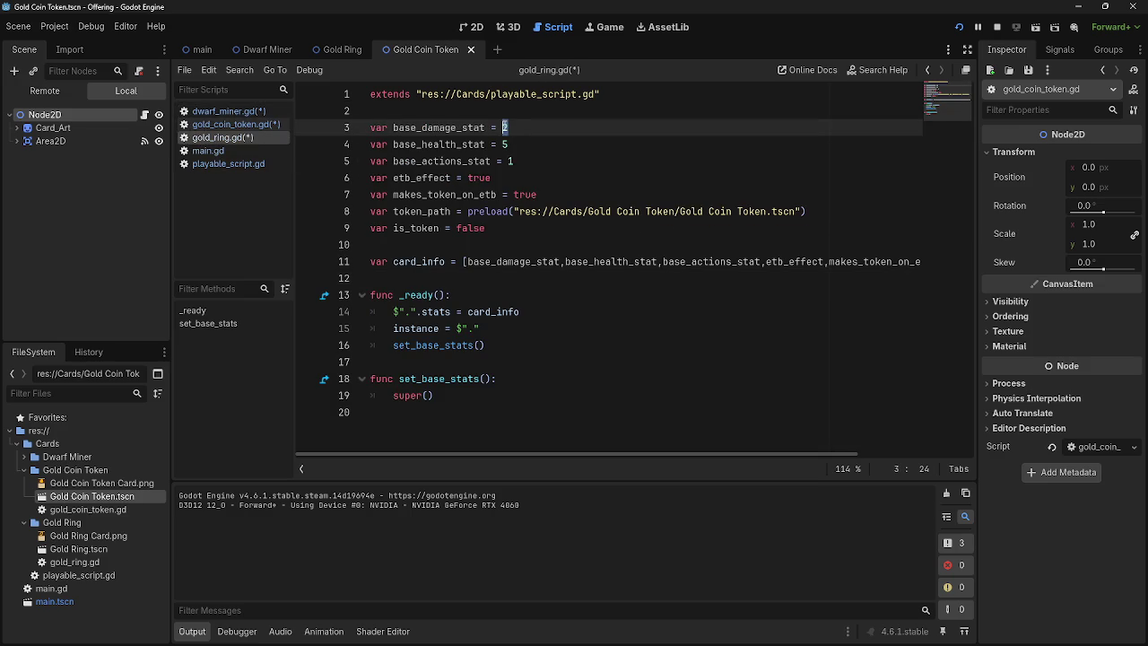
type("11")
double_click(505, 144)
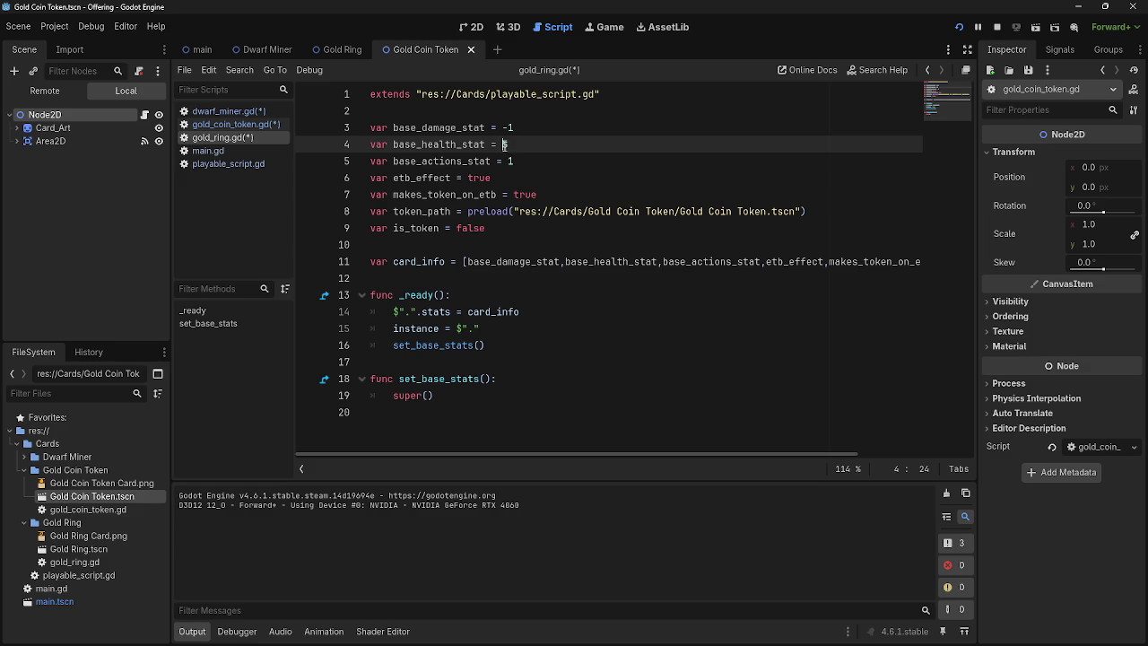
type("-1")
mouse_move(517, 161)
left_mouse_down()
mouse_move(507, 162)
mouse_move(507, 128)
left_mouse_up()
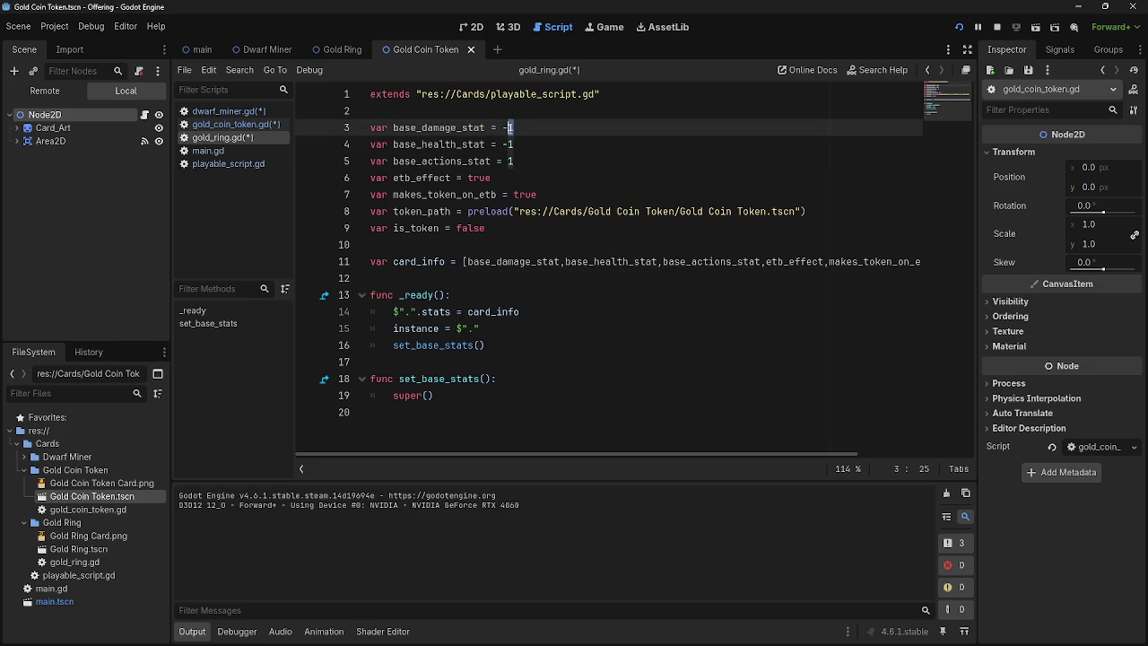
type("100")
left_click(515, 144)
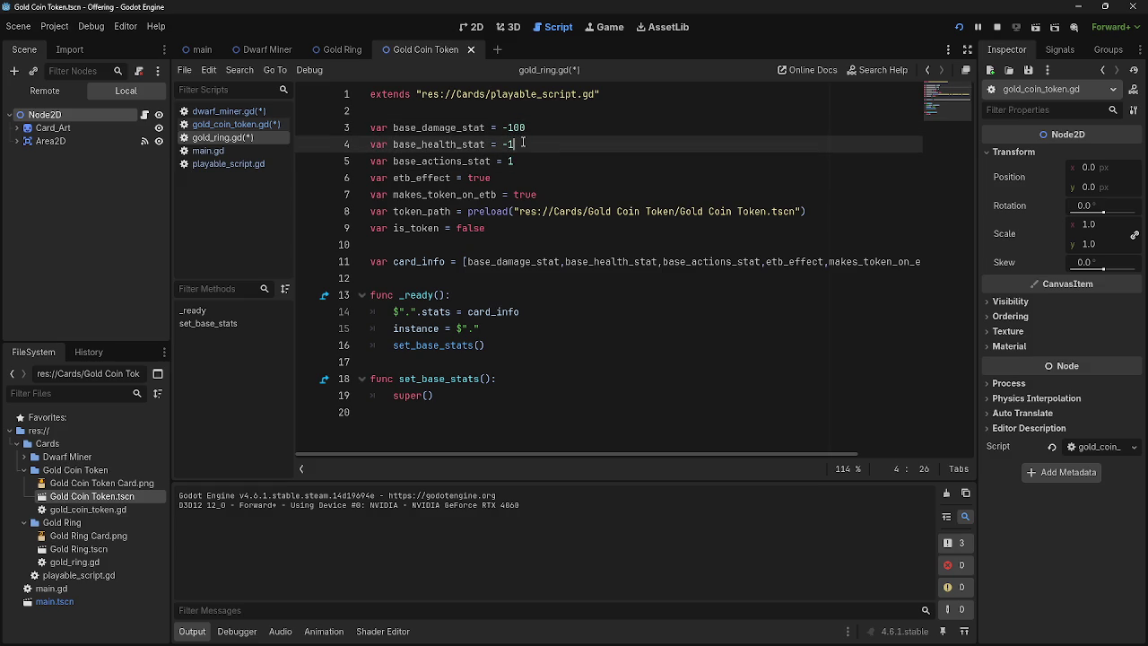
type("00")
left_click_drag(528, 144, 361, 128)
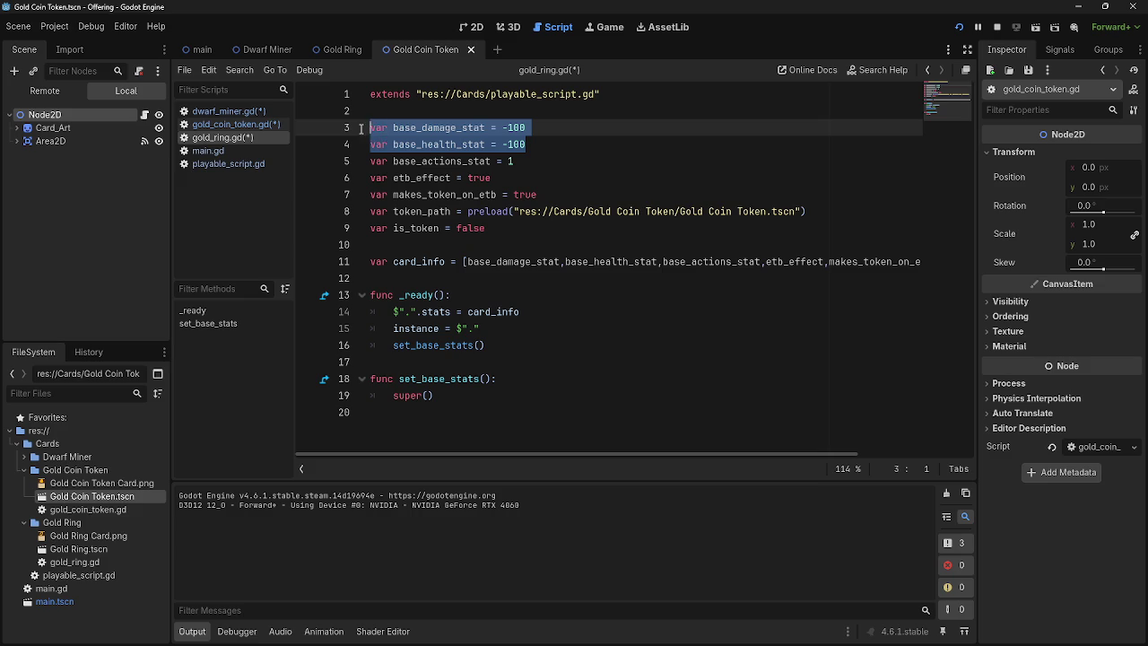
left_click(514, 145)
left_click_drag(538, 144, 370, 128)
left_click(556, 143)
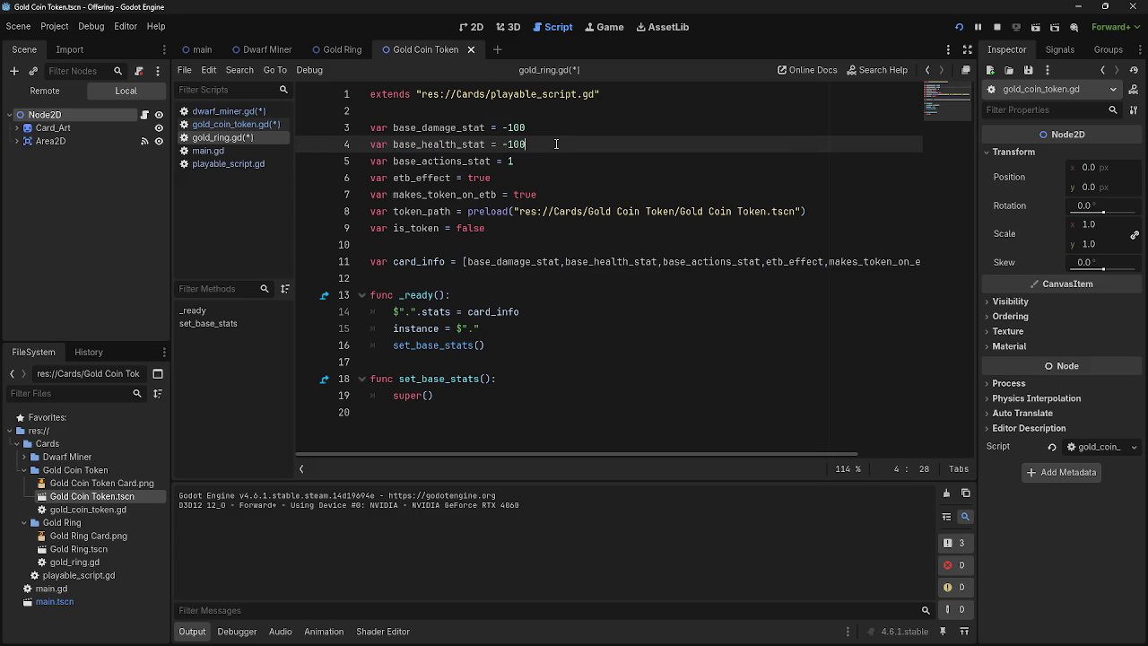
type("0")
left_click(535, 128)
type("0")
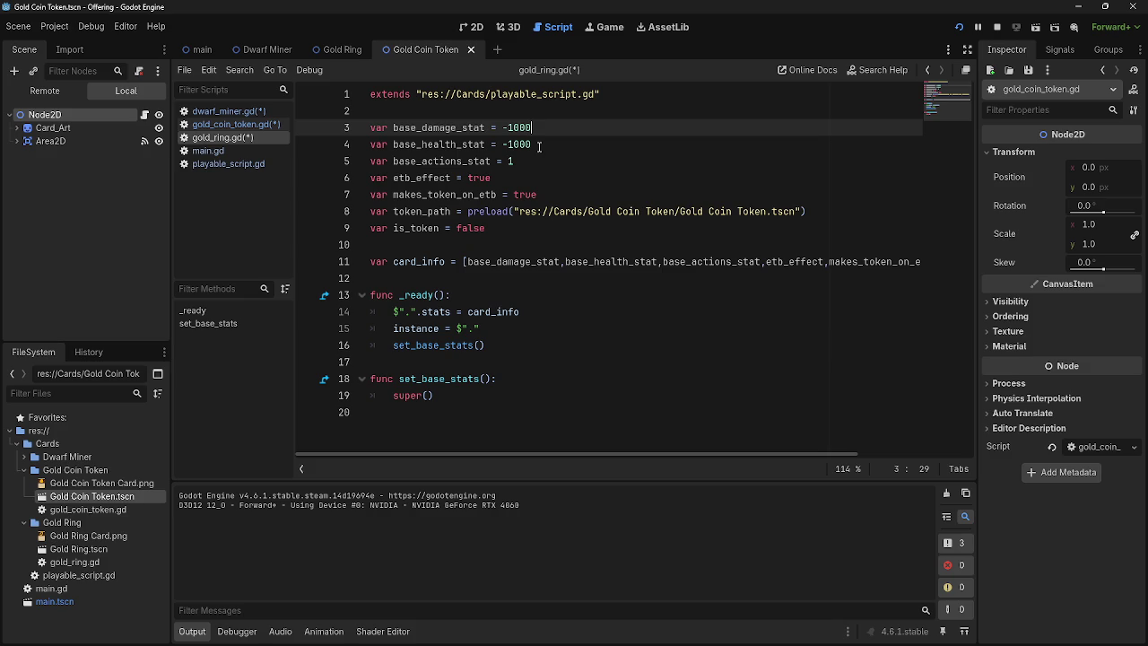
Step: Replace the damage and health values in gold_ring.gd with false
left_click(539, 146)
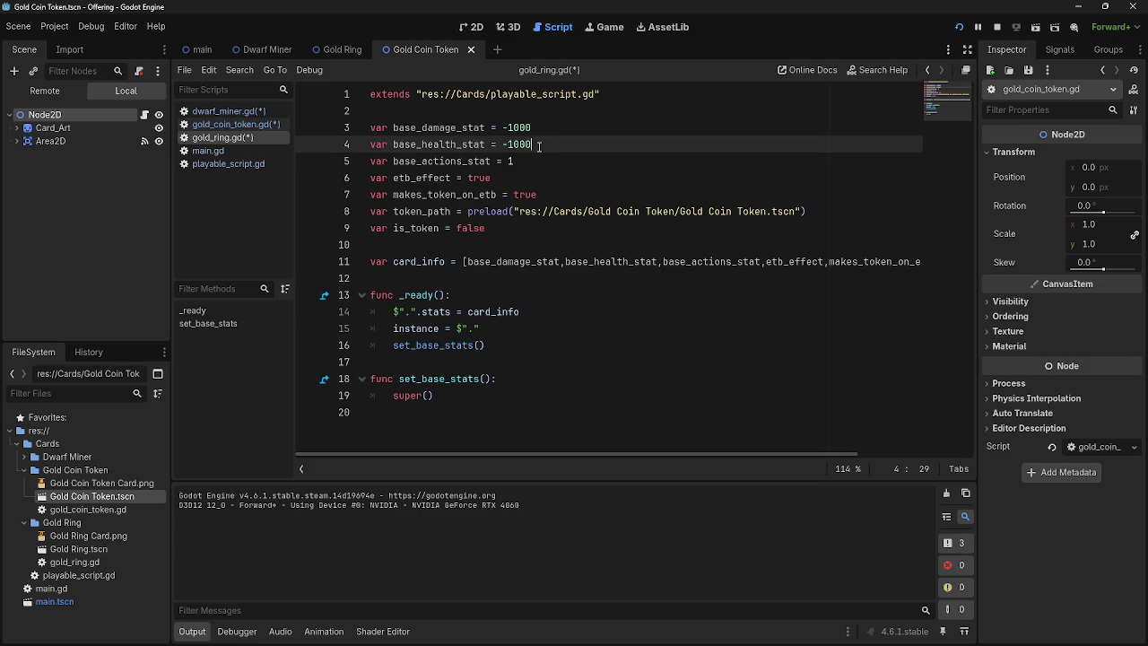
left_click_drag(530, 128, 502, 128)
type("false")
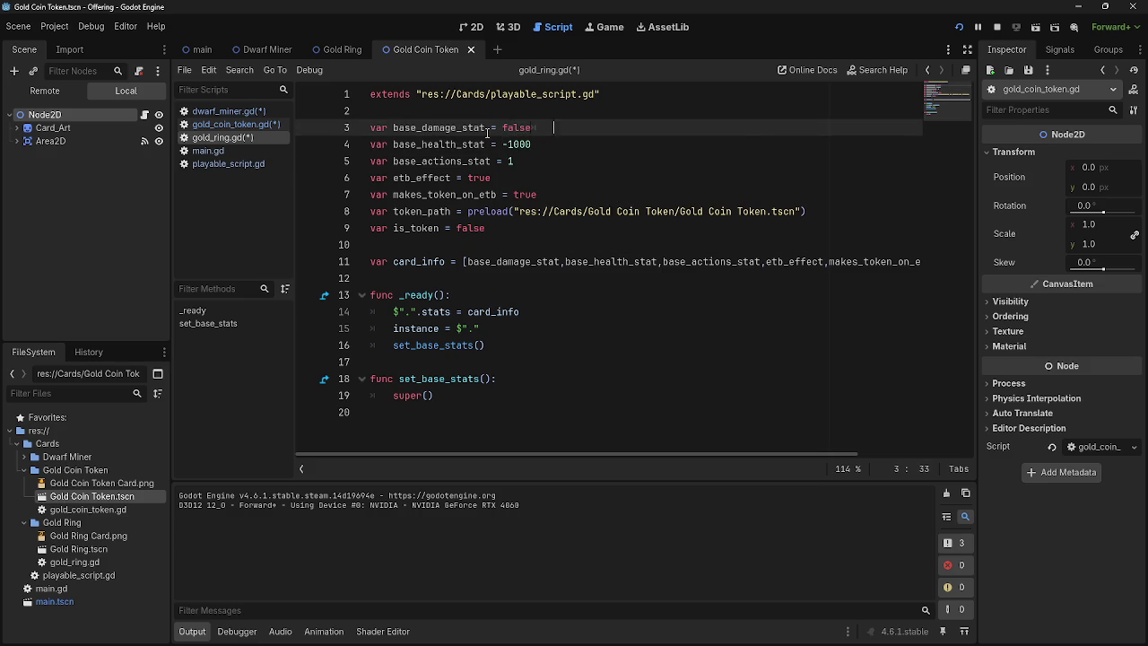
type("fa")
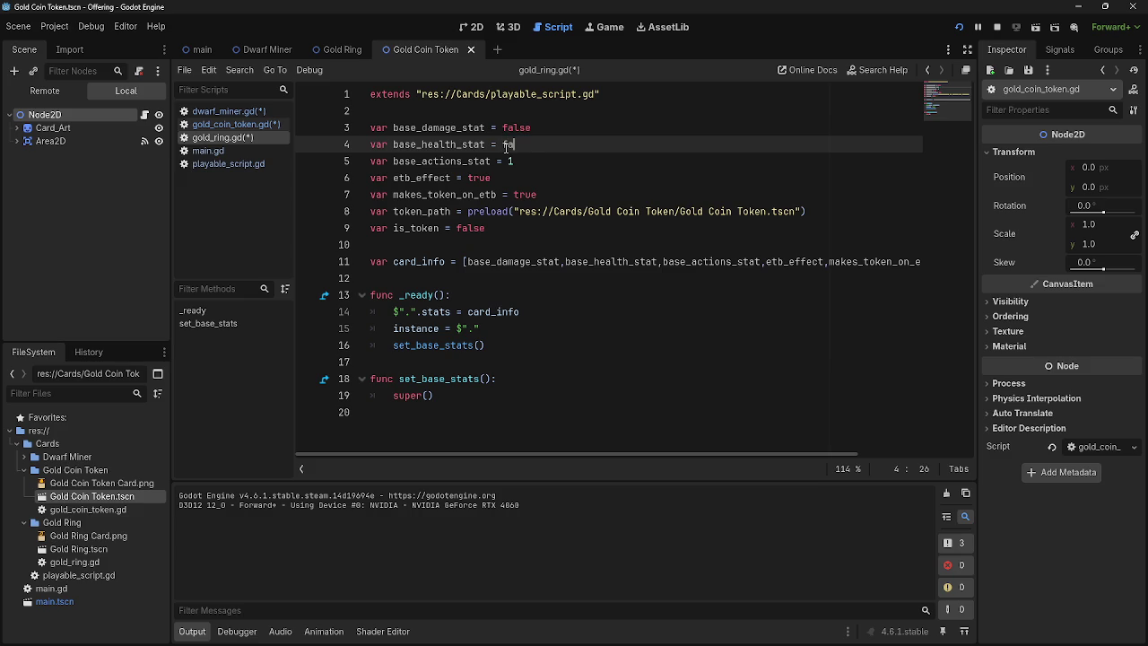
key("Down")
left_click(550, 144)
left_click_drag(550, 144, 369, 128)
left_click_drag(565, 149, 355, 132)
left_click(534, 143)
mouse_move(532, 143)
left_mouse_down()
mouse_move(390, 146)
mouse_move(362, 132)
left_mouse_up()
left_click(524, 143)
left_click_drag(547, 148, 370, 131)
left_click_drag(556, 142, 369, 132)
left_click(555, 143)
Step: Set etb_effect, makes_token_on_etb and the preloaded token_path to false
left_click(527, 178)
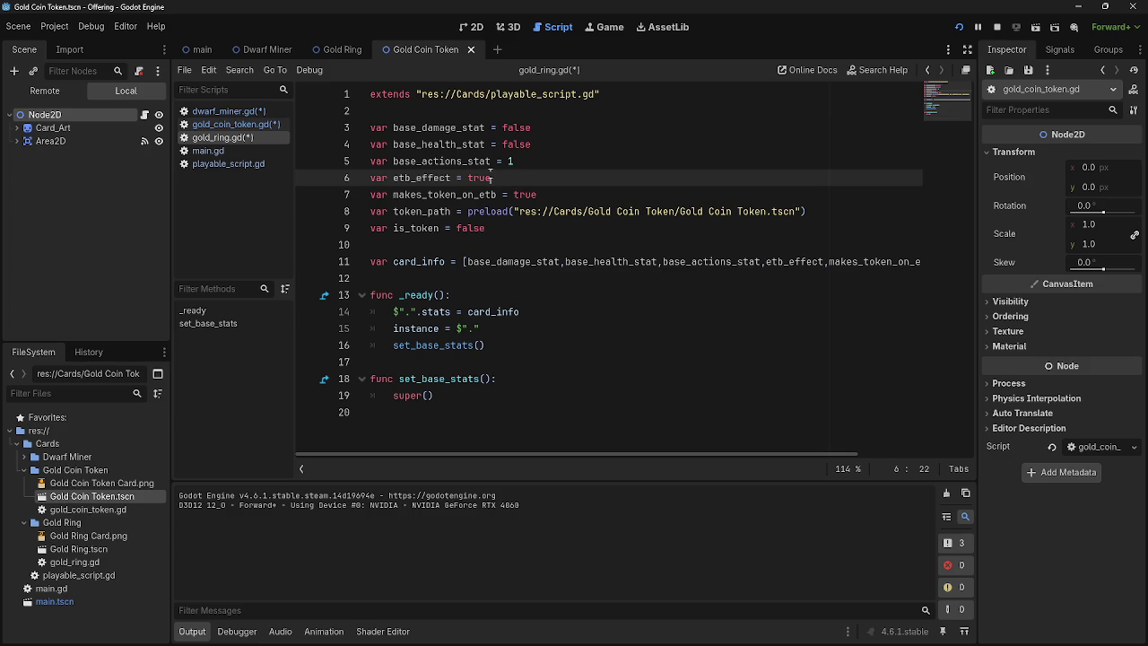
double_click(485, 179)
left_click(498, 178)
double_click(485, 178)
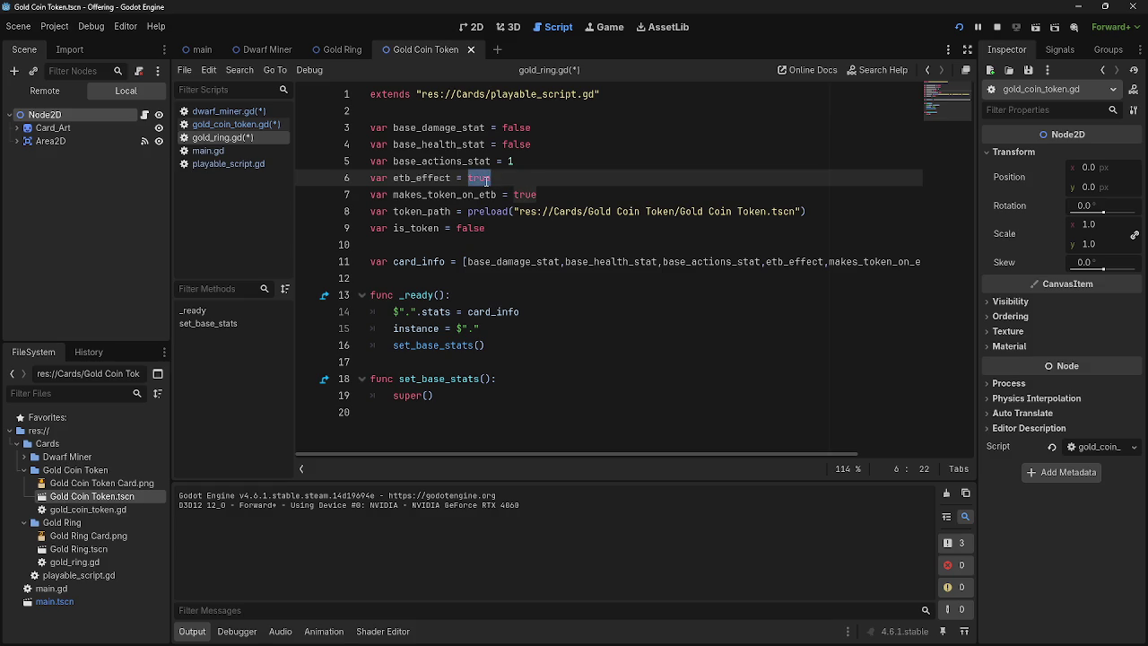
type("false")
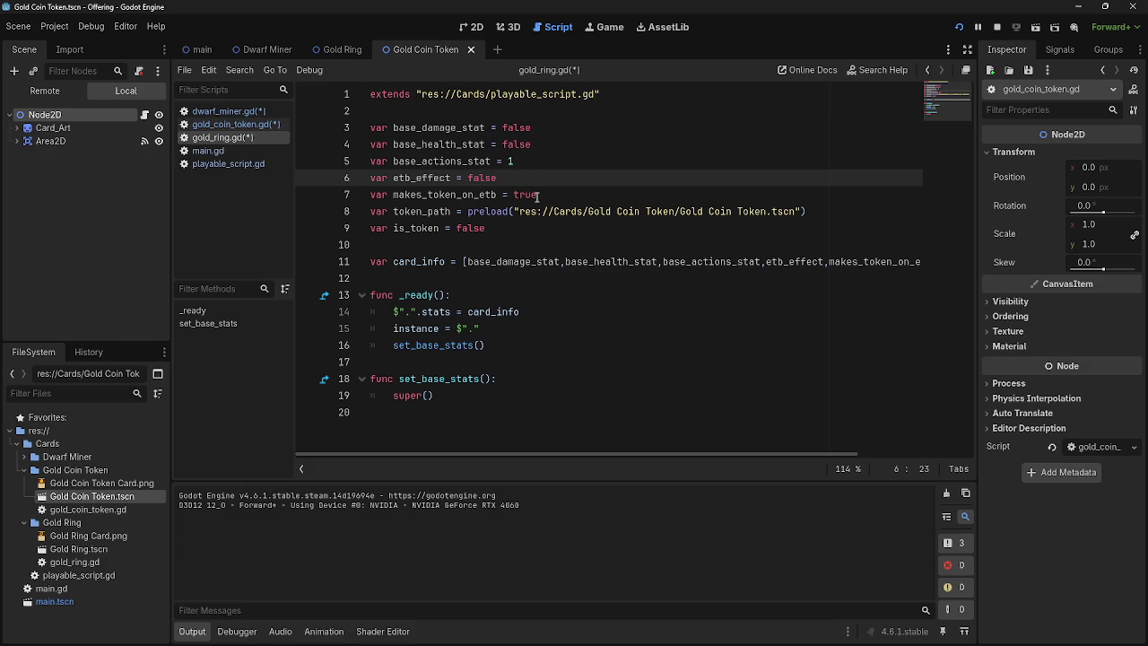
double_click(526, 194)
type("false")
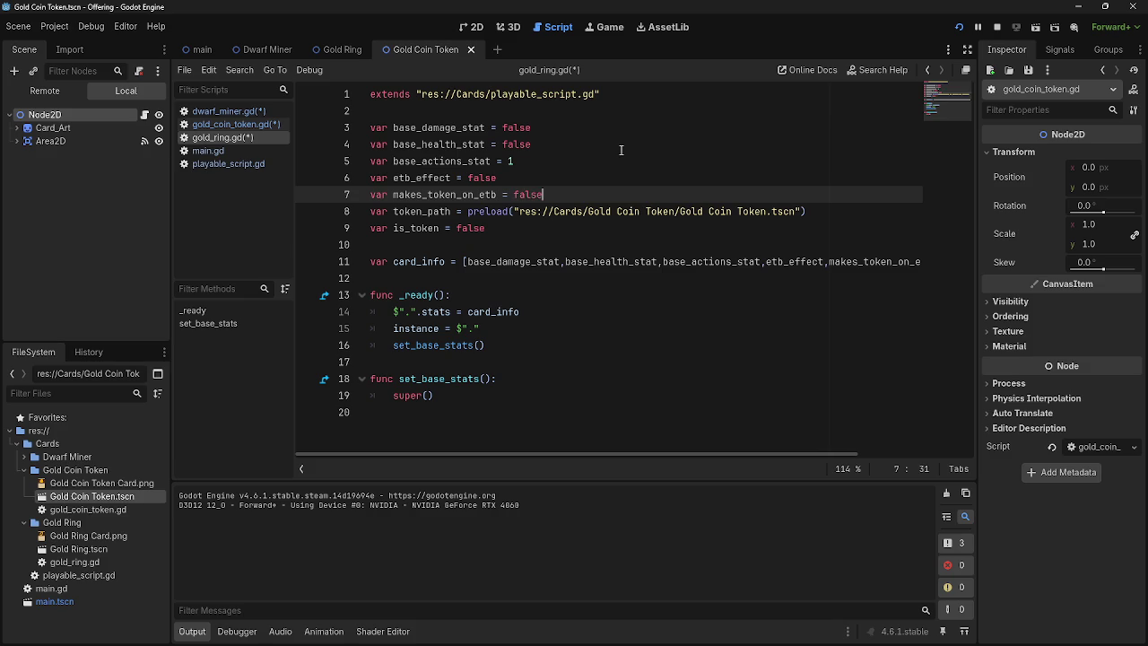
mouse_move(807, 211)
left_mouse_down()
mouse_move(458, 211)
mouse_move(468, 211)
left_mouse_up()
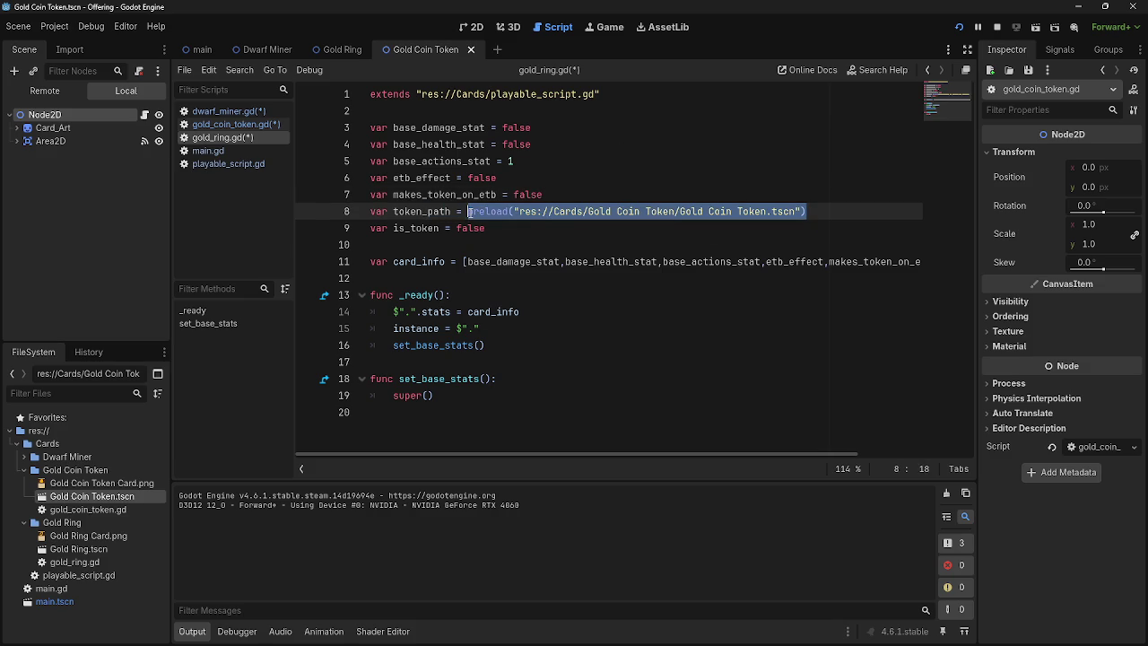
type("false")
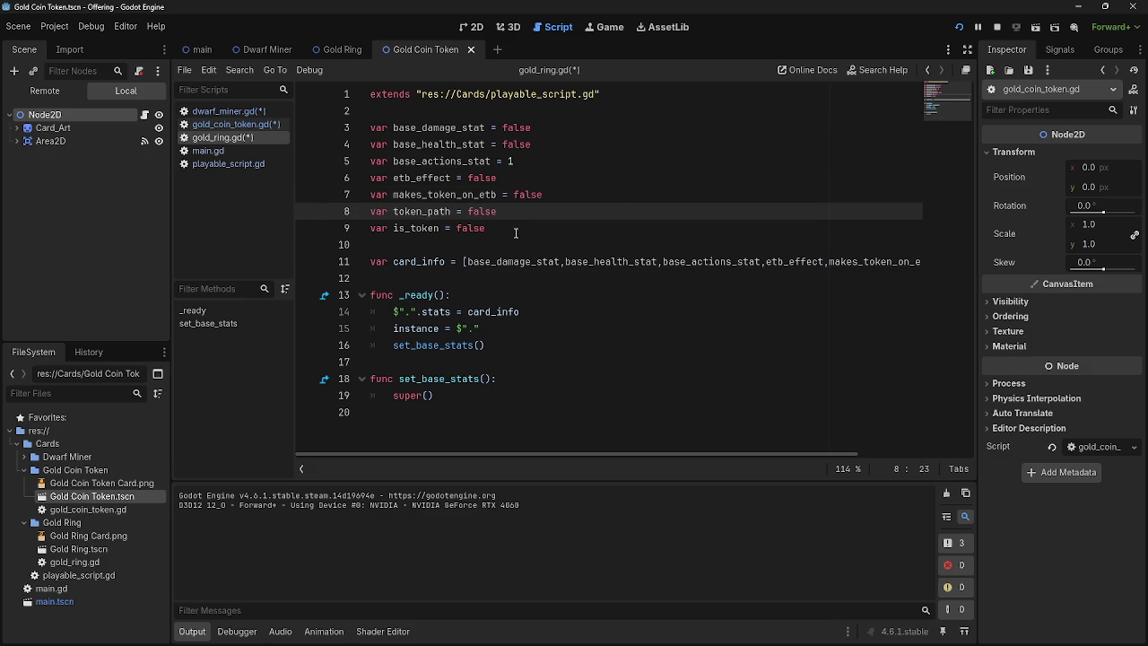
Step: Check that is_token stays false and lines 3–9 look right, then switch to gold_coin_token.gd
left_click(515, 232)
left_click_drag(499, 229, 458, 231)
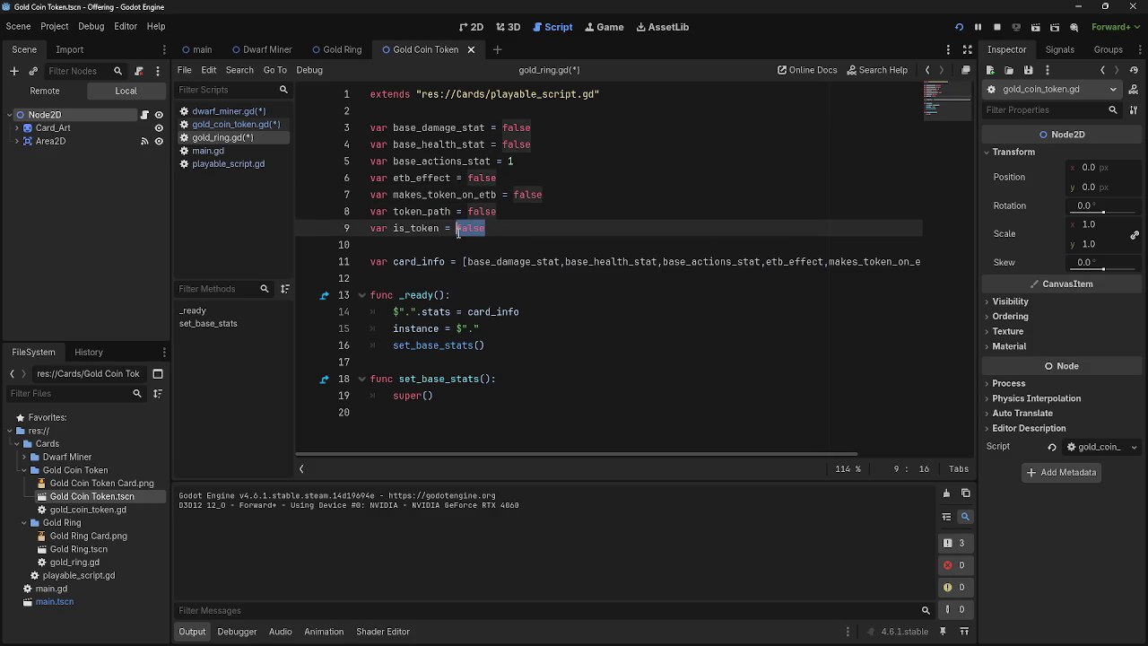
key("Right")
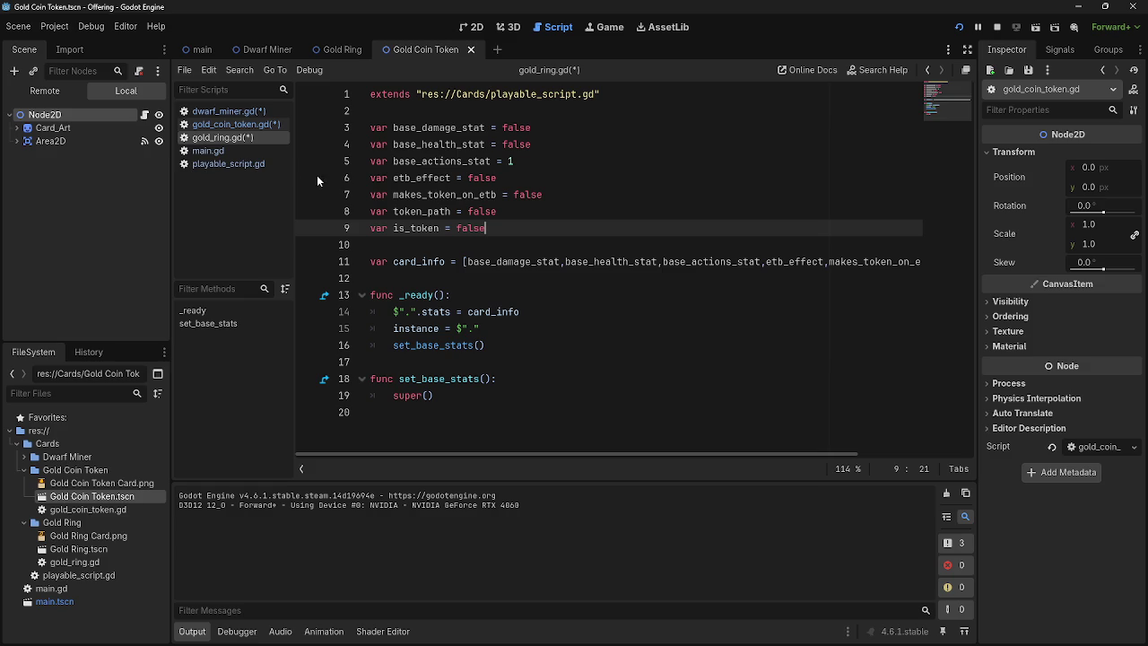
mouse_move(372, 127)
left_mouse_down()
mouse_move(525, 214)
mouse_move(519, 229)
left_mouse_up()
left_click(521, 227)
left_click(235, 125)
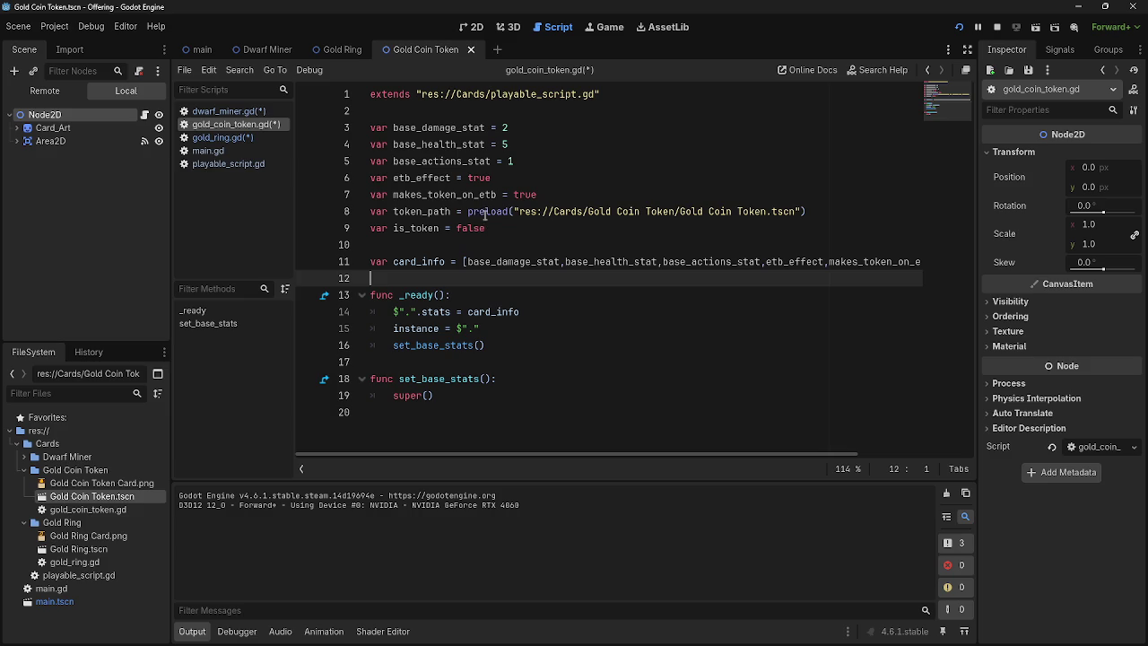
Step: In gold_coin_token.gd, change damage 2 and health 5 to false
left_click(218, 112)
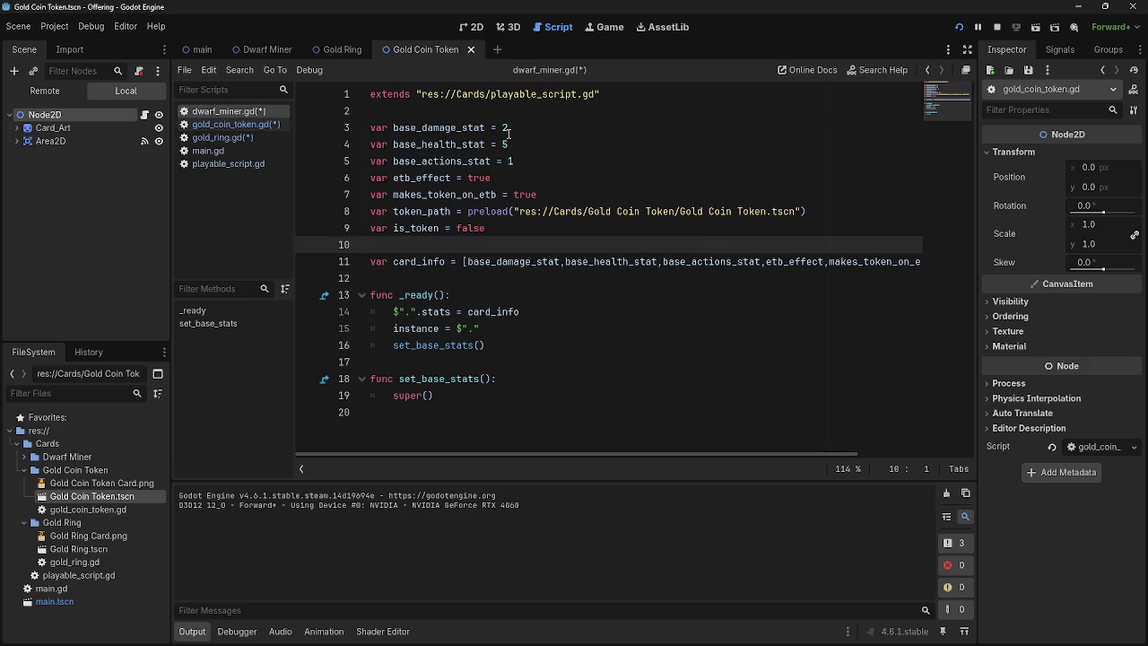
left_click(504, 128)
left_click(235, 125)
left_click(235, 113)
left_click(235, 125)
left_click(508, 128)
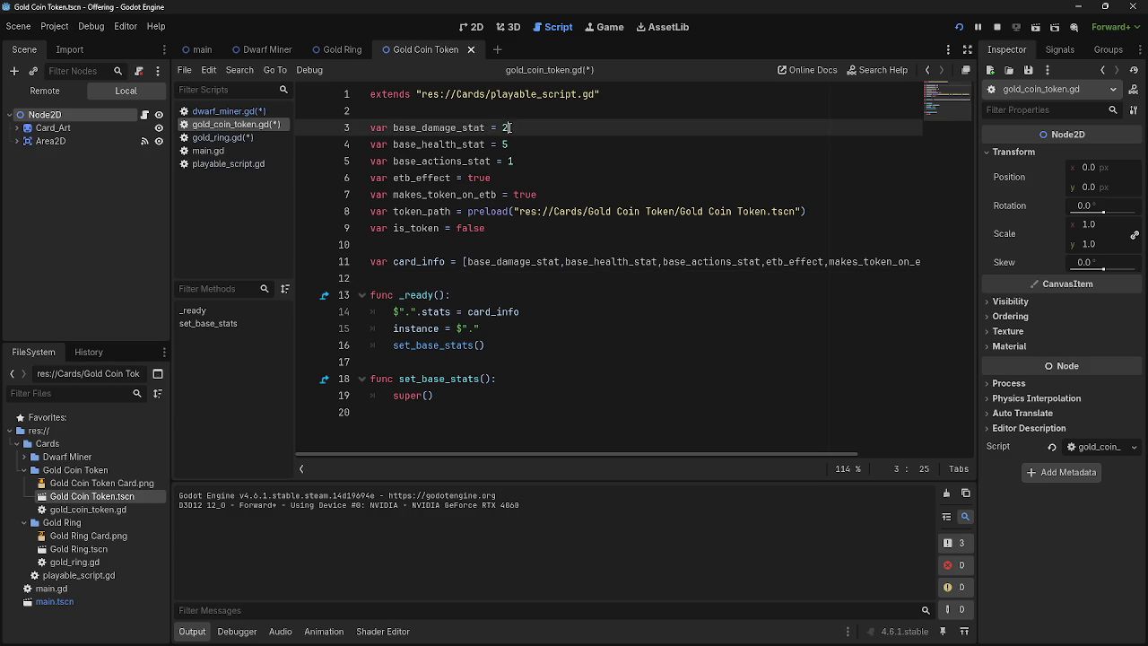
key("BackSpace")
type("f")
key("Return")
left_click(509, 144)
key("BackSpace")
type("f")
key("Return")
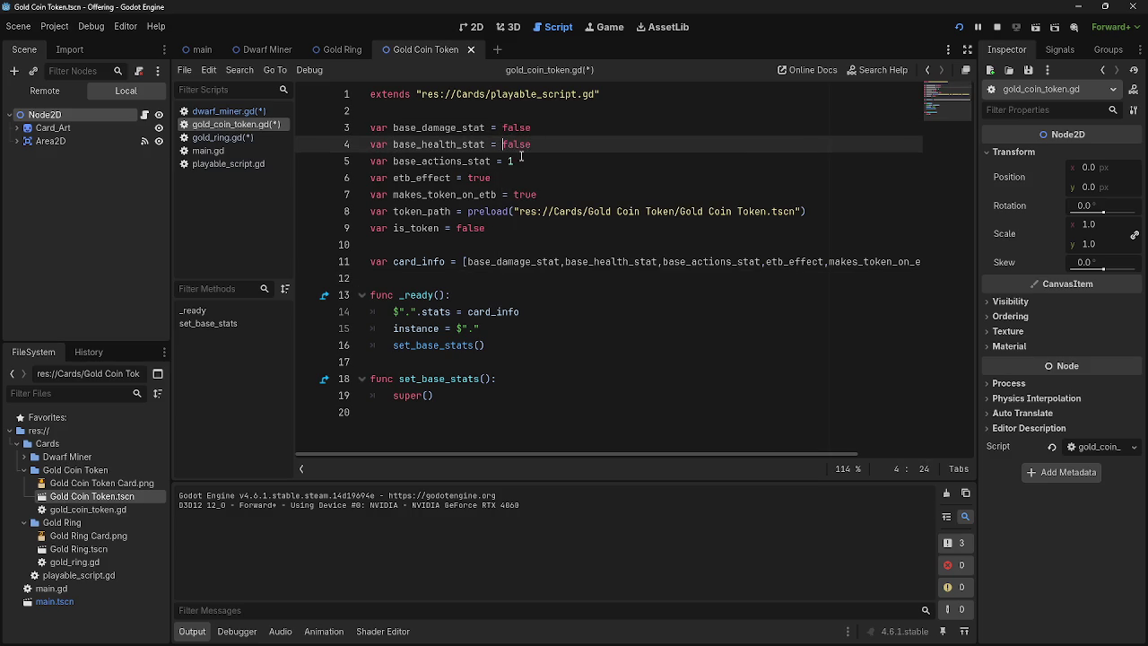
Step: Keep actions at 1 and set etb_effect to false, fixing the 'fales' typo
double_click(509, 162)
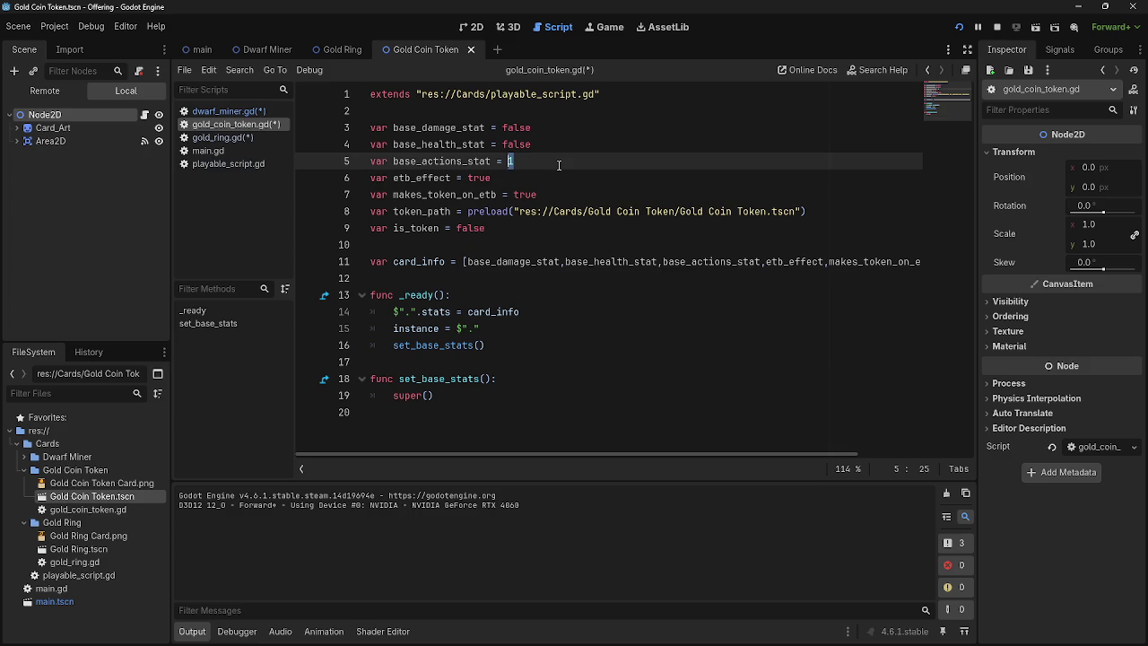
key("Right")
double_click(510, 162)
left_click(520, 178)
left_click(518, 161)
left_click(518, 179)
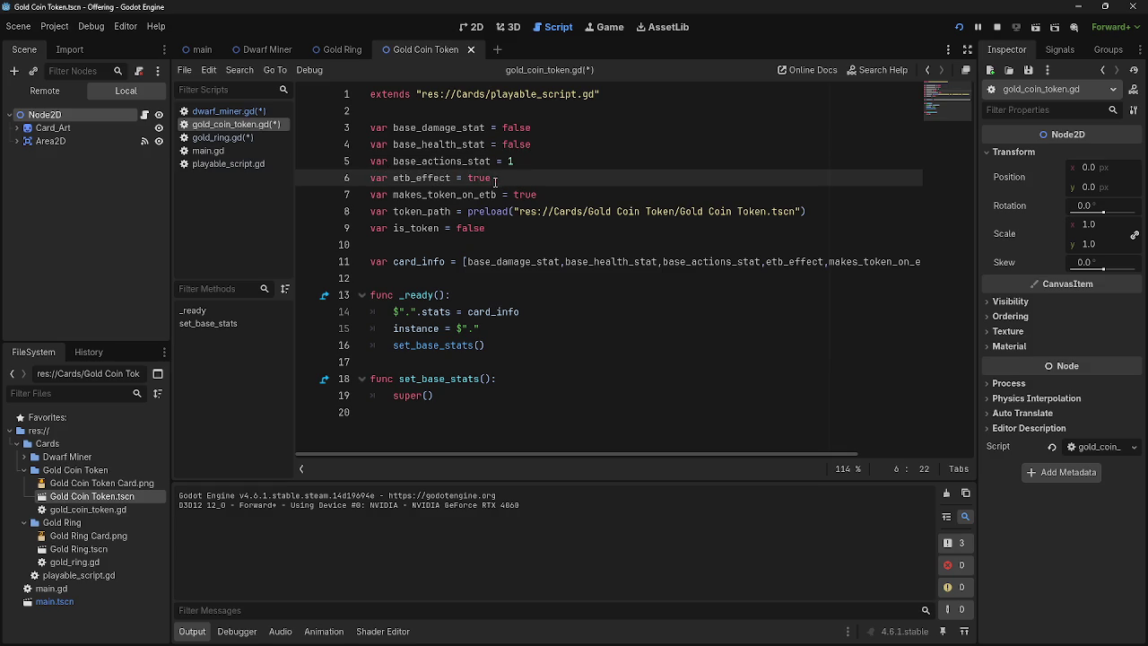
left_click_drag(504, 180, 468, 179)
left_click(505, 180)
mouse_move(394, 177)
left_mouse_down()
mouse_move(489, 178)
mouse_move(464, 181)
left_mouse_up()
left_click(492, 178)
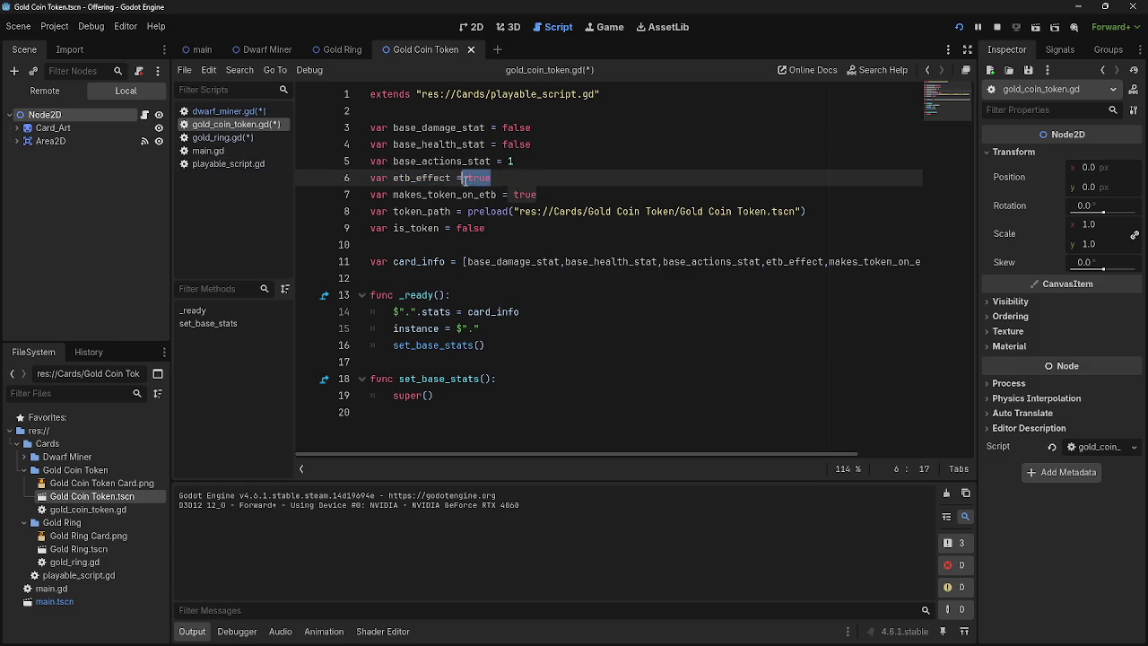
type("fales")
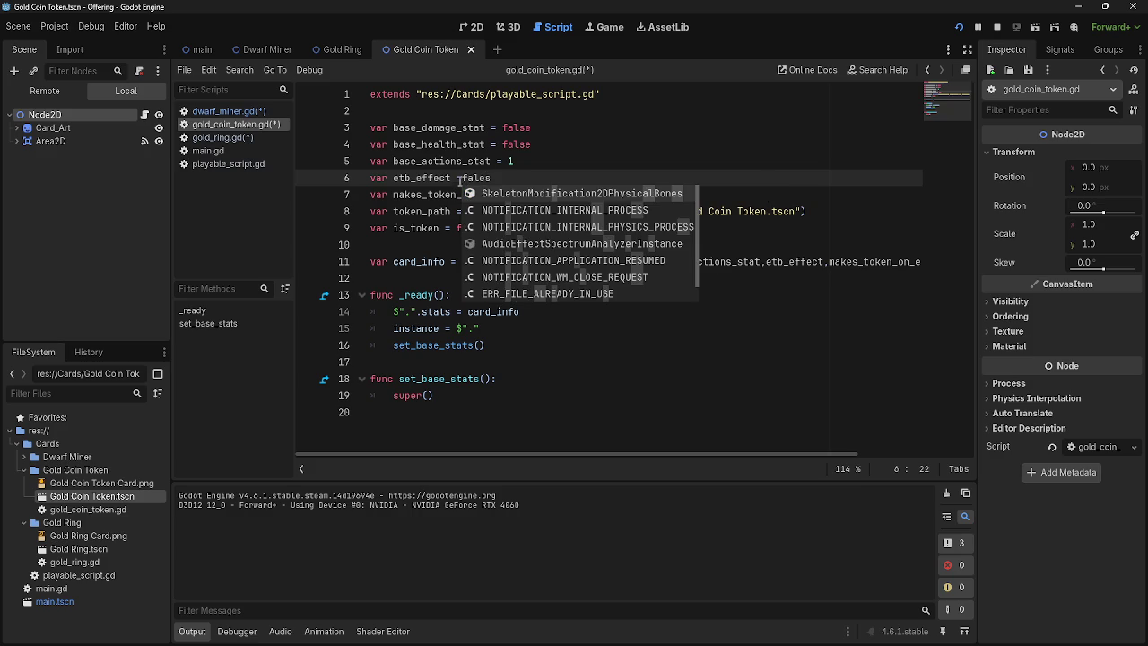
key("Escape")
key("BackSpace")
key("BackSpace")
type("se")
left_click(461, 179)
key("Escape")
Step: Review the stat lines 3–9 of gold_coin_token.gd
left_click_drag(485, 228, 329, 130)
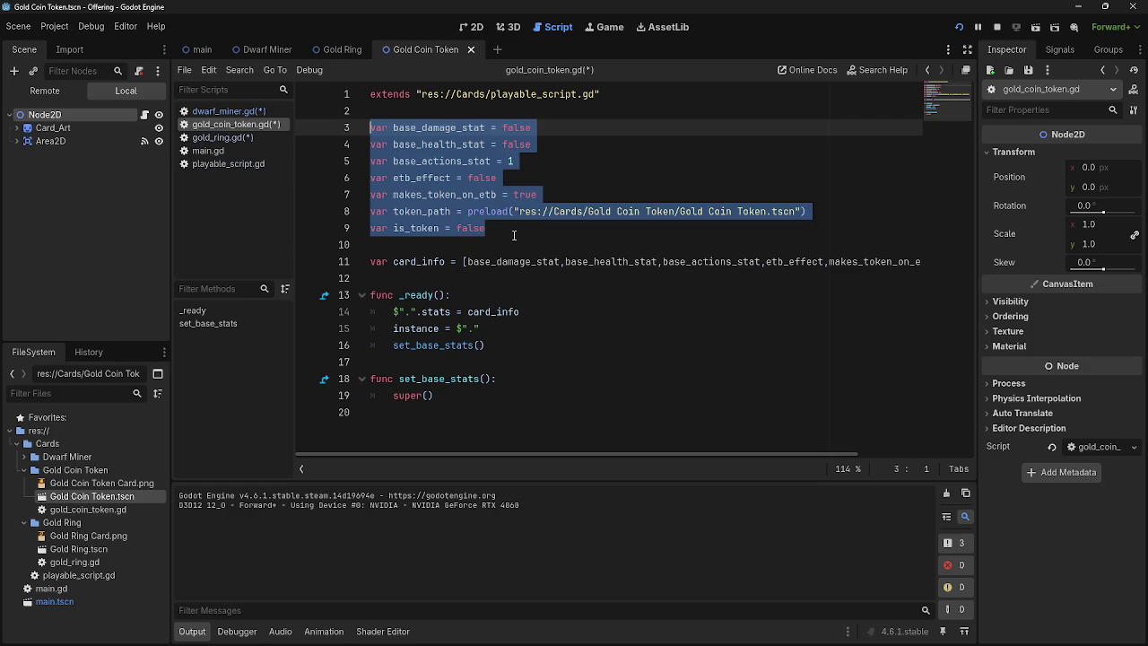
left_click(514, 235)
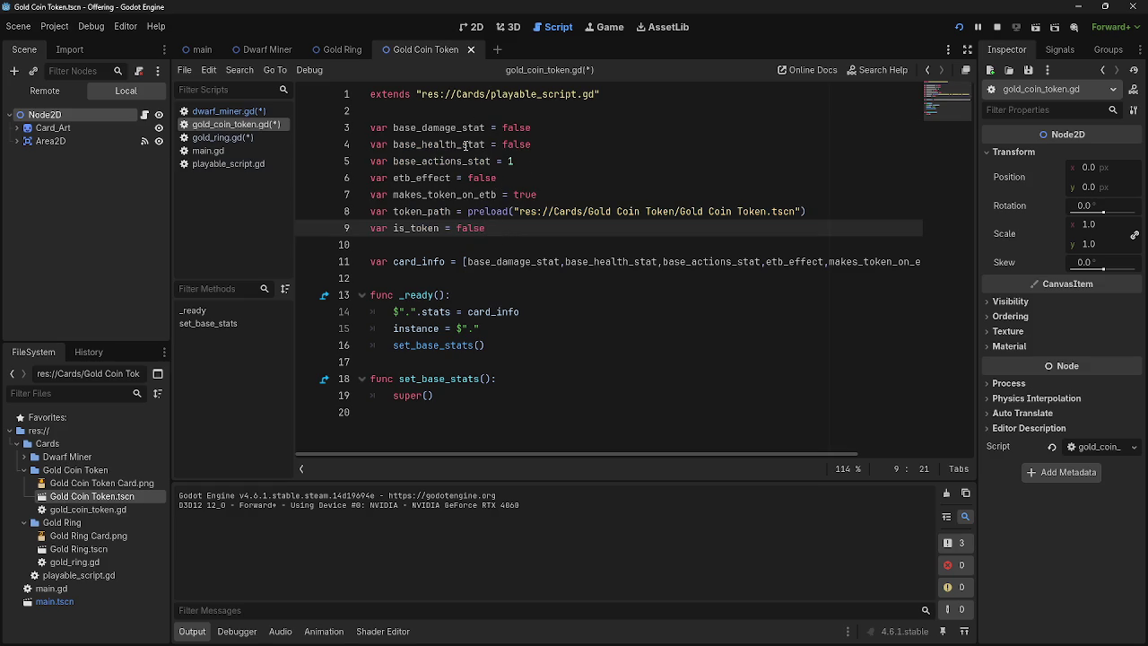
left_click_drag(370, 127, 510, 225)
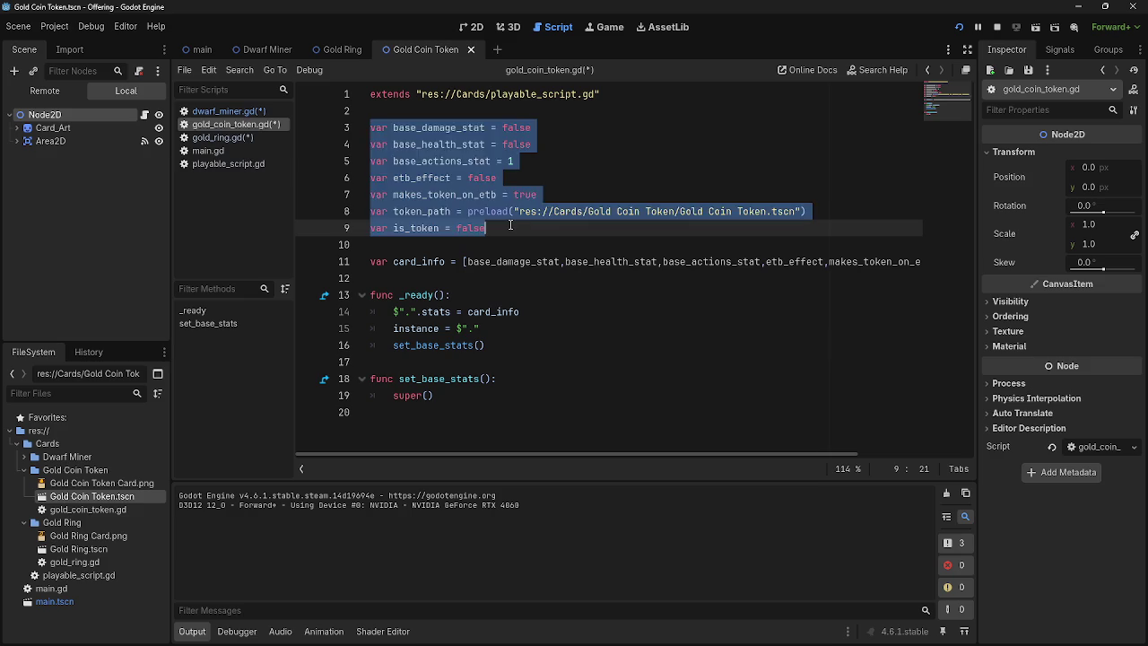
left_click(510, 225)
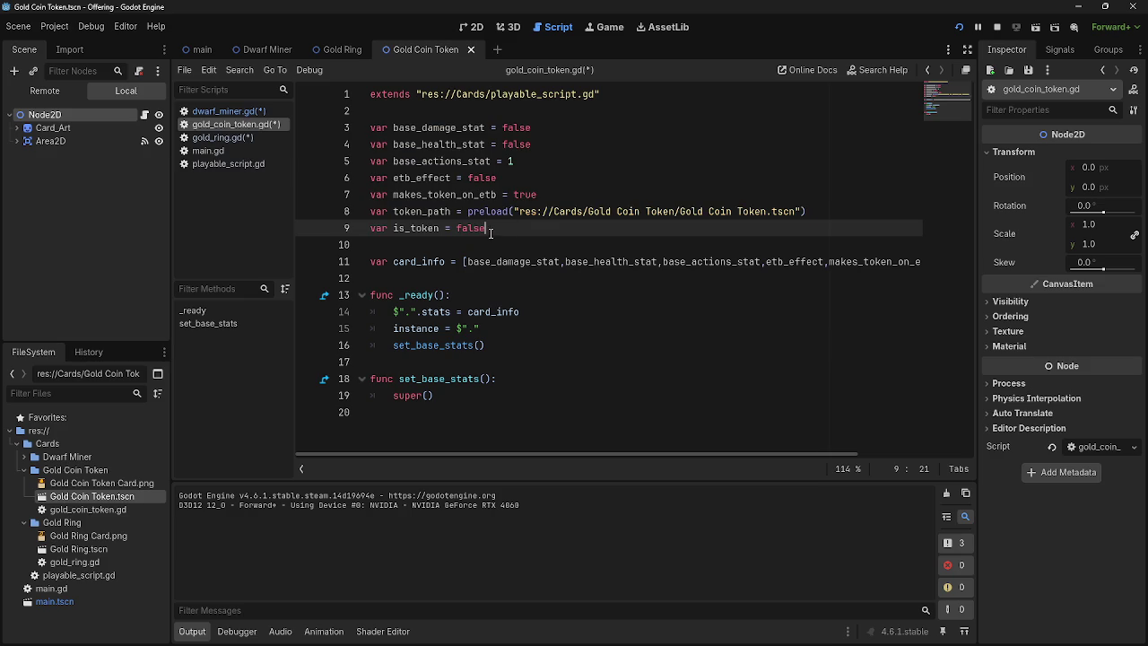
left_click_drag(491, 229, 368, 127)
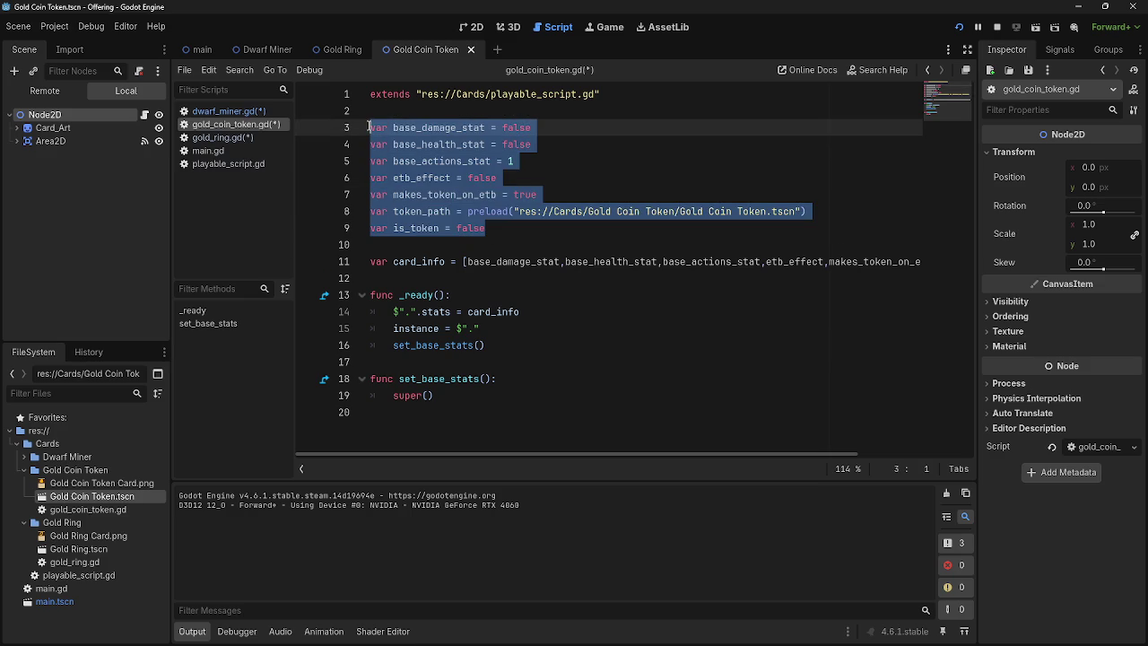
left_click(489, 229)
left_click_drag(491, 230, 369, 128)
left_click(499, 235)
left_click_drag(473, 224, 359, 134)
left_click(513, 238)
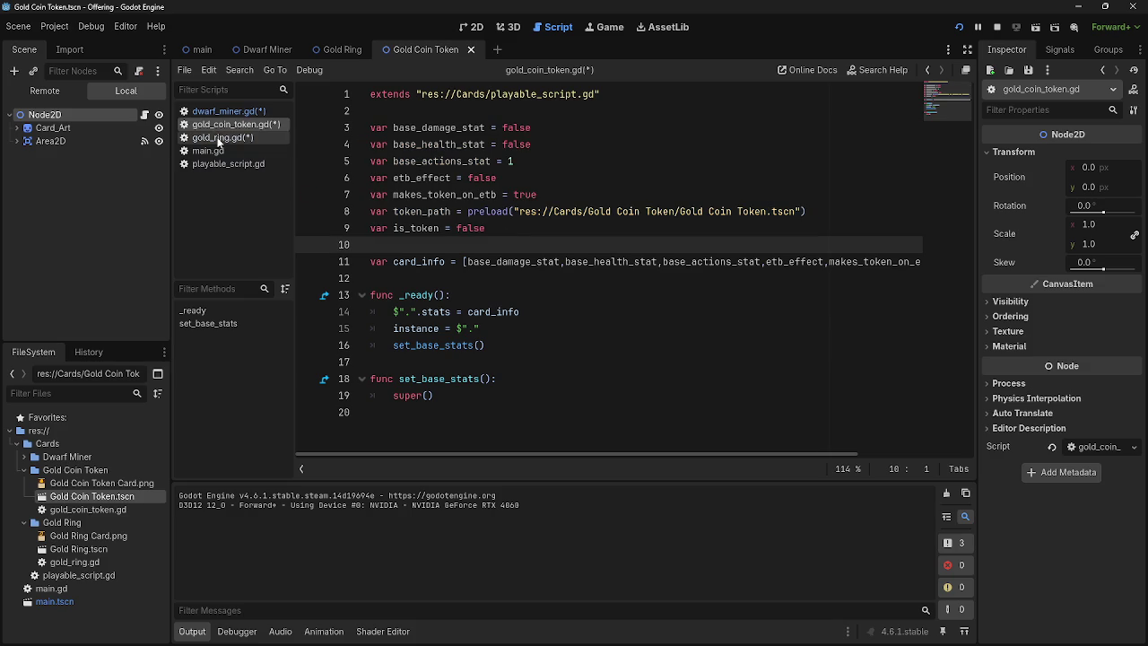
left_click(509, 229)
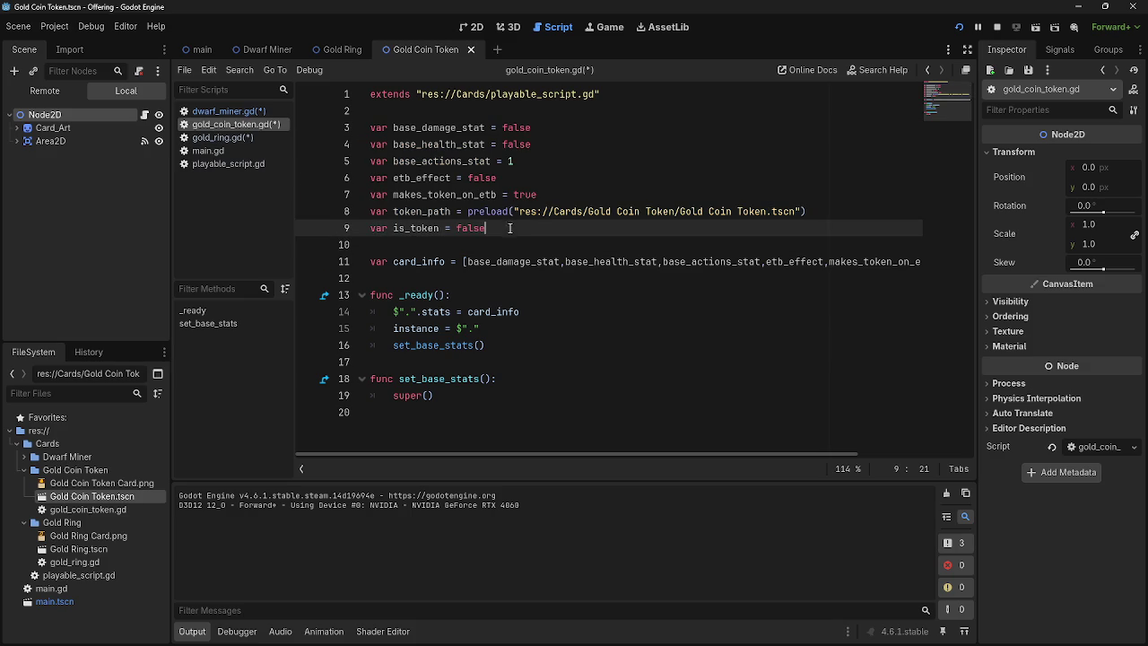
left_click_drag(369, 130, 512, 228)
left_click(512, 225)
Step: Set makes_token_on_etb and the preloaded token_path to false, and clear is_token's false value
double_click(523, 194)
type("false")
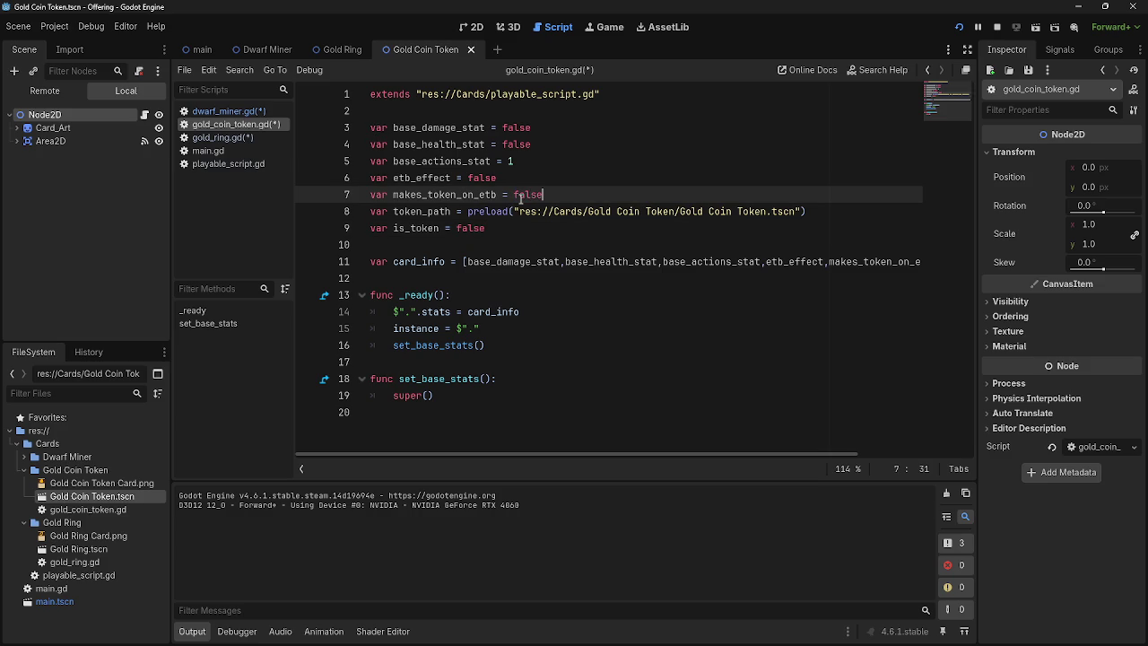
left_click_drag(821, 213, 467, 215)
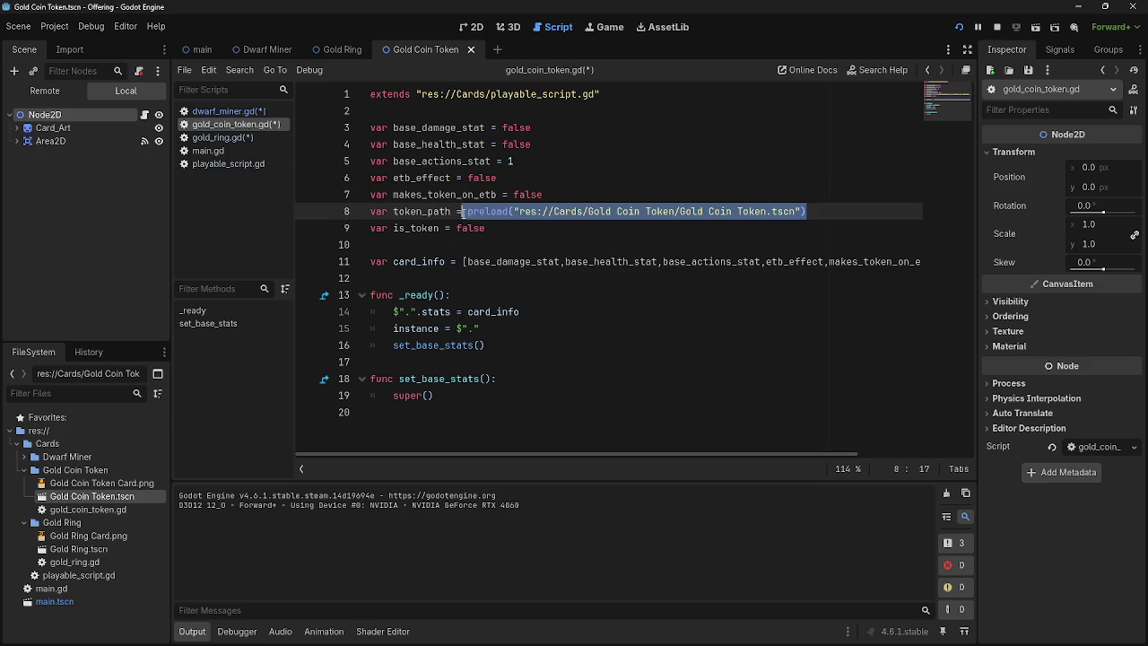
type("false")
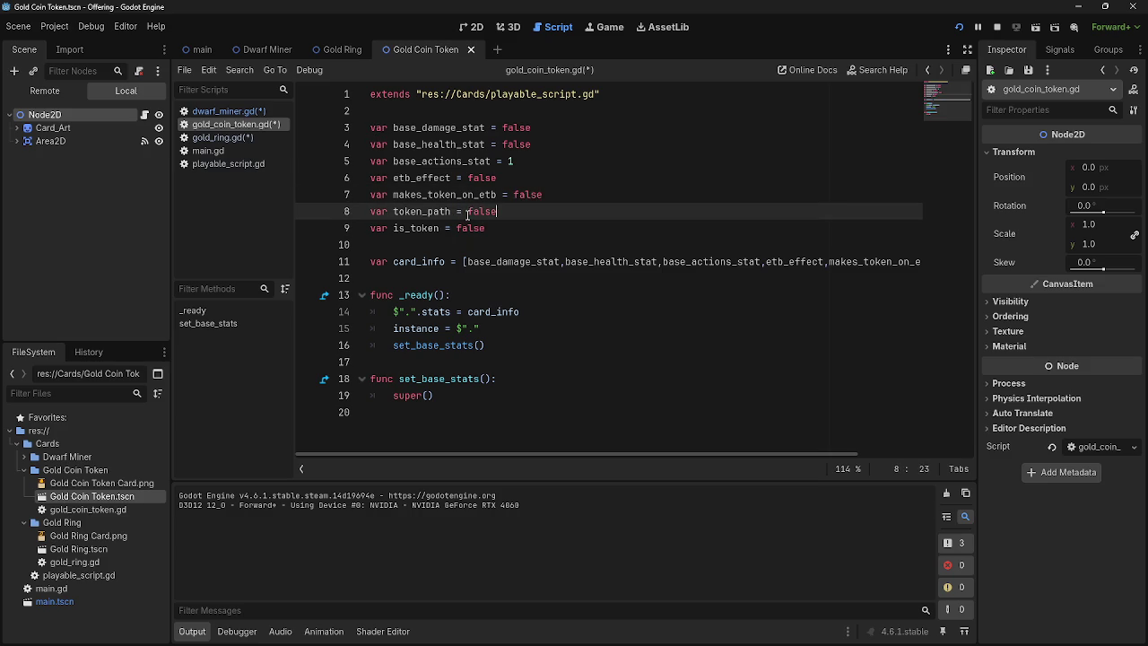
key("Down")
double_click(474, 230)
key("BackSpace")
Step: Set is_token to true, relaunch the game, and add a blank line after actions = 0
type("true")
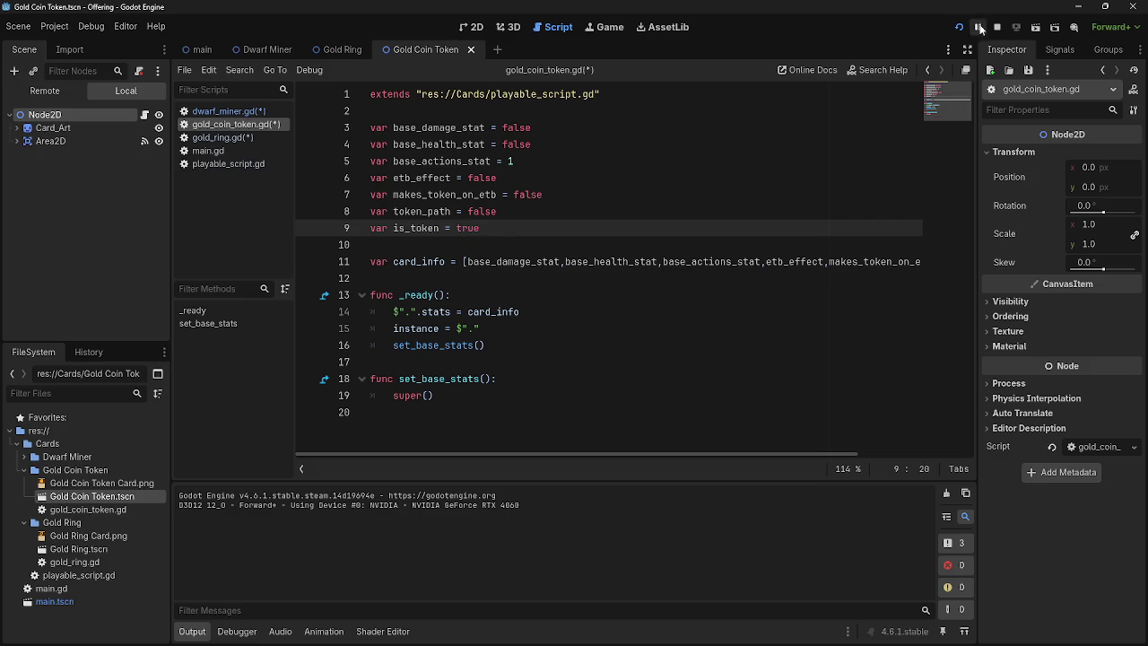
left_click(996, 27)
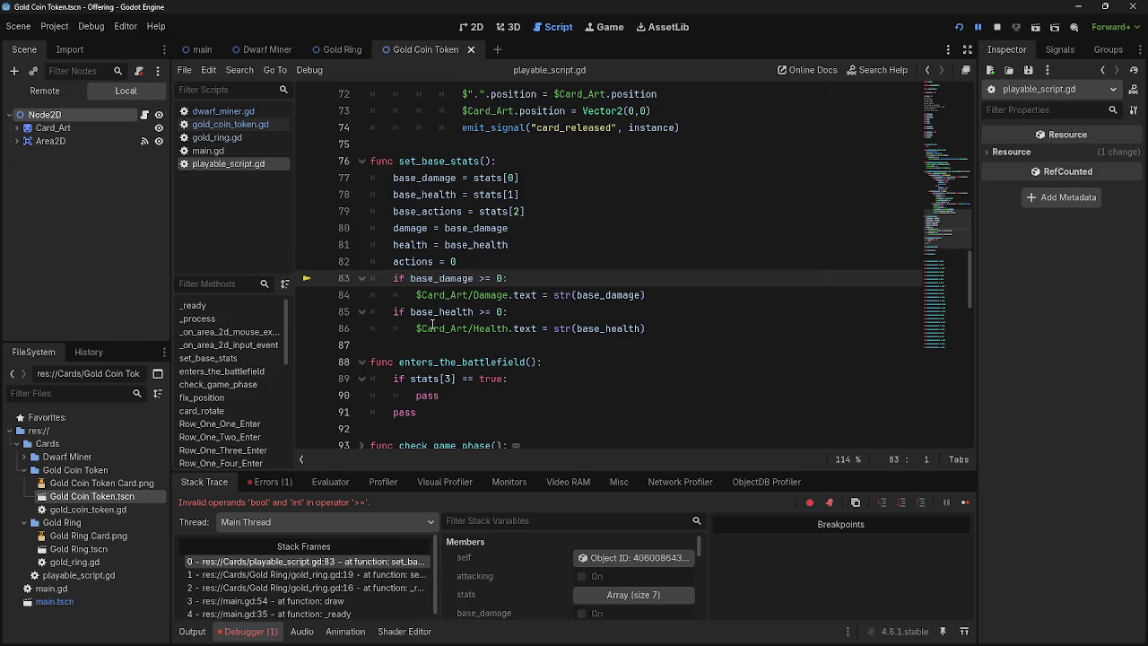
double_click(416, 280)
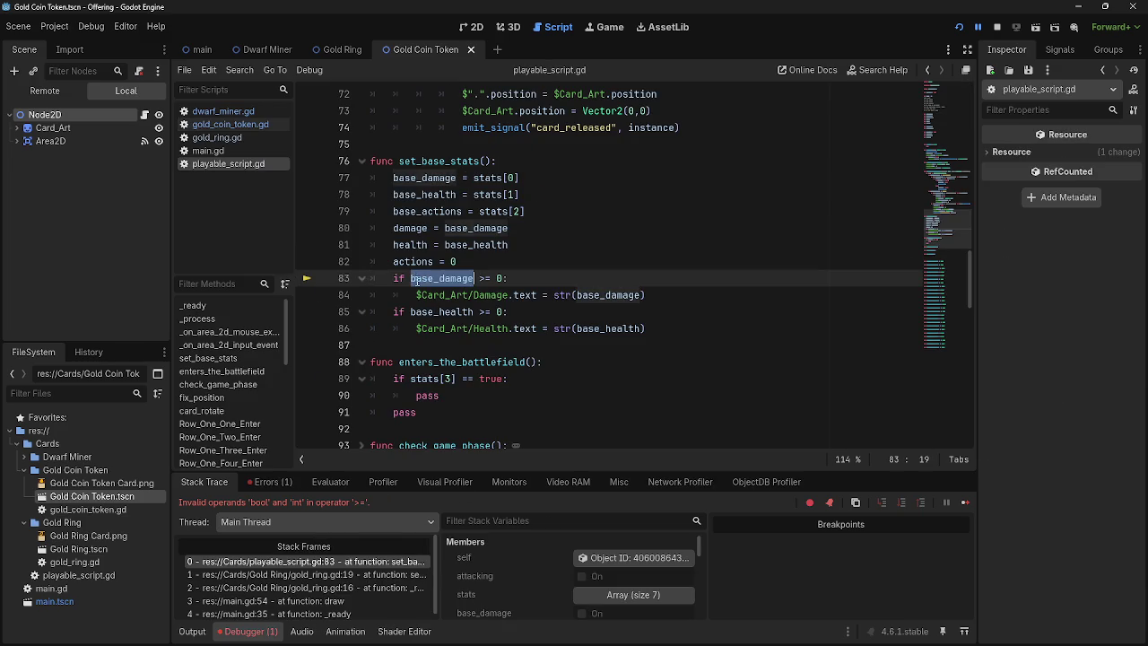
left_click(520, 255)
left_click(502, 280)
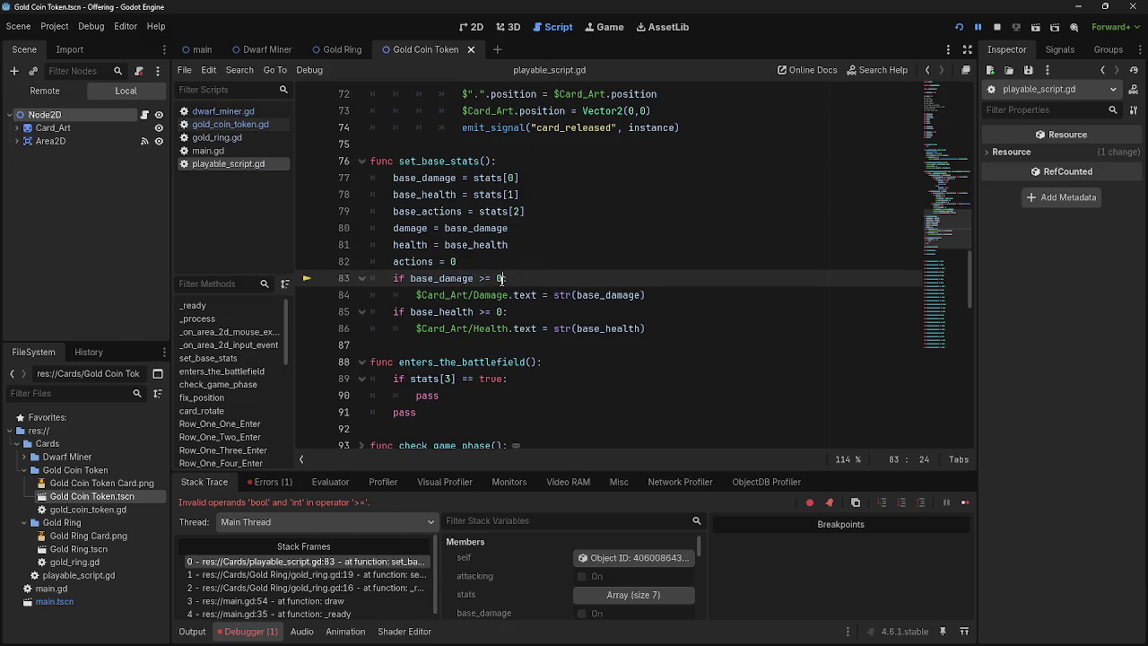
key("Up")
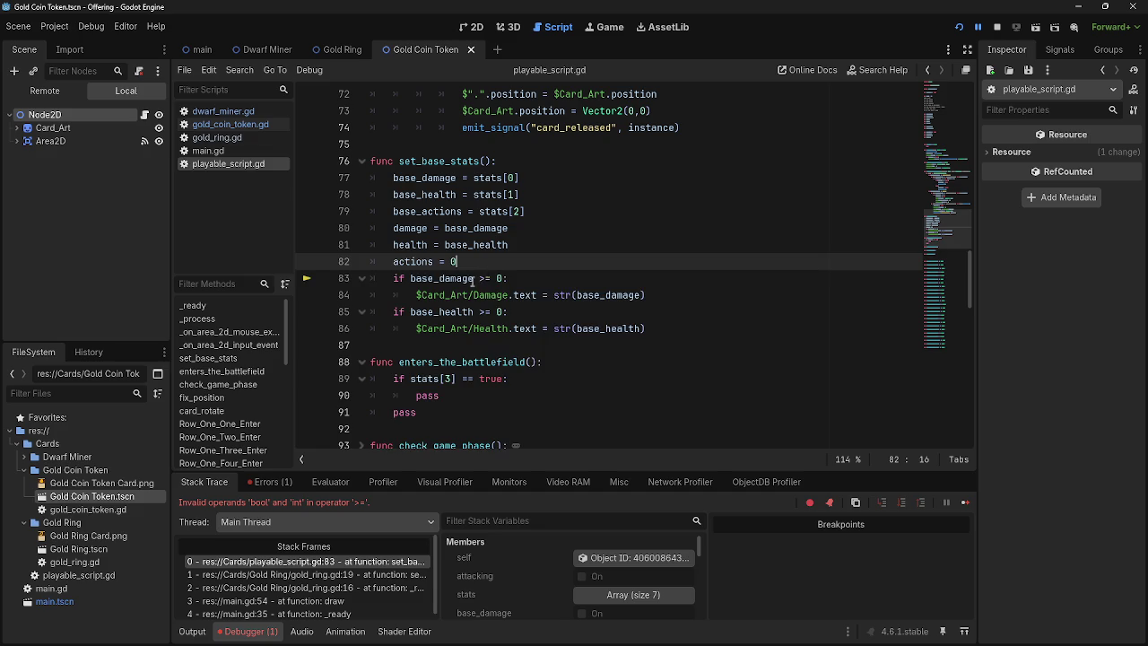
key("Return")
left_click(393, 295)
Step: Indent the damage and health checks and their label updates one level
key("Tab")
left_click(393, 311)
key("Tab")
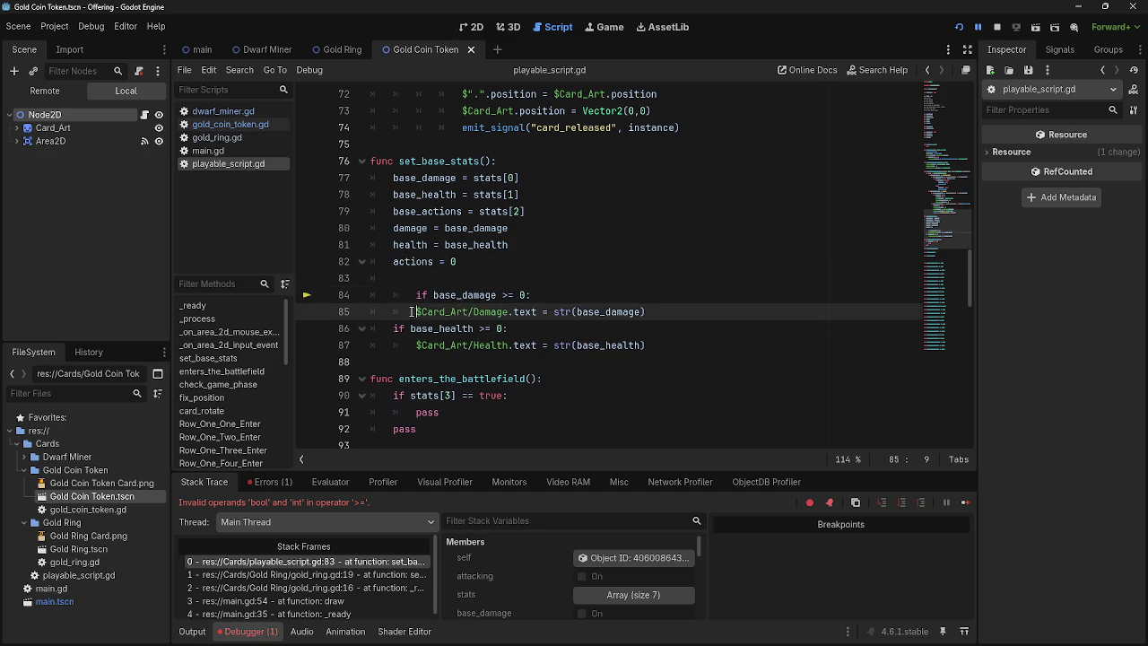
left_click(393, 328)
key("Tab")
left_click(411, 344)
key("Tab")
Step: Add an 'if base_damage != false:' guard above the damage check
left_click(431, 284)
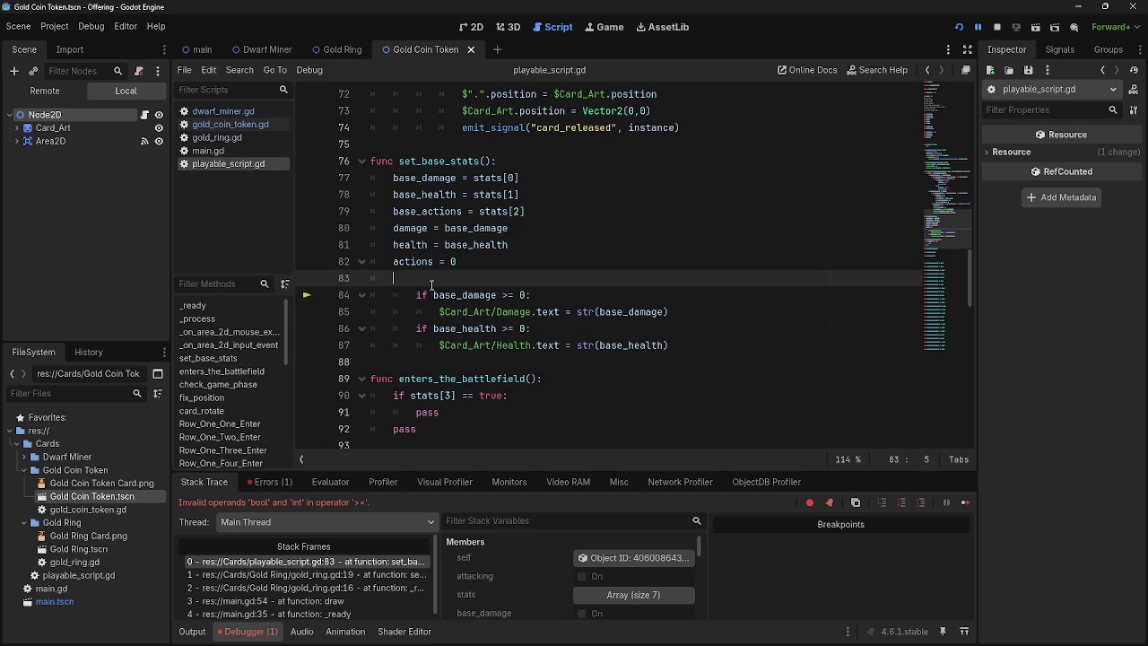
type("if base")
key("BackSpace")
key("BackSpace")
key("BackSpace")
type("f base")
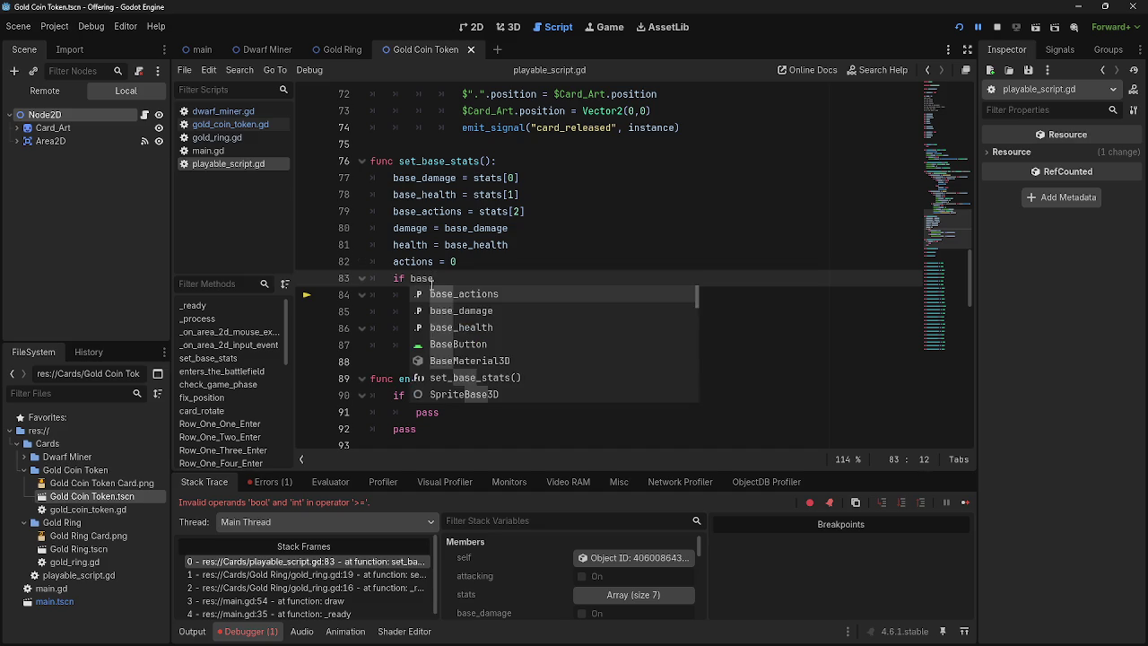
type(" damage")
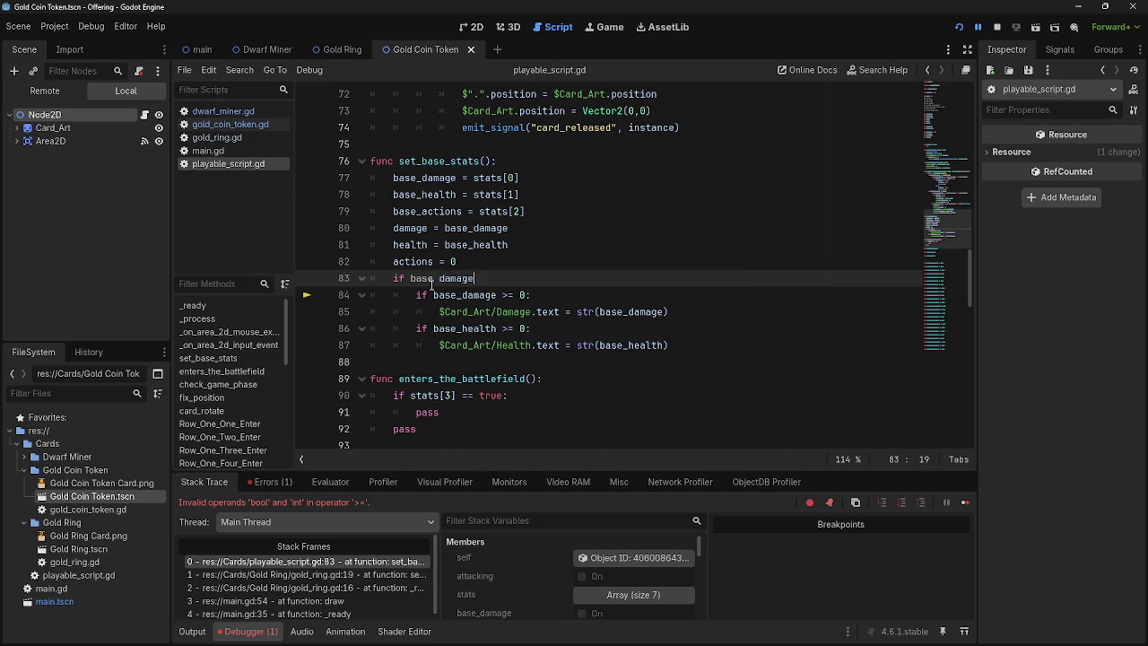
key("BackSpace")
key("BackSpace")
key("BackSpace")
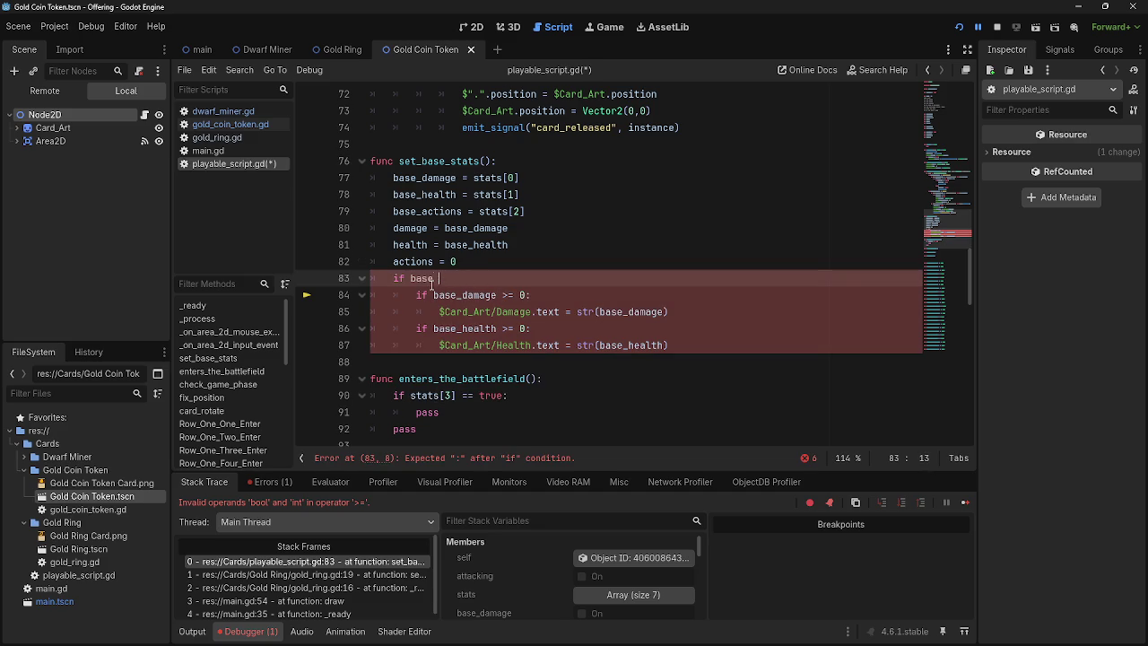
type("bdam")
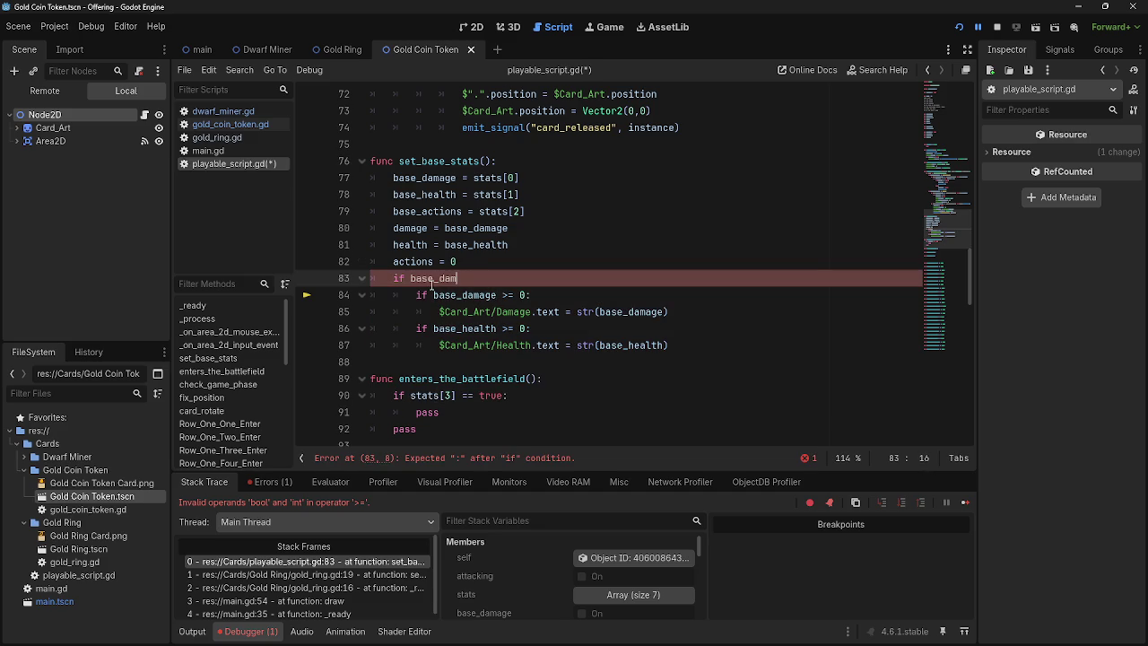
key("Return")
type("!")
type("= false")
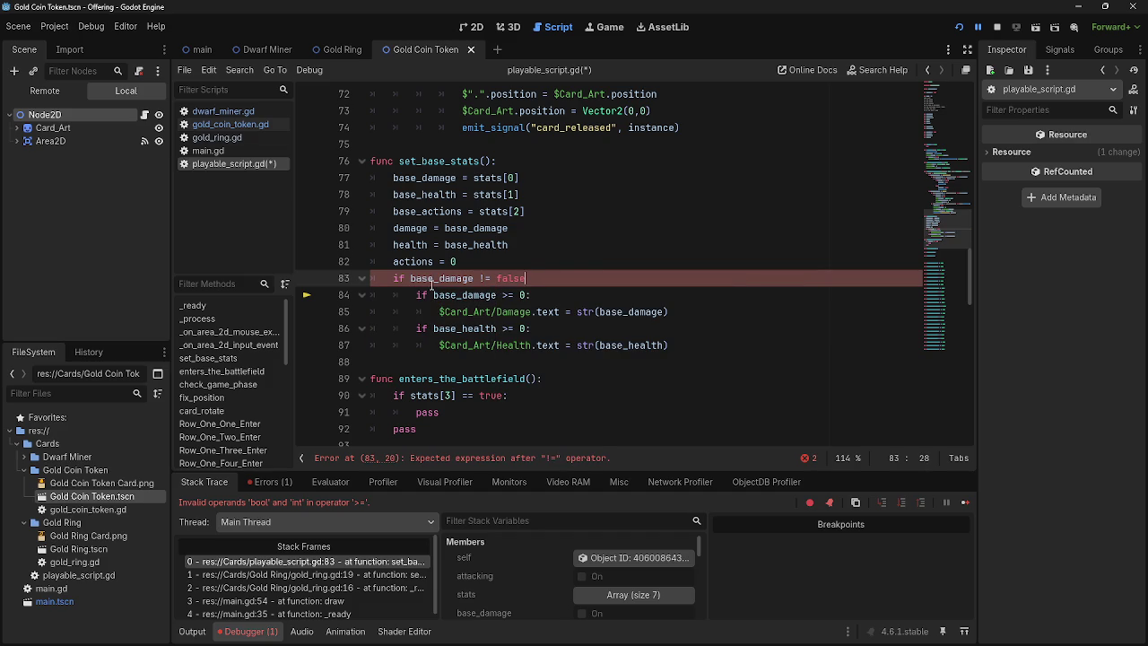
type(":")
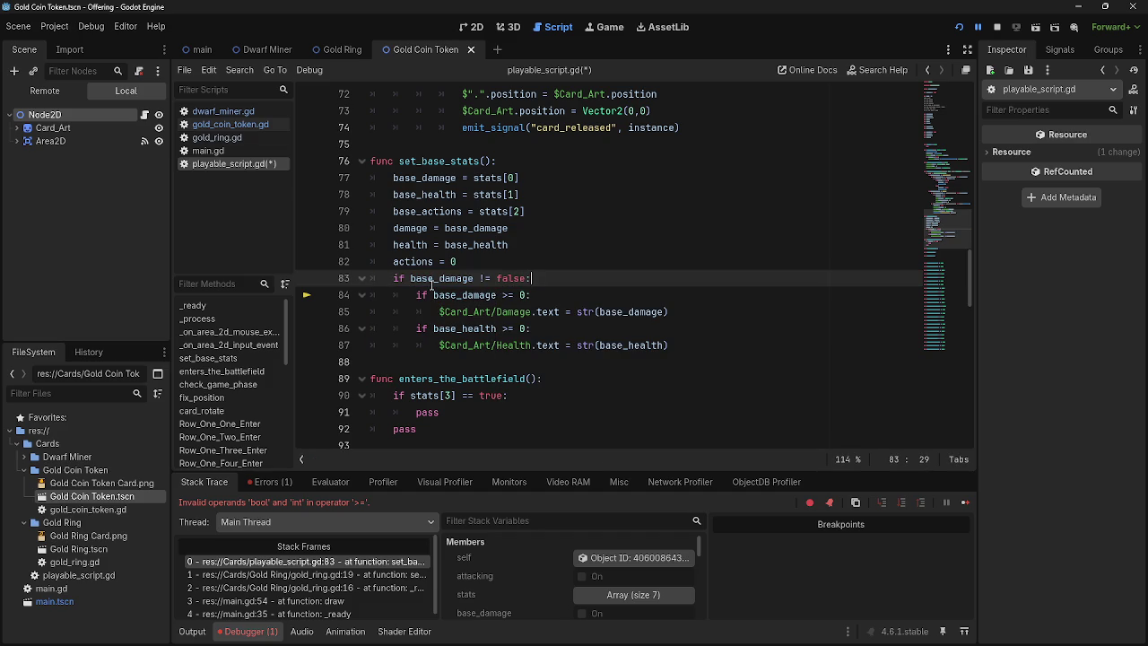
Step: Copy the guard as 'if base_health != false:' above the health check and rerun the game
left_click(686, 313)
key("Return")
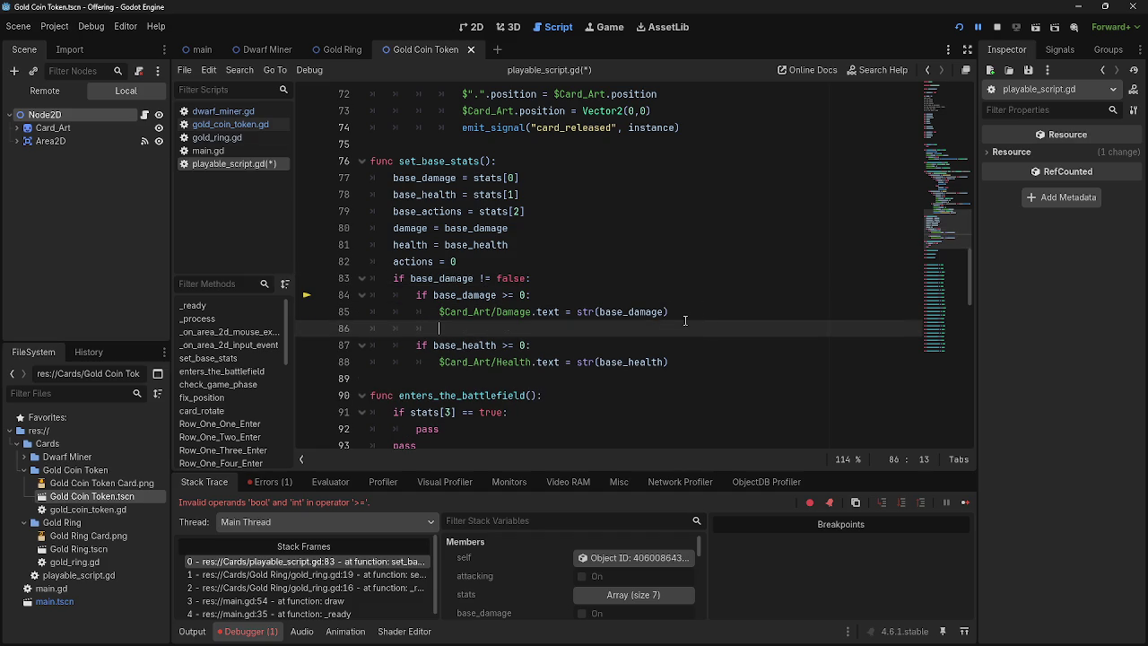
left_click_drag(393, 279, 539, 286)
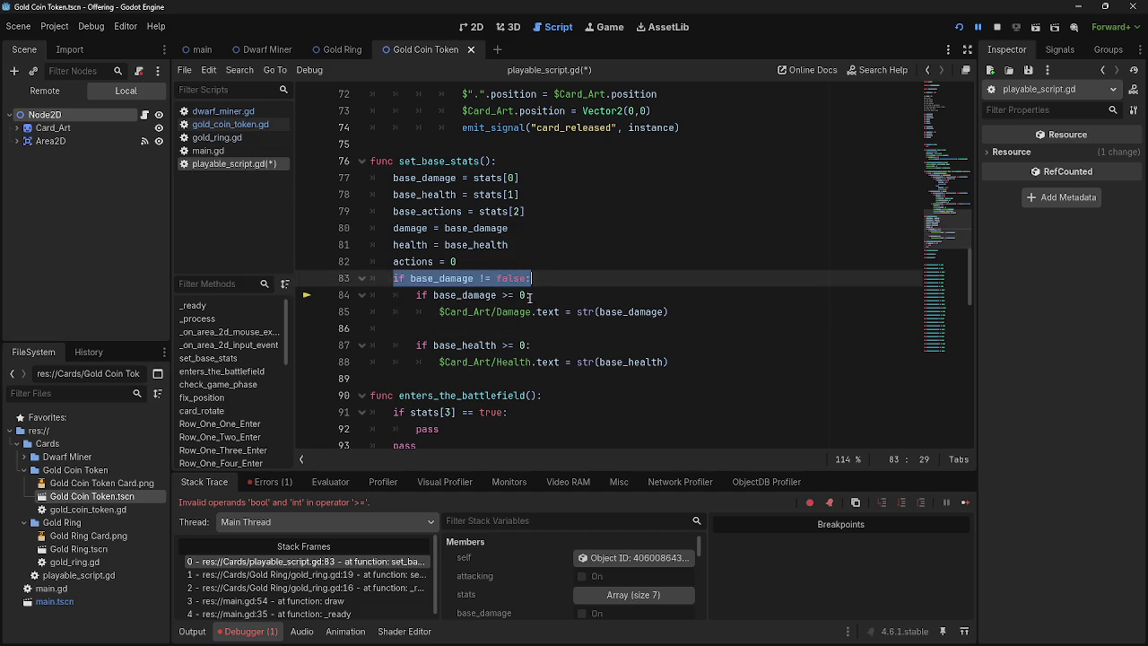
key("ctrl+c")
left_click(492, 329)
key("ctrl+v")
double_click(459, 329)
triple_click(473, 329)
key("shift+Tab")
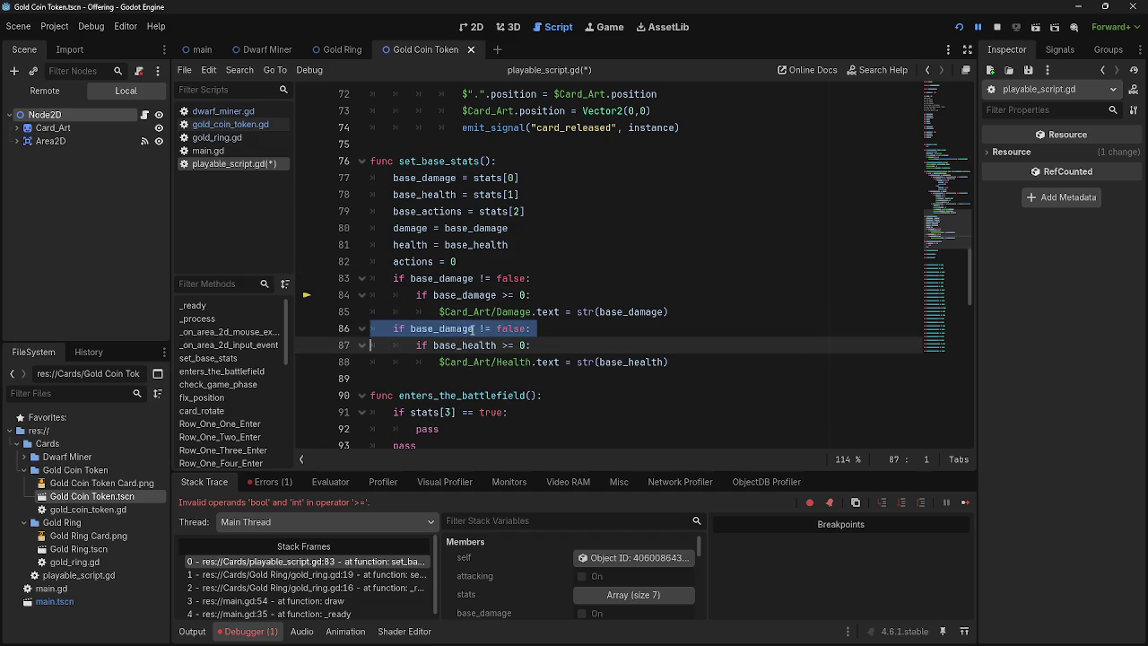
double_click(459, 329)
type("health")
left_click(574, 329)
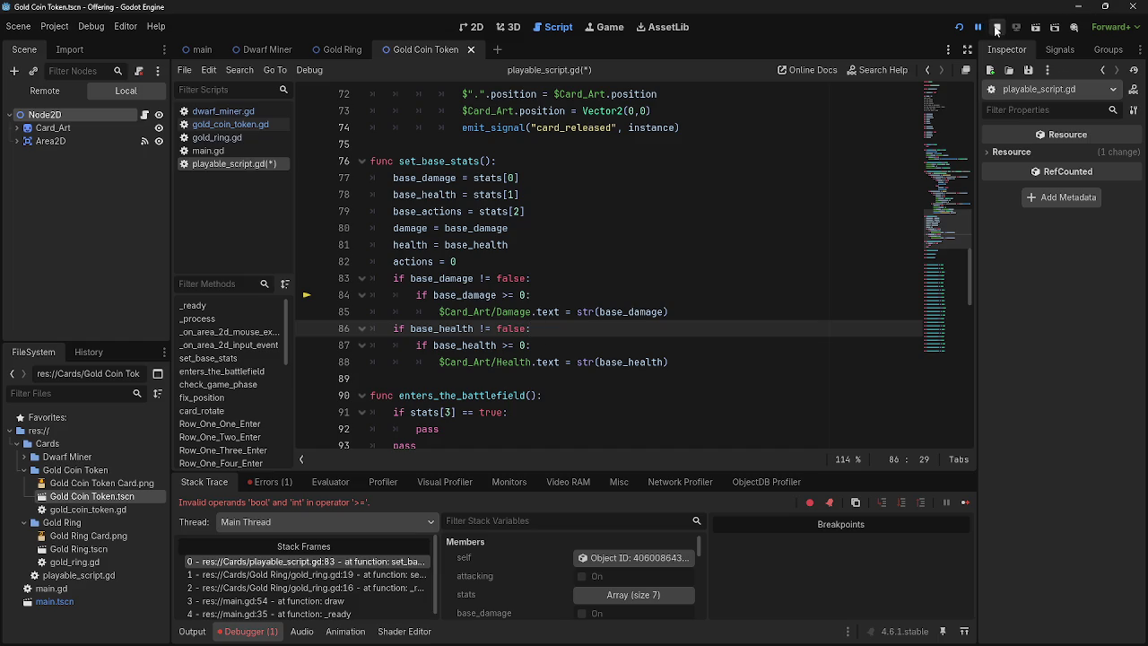
left_click(996, 29)
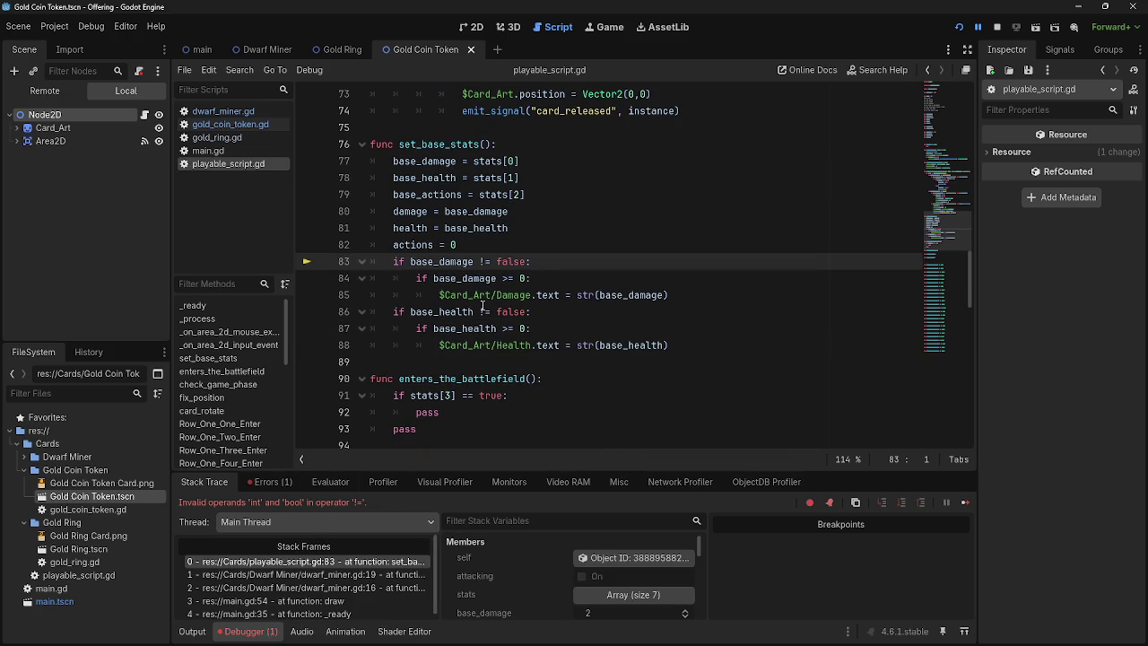
Step: Inspect the base_damage conditions on lines 83–84 and switch to the running game
left_click_drag(536, 261, 381, 261)
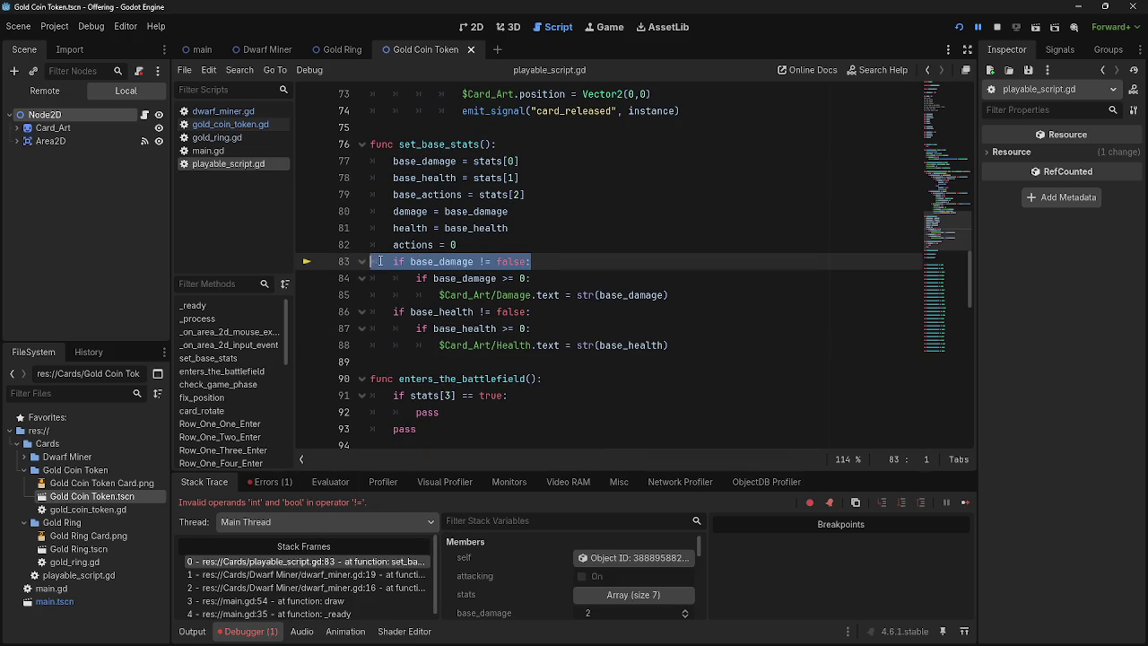
left_click_drag(531, 278, 371, 278)
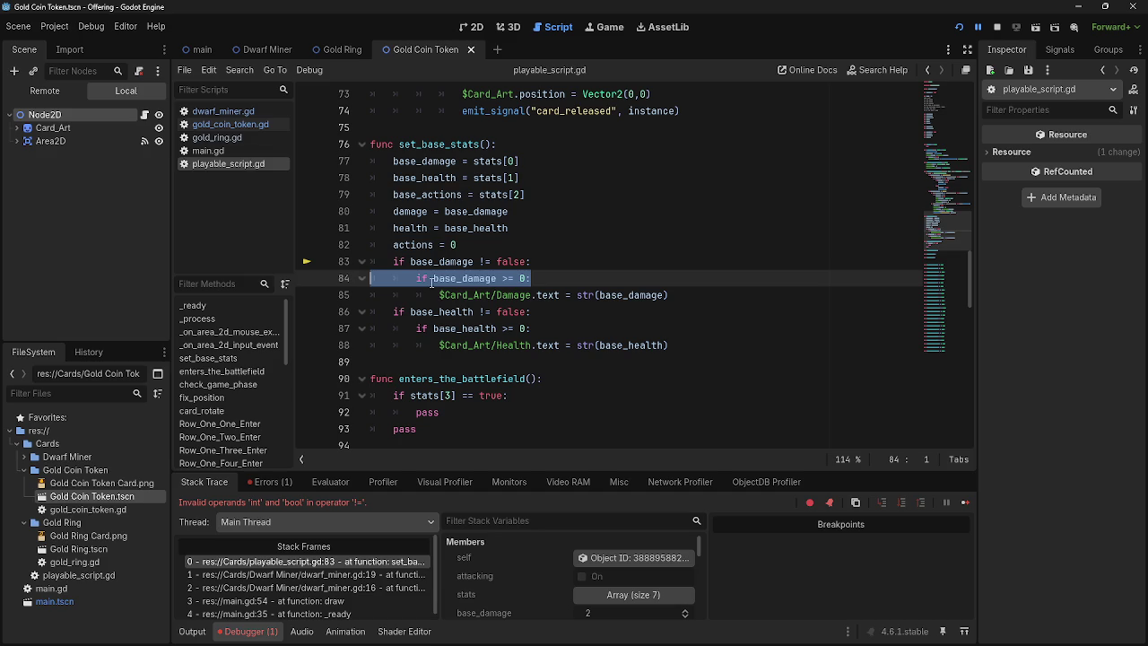
left_click_drag(536, 261, 368, 262)
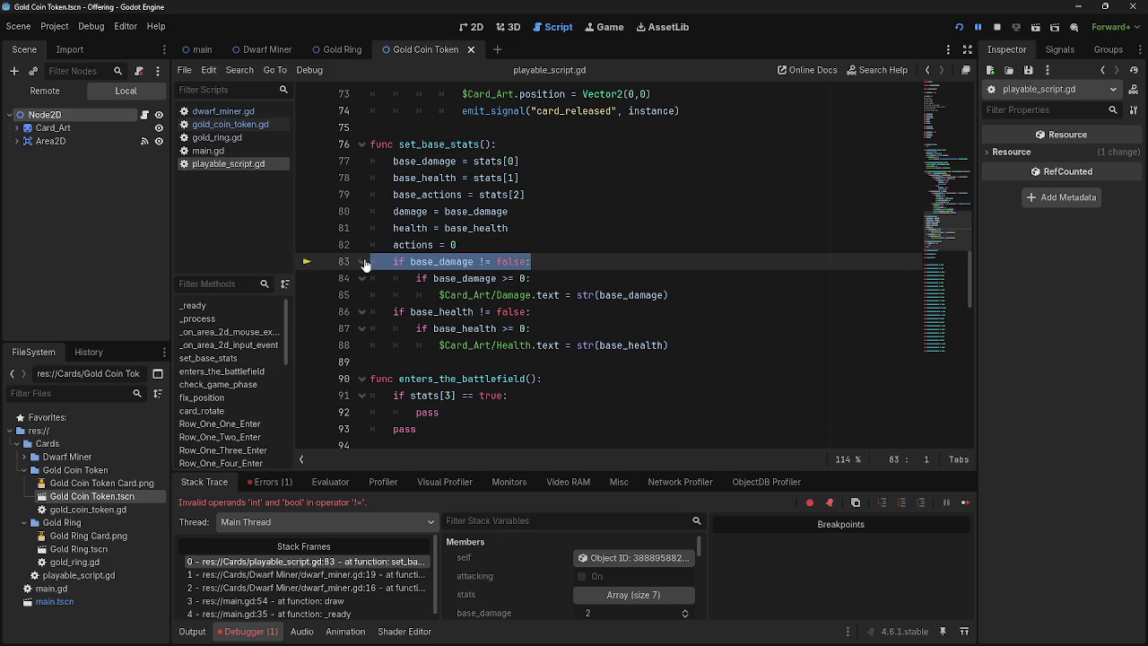
left_click(542, 276)
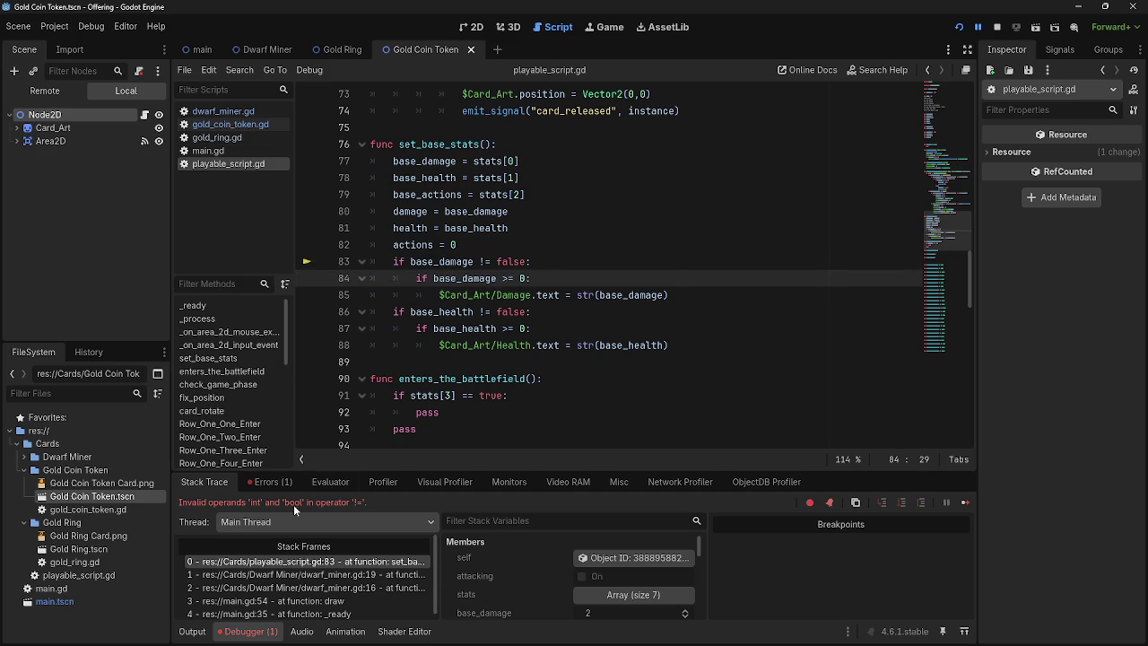
key("alt+Tab")
key("alt+Tab")
Step: Try 'not' instead of != on line 83, stop the game, and undo that edit
left_click_drag(495, 262, 481, 262)
type("not")
left_click(592, 263)
left_click(992, 24)
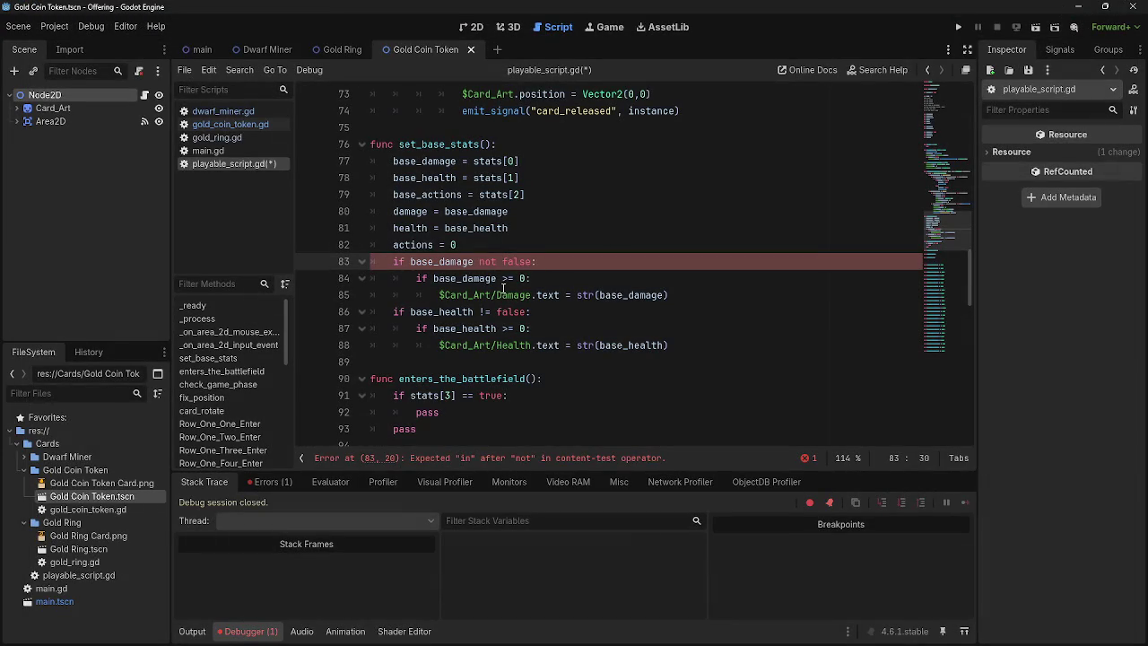
key("ctrl+z")
key("ctrl+z")
key("ctrl+z")
left_click(564, 312)
double_click(485, 261)
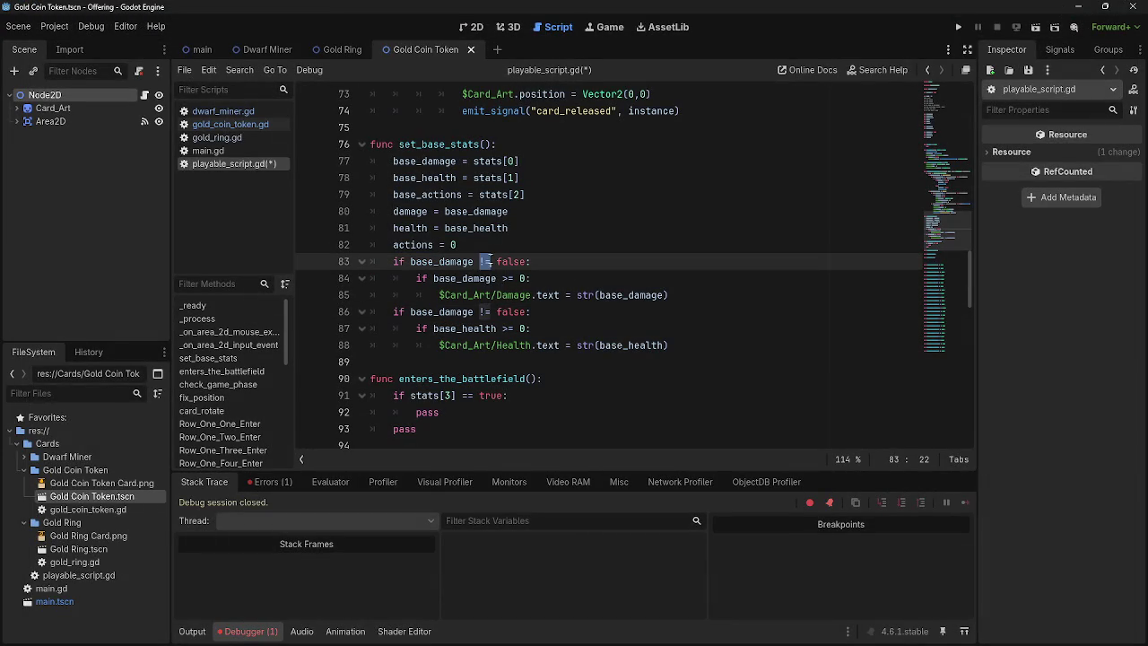
left_click_drag(531, 260, 356, 261)
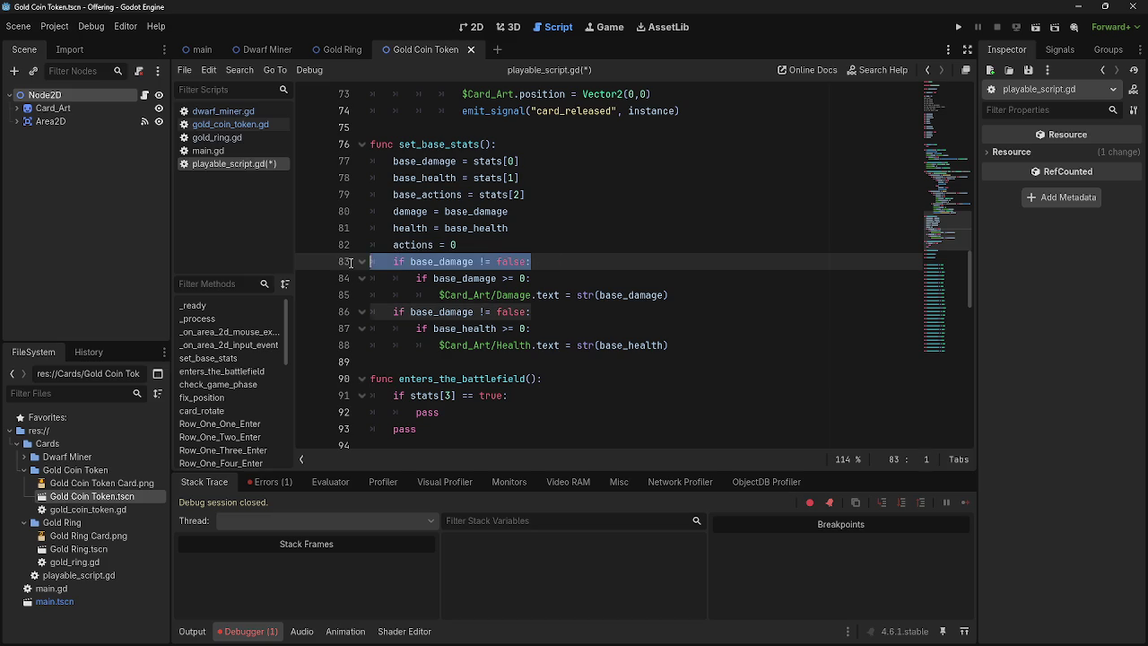
left_click(529, 262)
left_click(555, 250)
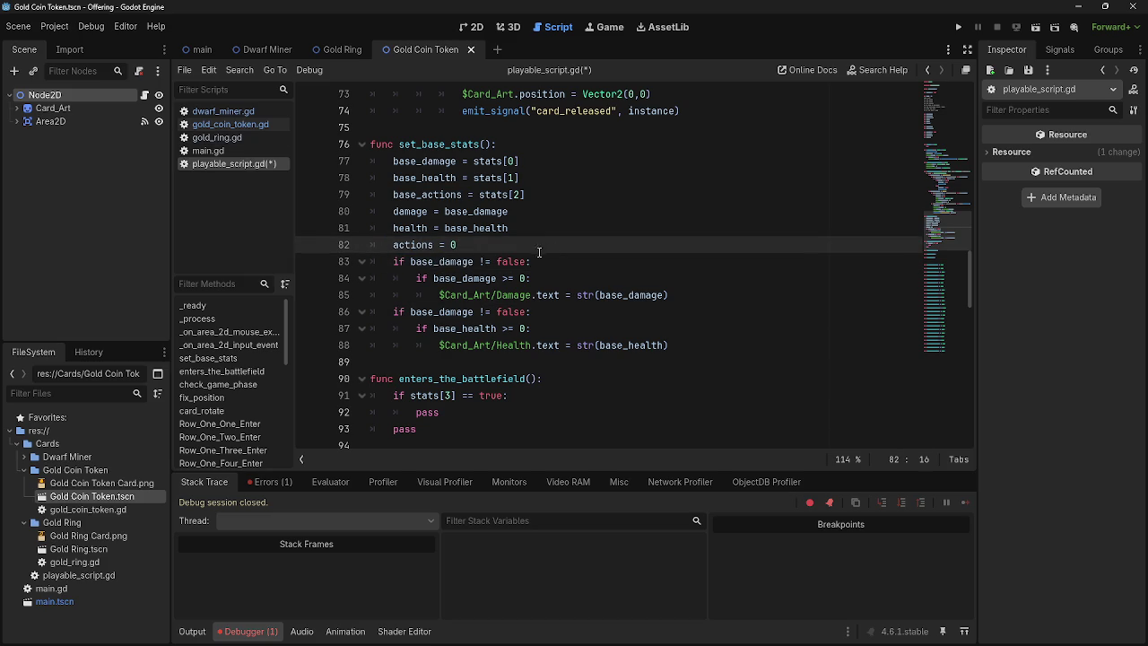
Step: Undo the added stat-check edits in set_base_stats
key("ctrl+z")
key("ctrl+z")
key("ctrl+z")
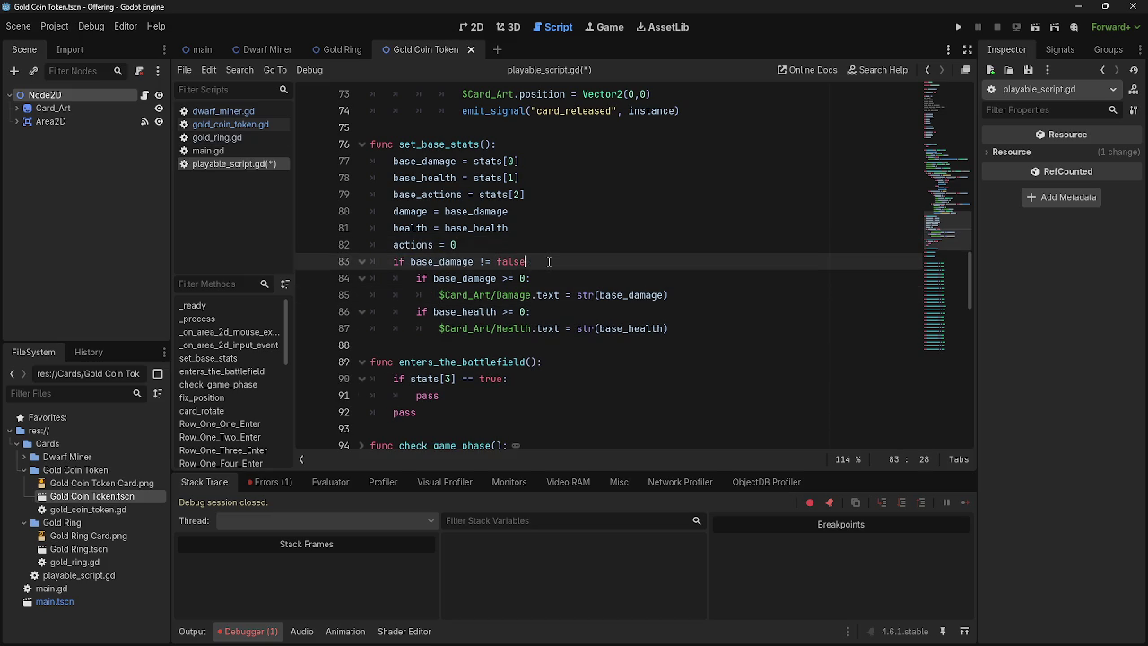
key("BackSpace")
key("BackSpace")
key("BackSpace")
key("ctrl+BackSpace")
key("ctrl+BackSpace")
key("ctrl+BackSpace")
type("if ba")
key("ctrl+z")
key("ctrl+z")
key("ctrl+z")
key("ctrl+z")
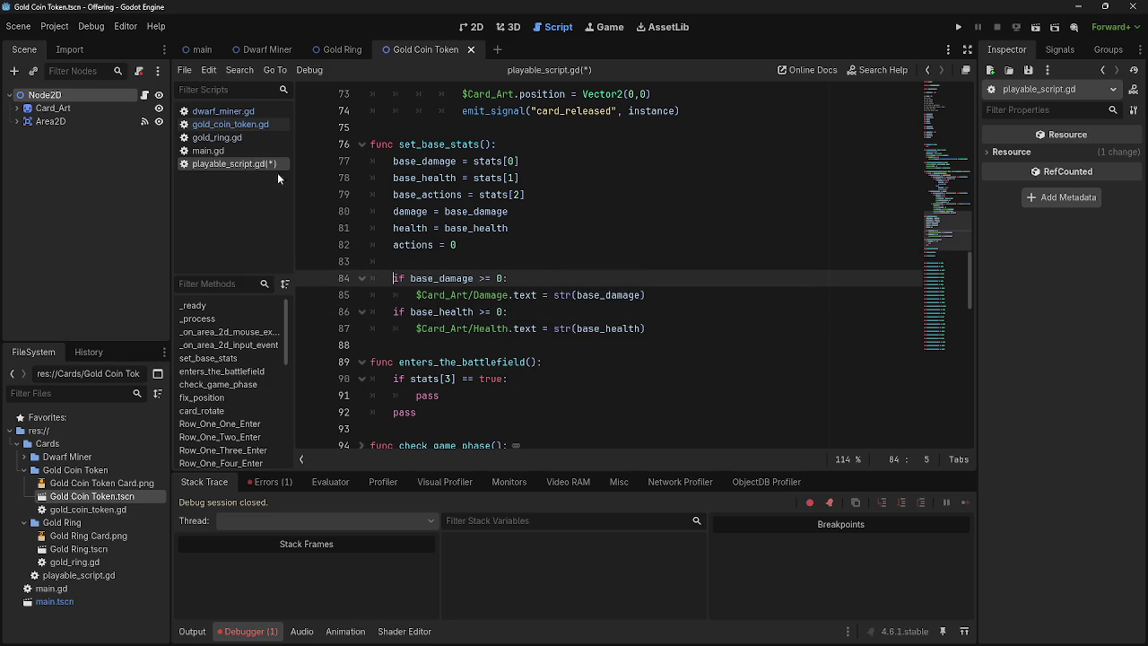
Step: Delete the empty line after actions = 0 and open dwarf_miner.gd
key("Up")
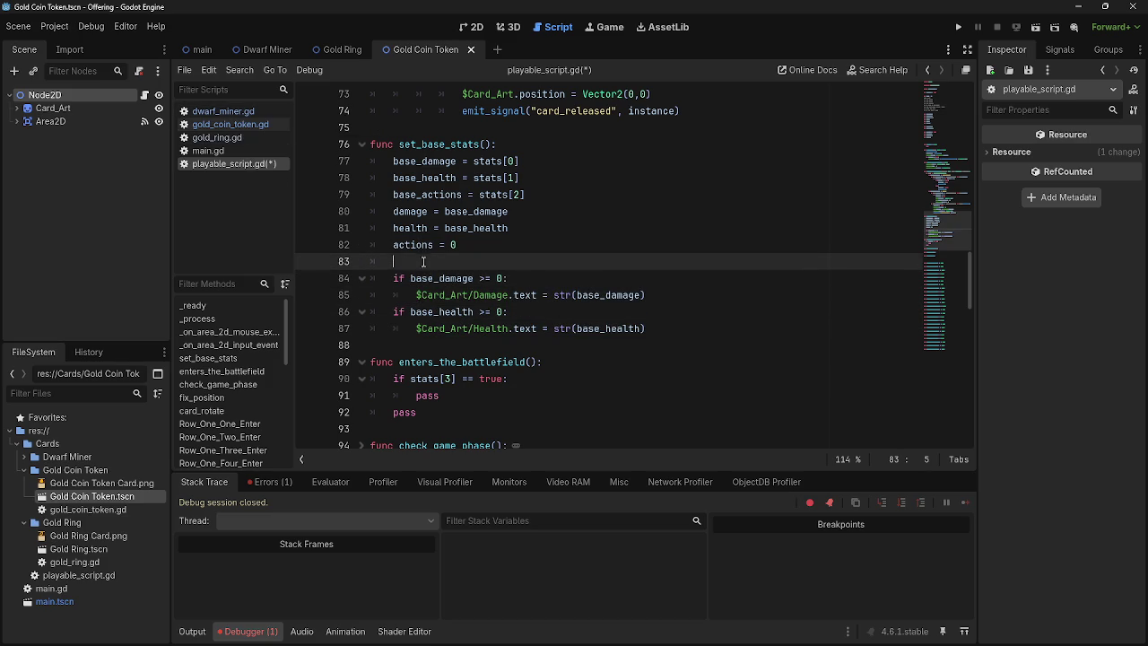
key("BackSpace")
left_click(220, 111)
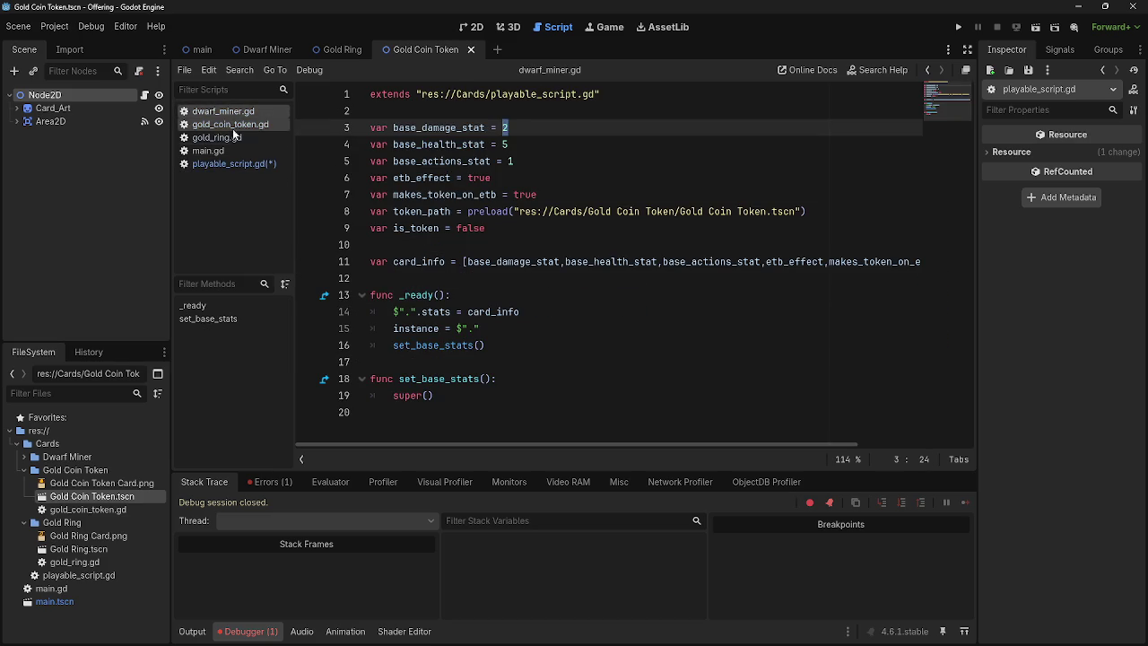
Step: Compare the stat lines in gold_coin_token.gd with those in dwarf_miner.gd
left_click(215, 126)
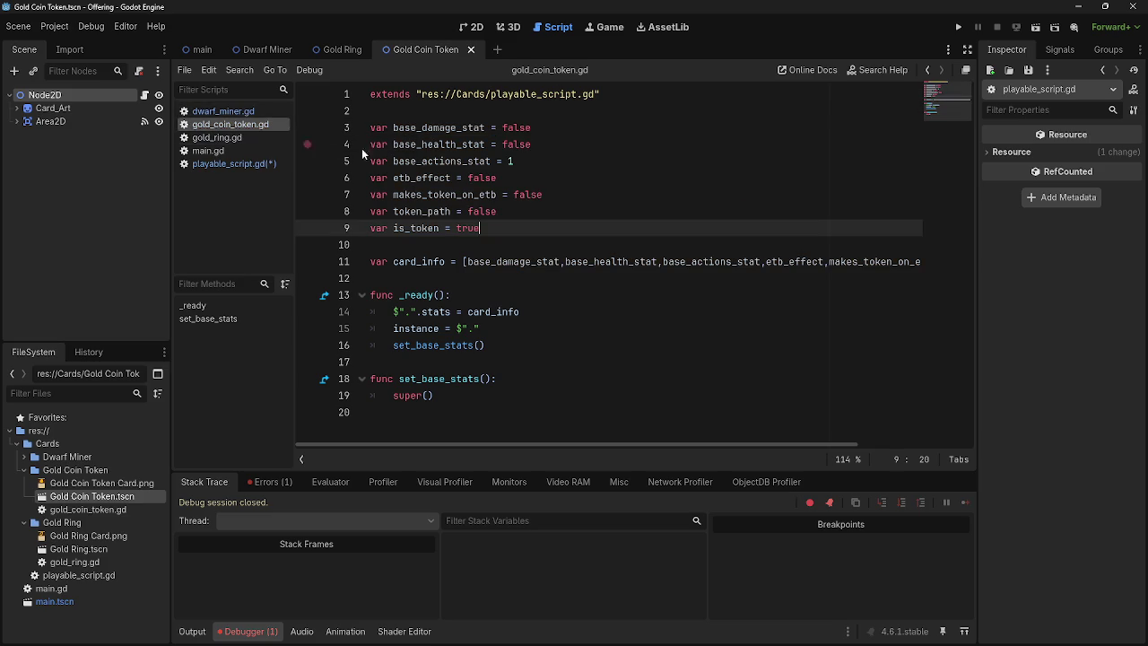
mouse_move(370, 127)
left_mouse_down()
mouse_move(543, 146)
mouse_move(361, 128)
left_mouse_up()
left_click(544, 146)
left_click_drag(562, 151, 363, 144)
left_click(371, 128)
left_click(223, 111)
left_click(232, 123)
key("Up")
key("Down")
key("Up")
key("Down")
Step: Return to playable_script.gd and undo, then redo, the recent blank-line edits
left_click(232, 149)
left_click(224, 111)
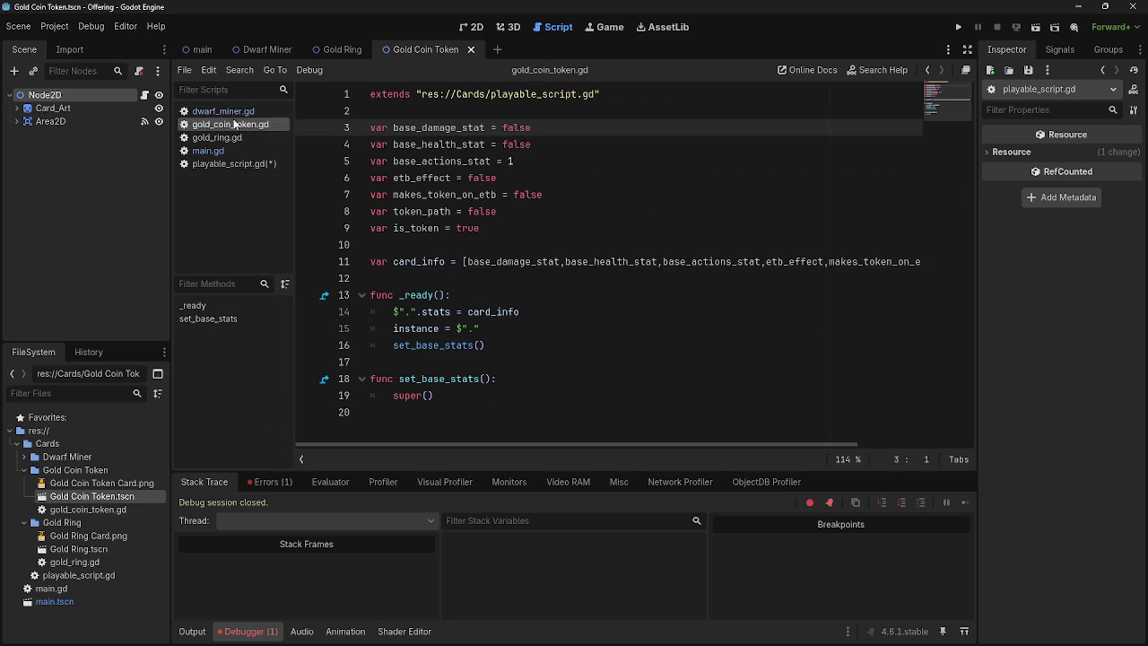
left_click(230, 125)
left_click(232, 150)
left_click(233, 163)
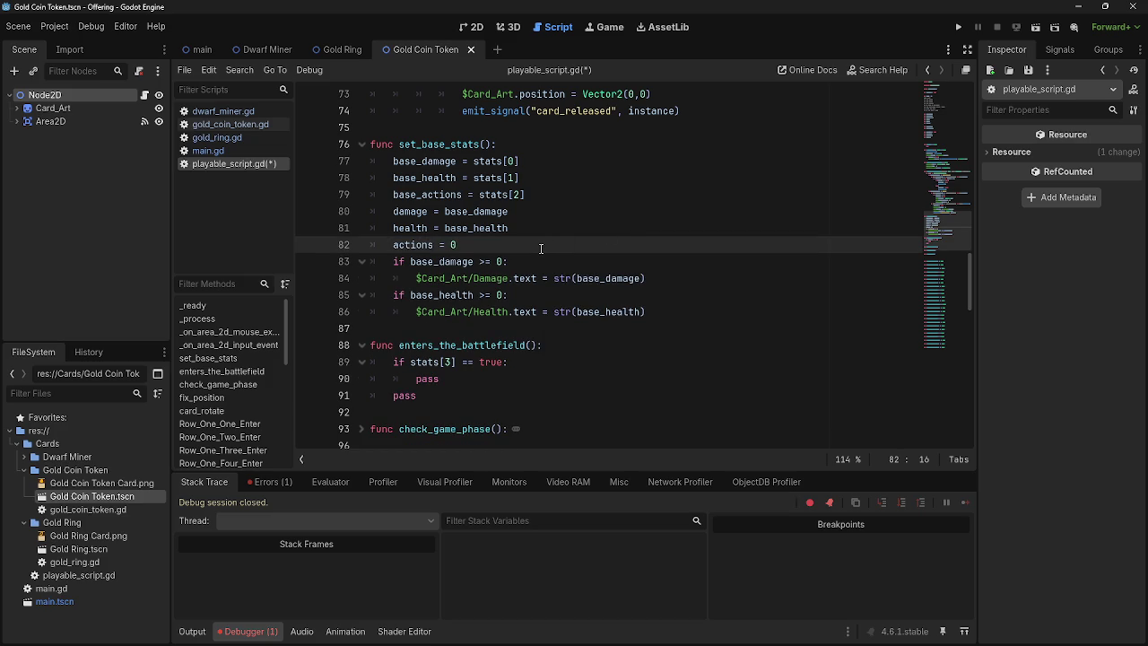
key("Return")
key("ctrl+z")
key("ctrl+z")
key("ctrl+y")
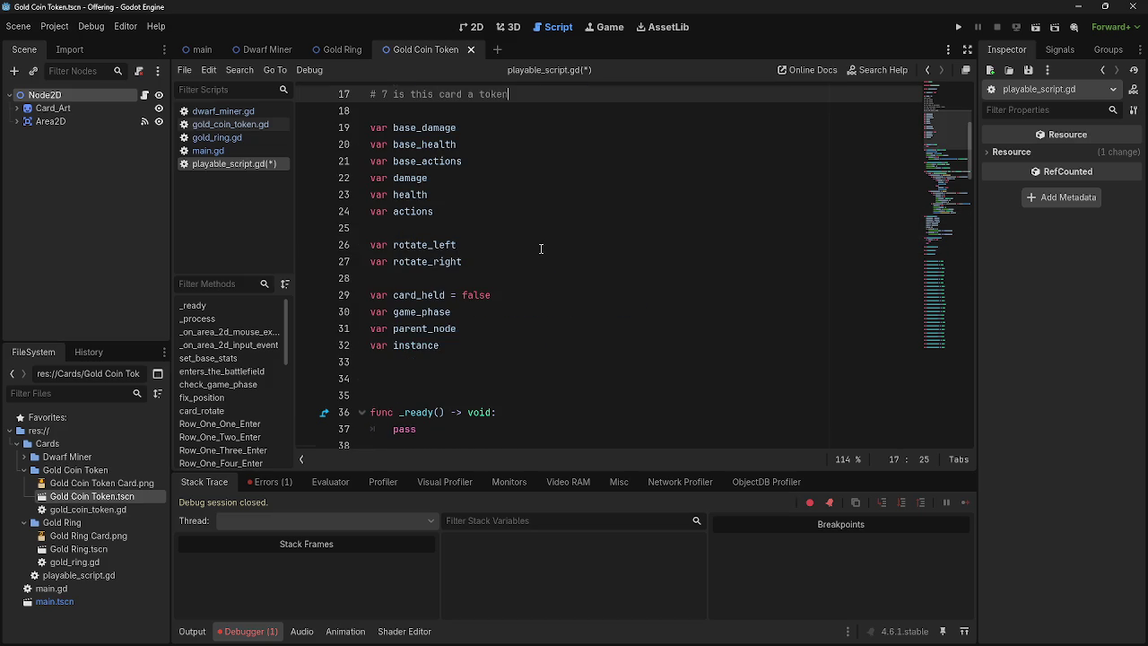
key("ctrl+y")
scroll(536, 248, "up", 10)
scroll(536, 248, "up", 5)
scroll(536, 248, "down", 20)
scroll(533, 249, "up", 2)
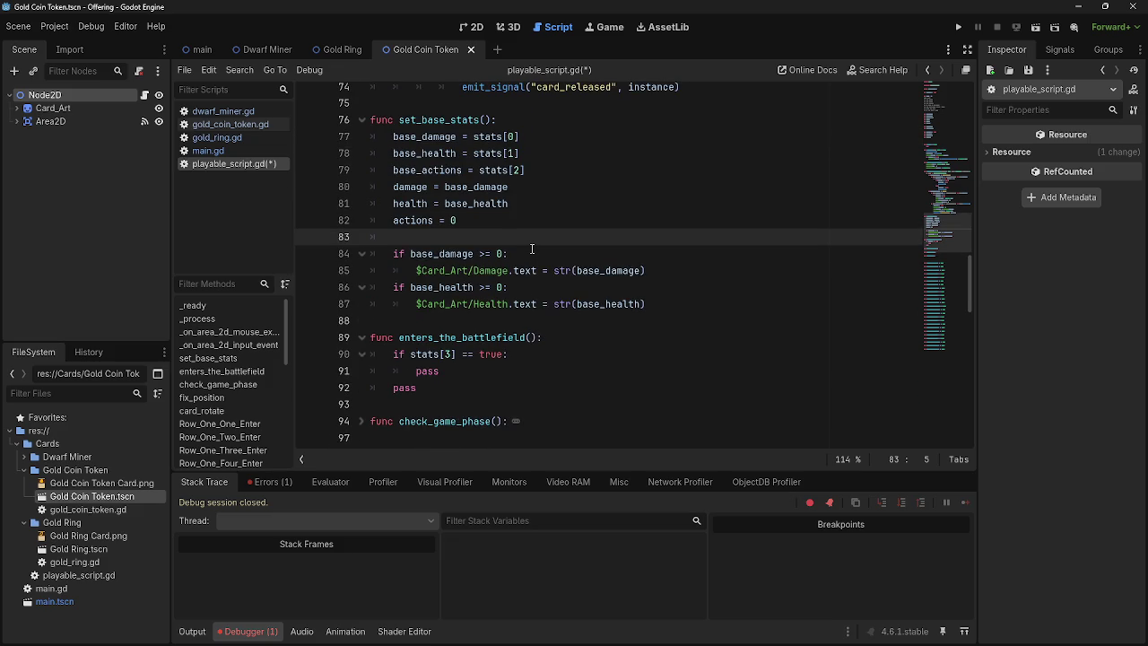
Step: Remove the empty line after actions = 0 and delete stats comment lines 10–17
key("ctrl+z")
scroll(525, 249, "up", 20)
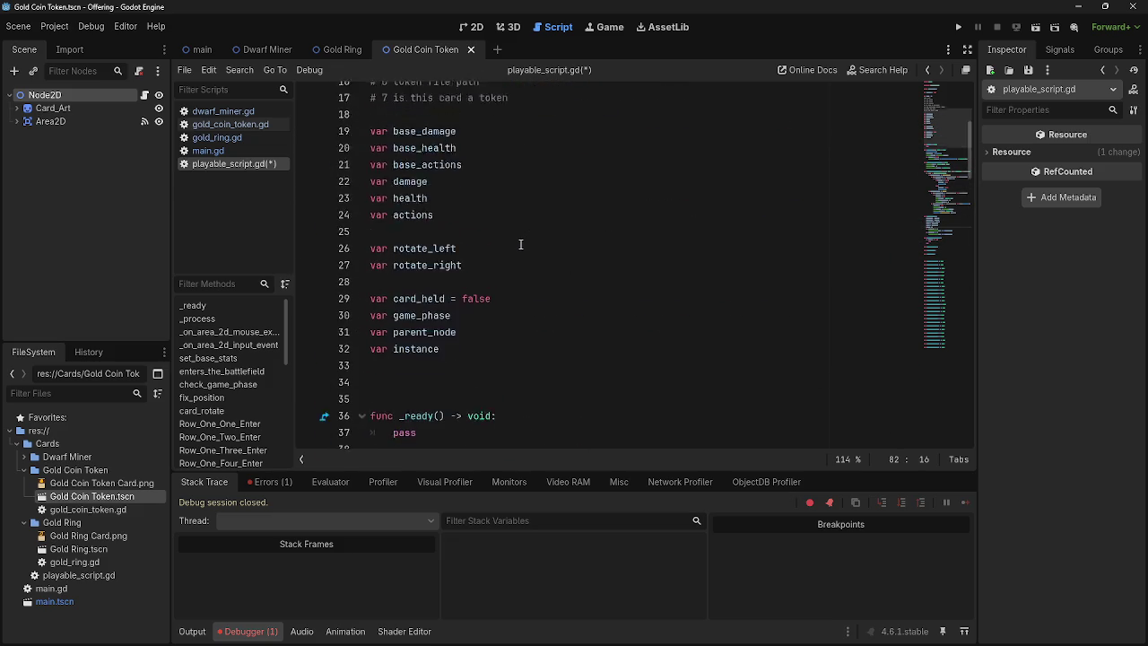
left_click_drag(509, 361, 455, 228)
key("BackSpace")
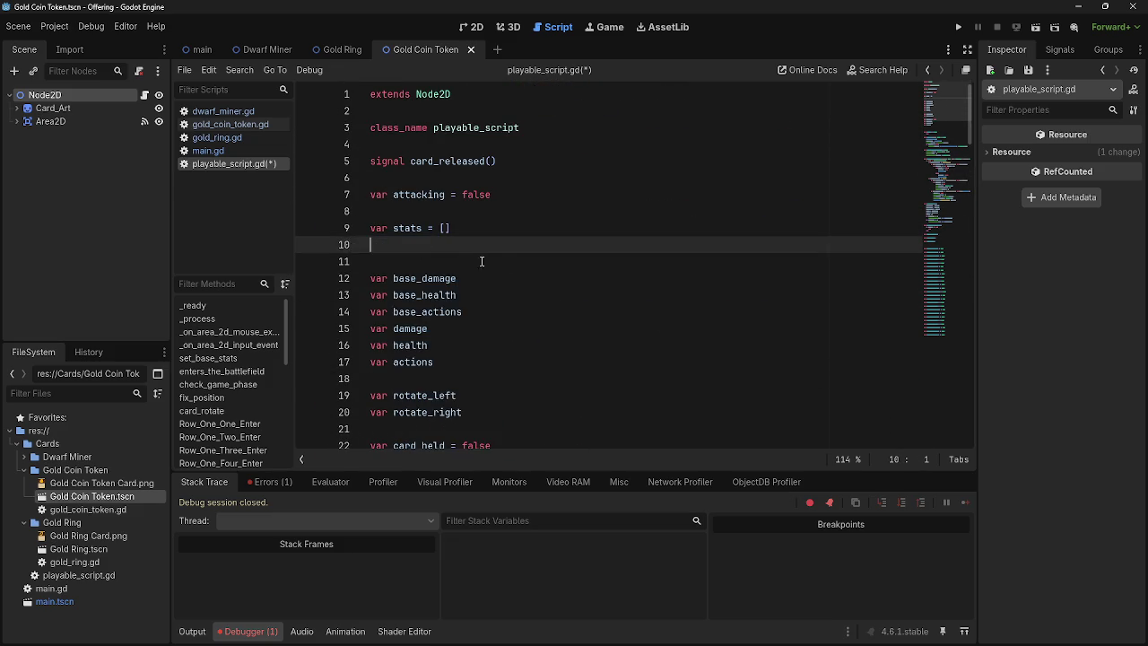
scroll(515, 265, "down", 1)
scroll(514, 264, "down", 20)
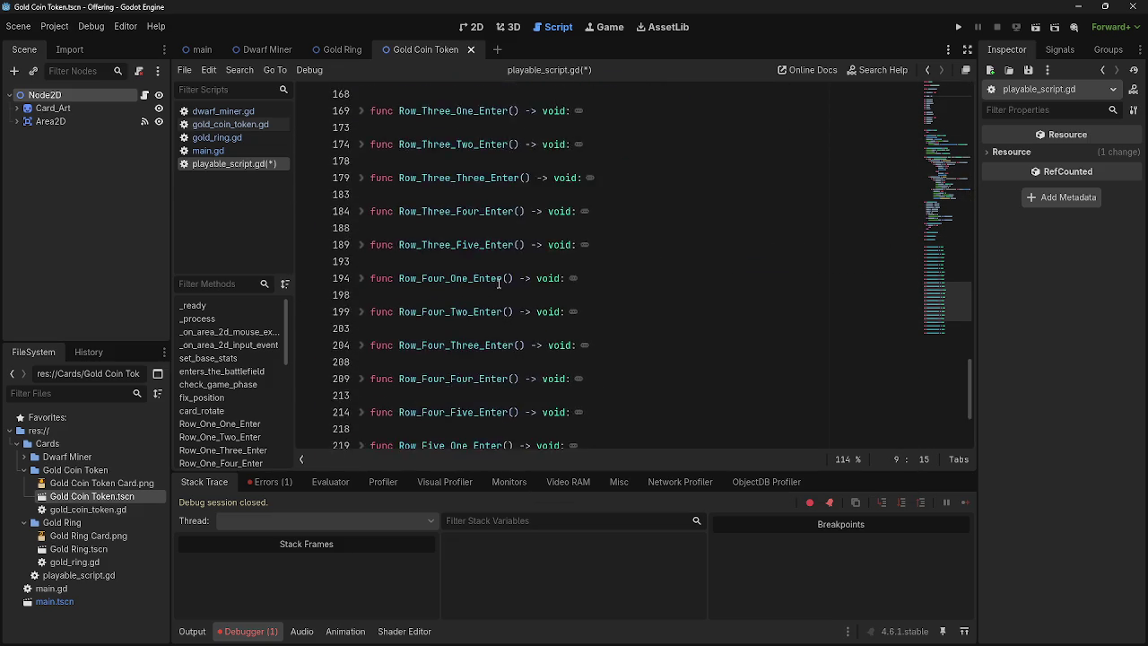
scroll(500, 288, "up", 20)
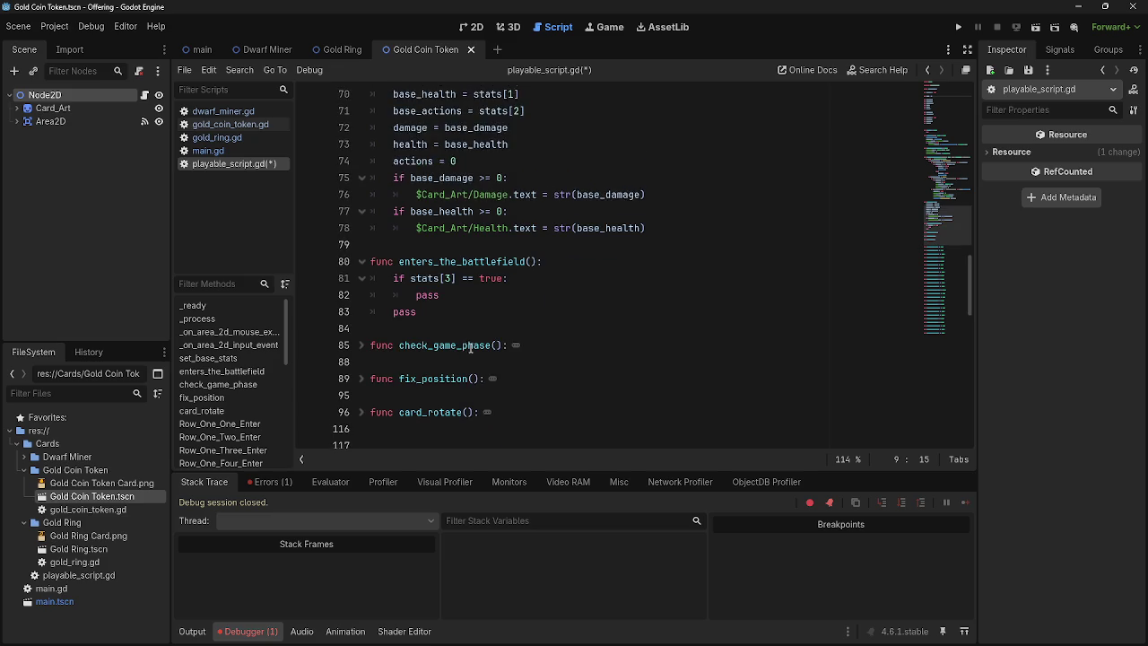
scroll(460, 348, "up", 2)
left_click(520, 314)
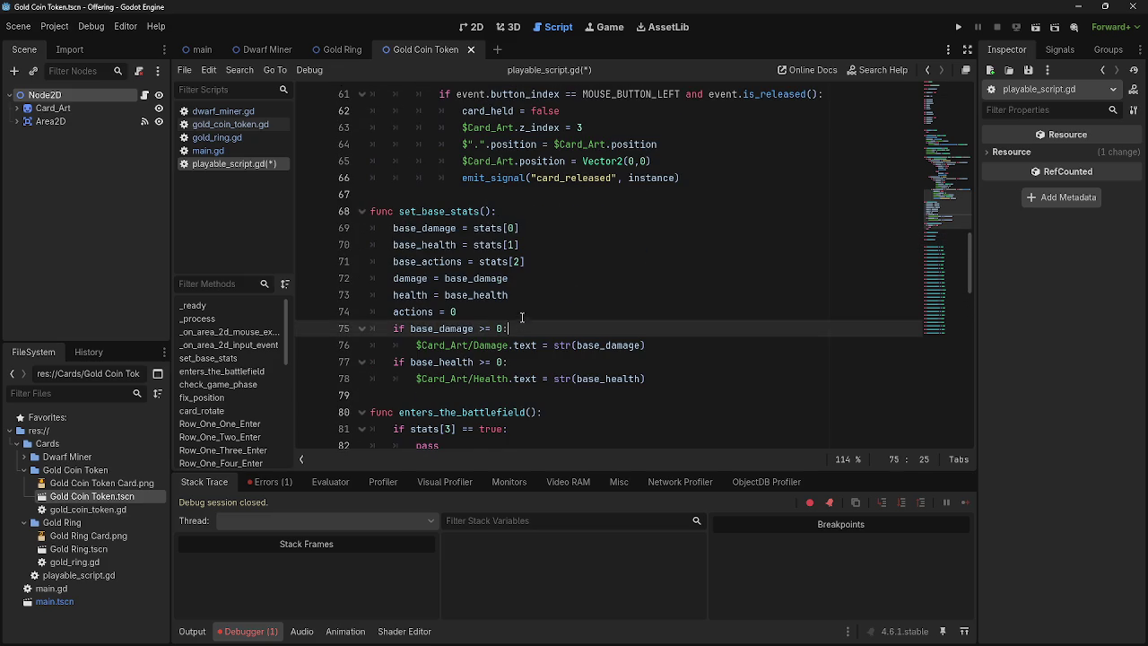
Step: Add a 'base_damage is int:' condition below actions = 0 and indent the damage label check under it
key("Return")
type("if b")
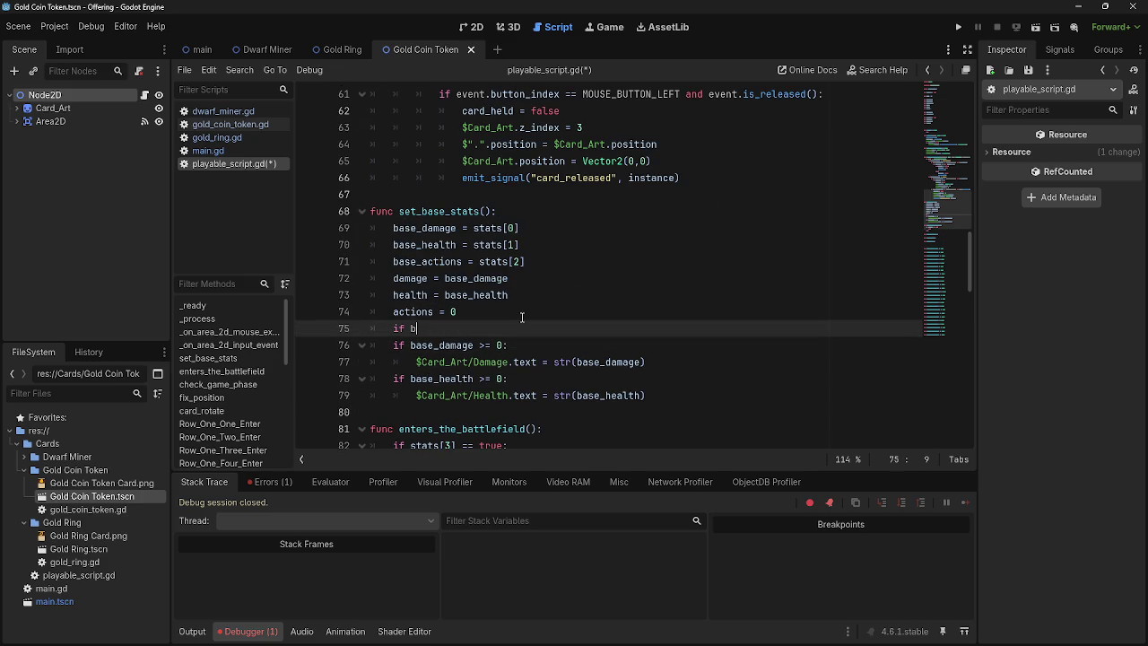
type("ase_")
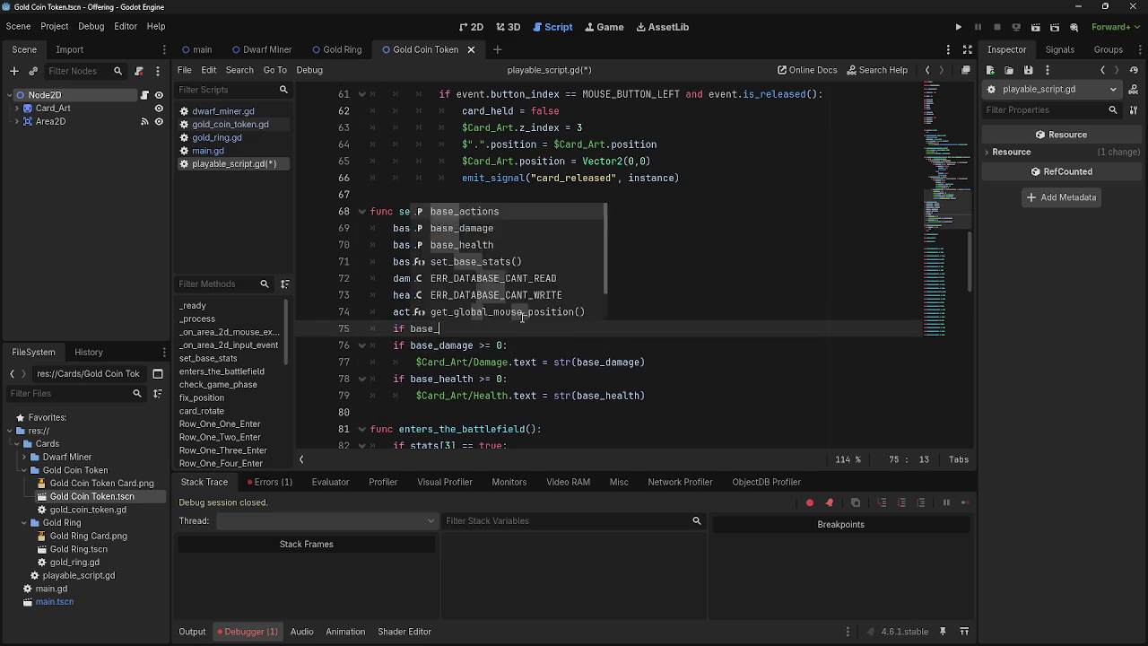
type("damage")
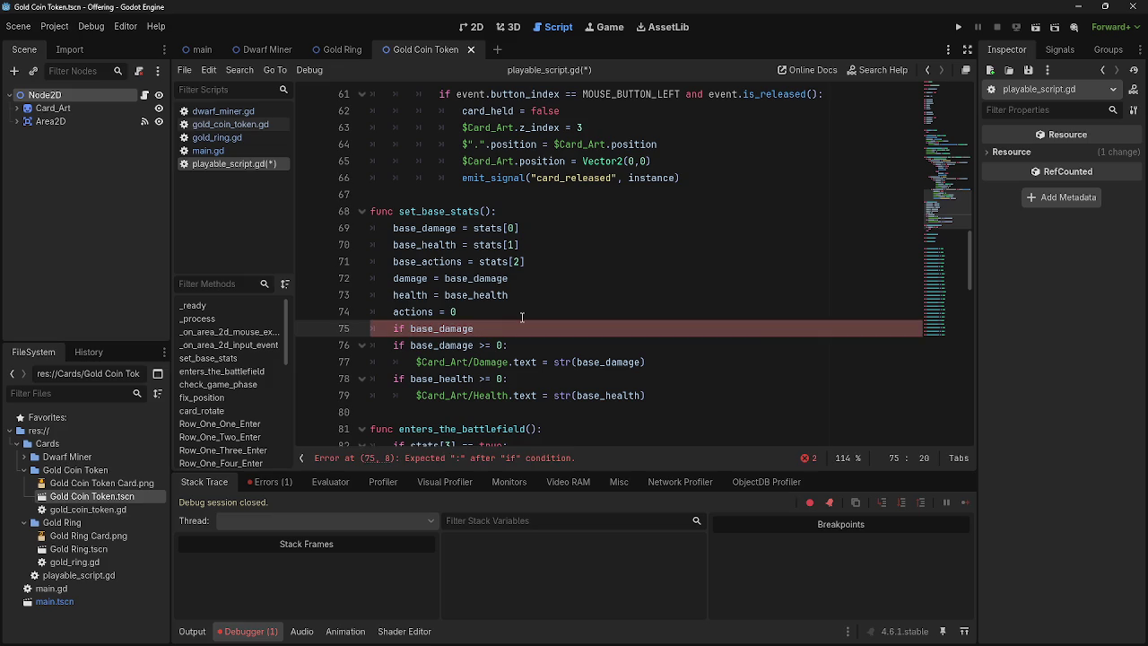
key("alt+Tab")
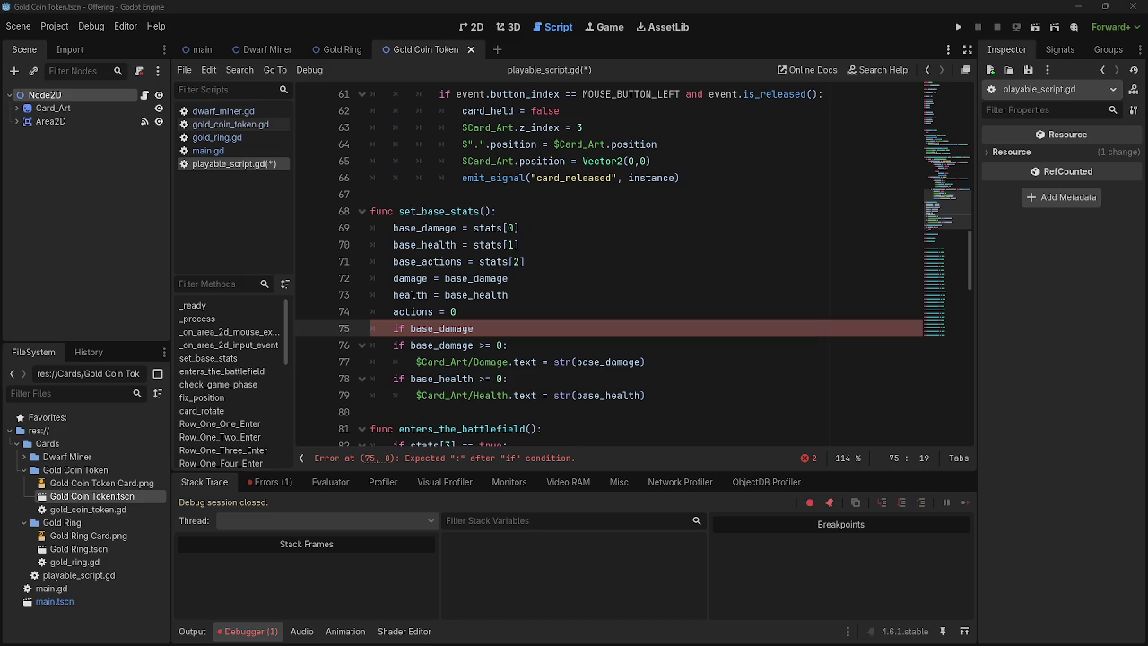
type("i")
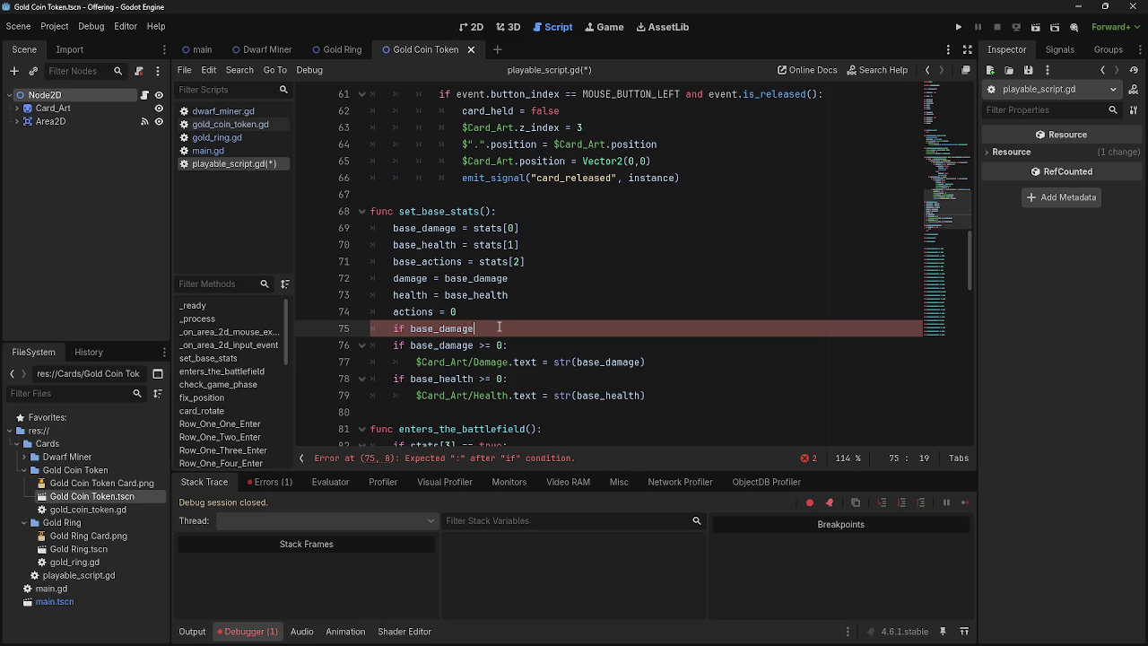
type("s int")
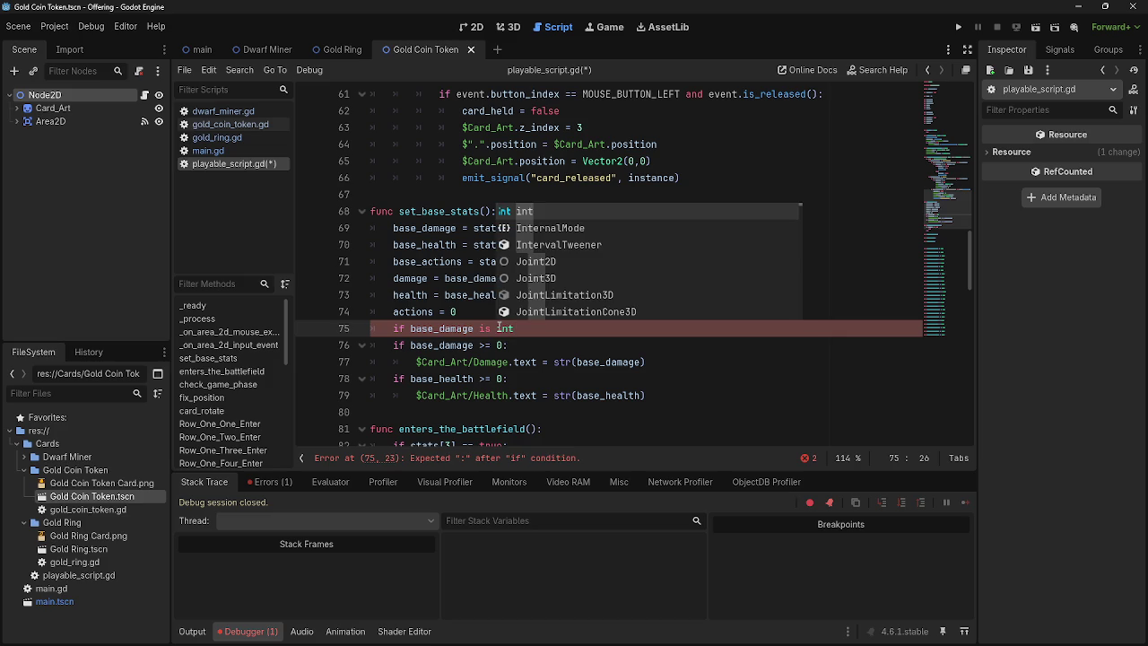
type(":")
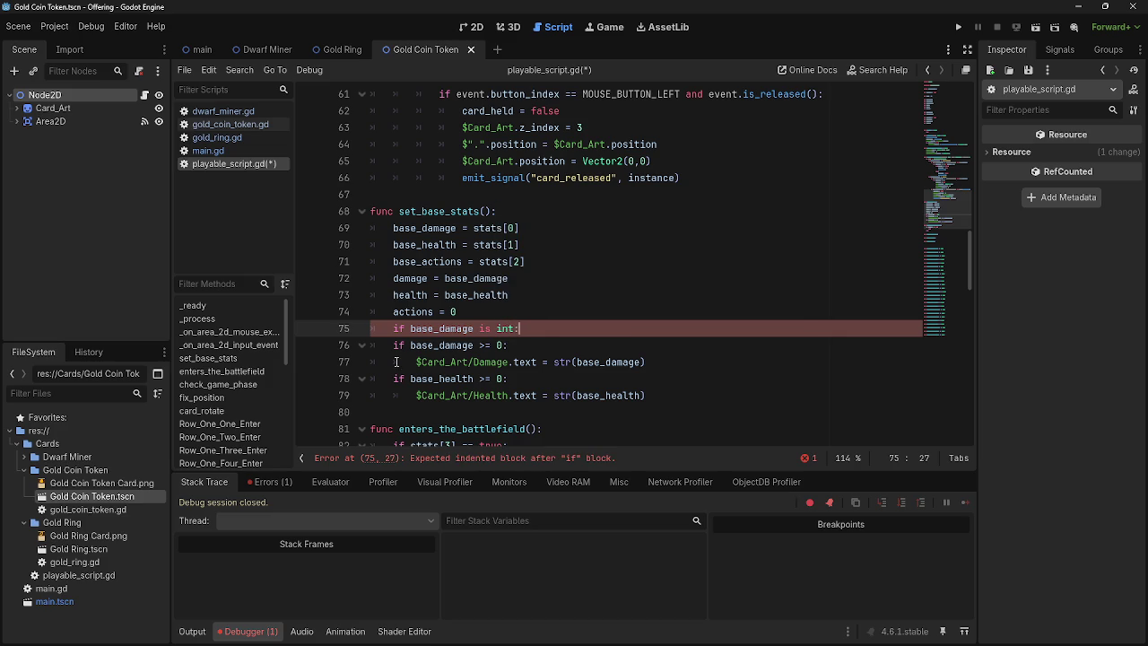
left_click(392, 345)
key("Tab")
left_click(422, 362)
key("Tab")
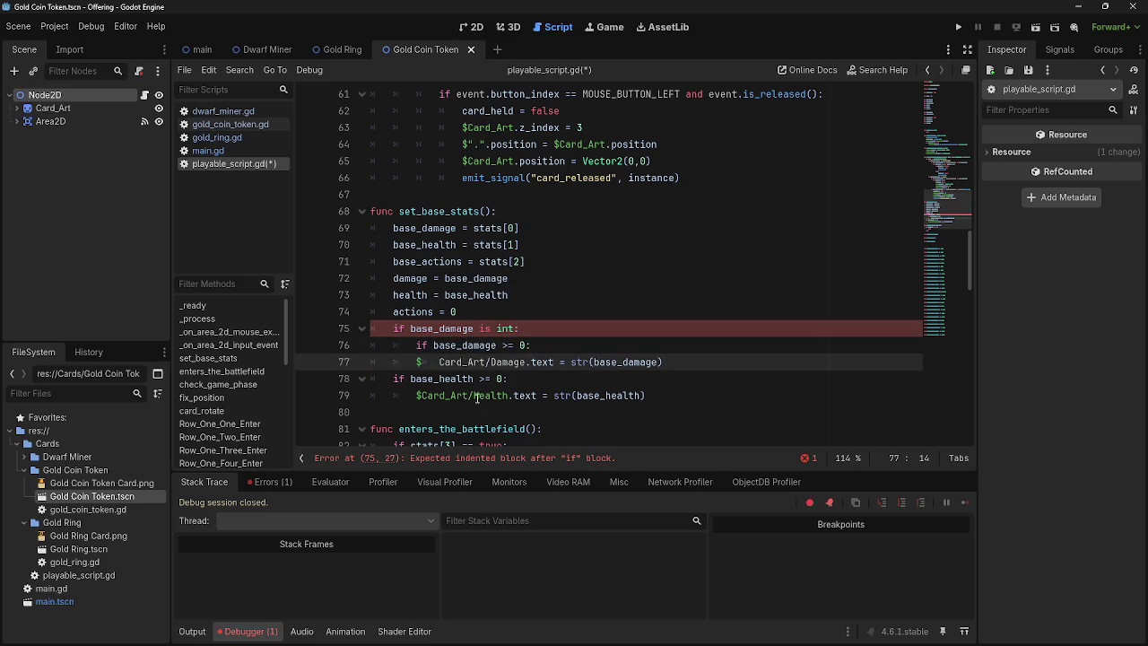
key("BackSpace")
left_click(415, 361)
key("Tab")
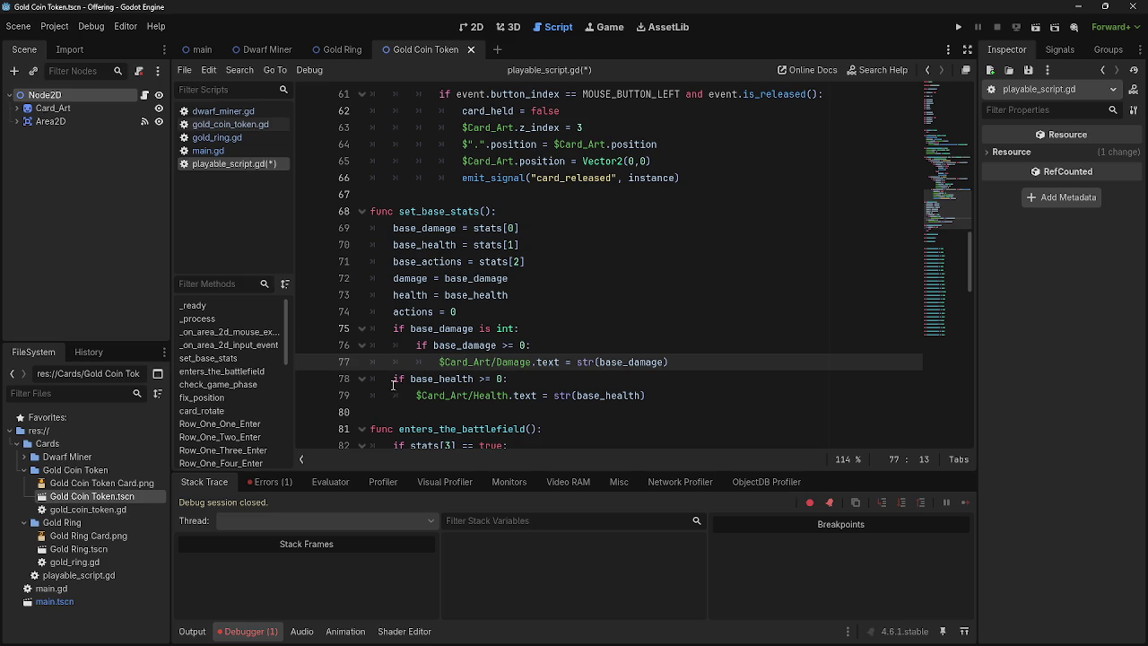
Step: Indent the health label check and paste a second 'base_damage is int:' condition above it
left_click(394, 378)
key("Tab")
left_click(416, 395)
key("Tab")
left_click(747, 363)
key("Return")
left_click_drag(522, 328, 392, 328)
key("ctrl+c")
left_click(395, 378)
key("ctrl+v")
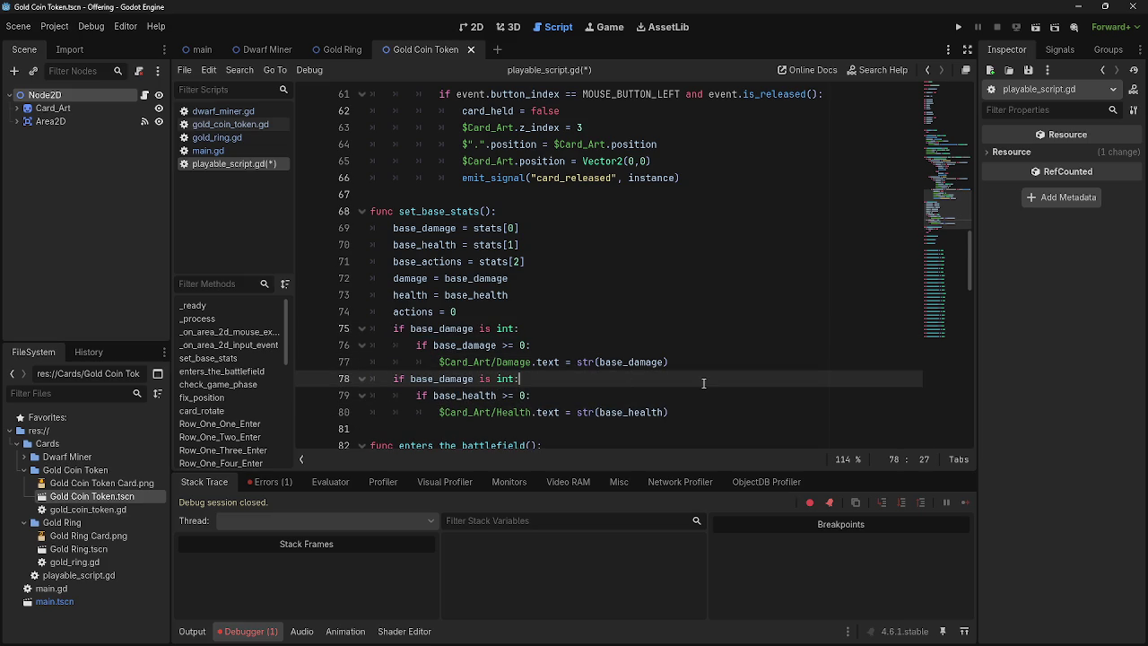
left_click_drag(391, 328, 722, 408)
left_click(722, 408)
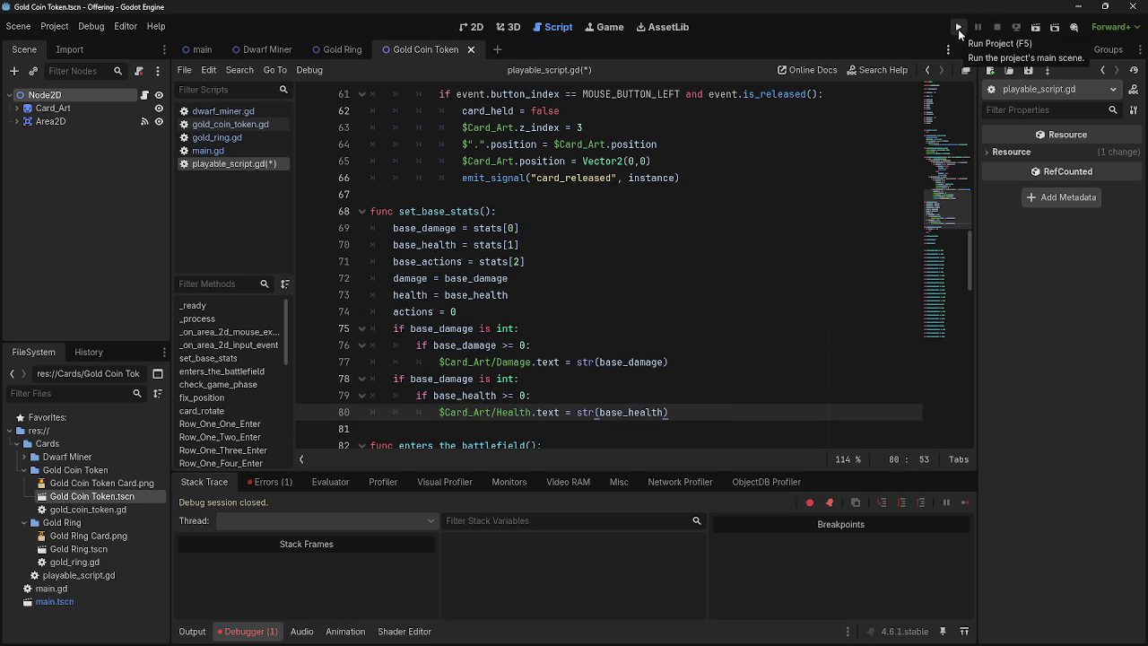
Step: Run the project, deal a new hand of gold ring and dwarf cards, then stop the game with F8
left_click(958, 29)
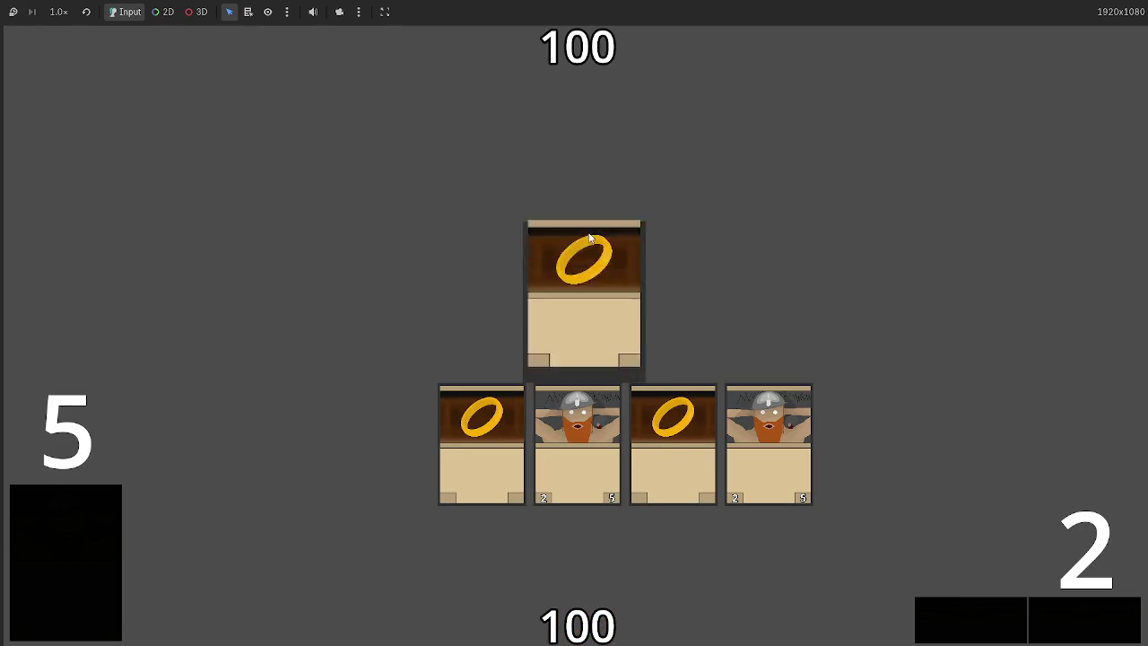
left_click(1080, 619)
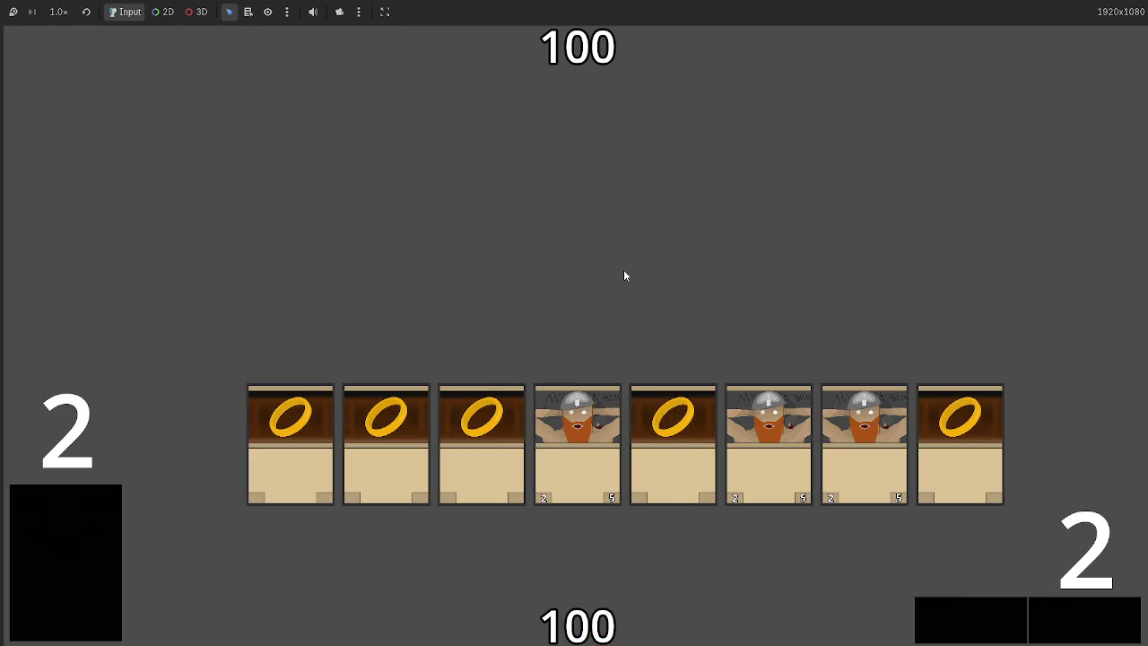
key("F8")
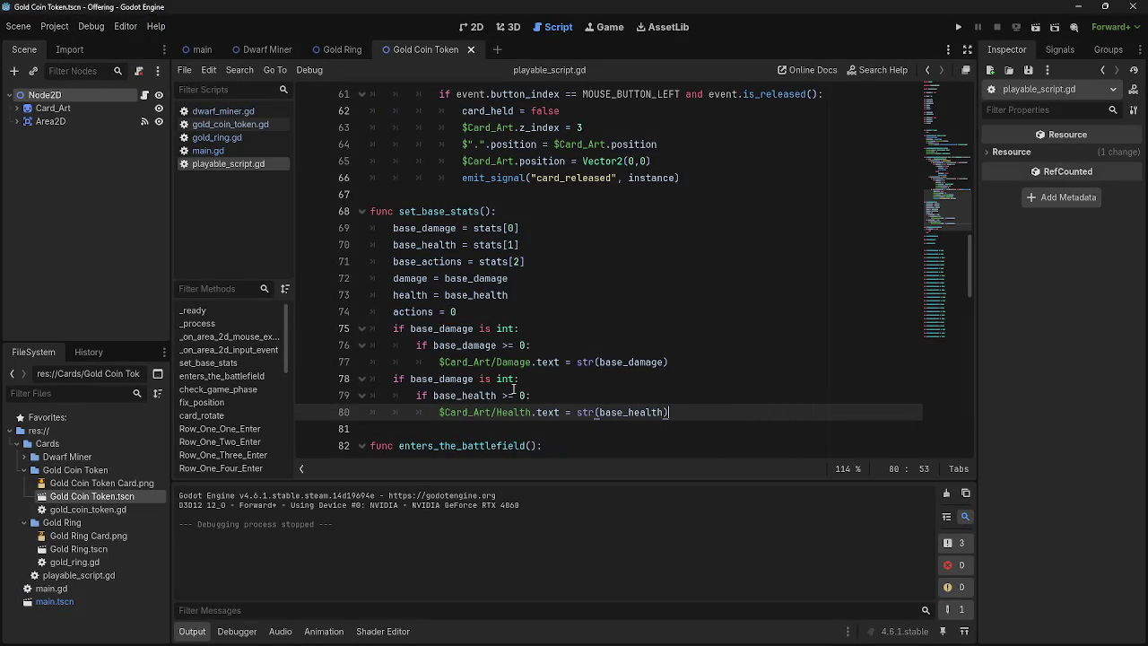
scroll(509, 392, "down", 1)
scroll(509, 367, "up", 1)
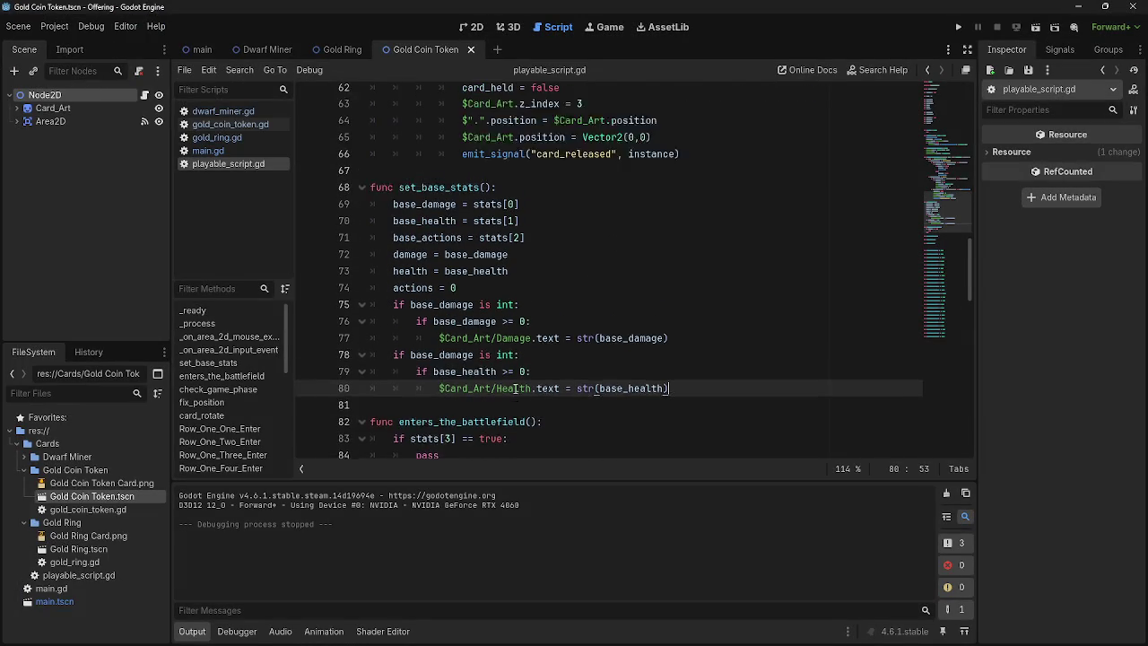
left_click(513, 328)
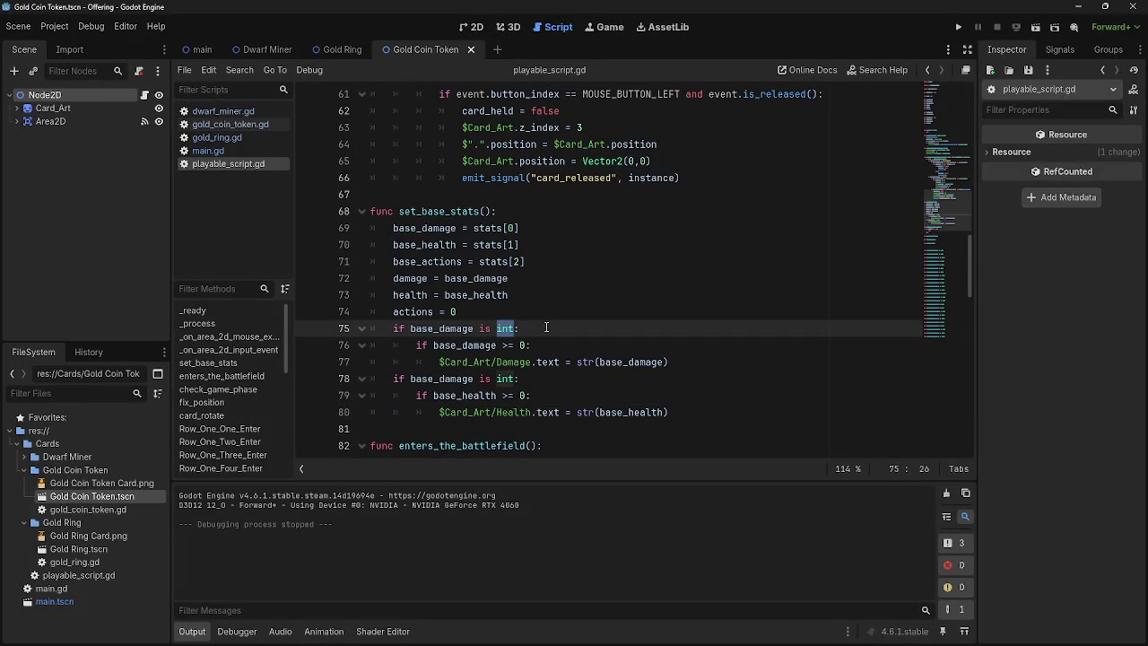
Step: Flip between gold_ring.gd, gold_coin_token.gd and dwarf_miner.gd to compare them
left_click(228, 125)
left_click(231, 137)
left_click(229, 111)
left_click(232, 139)
left_click(232, 125)
left_click(233, 138)
left_click(234, 126)
left_click(235, 139)
left_click(231, 126)
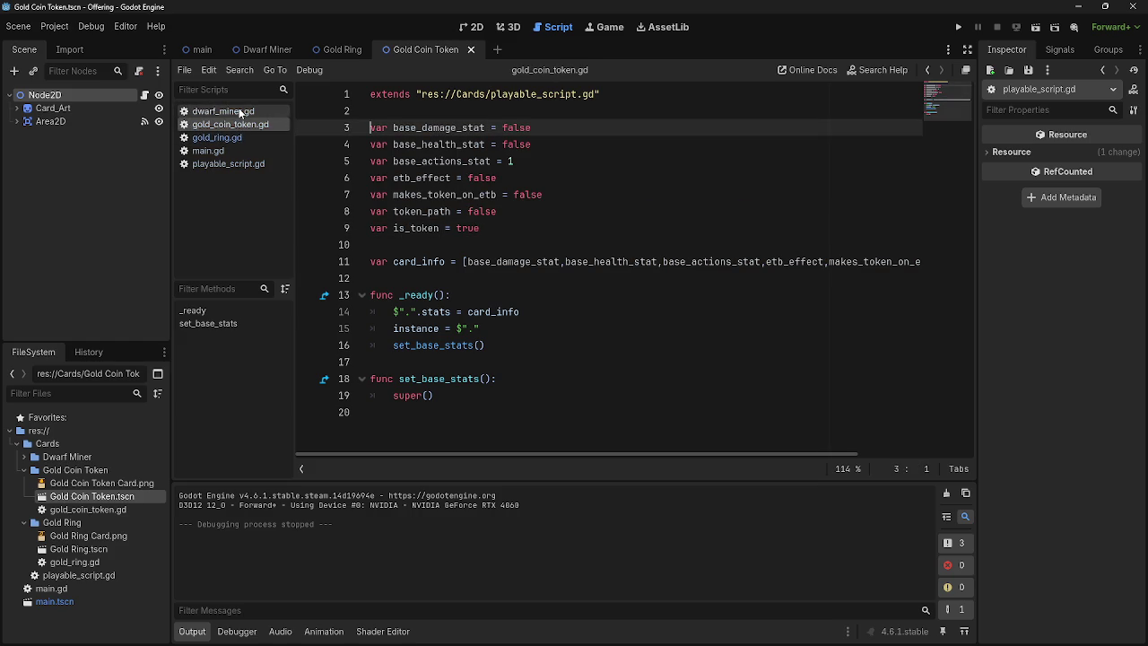
left_click(238, 109)
Step: Review dwarf_miner.gd's stat variables, makes_token_on_etb assignment, token path and card_info list
left_click_drag(485, 228, 368, 128)
left_click(533, 227)
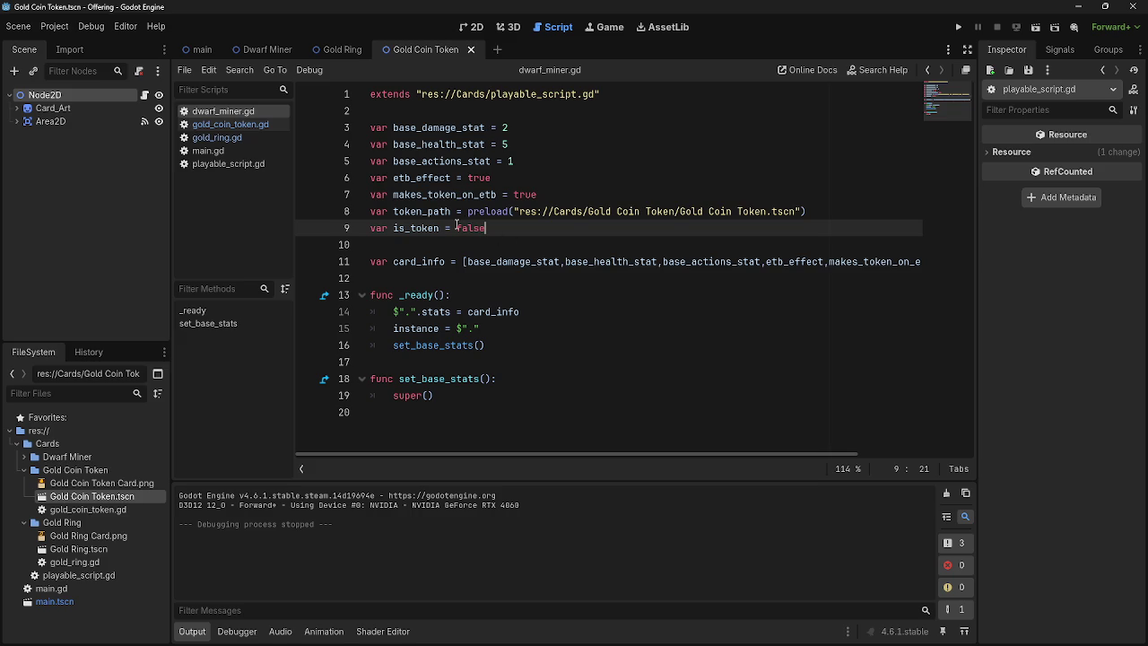
double_click(400, 177)
left_click_drag(536, 194, 373, 194)
left_click(538, 194)
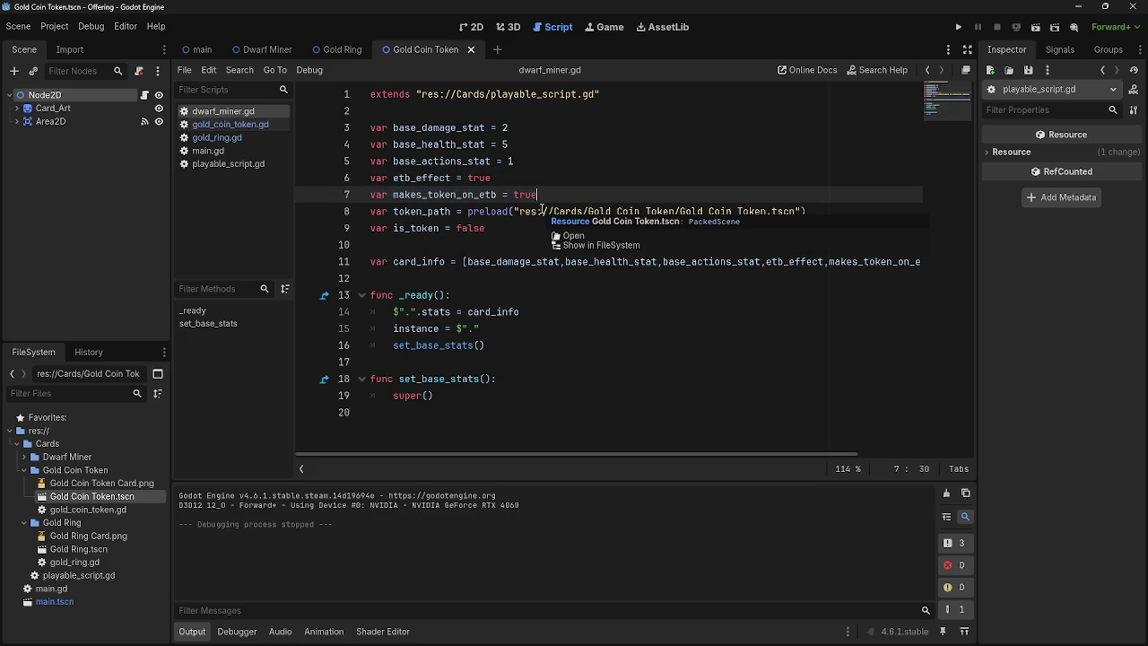
double_click(398, 211)
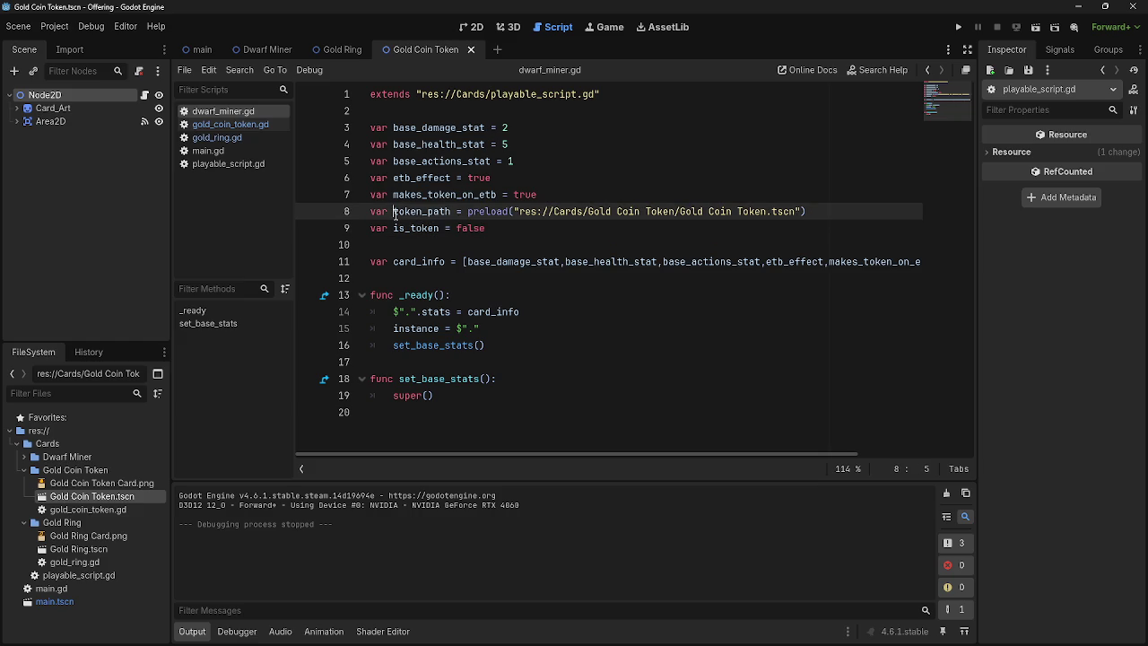
left_click(534, 229)
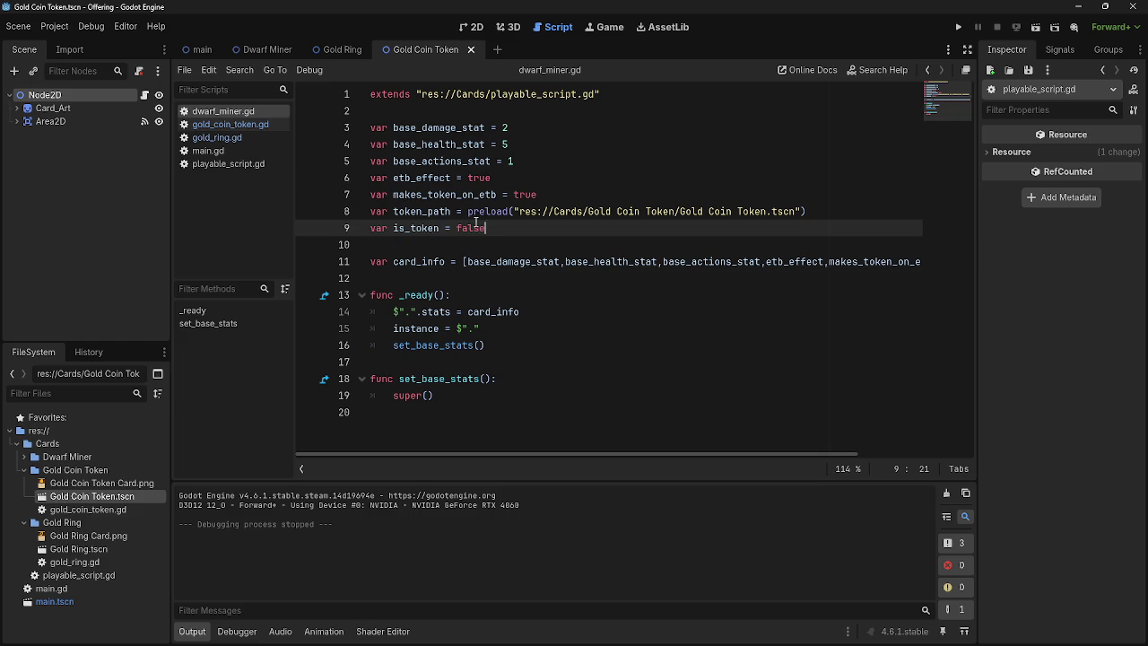
left_click_drag(464, 261, 874, 260)
left_click(875, 260)
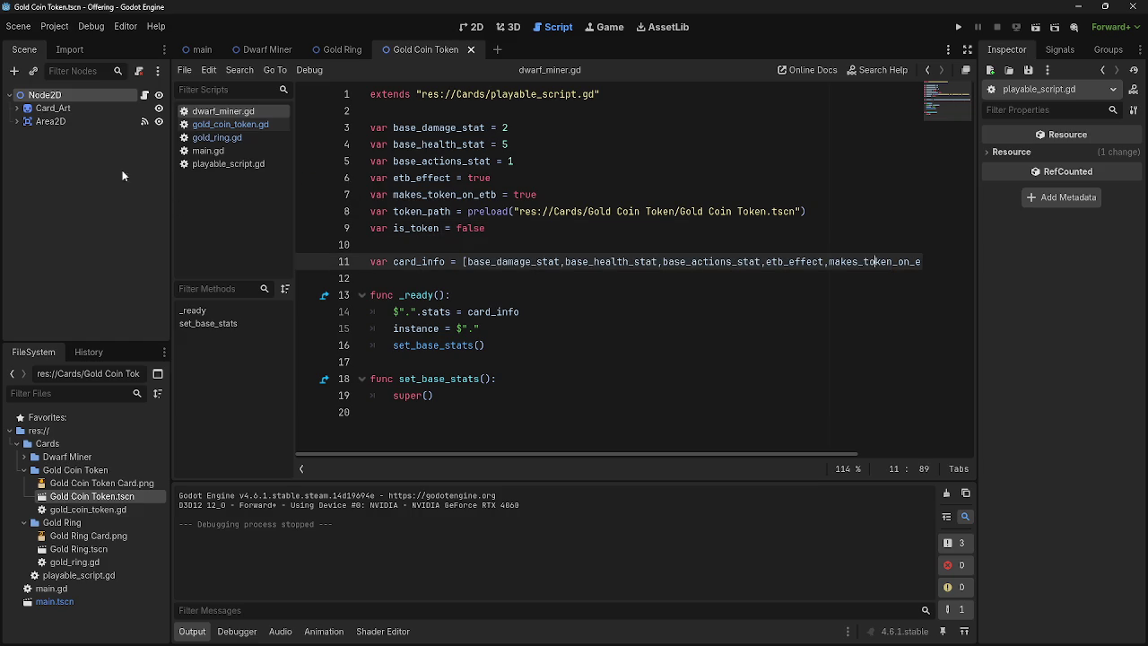
left_click(238, 125)
Step: Cycle through the scripts and locate the enters_the_battlefield call in main.gd
left_click(228, 111)
left_click(229, 122)
left_click(227, 112)
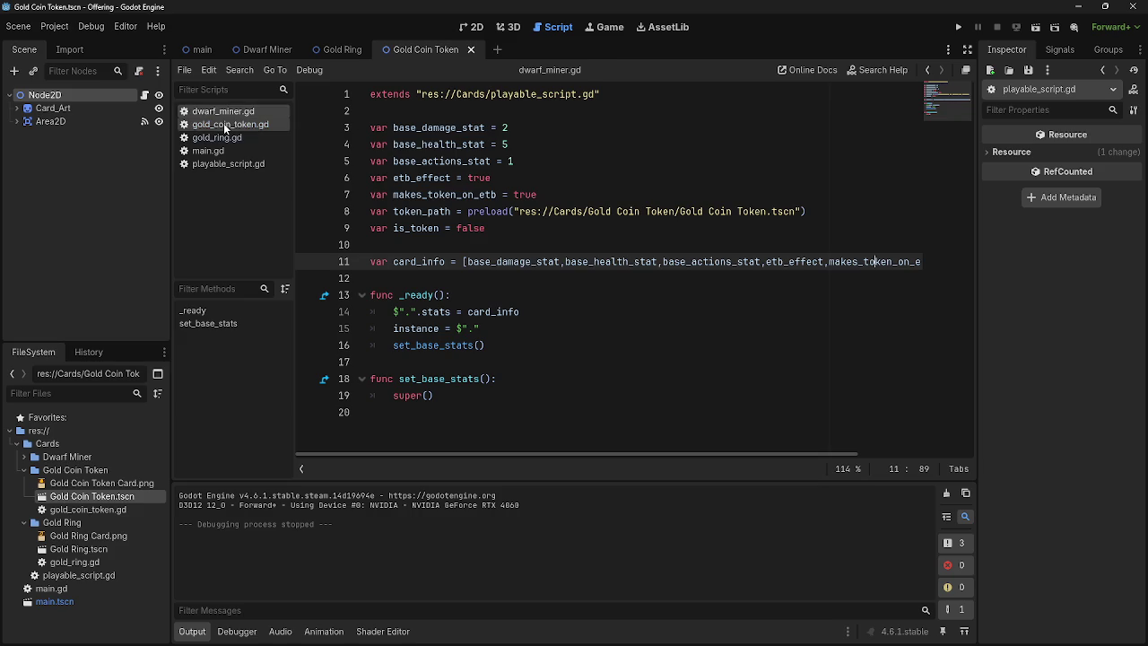
left_click(228, 123)
left_click(222, 138)
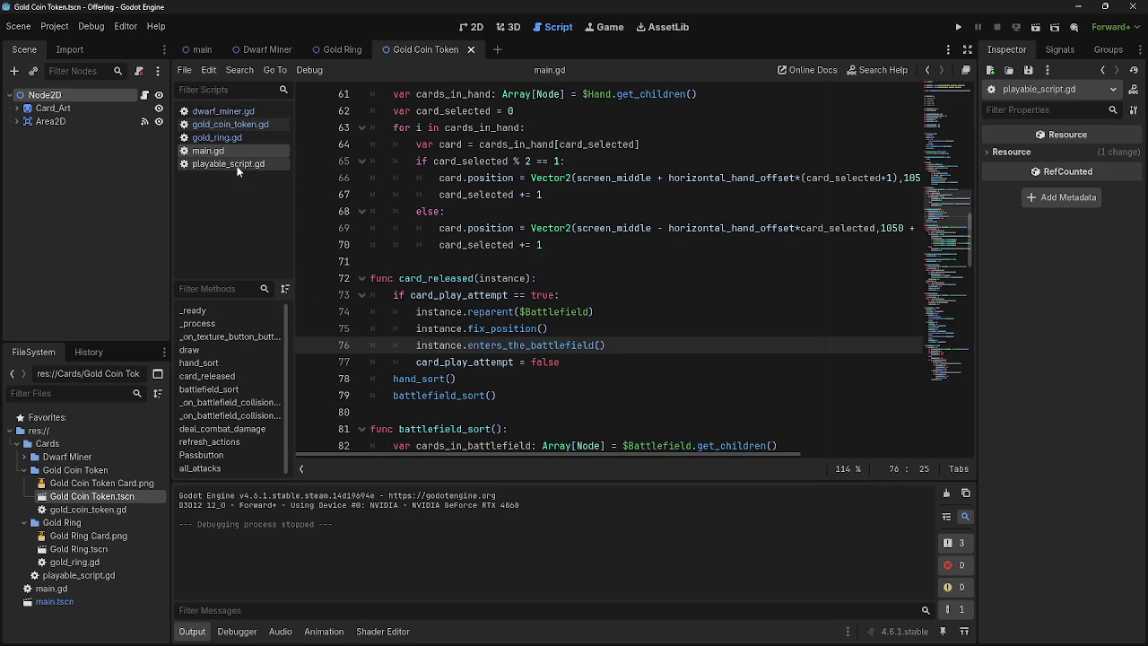
left_click(224, 164)
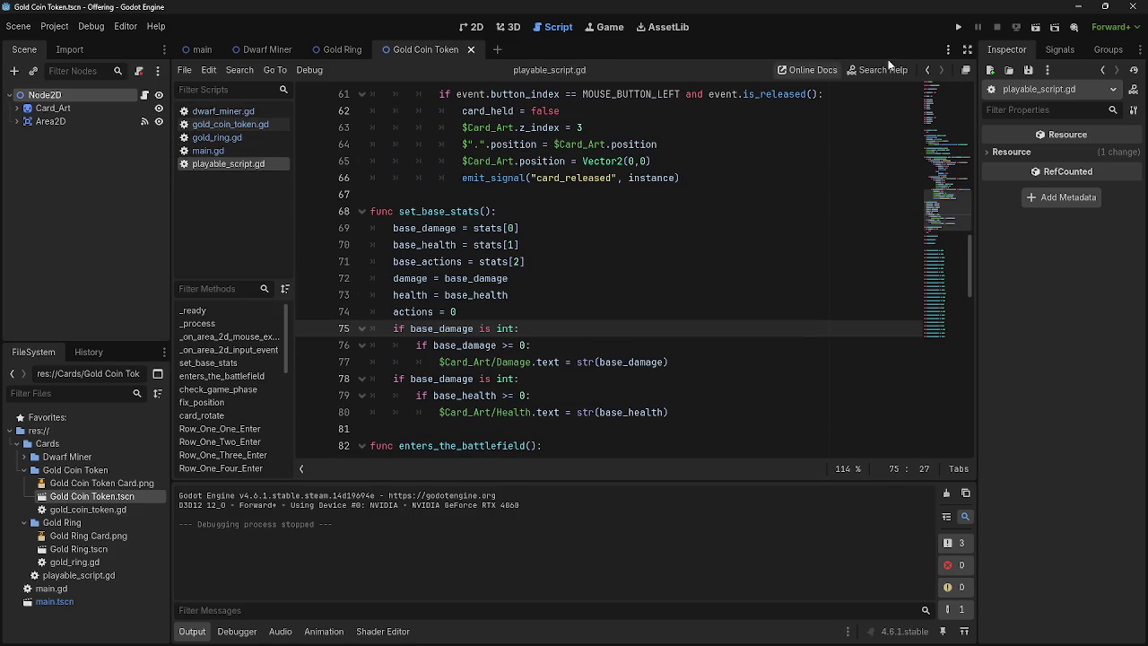
left_click(211, 150)
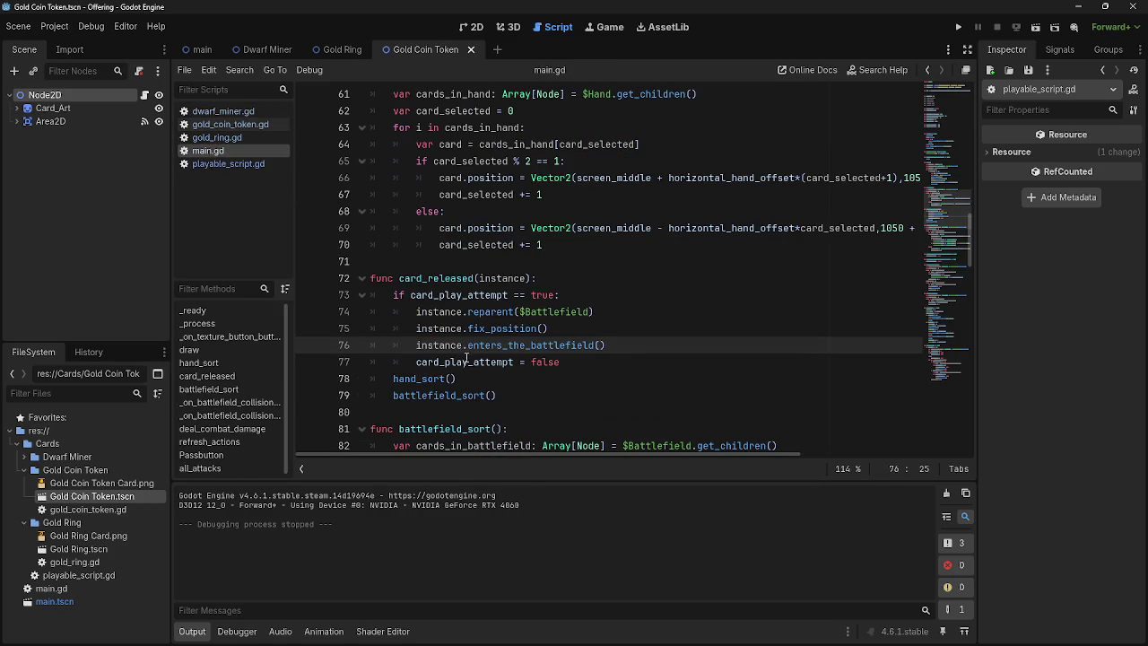
double_click(531, 346)
left_click(223, 139)
left_click(208, 151)
Step: Inspect the stats[3] == true check inside enters_the_battlefield in playable_script.gd
scroll(509, 309, "up", 1)
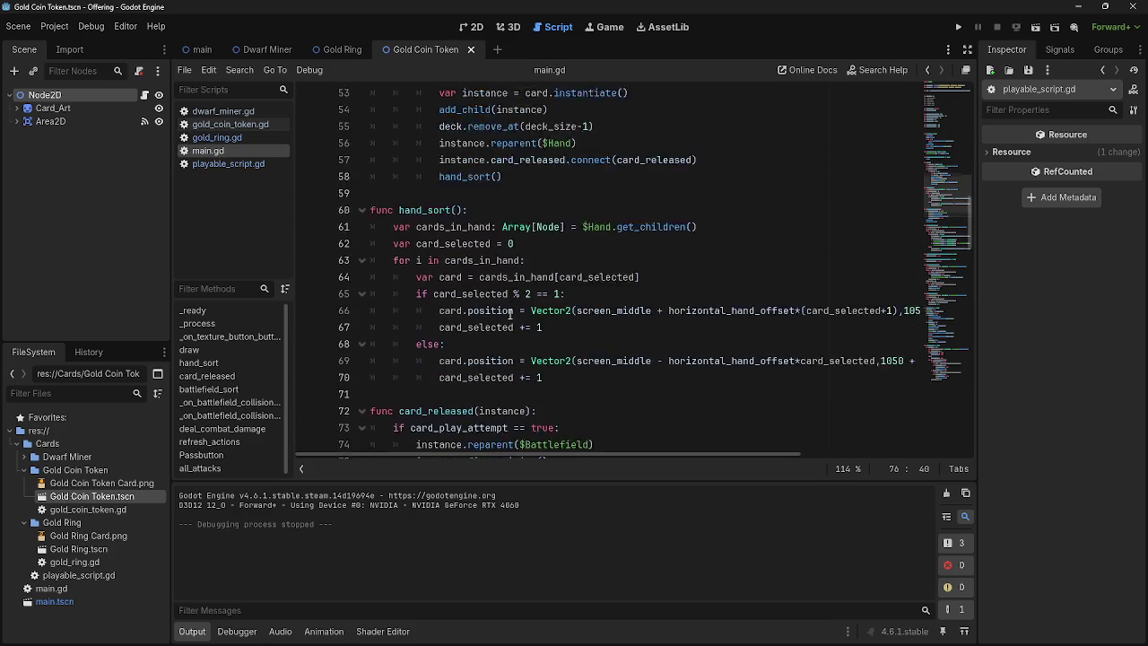
scroll(509, 310, "down", 4)
scroll(508, 309, "down", 10)
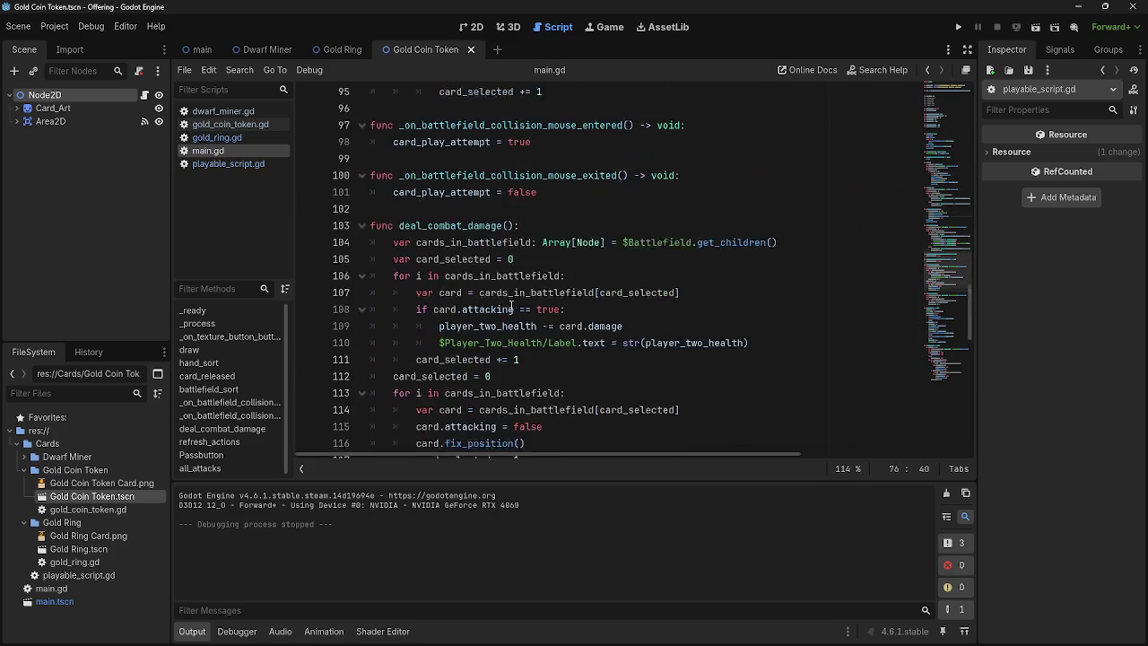
scroll(511, 306, "down", 10)
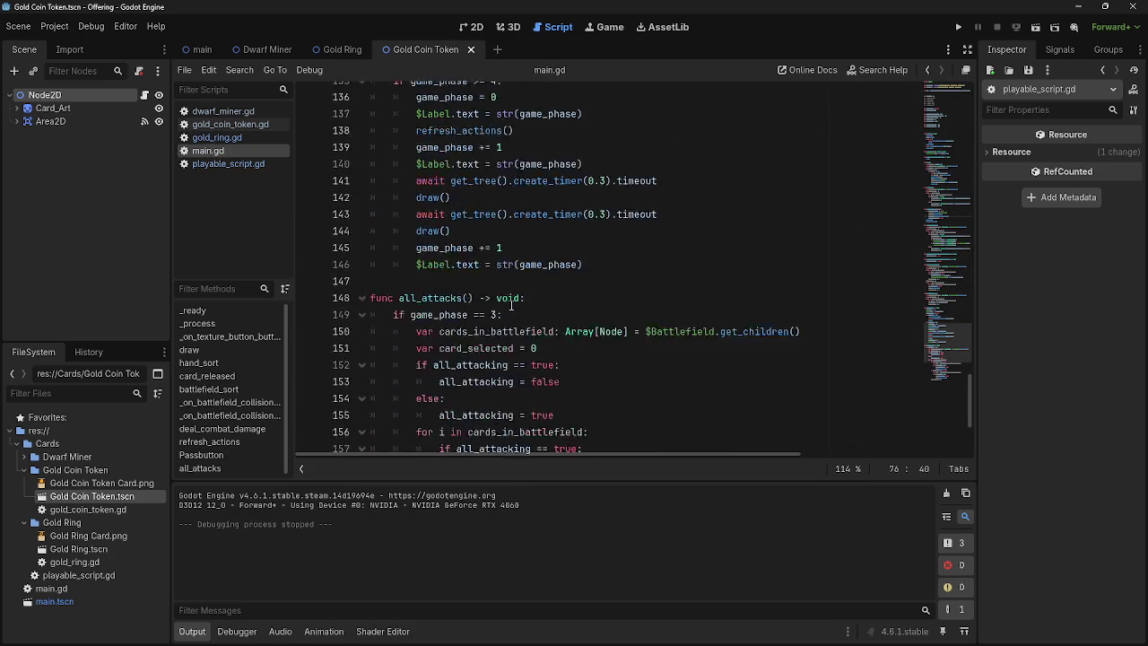
left_click(244, 166)
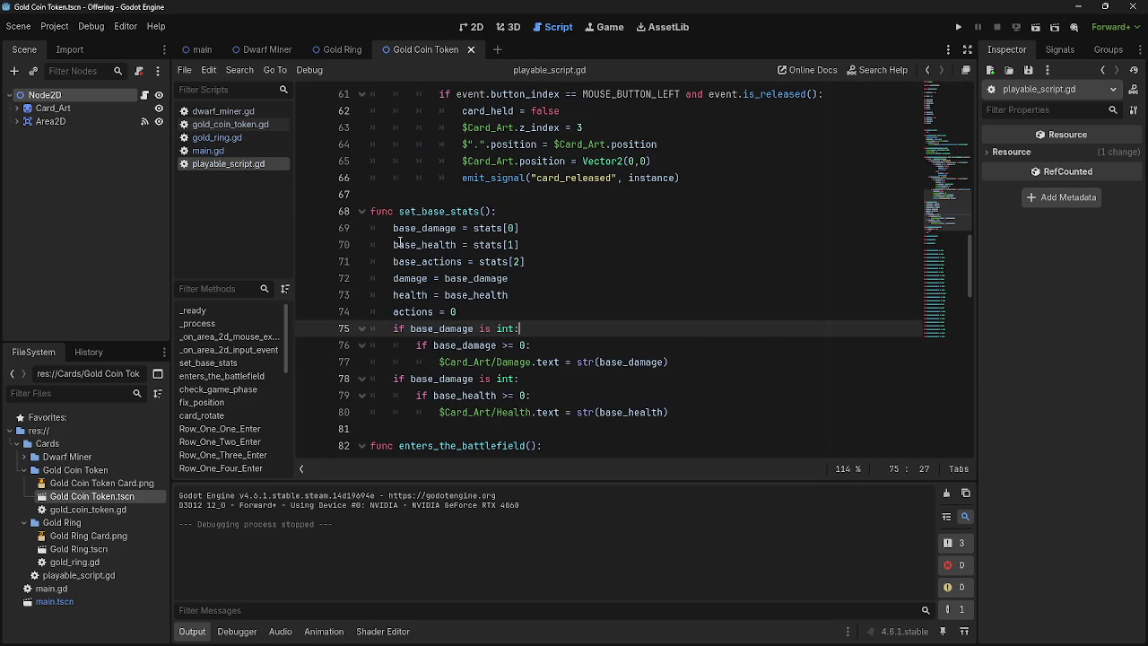
scroll(401, 240, "down", 1)
scroll(402, 240, "down", 4)
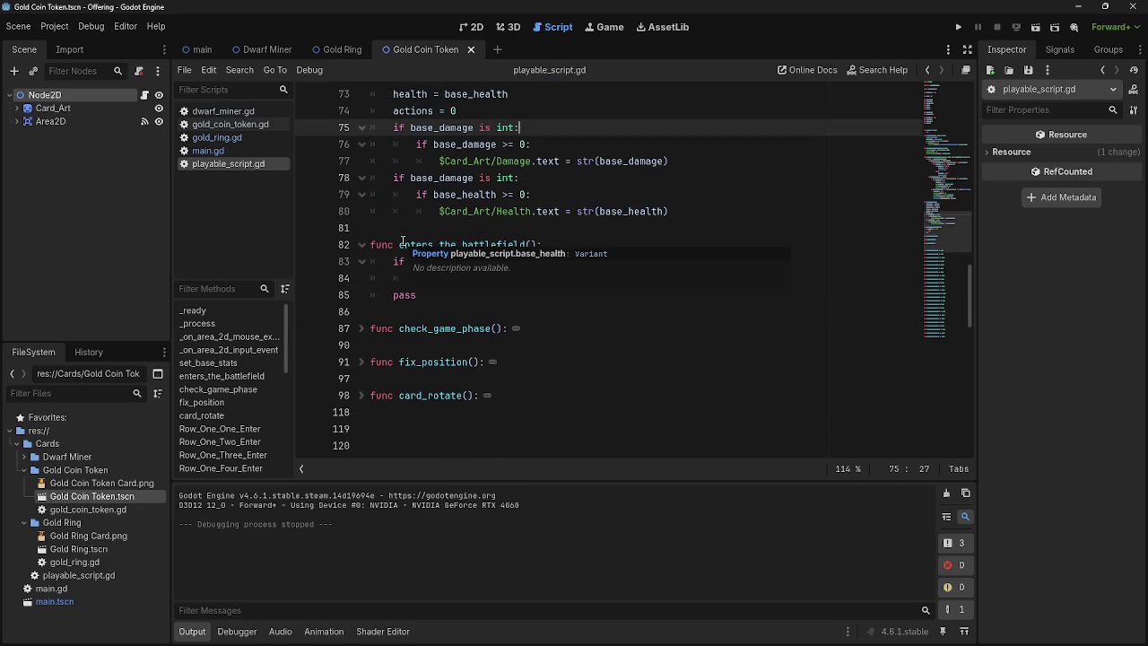
left_click(486, 285)
left_click_drag(411, 261, 509, 261)
left_click(509, 261)
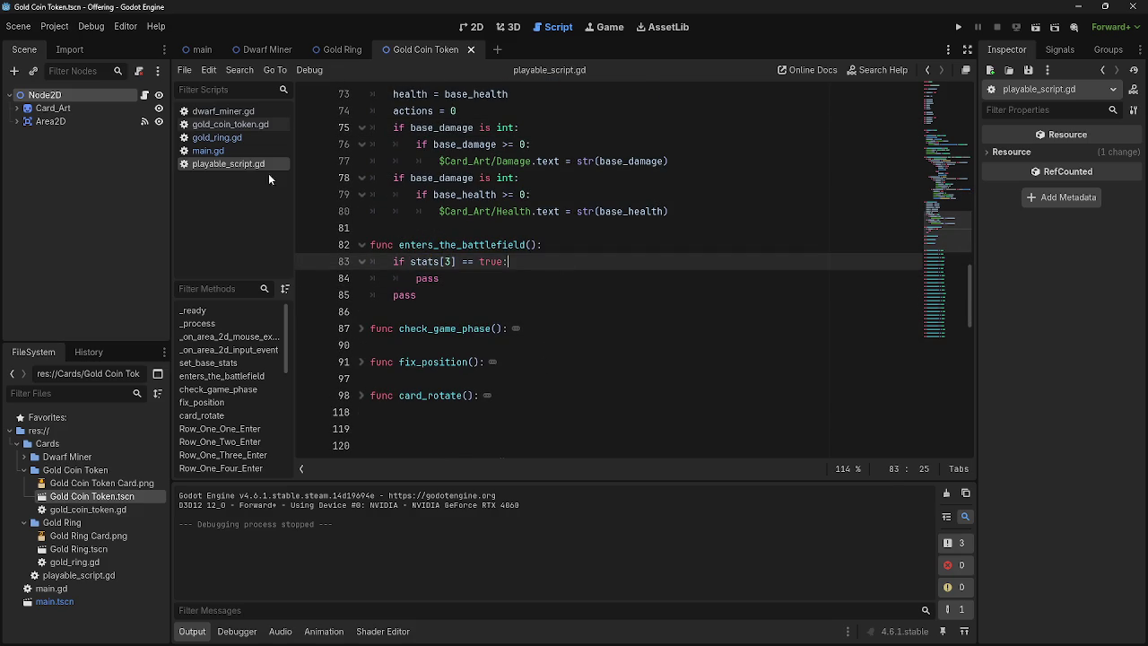
Step: Check gold_ring.gd's etb_effect = false, then review the pass placeholder and emit_signal card_released line
left_click(229, 140)
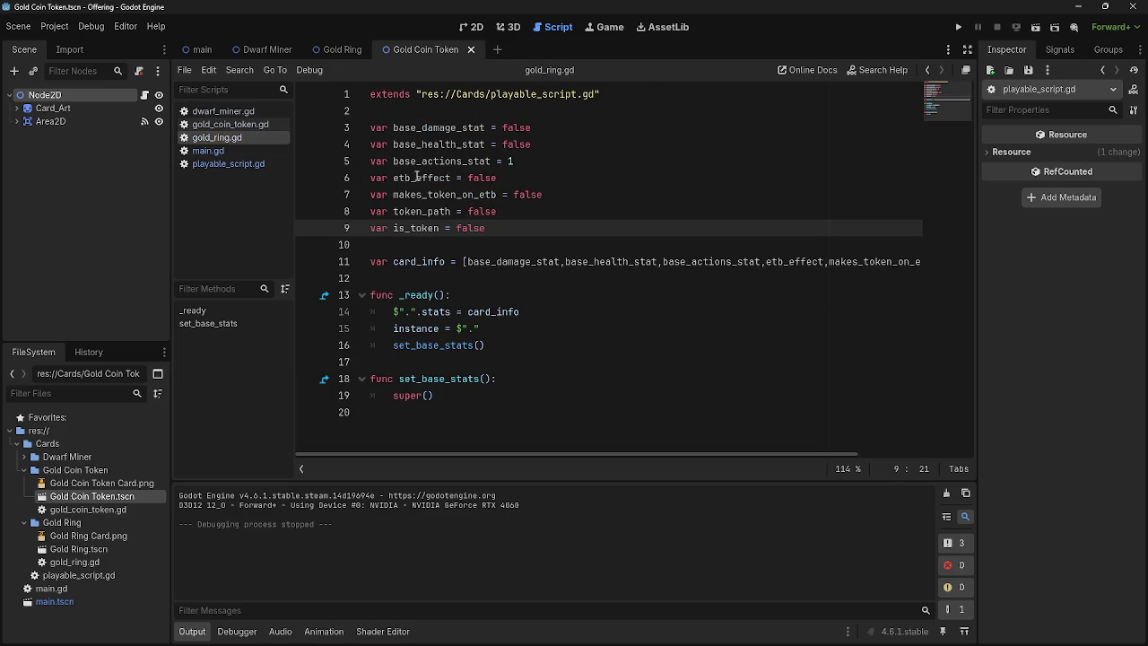
left_click_drag(394, 177, 498, 177)
left_click(527, 185)
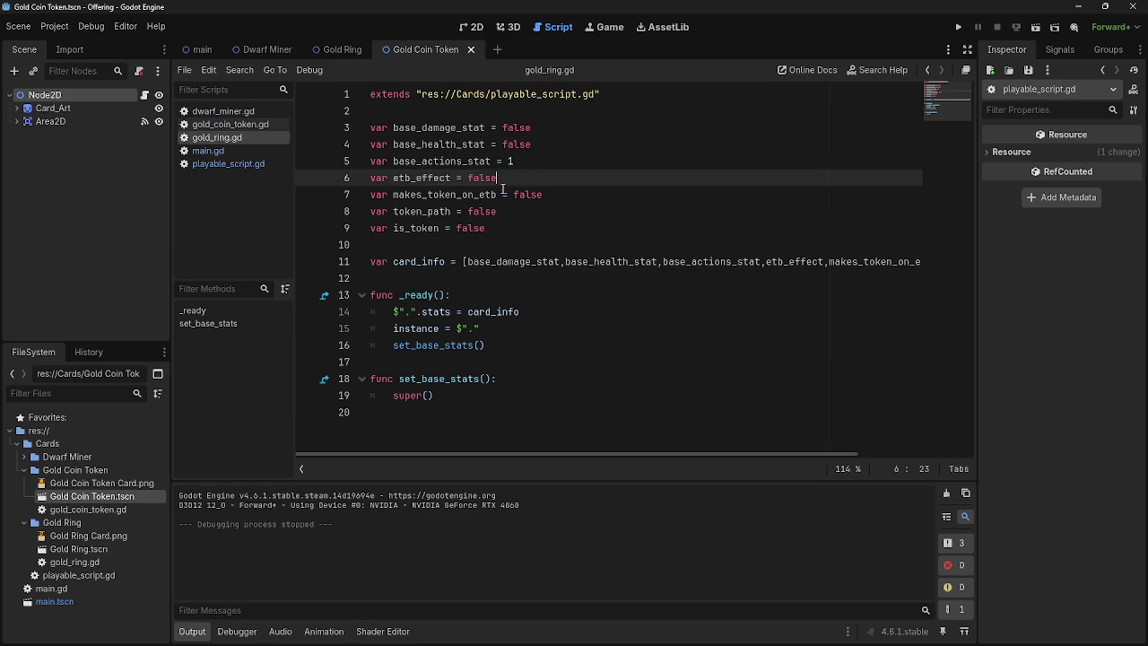
left_click(211, 166)
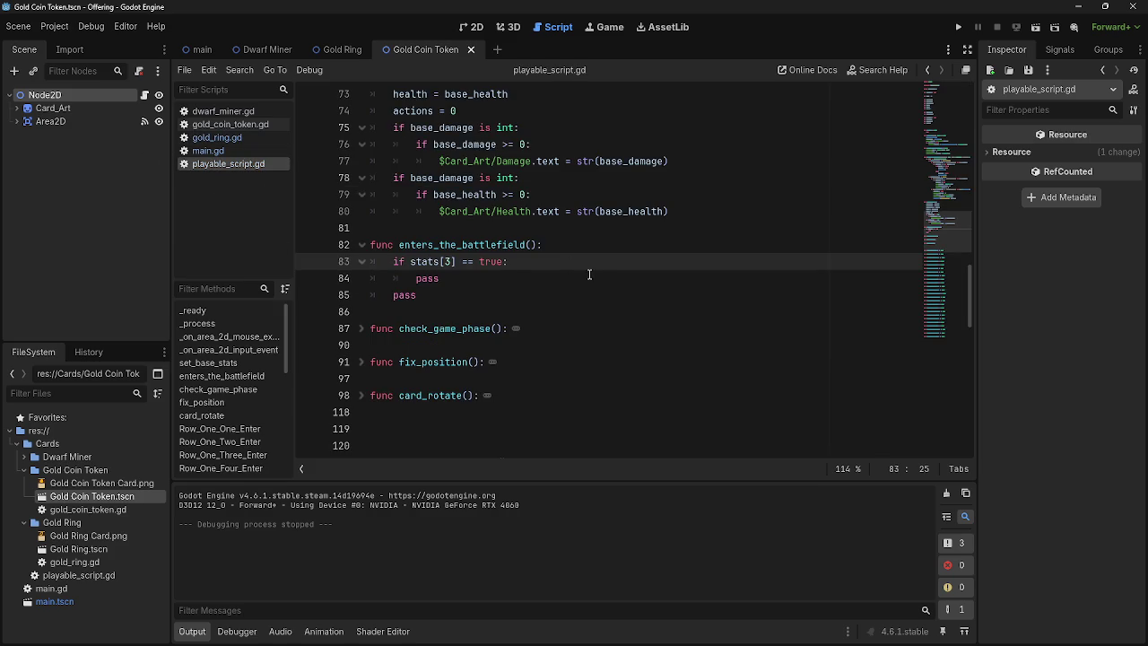
left_click_drag(439, 278, 416, 278)
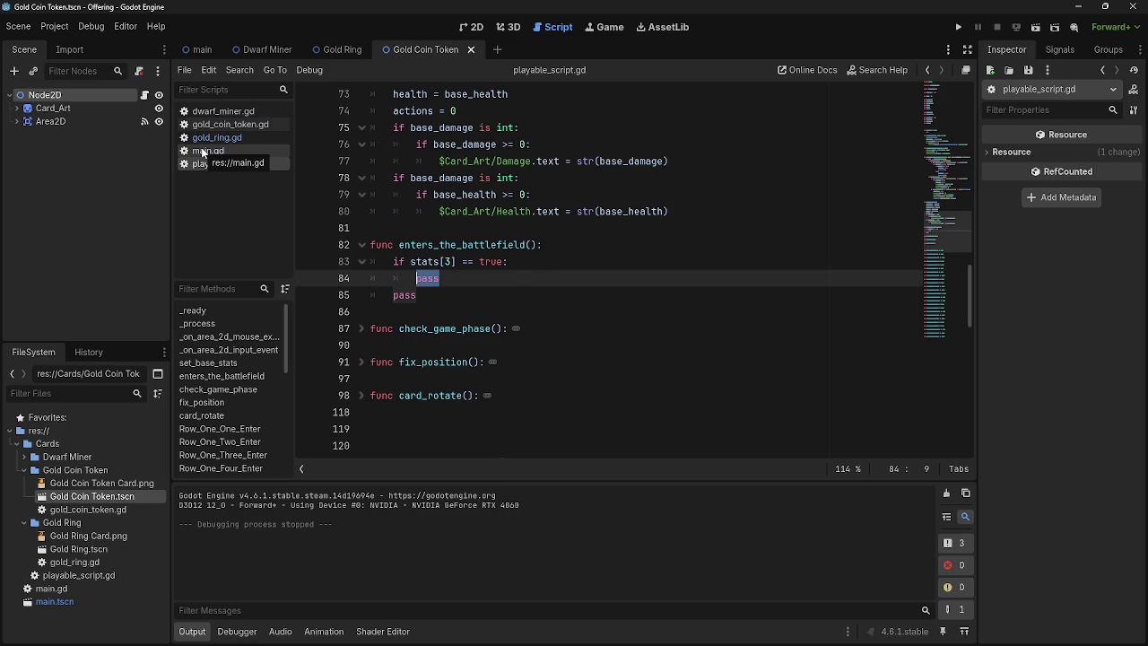
scroll(524, 300, "up", 6)
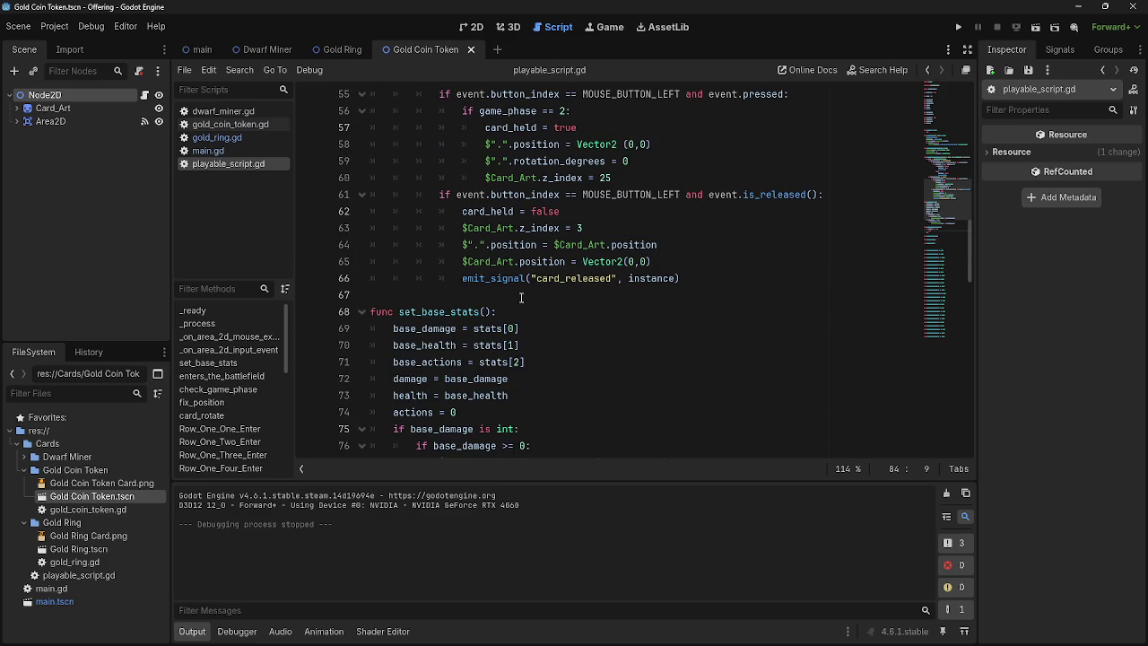
double_click(469, 280)
left_click(678, 278, "shift")
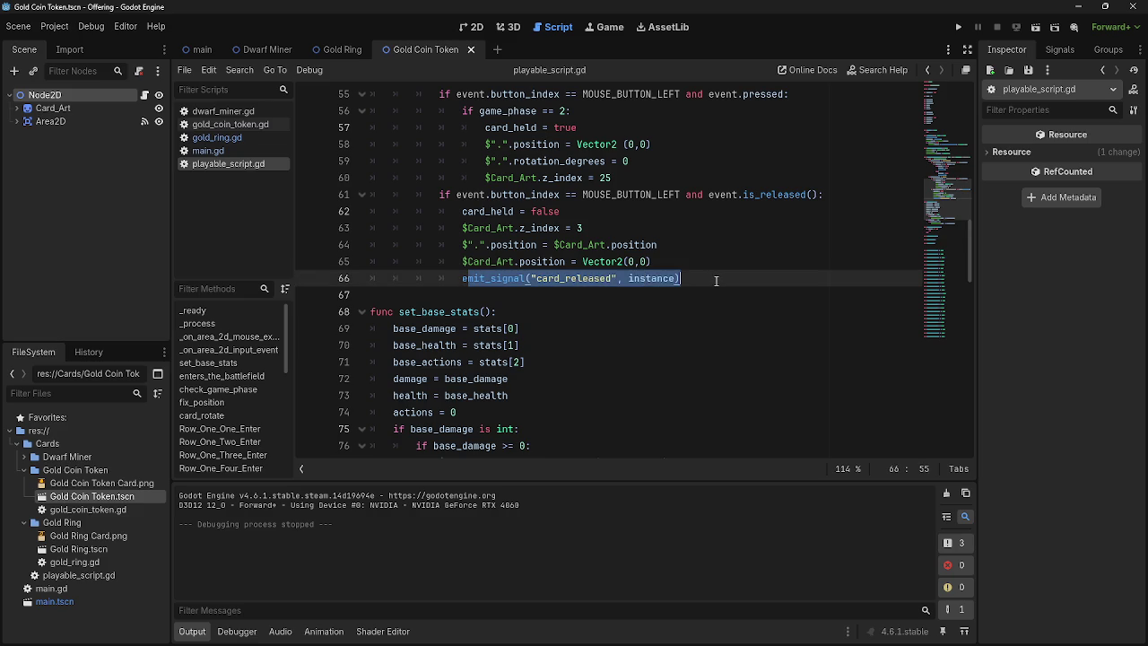
left_click(679, 278)
scroll(674, 292, "down", 4)
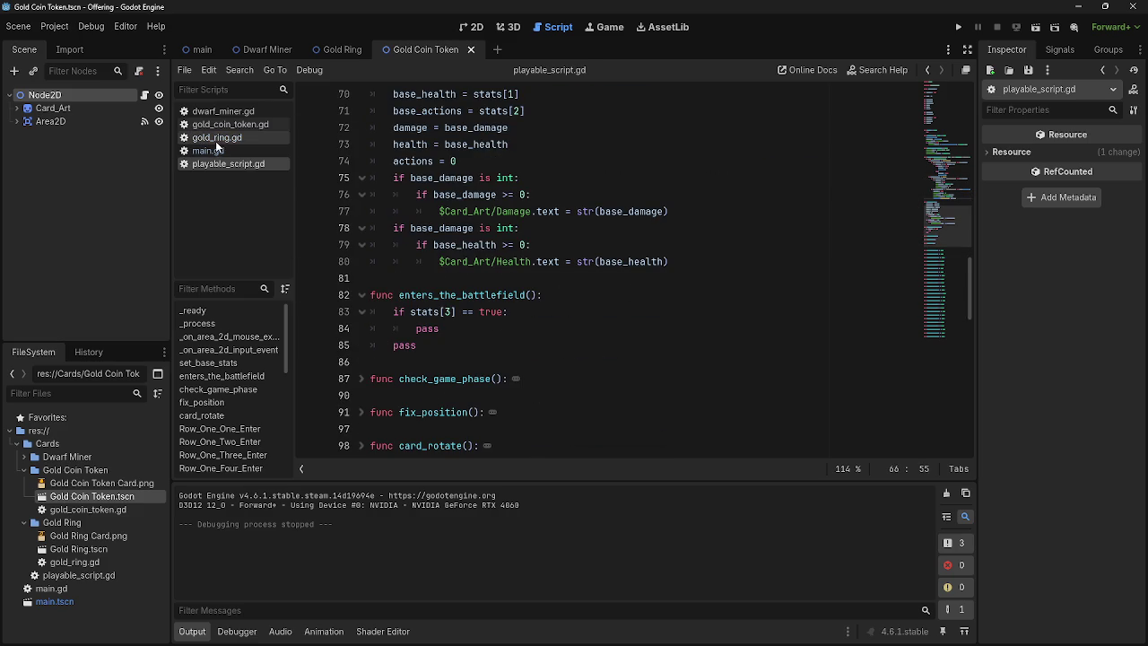
Step: Settle on main.gd and scroll to the card_released function around line 76
left_click(216, 139)
left_click(213, 153)
left_click(207, 166)
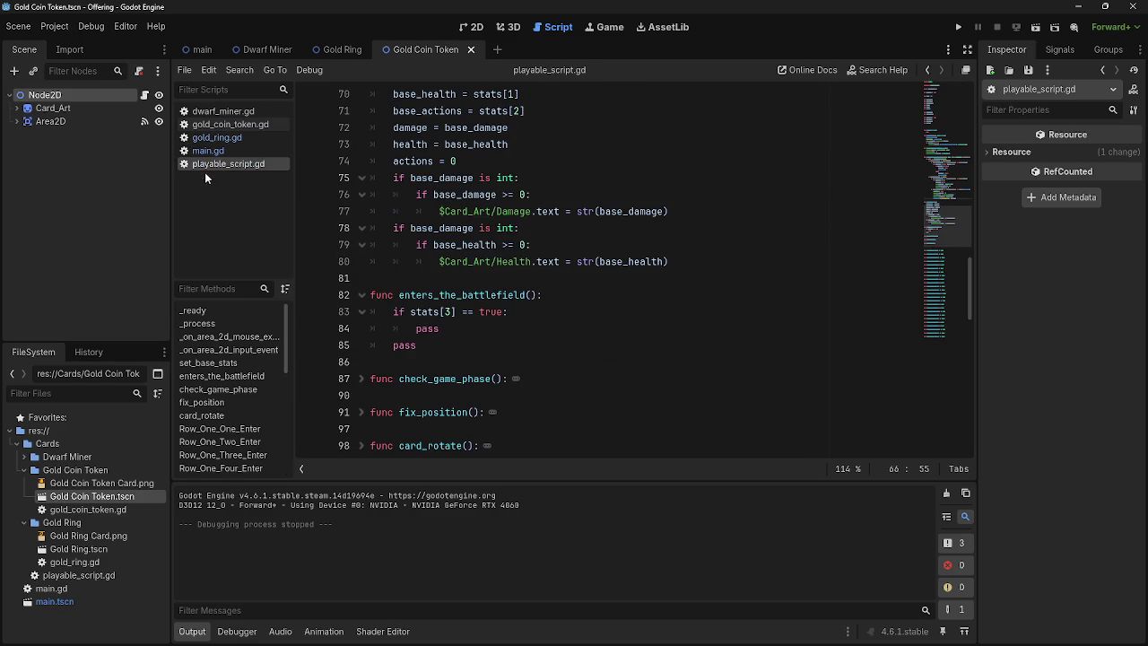
left_click(207, 150)
left_click(207, 164)
left_click(223, 150)
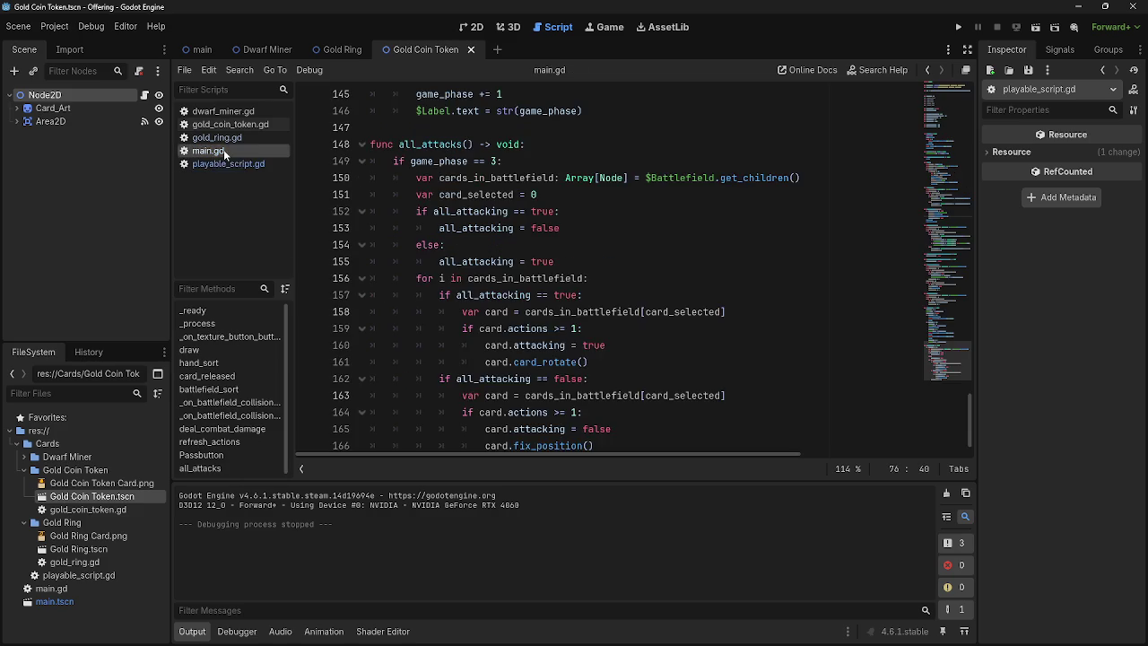
scroll(516, 255, "down", 1)
scroll(516, 255, "up", 6)
scroll(515, 255, "up", 15)
scroll(516, 255, "up", 5)
Step: Delete the enters_the_battlefield() call from line 76 of main.gd
type("()")
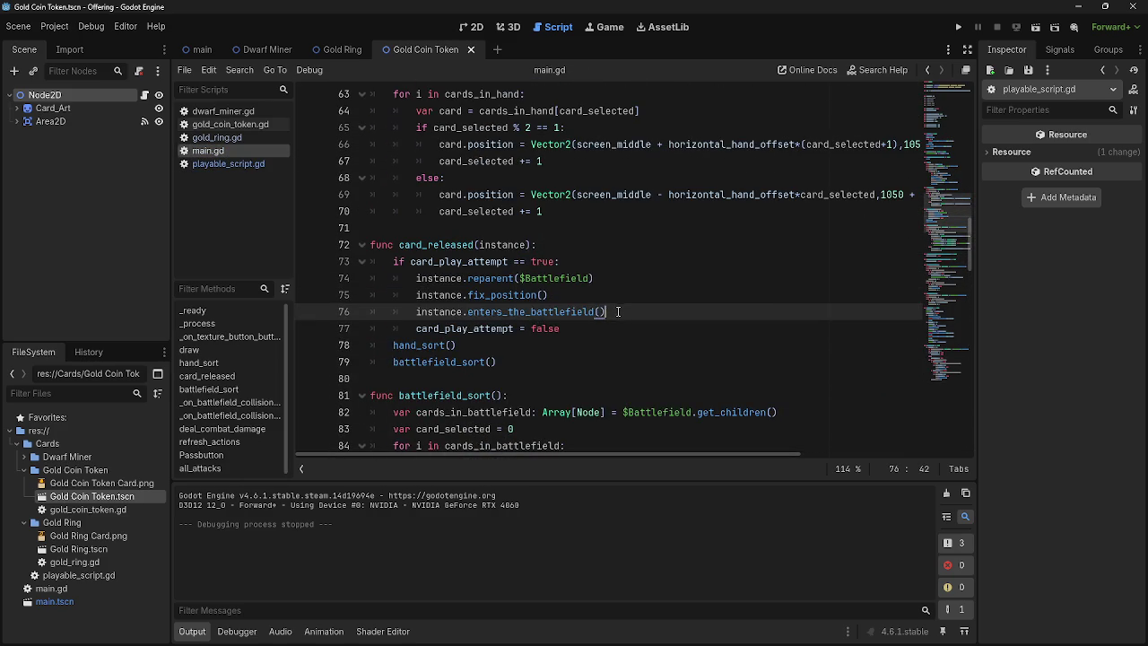
left_click_drag(618, 311, 411, 311)
key("ctrl+shift+Right")
key("shift+Right")
key("BackSpace")
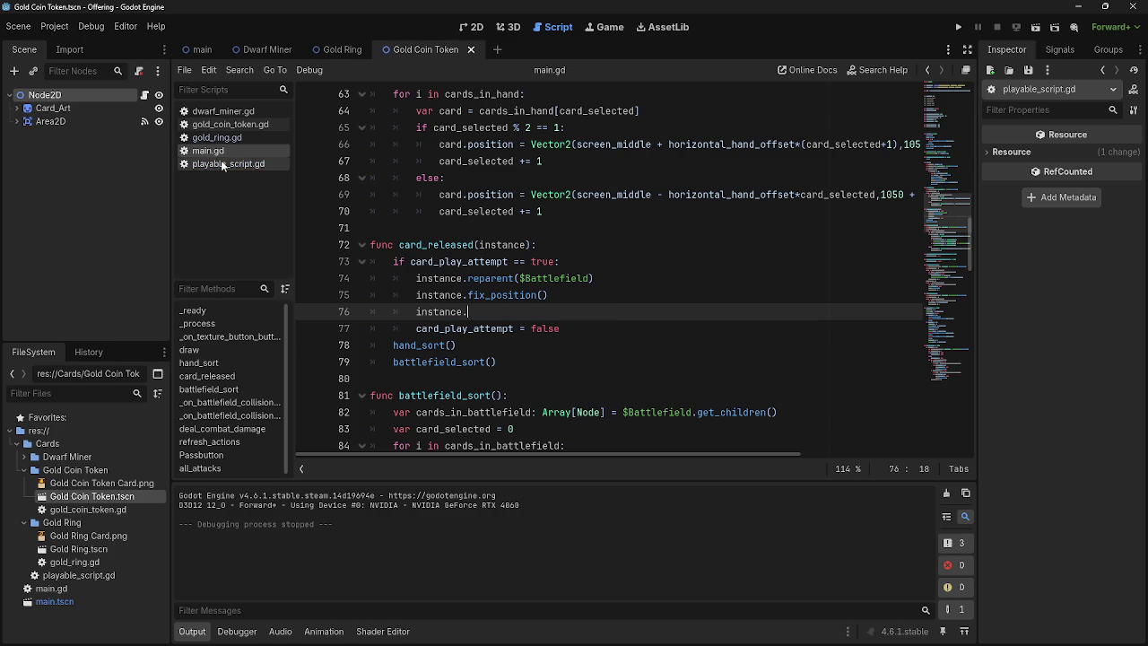
Step: Remove the whole enters_the_battlefield function from playable_script.gd
left_click(221, 162)
left_click_drag(452, 351, 371, 278)
key("BackSpace")
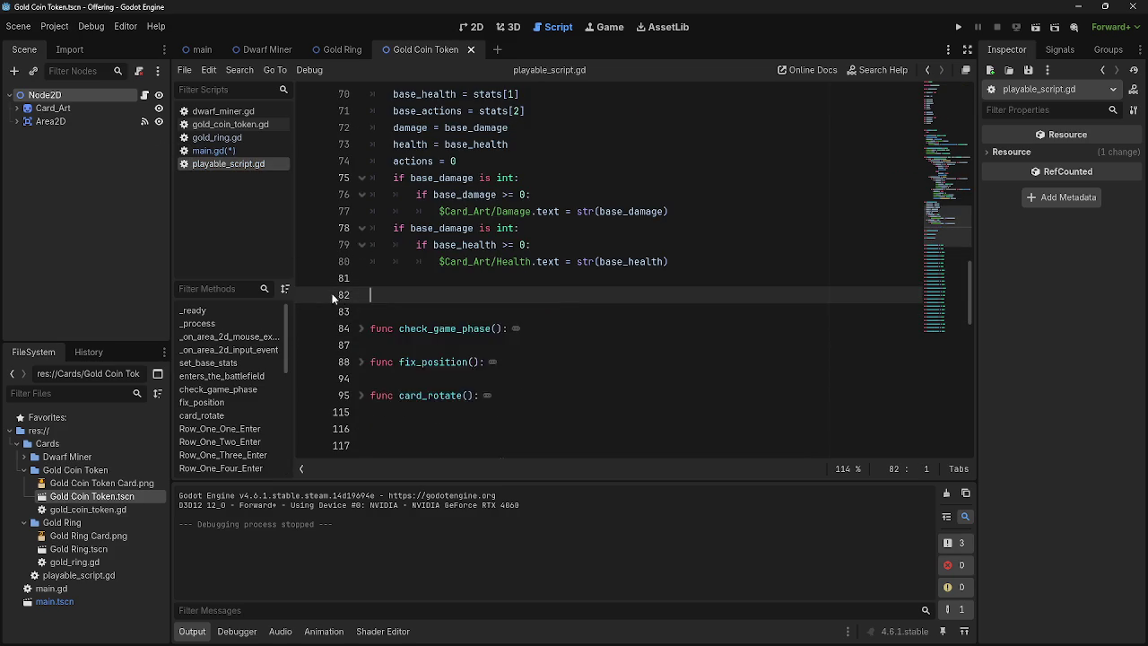
key("Return")
scroll(524, 303, "up", 20)
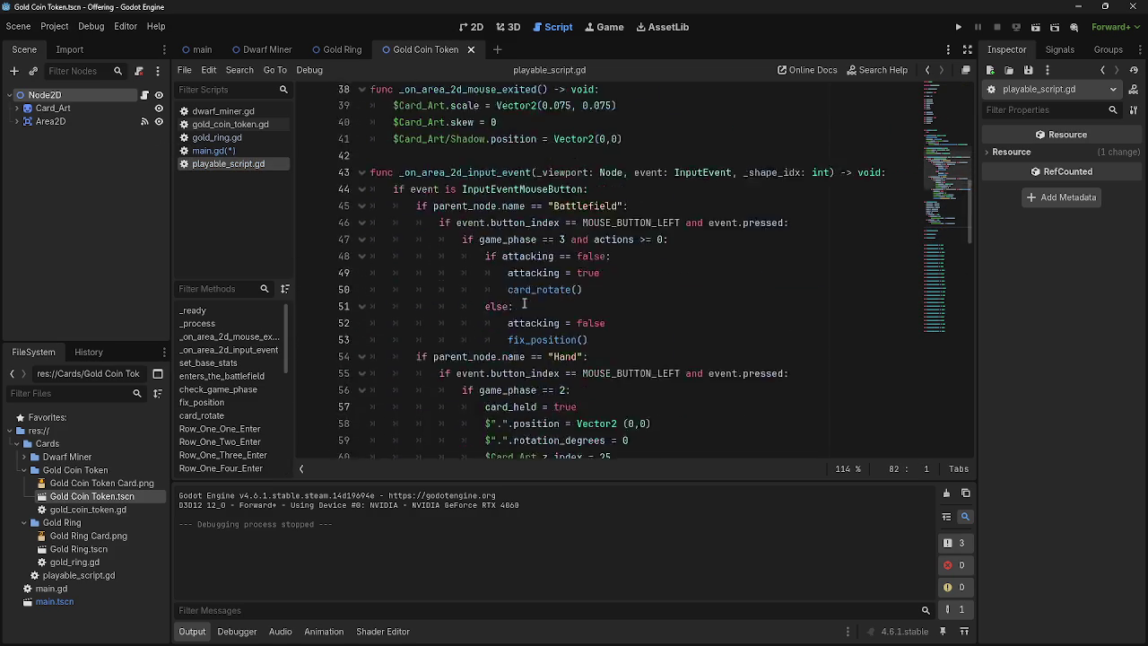
Step: Save main.gd, rewrite line 76 as print(instance.stats), and launch a test run
left_click(228, 153)
key("ctrl+s")
type("stats")
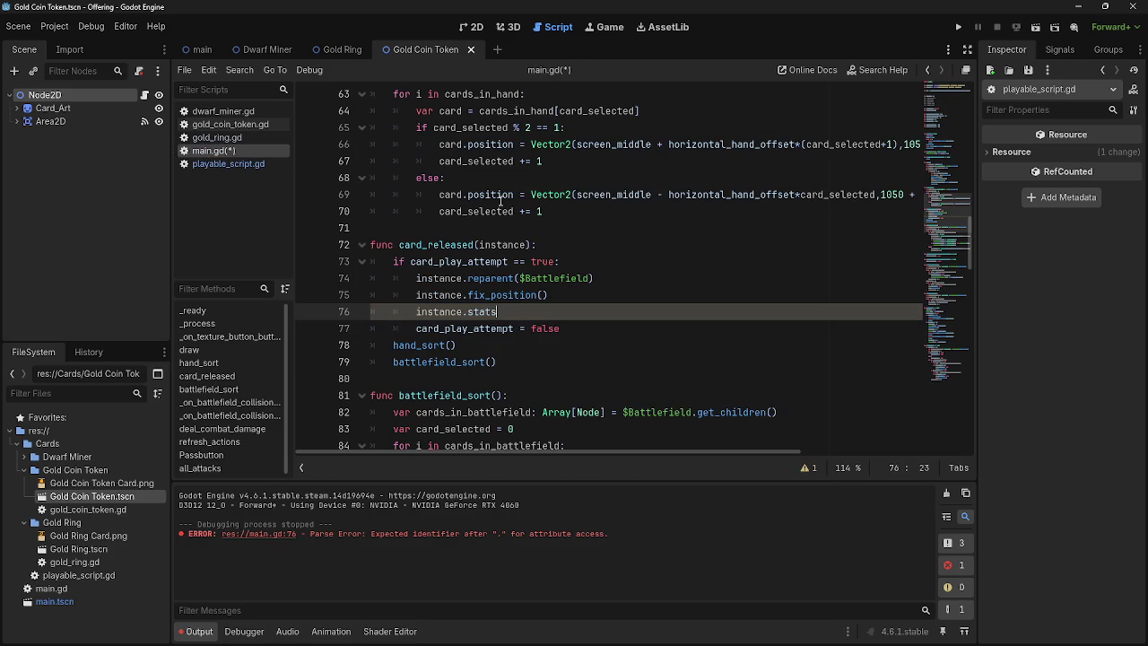
key("BackSpace")
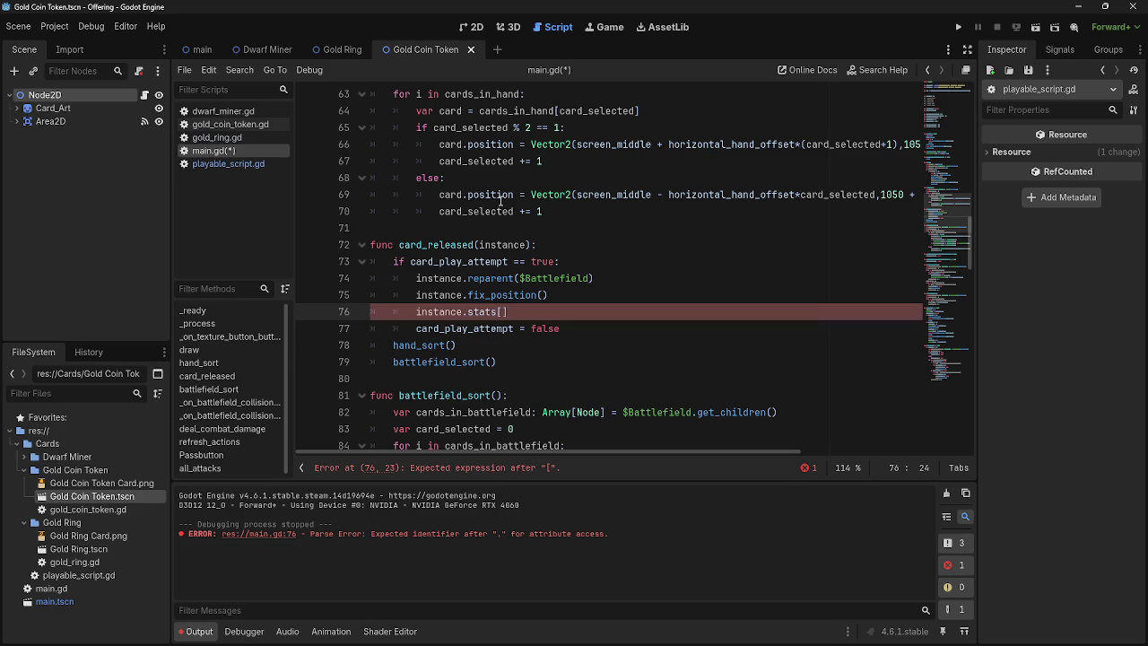
key("BackSpace")
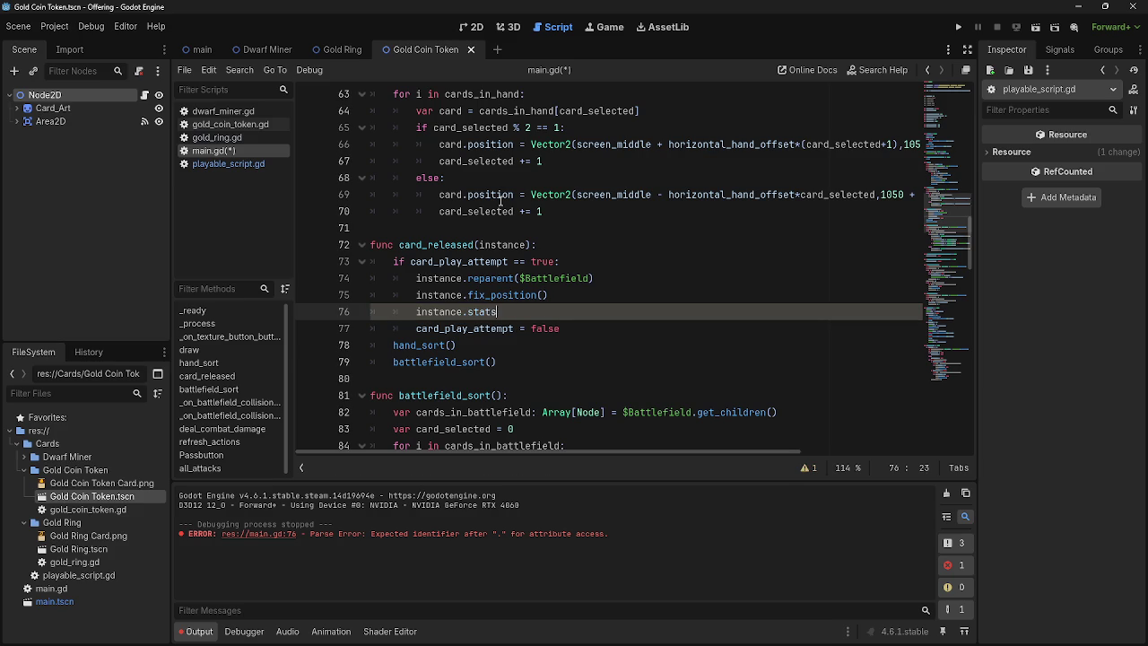
key("BackSpace")
key("BackSpace")
key("BackSpace")
key("BackSpace")
key("BackSpace")
key("BackSpace")
type("print")
type("(ins")
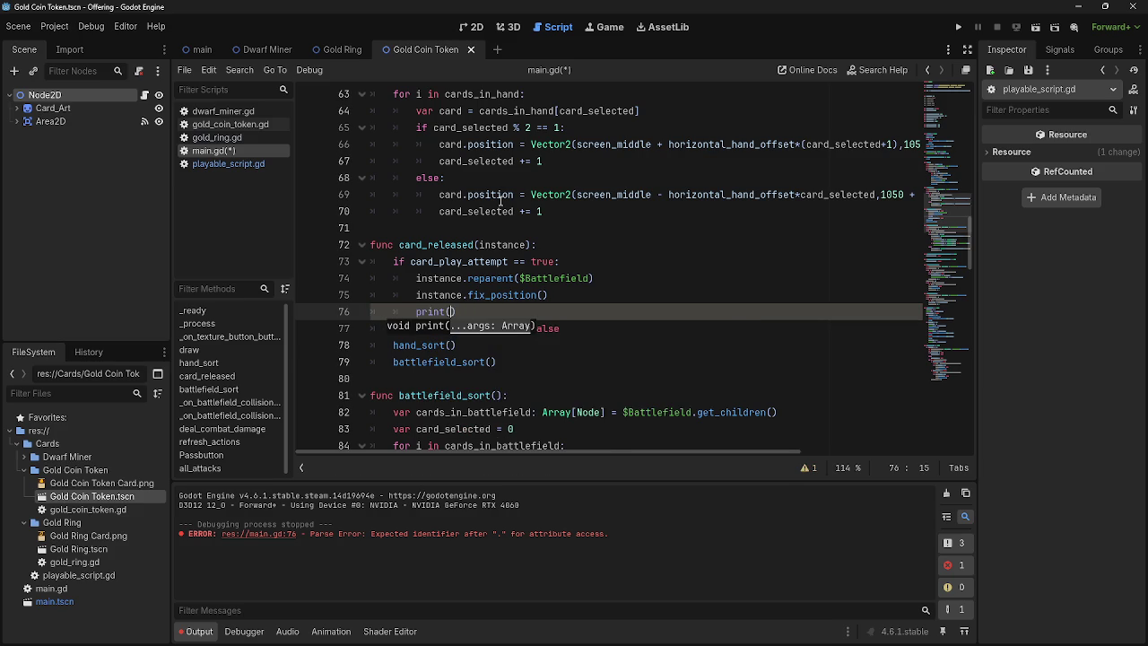
type("ta")
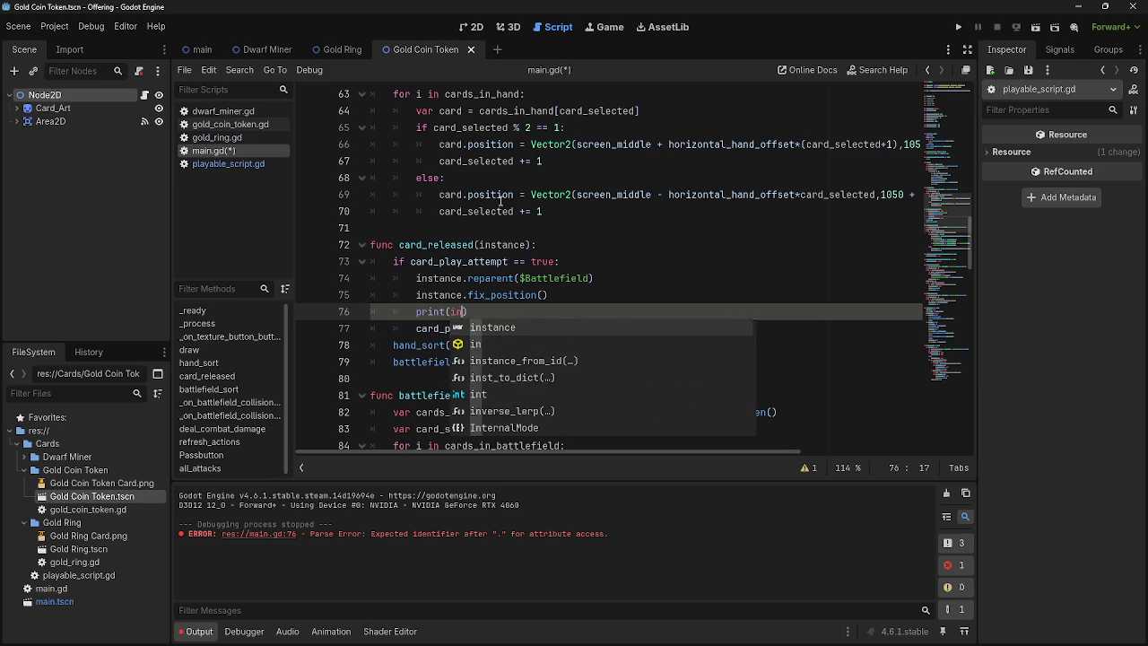
type("n")
key("Return")
type("stats")
left_click(957, 27)
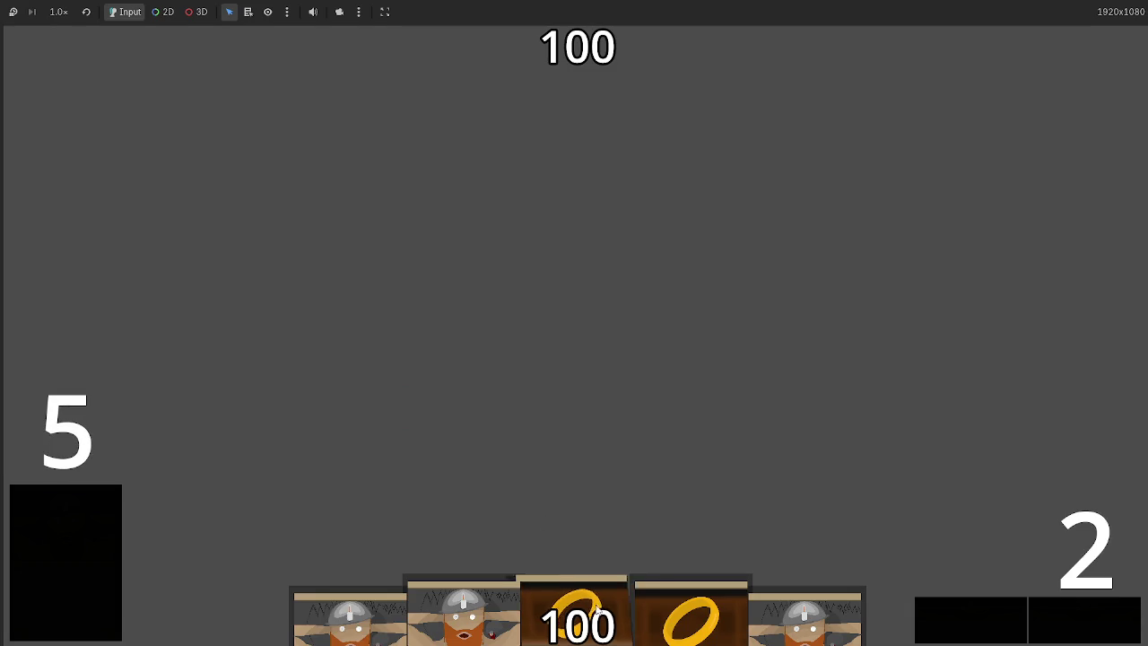
Step: Play the ring and dwarf cards and read their printed stats arrays in Output
left_click_drag(582, 591, 565, 355)
key("F8")
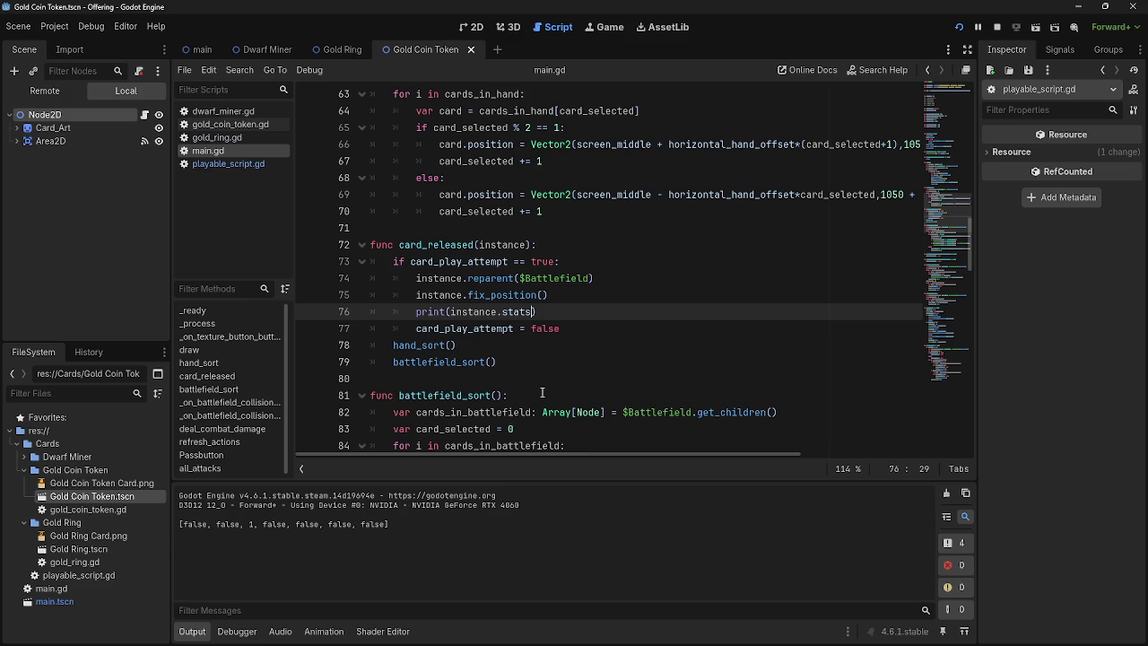
left_click_drag(361, 520, 474, 525)
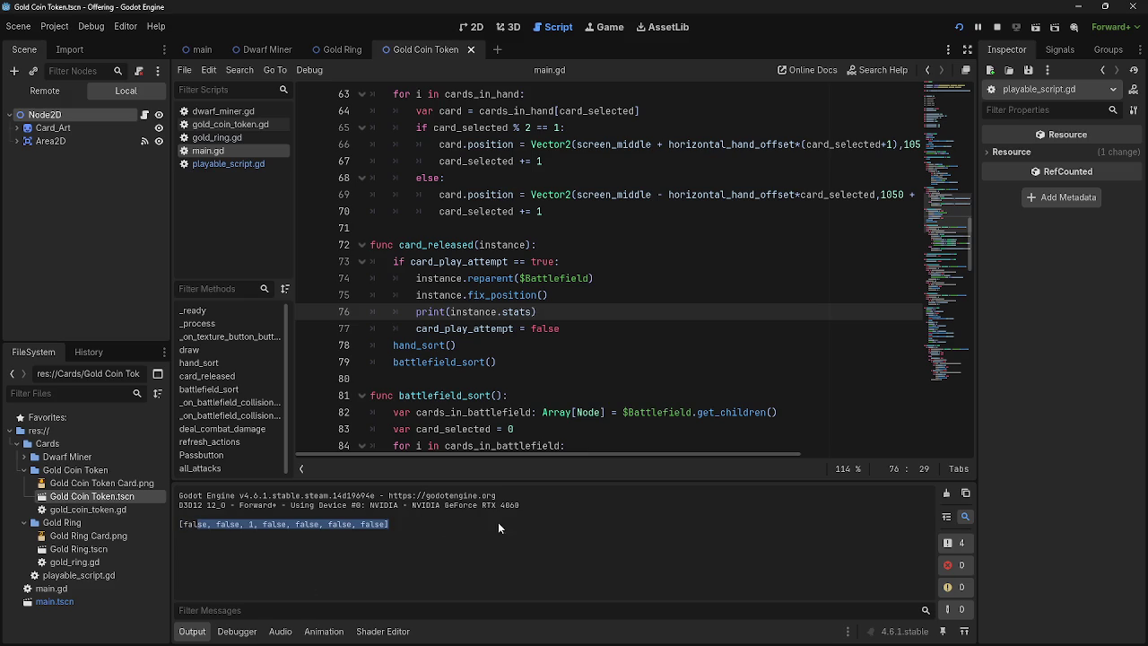
key("alt+Tab")
mouse_move(744, 592)
left_mouse_down()
mouse_move(756, 371)
mouse_move(788, 377)
left_mouse_up()
key("alt+Tab")
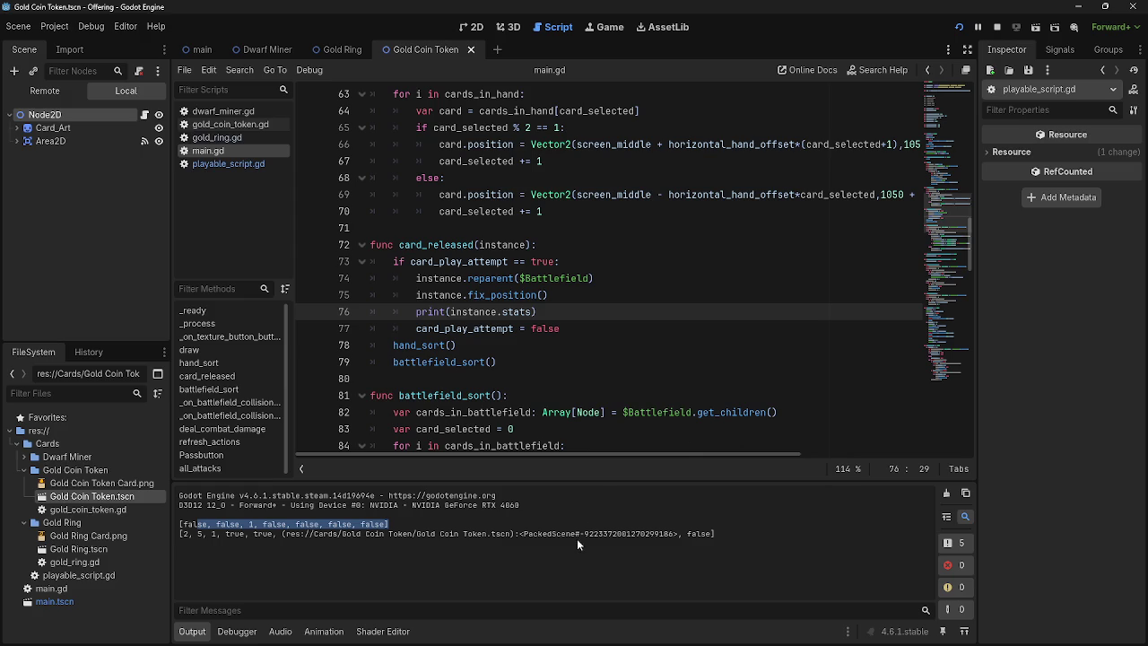
left_click(577, 538)
mouse_move(280, 534)
left_mouse_down()
mouse_move(685, 539)
mouse_move(675, 535)
left_mouse_up()
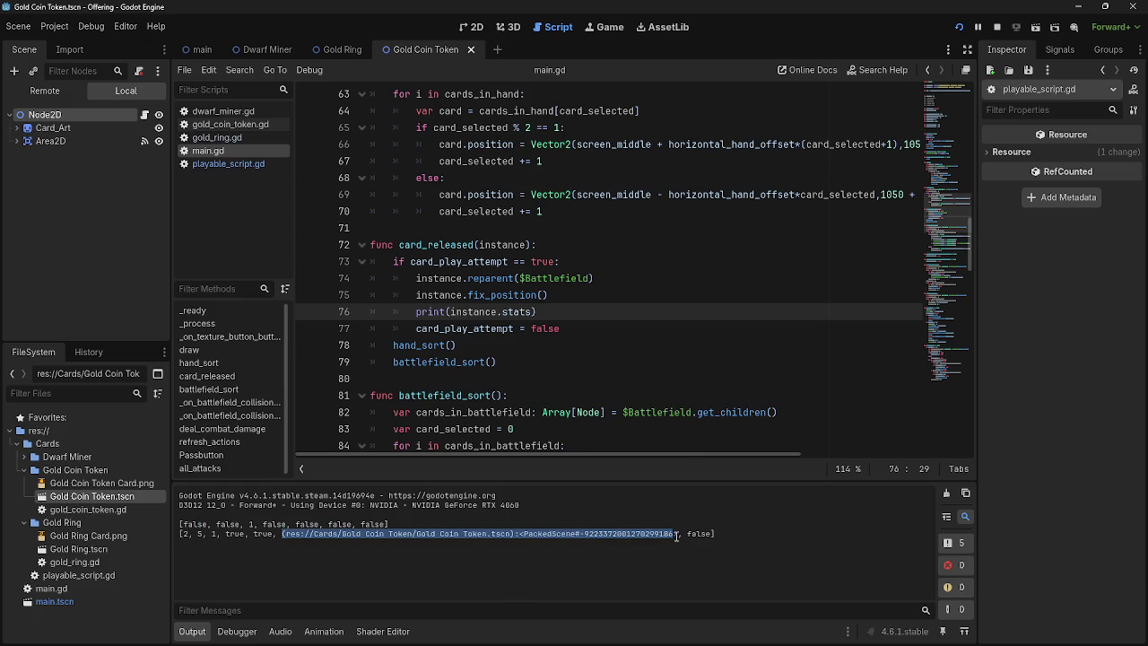
left_click(687, 534)
Step: Stop the game and review the makes_token_on_etb and token_path lines in gold_coin_token.gd
left_click(1000, 26)
left_click(557, 310)
left_click(208, 164)
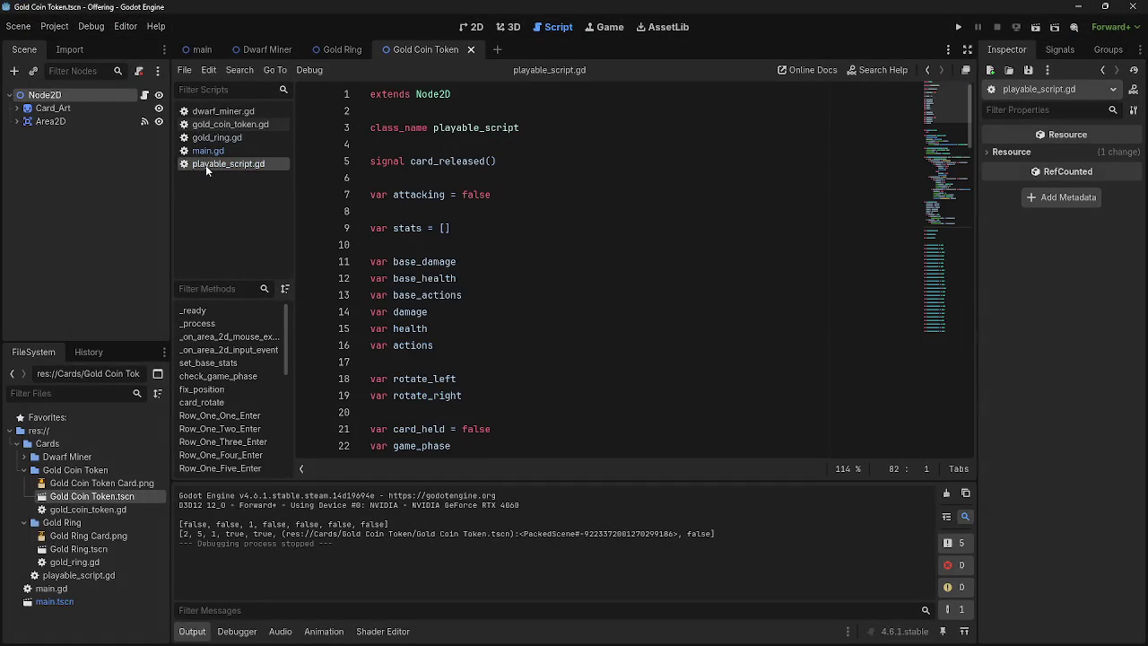
left_click(229, 124)
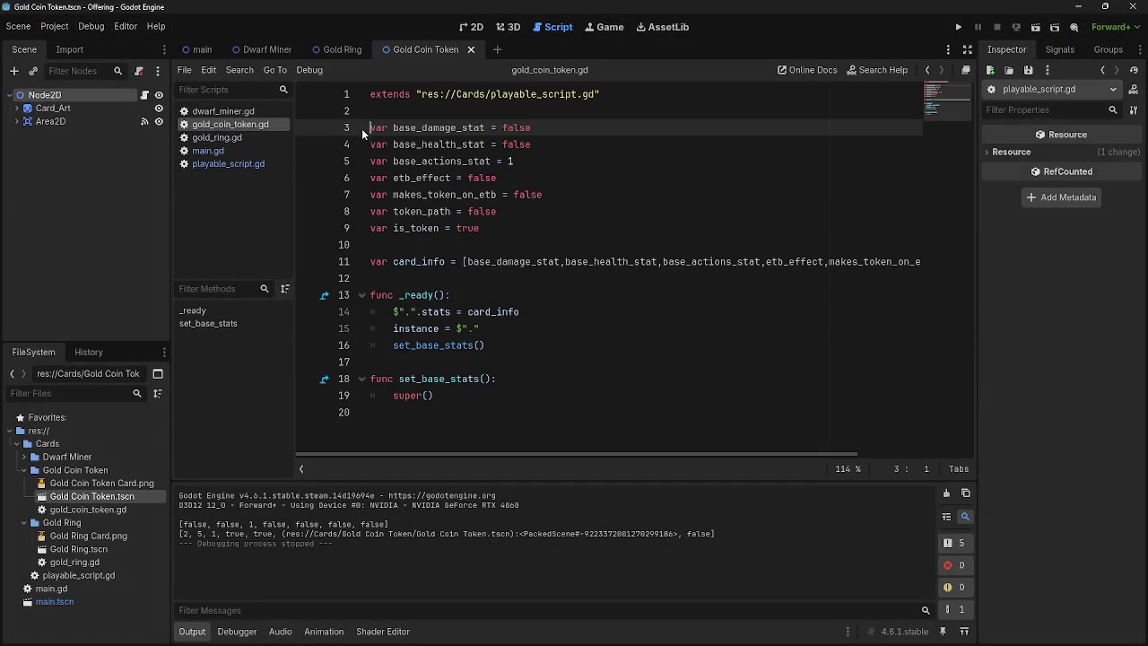
left_click_drag(574, 195, 302, 192)
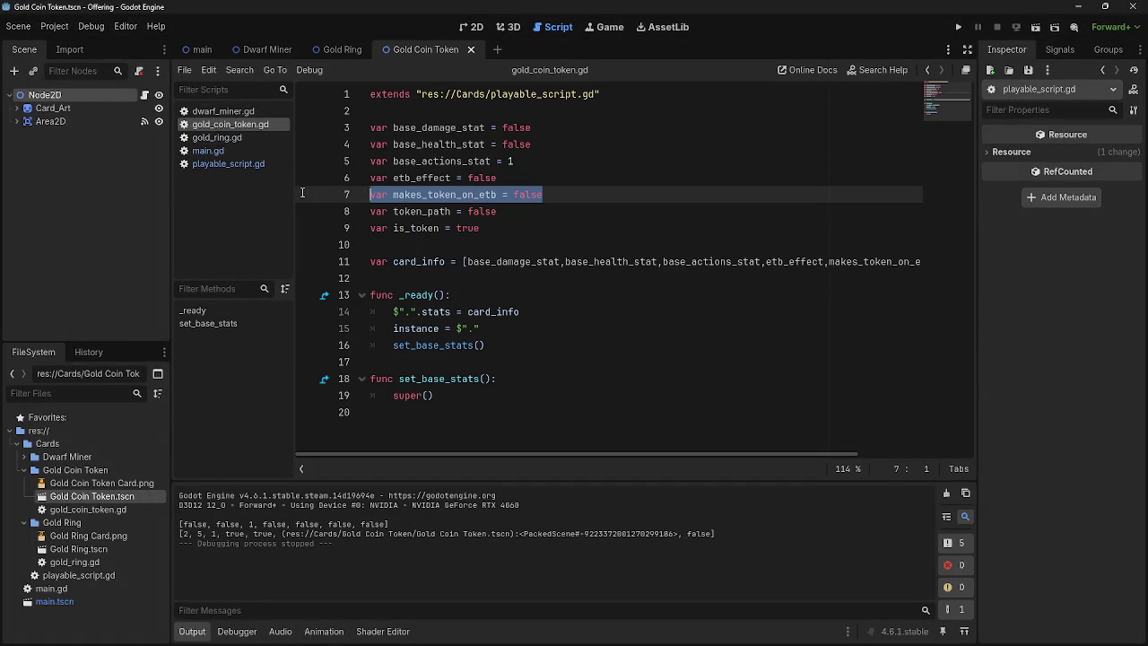
left_click_drag(520, 212, 352, 205)
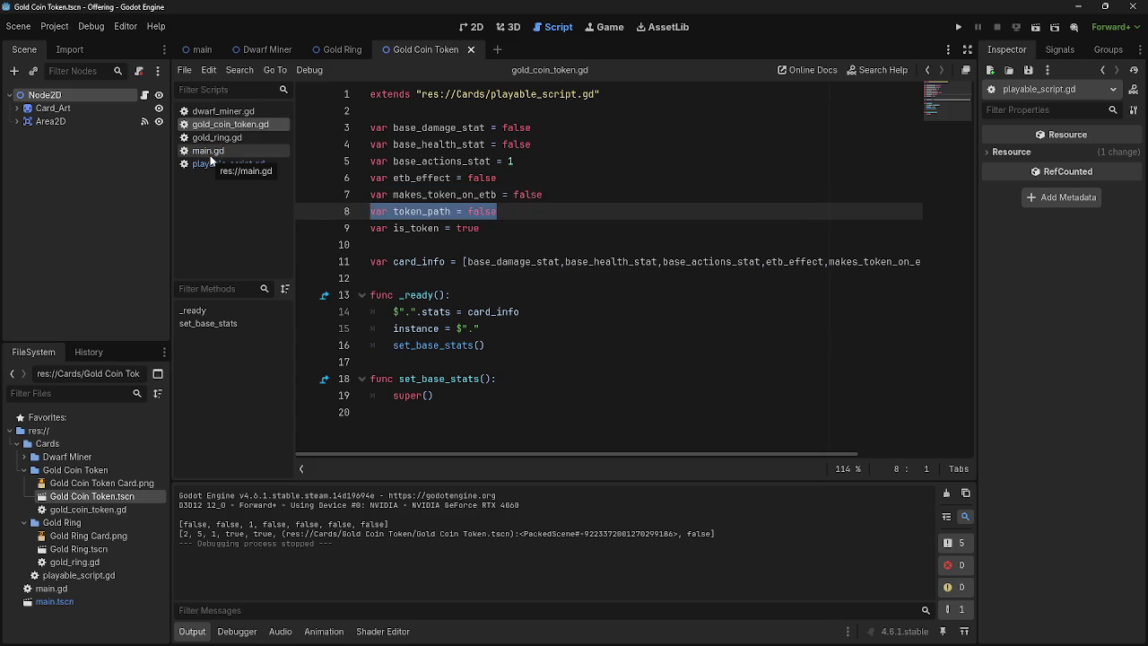
Step: Replace the print statement on line 76 of main.gd with the start of an instance. expression
left_click(207, 165)
left_click(207, 151)
left_click_drag(561, 304, 415, 309)
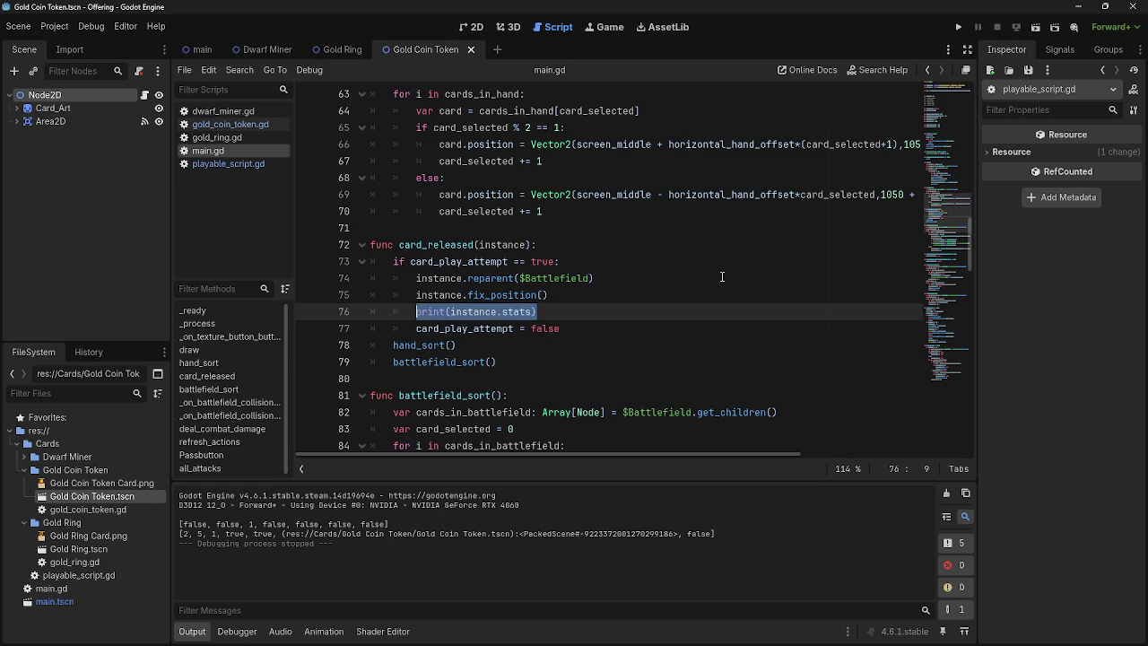
type("if")
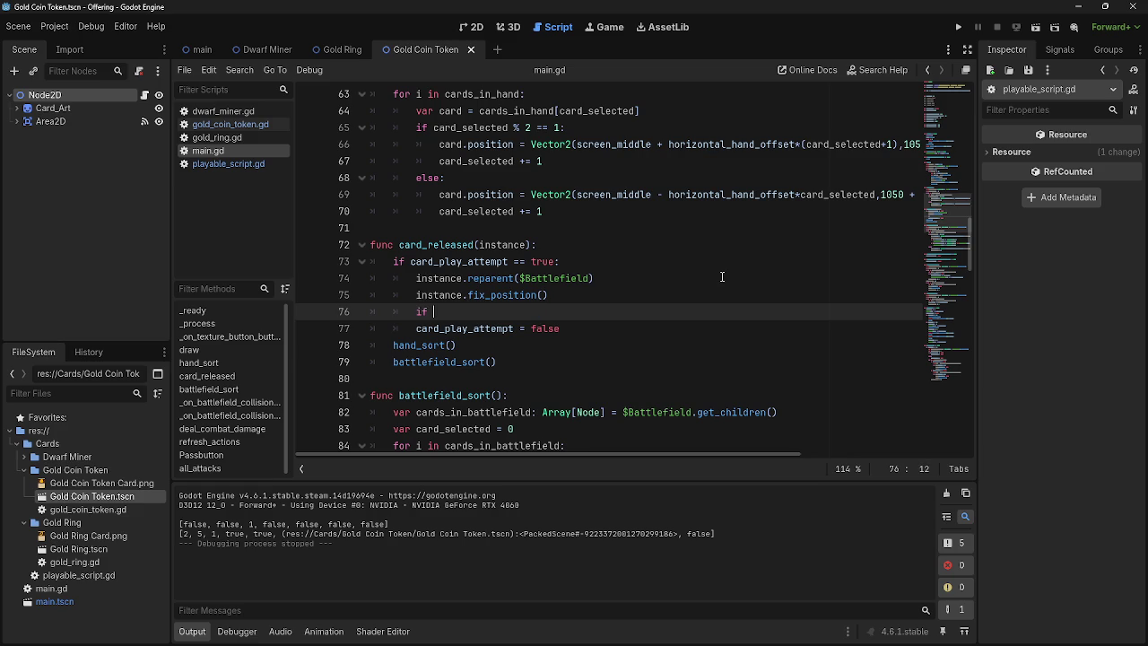
type("nstance.")
key("Escape")
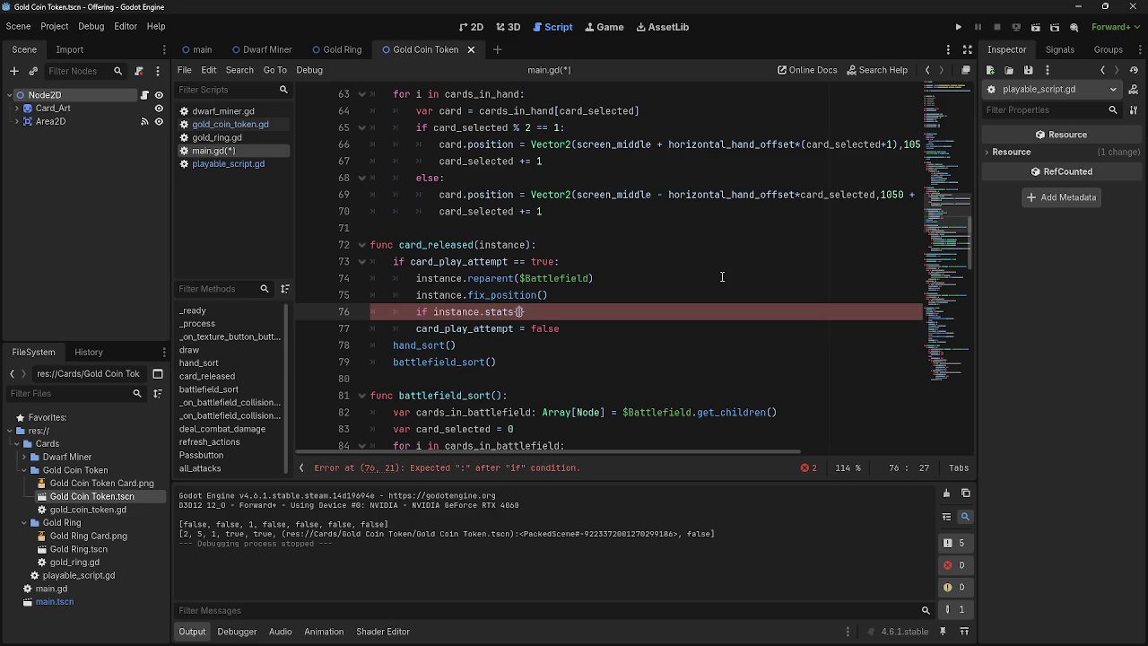
Step: Check gold_ring.gd to find the etb_effect variable's position in the stats order
left_click(226, 138)
left_click(216, 150)
left_click(218, 139)
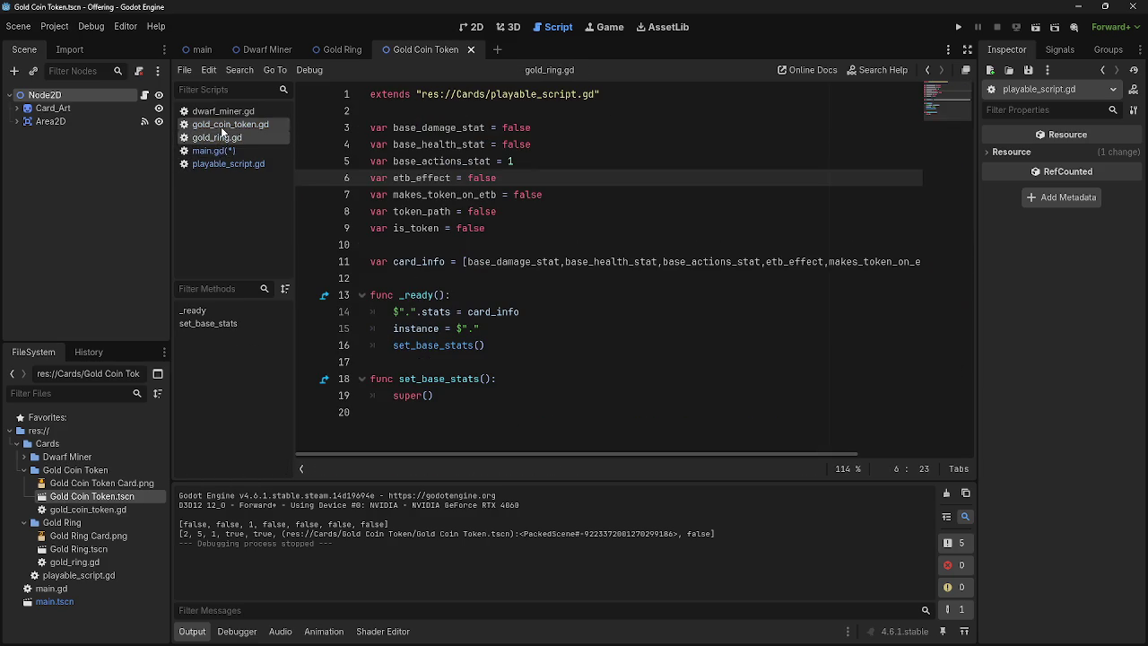
left_click_drag(498, 177, 341, 178)
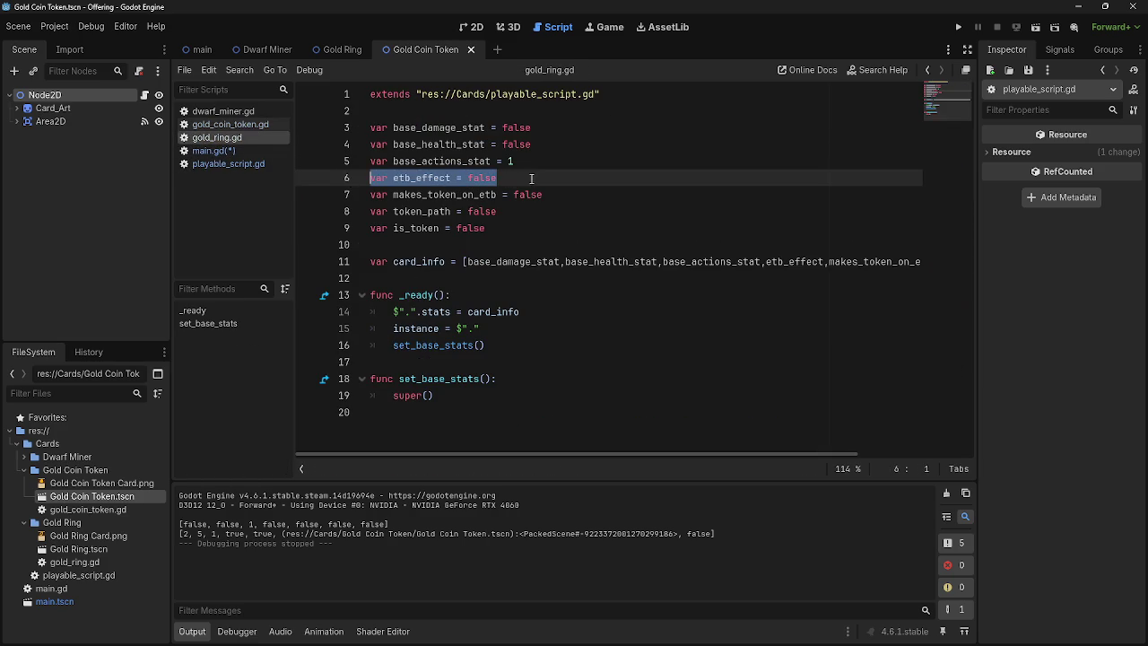
left_click(512, 180)
left_click_drag(513, 180, 359, 183)
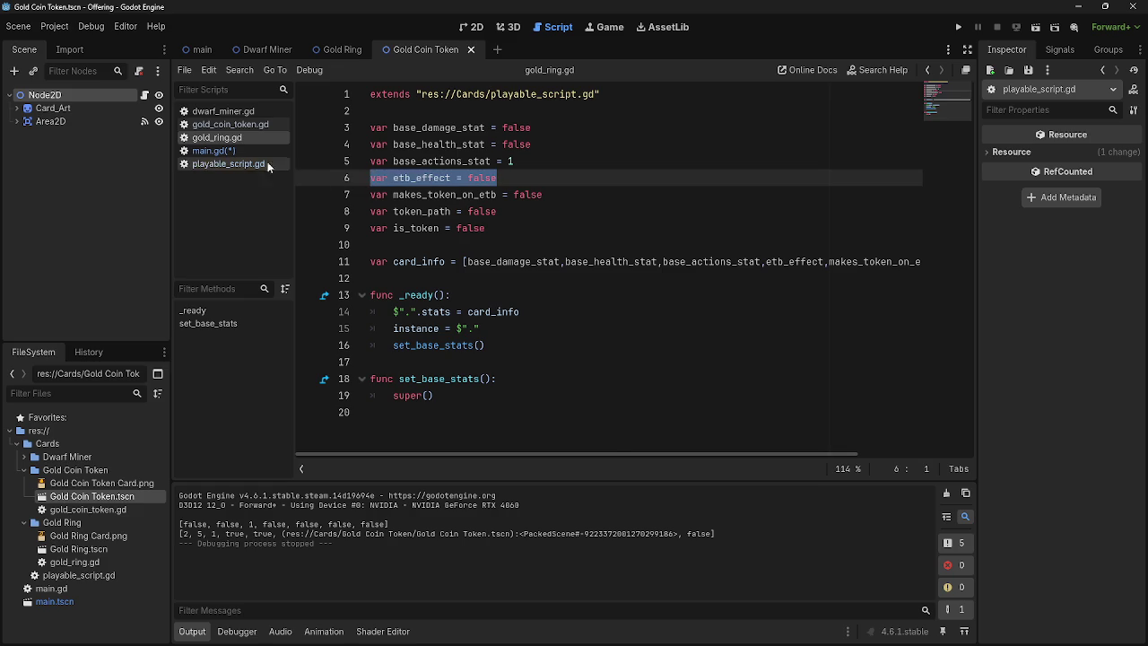
Step: Complete the condition as instance.stats[3] == true with a pass body beneath it
left_click(216, 151)
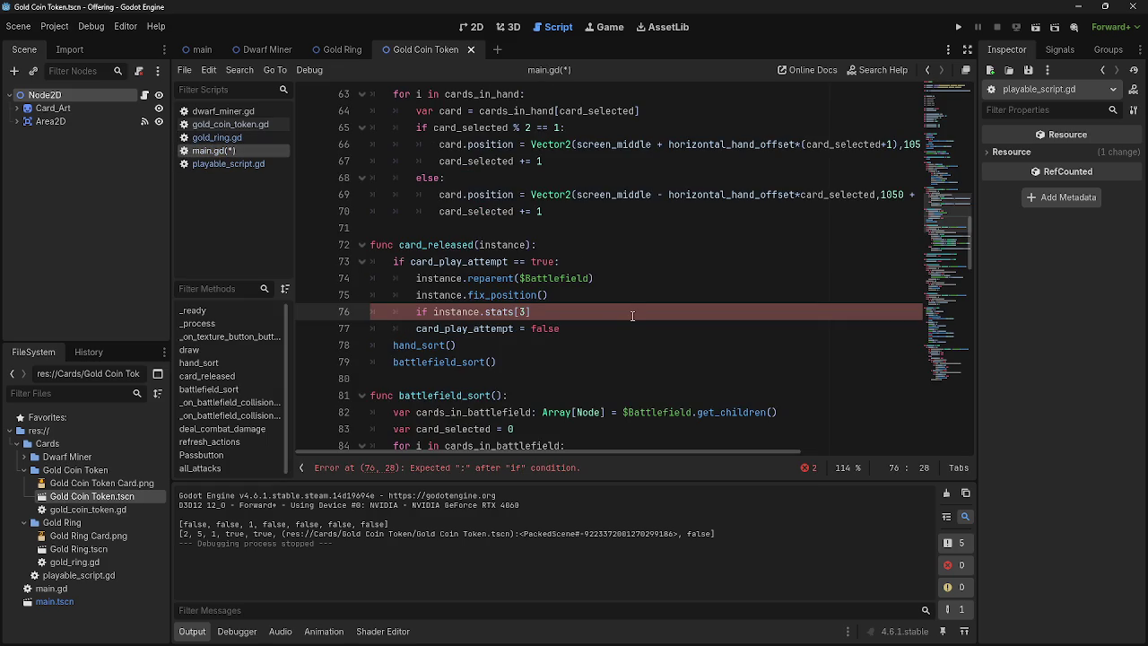
type(" ==")
type(" true")
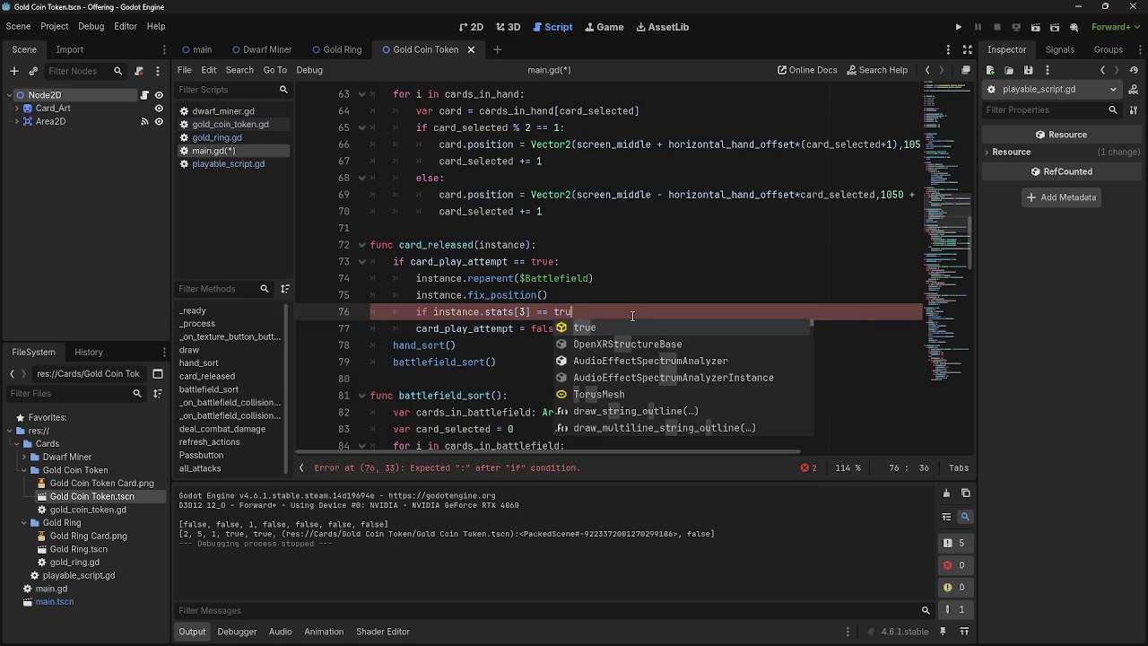
key("Return")
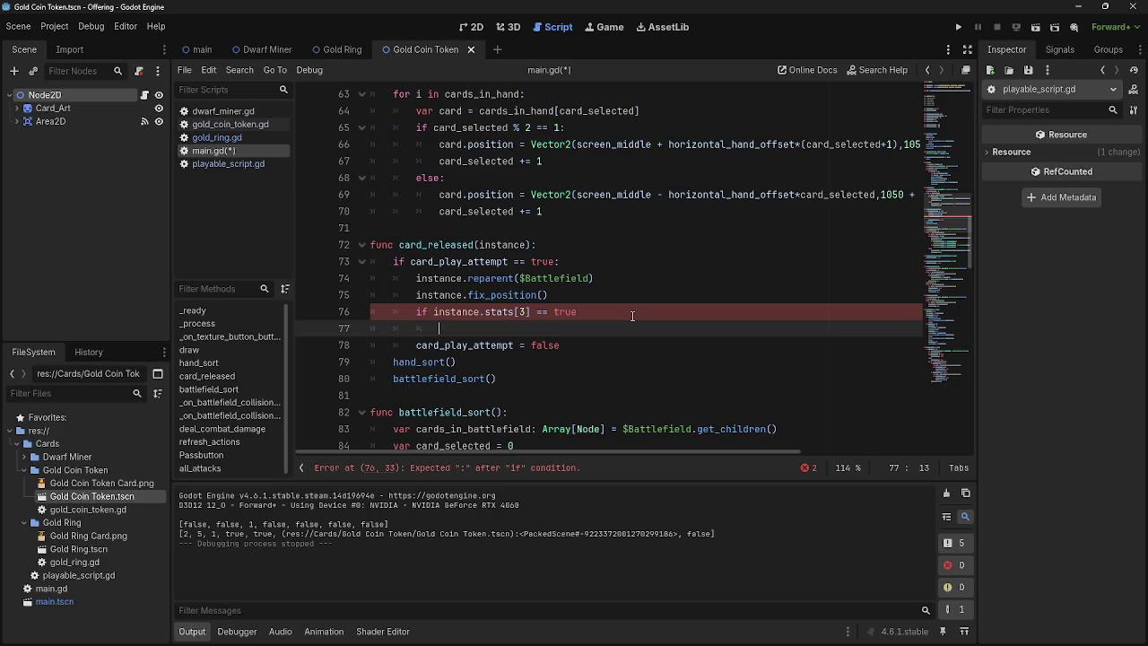
type("pass")
left_click(632, 316)
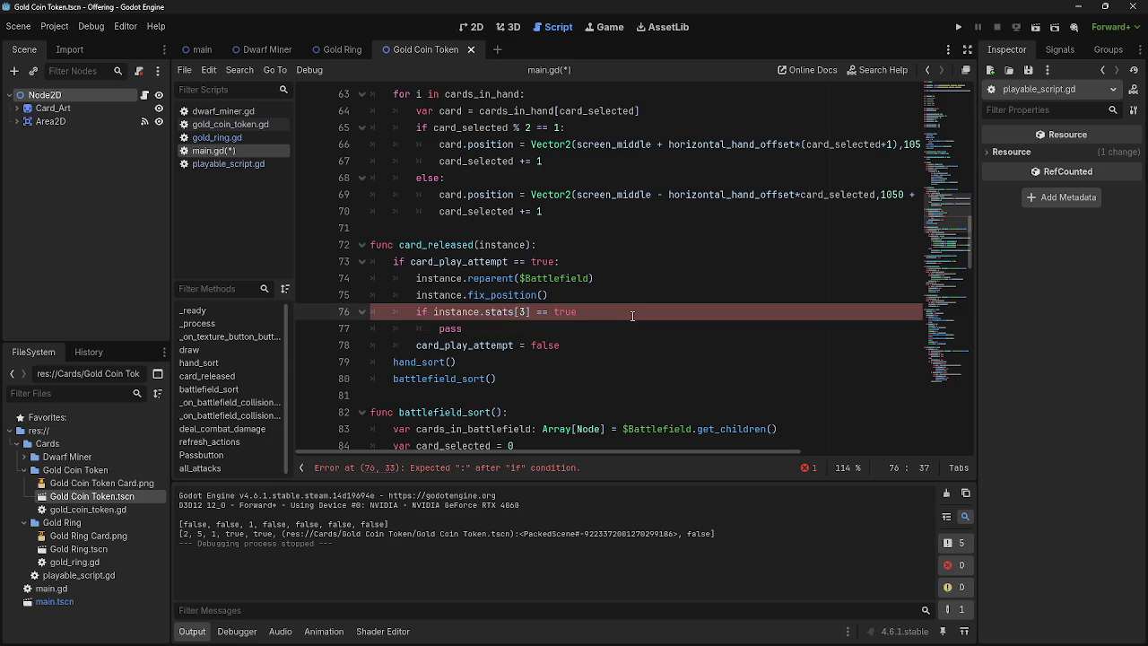
type(":")
key("Return")
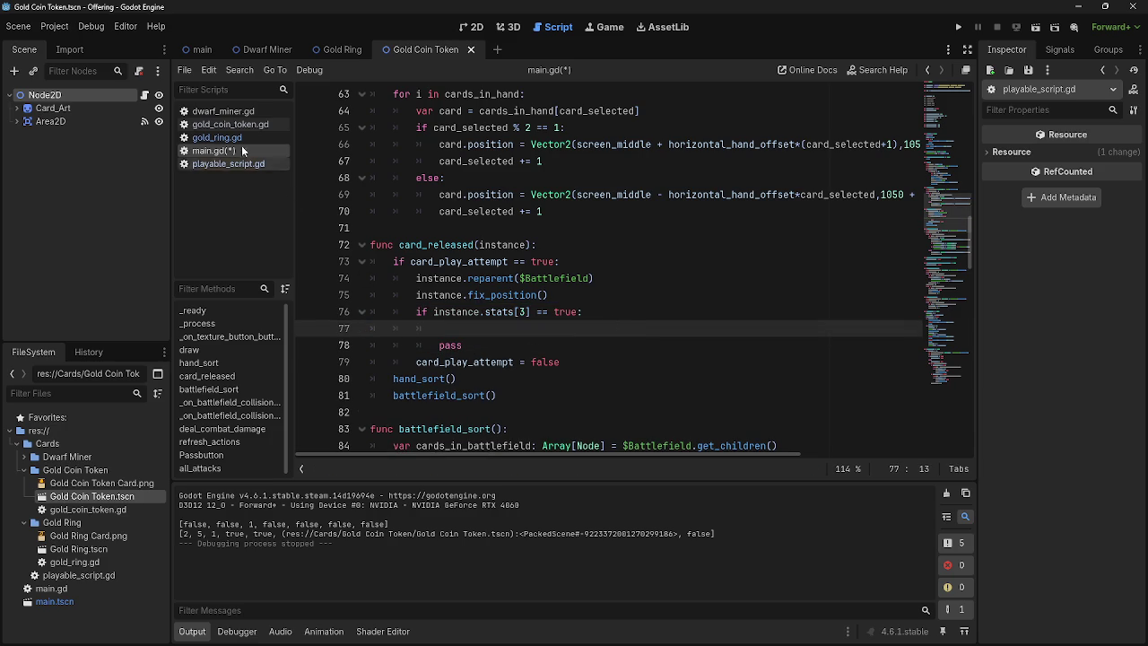
left_click(217, 137)
Step: Repeatedly select and deselect the makes_token_on_etb word in gold_ring.gd
left_click(440, 194)
double_click(442, 194)
left_click(617, 195)
double_click(456, 195)
left_click(462, 195)
double_click(478, 194)
left_click(543, 194)
double_click(466, 194)
left_click(536, 196)
double_click(455, 194)
left_click(570, 194)
double_click(458, 194)
left_click(457, 194)
double_click(457, 195)
left_click(466, 194)
double_click(466, 195)
left_click(536, 194)
double_click(484, 195)
left_click(583, 199)
double_click(459, 195)
left_click(564, 197)
Step: Insert blank lines after base_actions_stat and token_path in gold_ring.gd's variable block
left_click(545, 166)
key("Return")
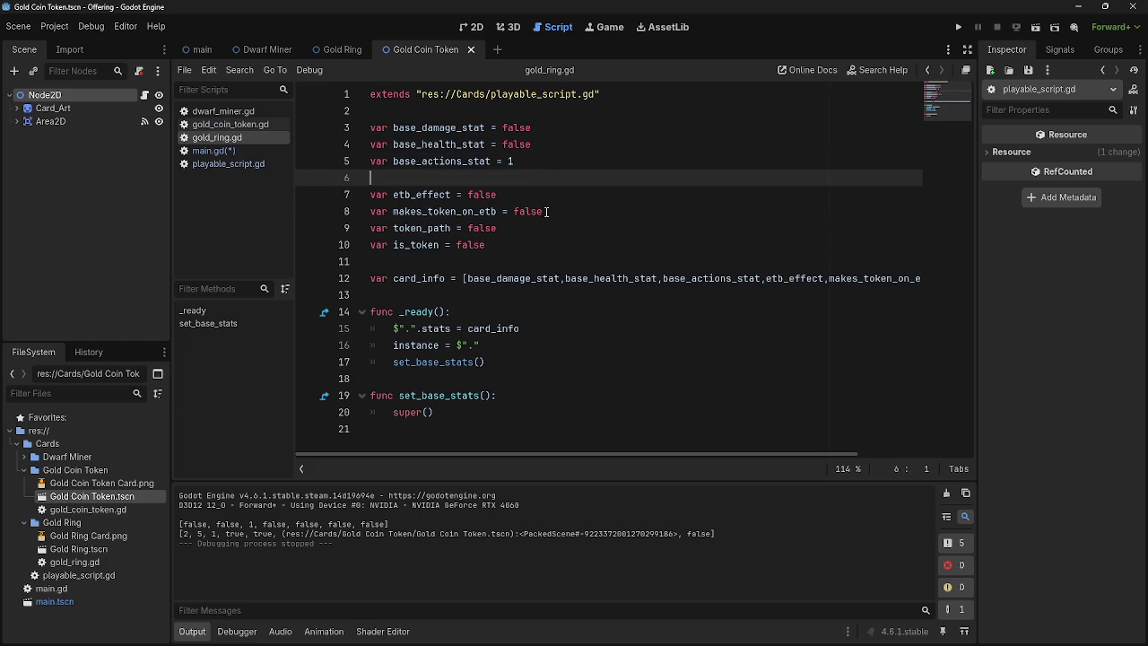
key("shift+Up")
key("shift+Up")
key("shift+Up")
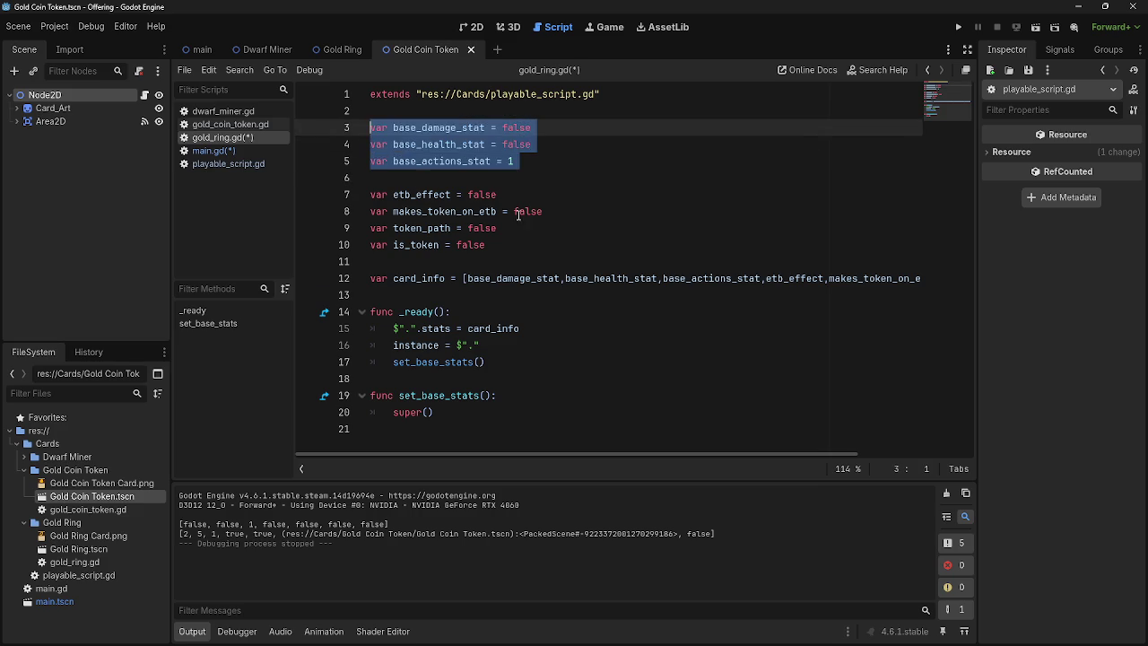
left_click(549, 230)
left_click(551, 254)
left_click(550, 234)
key("Return")
mouse_move(498, 228)
left_mouse_down()
mouse_move(502, 212)
mouse_move(335, 114)
mouse_move(334, 126)
left_mouse_up()
left_click(499, 229)
left_click_drag(499, 229, 353, 196)
left_click(493, 261)
left_click_drag(494, 262, 315, 261)
left_click(526, 260)
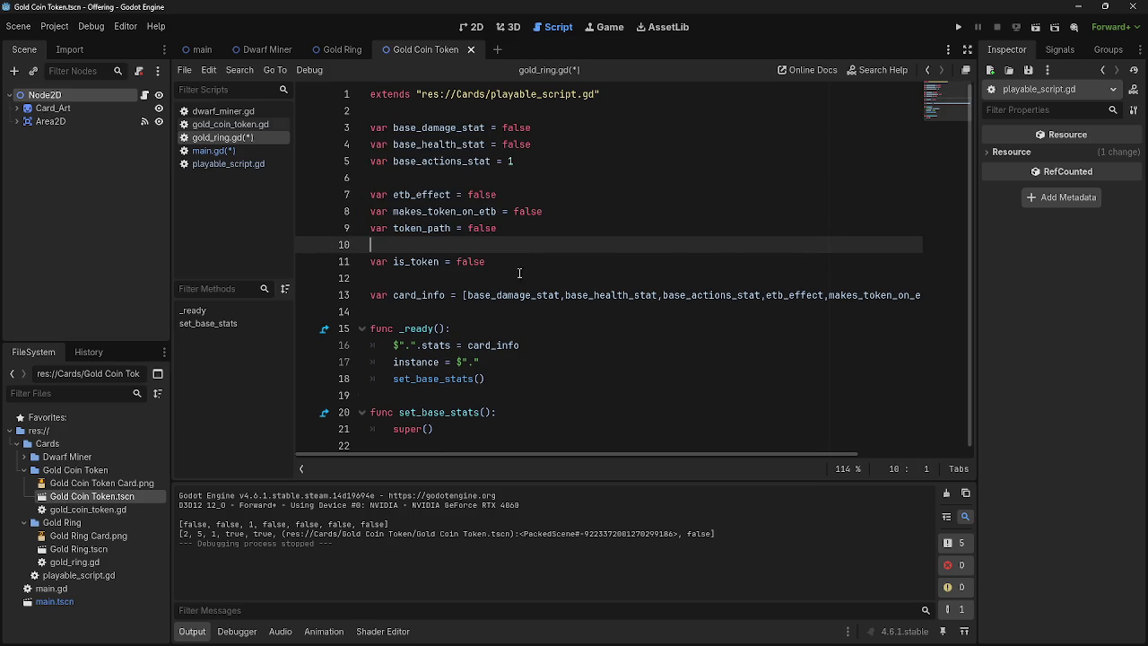
Step: Add blank lines after base_actions_stat and token_path in gold_coin_token.gd and dwarf_miner.gd
left_click(230, 124)
left_click(549, 165)
key("Return")
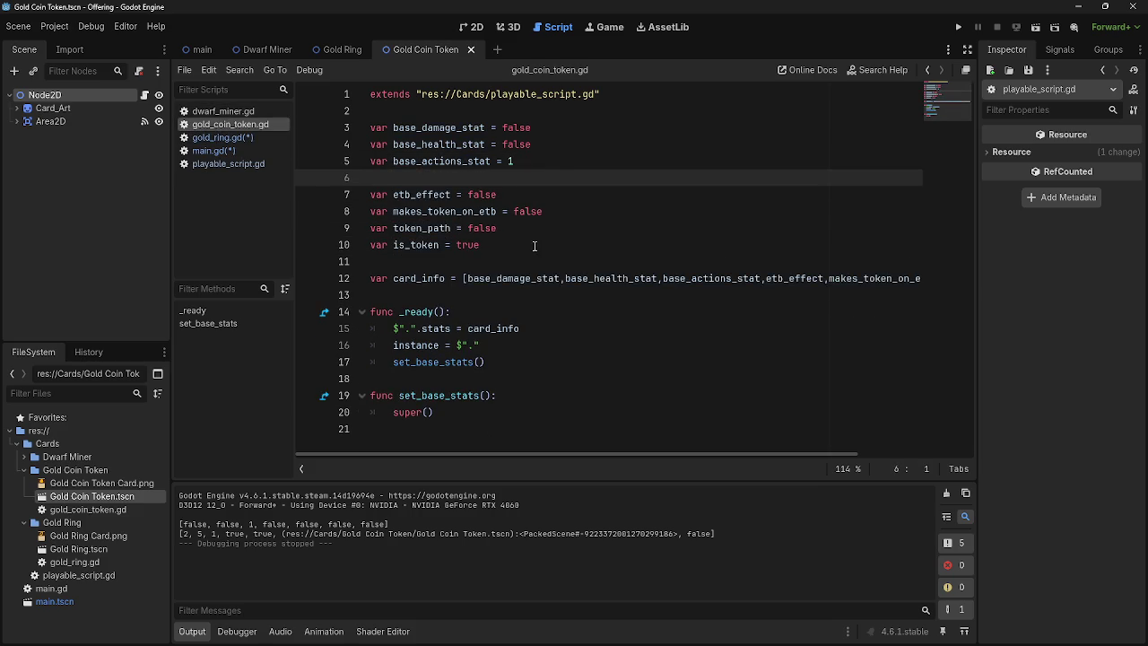
left_click(535, 230)
key("Return")
left_click(230, 111)
left_click(549, 160)
key("Return")
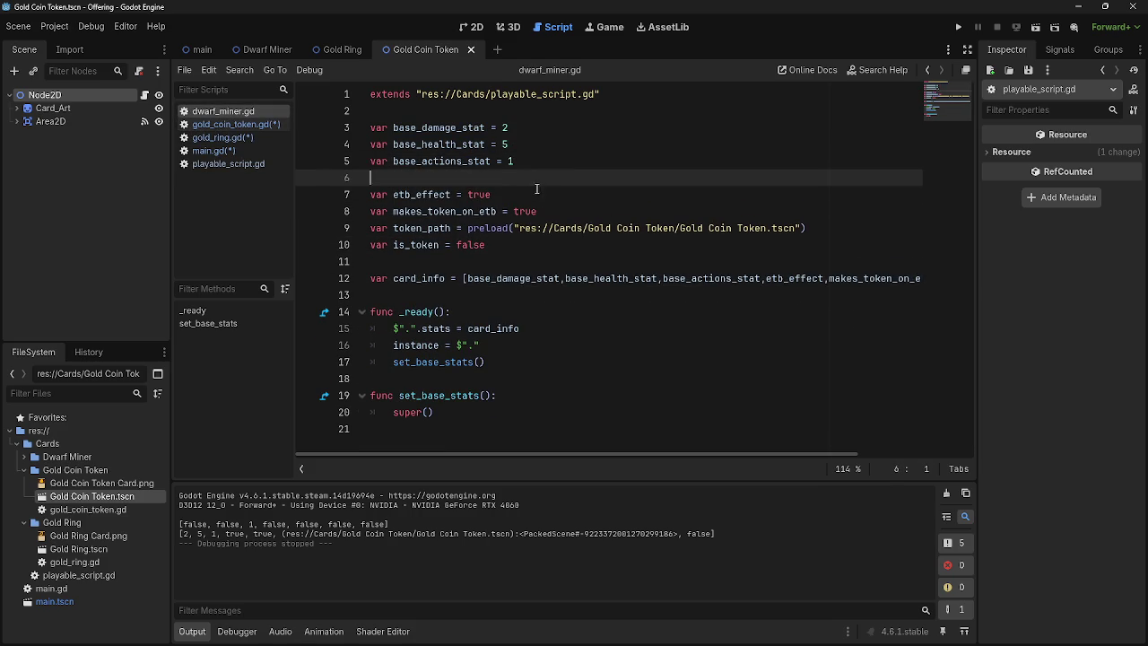
left_click(851, 228)
key("Return")
Step: Fix gold_ring.gd's spacing after token_path, save all scripts, and return to main.gd
left_click(222, 138)
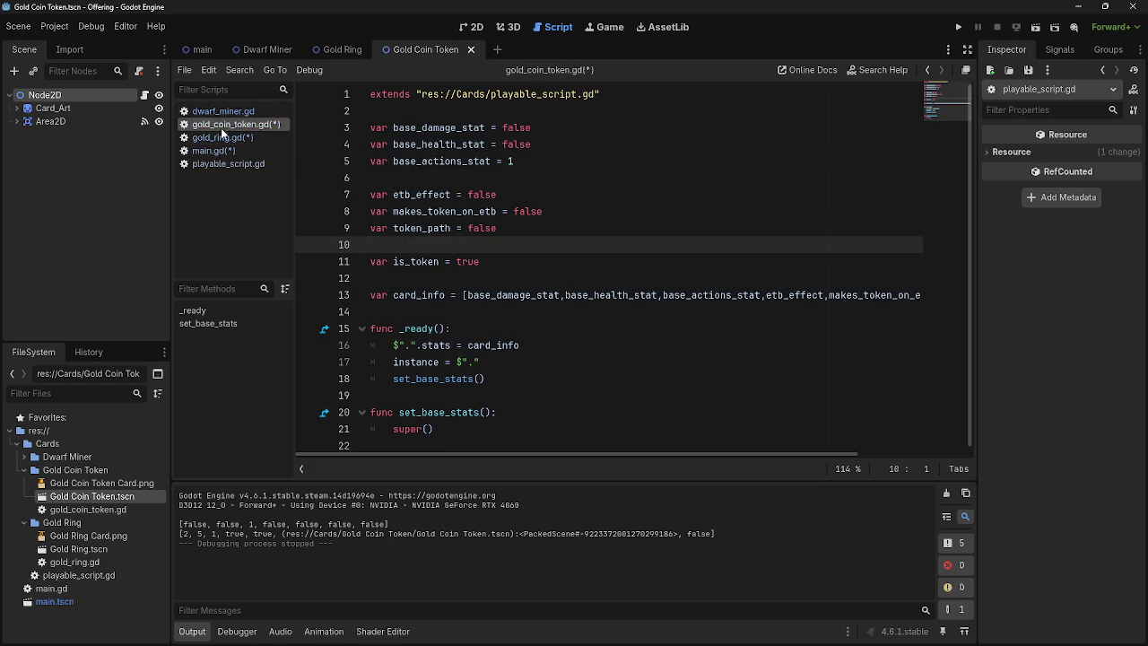
left_click(222, 124)
left_click(221, 138)
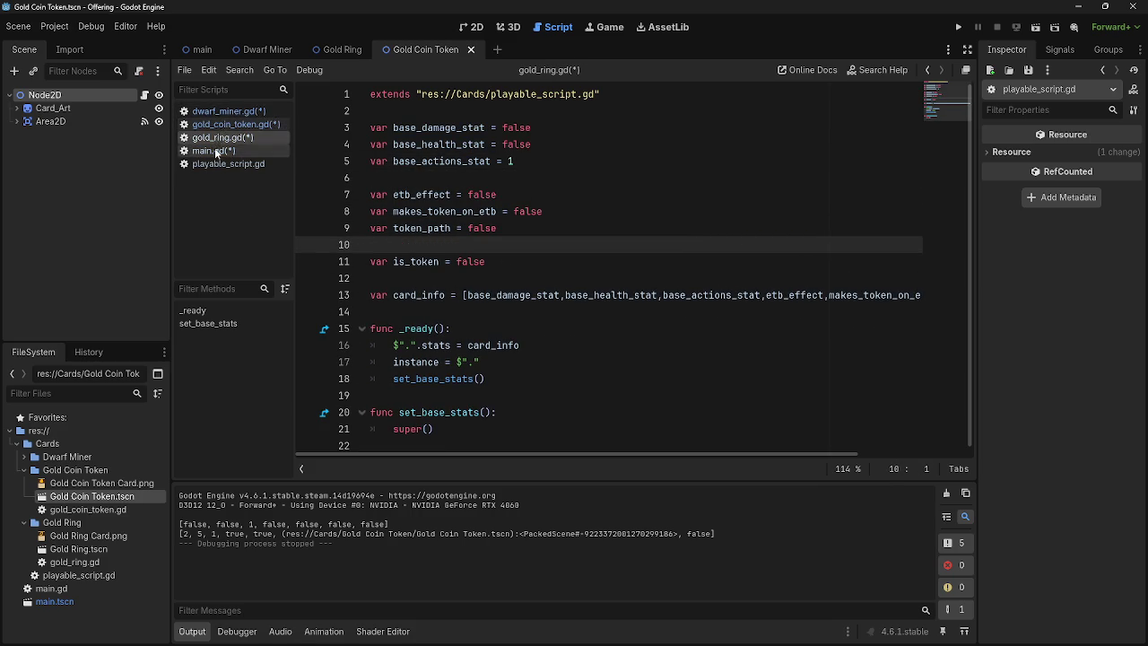
key("BackSpace")
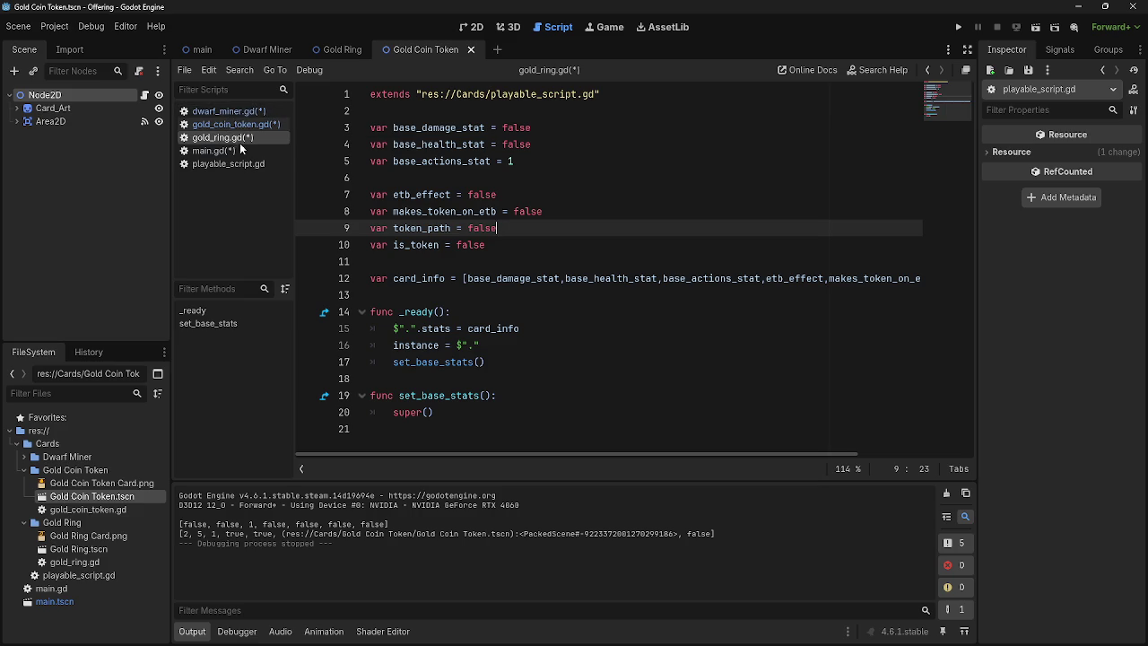
key("Return")
key("ctrl+s")
left_click(224, 110)
left_click(225, 124)
left_click(215, 151)
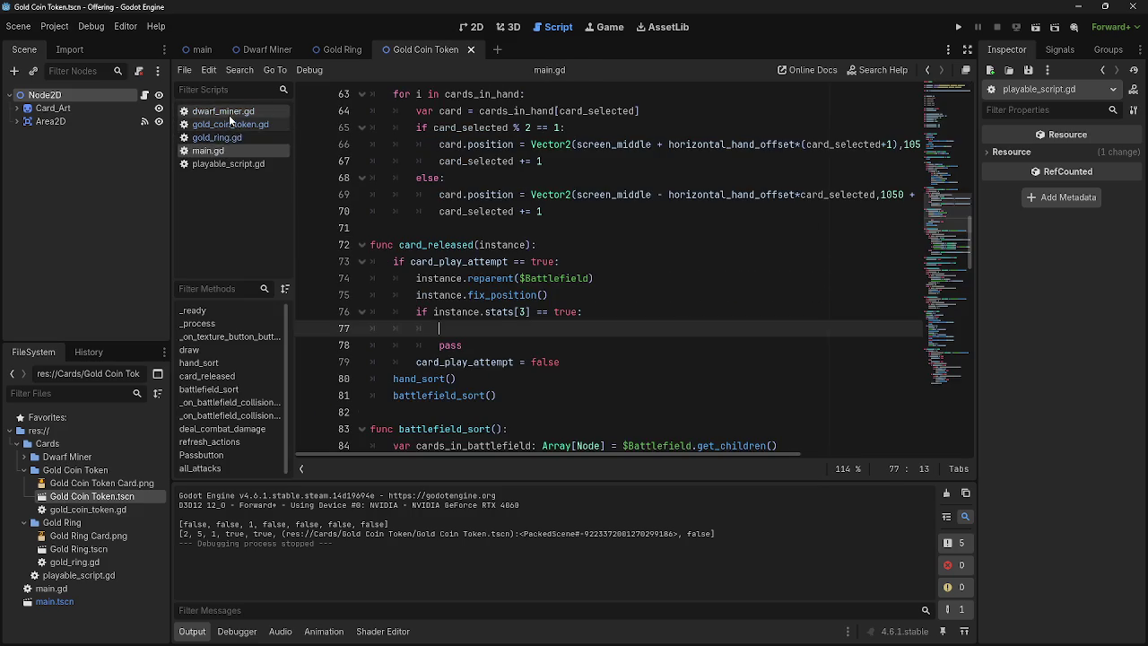
Step: Compare the variable blocks of dwarf_miner.gd, gold_coin_token.gd and gold_ring.gd
left_click(224, 112)
left_click(226, 123)
left_click(220, 138)
left_click(220, 111)
left_click(220, 138)
left_click(225, 124)
left_click(215, 151)
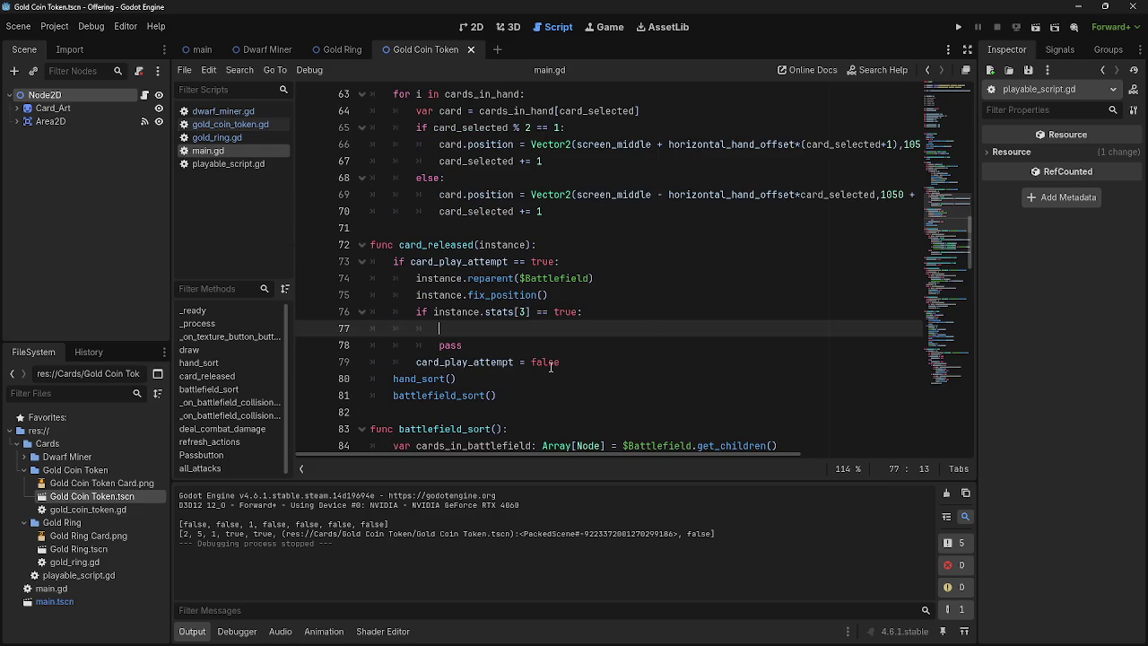
Step: Check playable_script.gd and gold_ring.gd's stat order before editing card_released
scroll(544, 373, "down", 1)
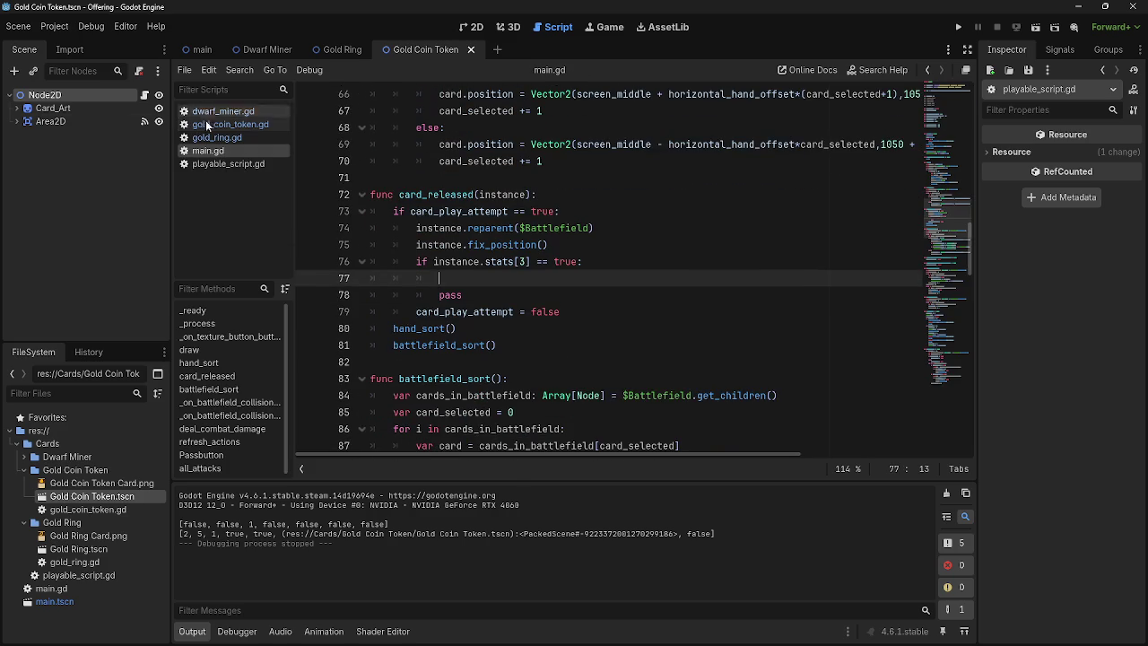
left_click(220, 163)
left_click(224, 149)
left_click(220, 161)
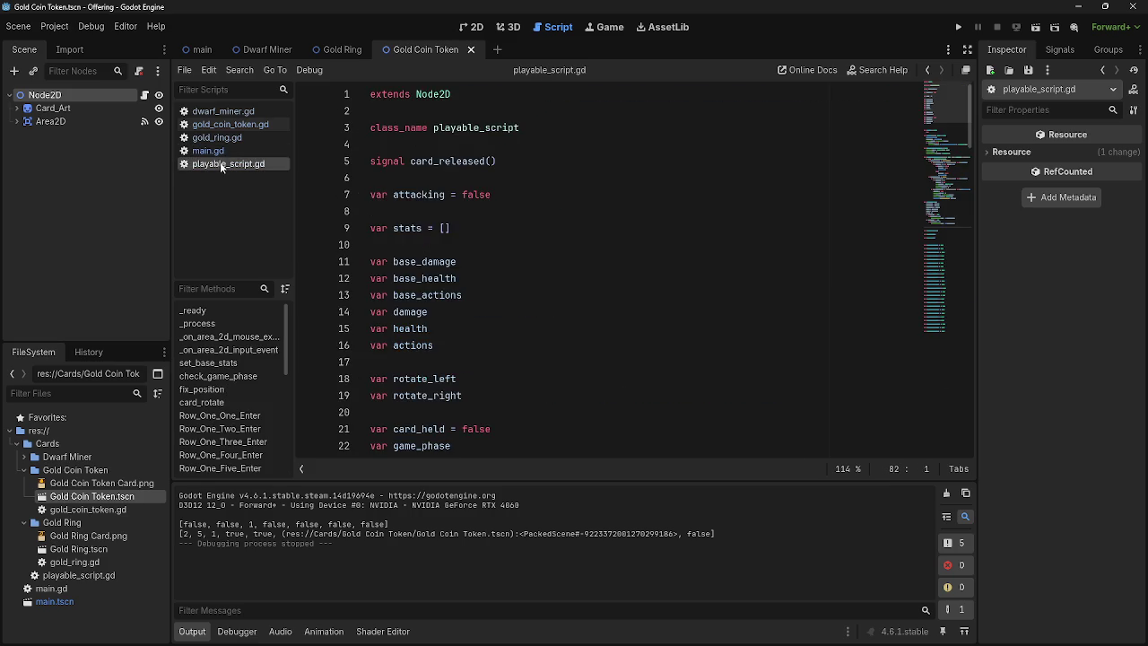
scroll(449, 258, "down", 2)
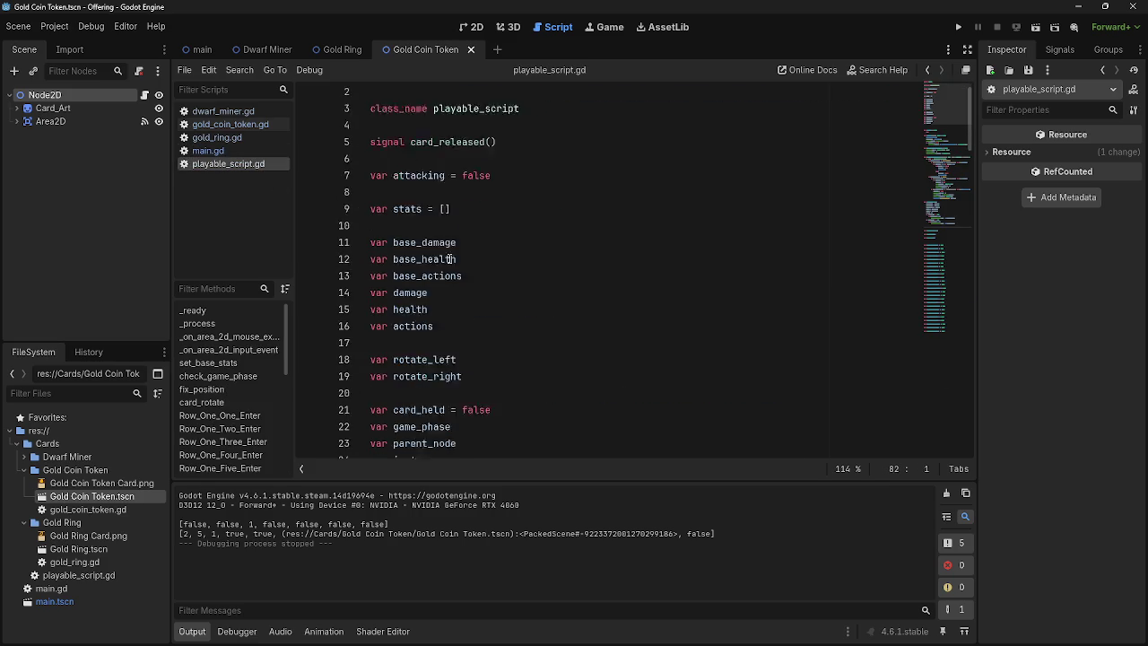
left_click(201, 152)
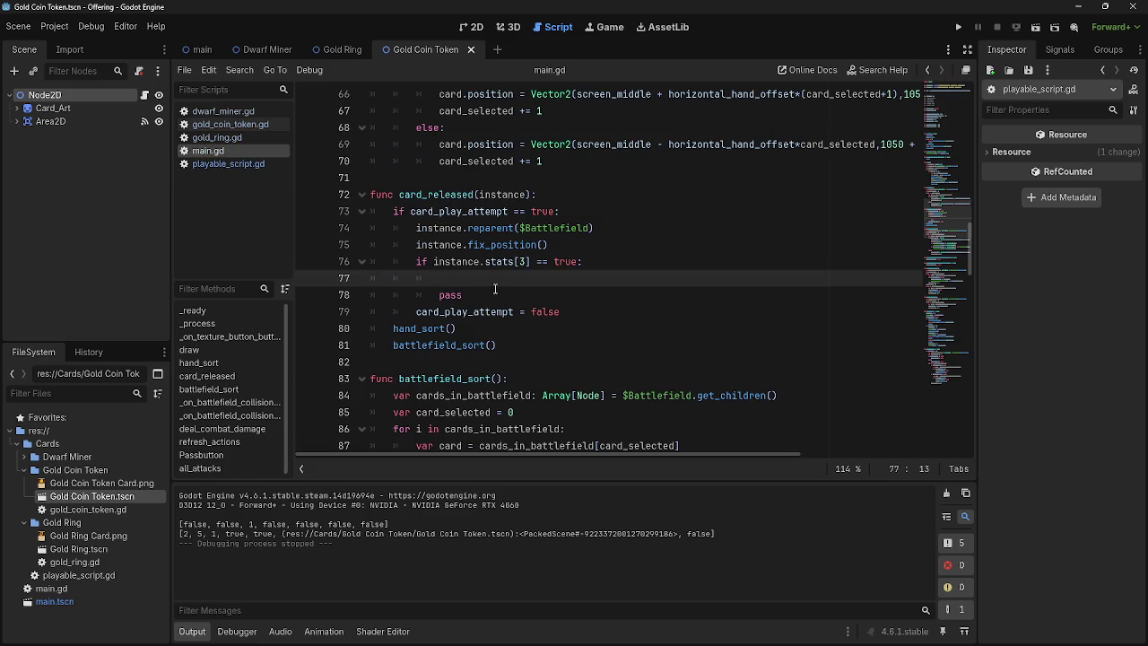
left_click(227, 138)
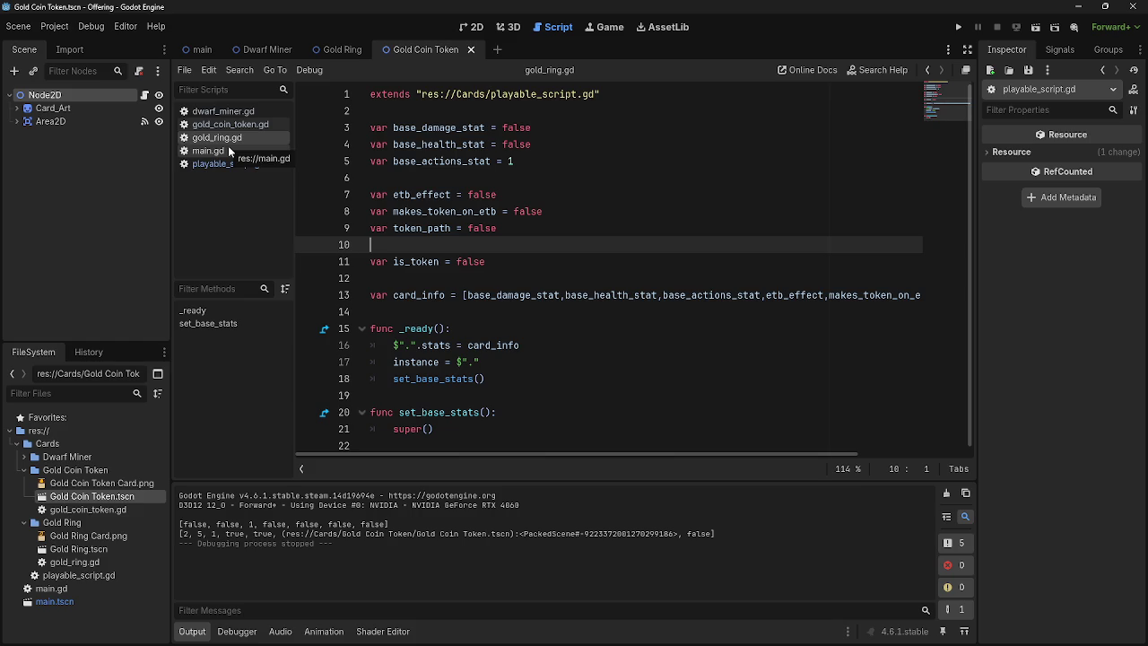
left_click(228, 150)
Step: Add an if instance.stats[4] == true: check with pass indented beneath it
type("if")
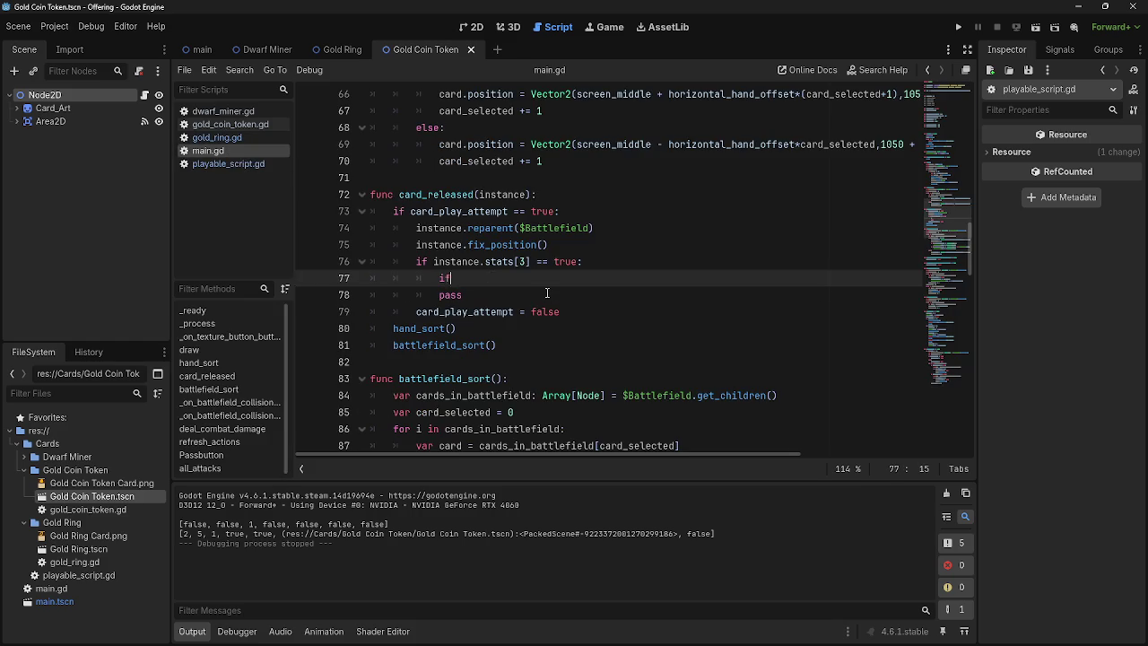
type(" instance.stats")
type("[4]")
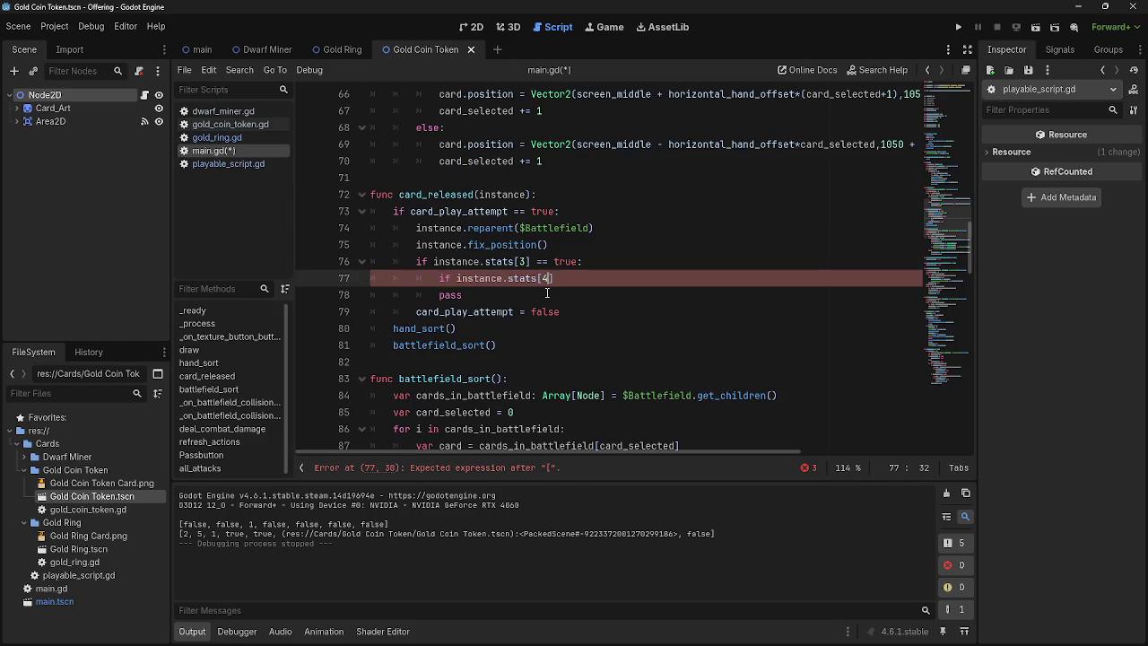
type(" == true")
type(":")
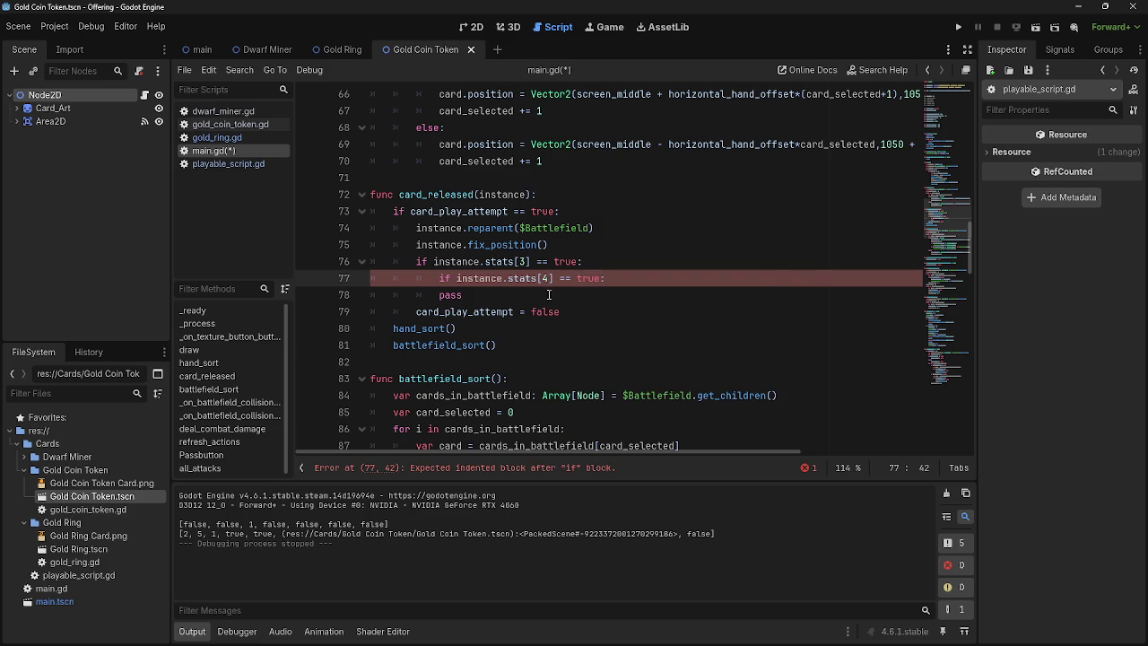
key("Return")
left_click(439, 312)
key("Tab")
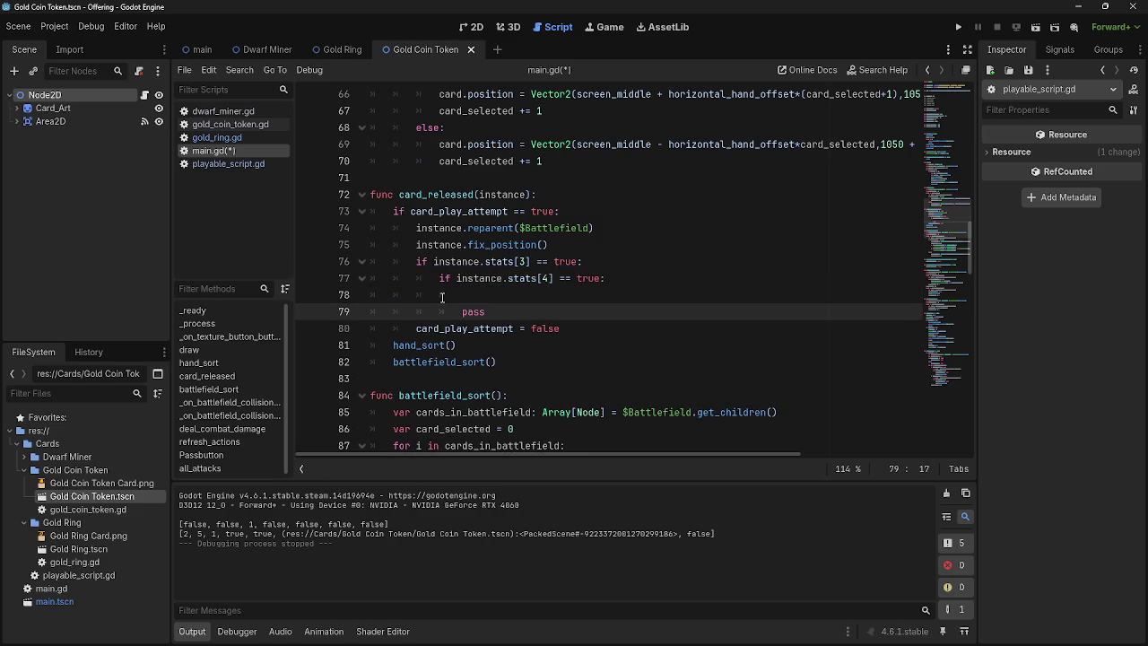
left_click(230, 125)
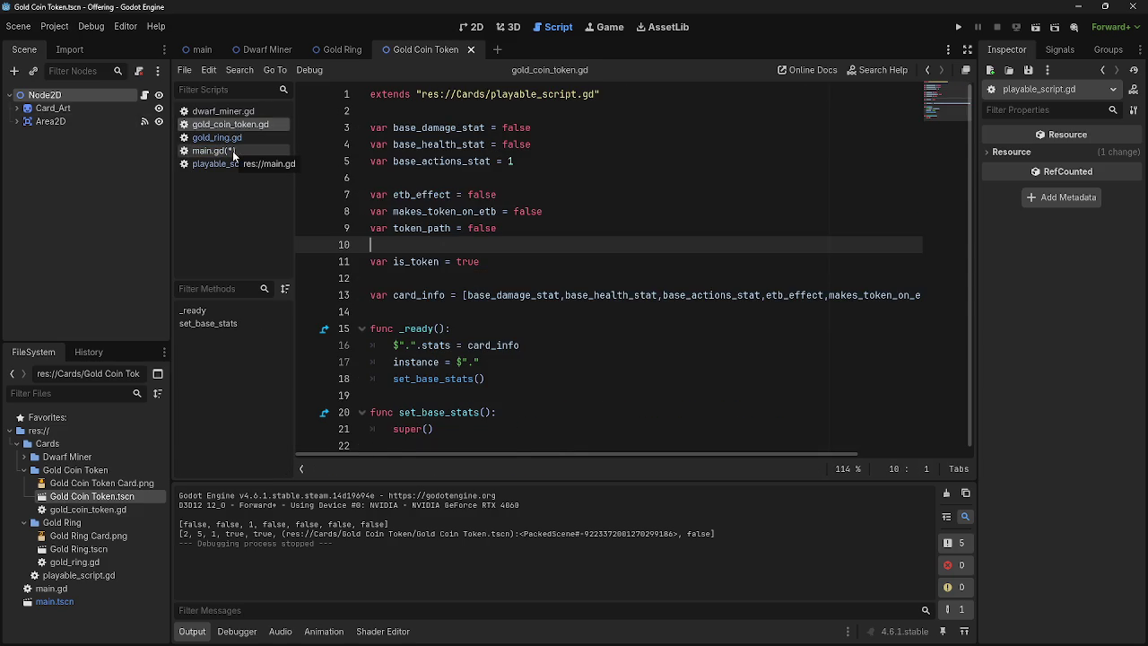
left_click(232, 151)
left_click(229, 136)
left_click(227, 125)
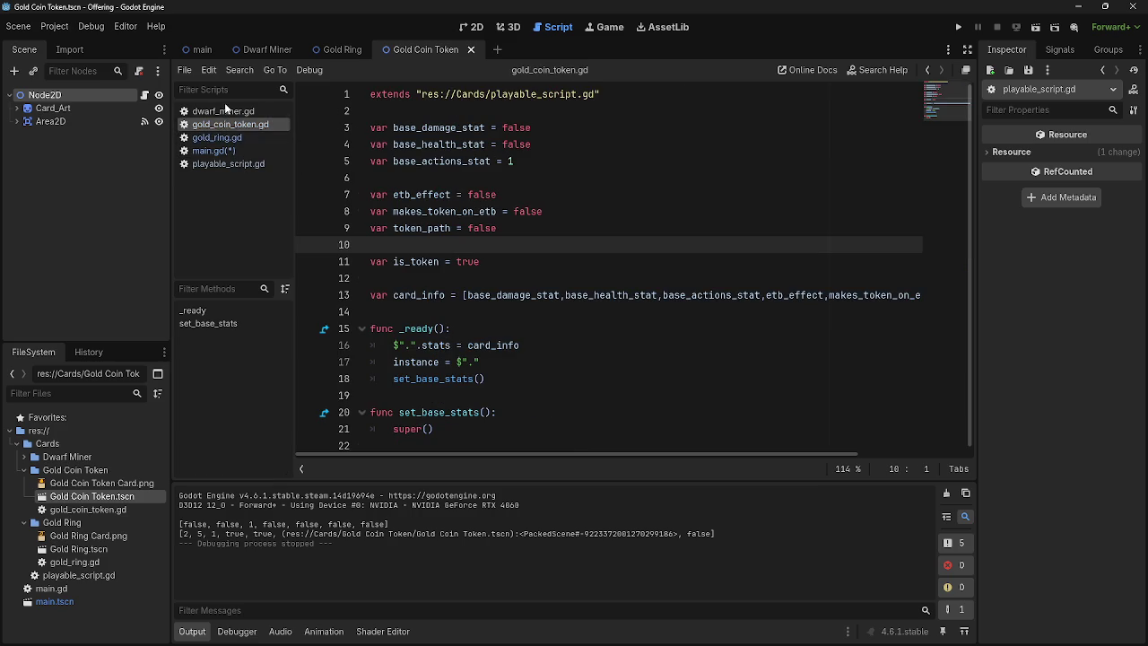
left_click(224, 111)
left_click(229, 151)
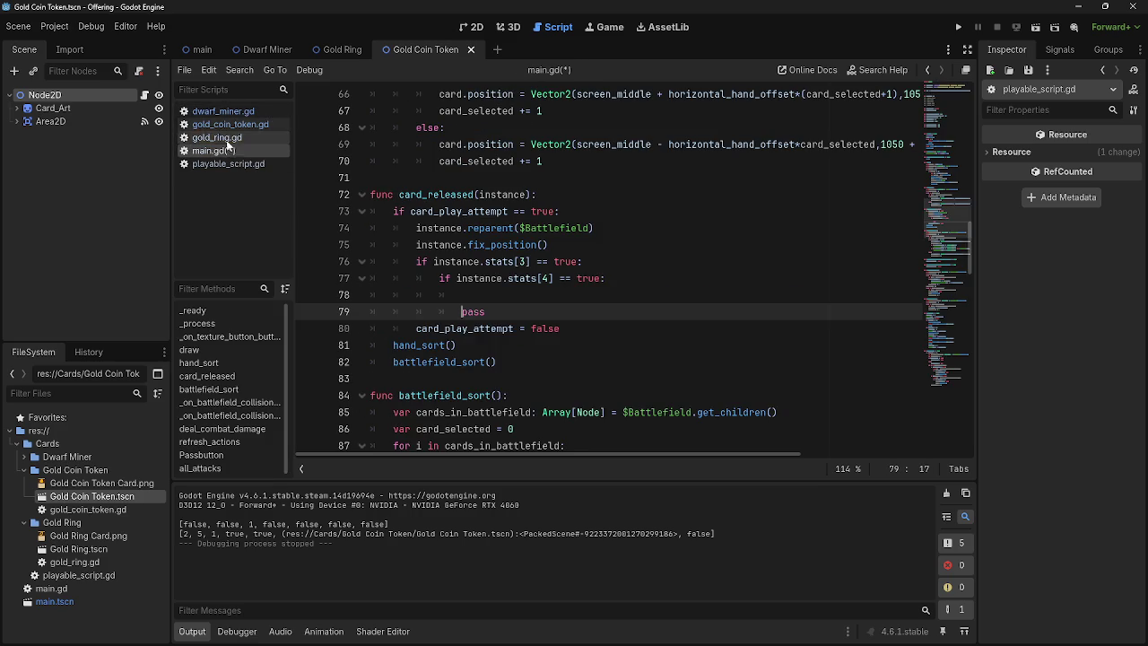
left_click(581, 294)
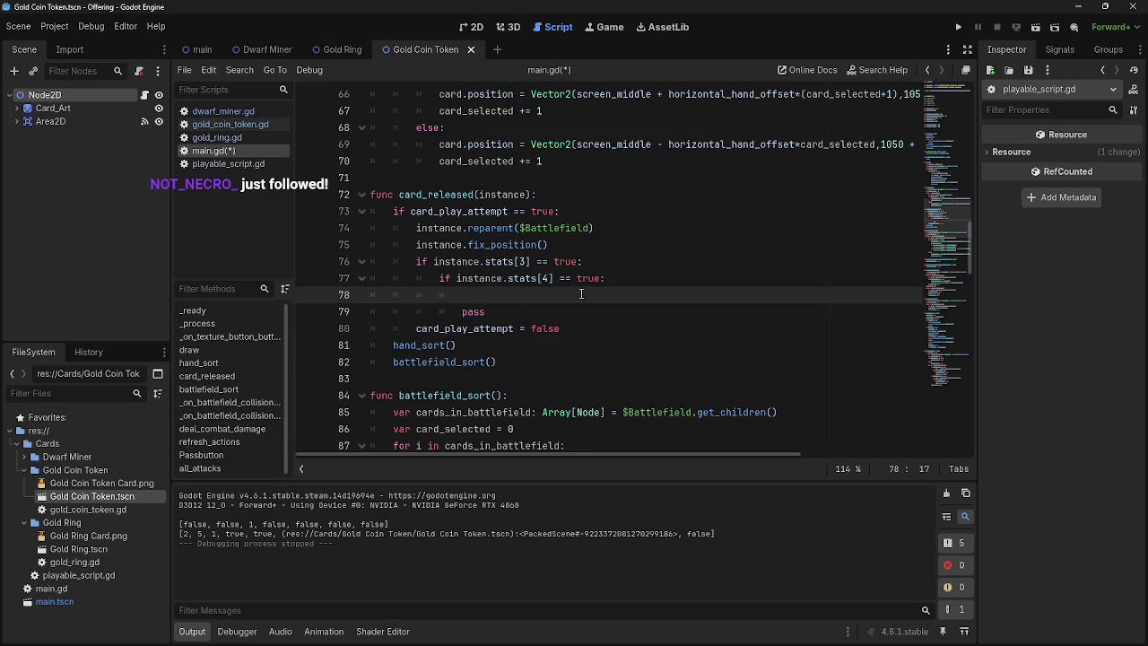
left_click(220, 138)
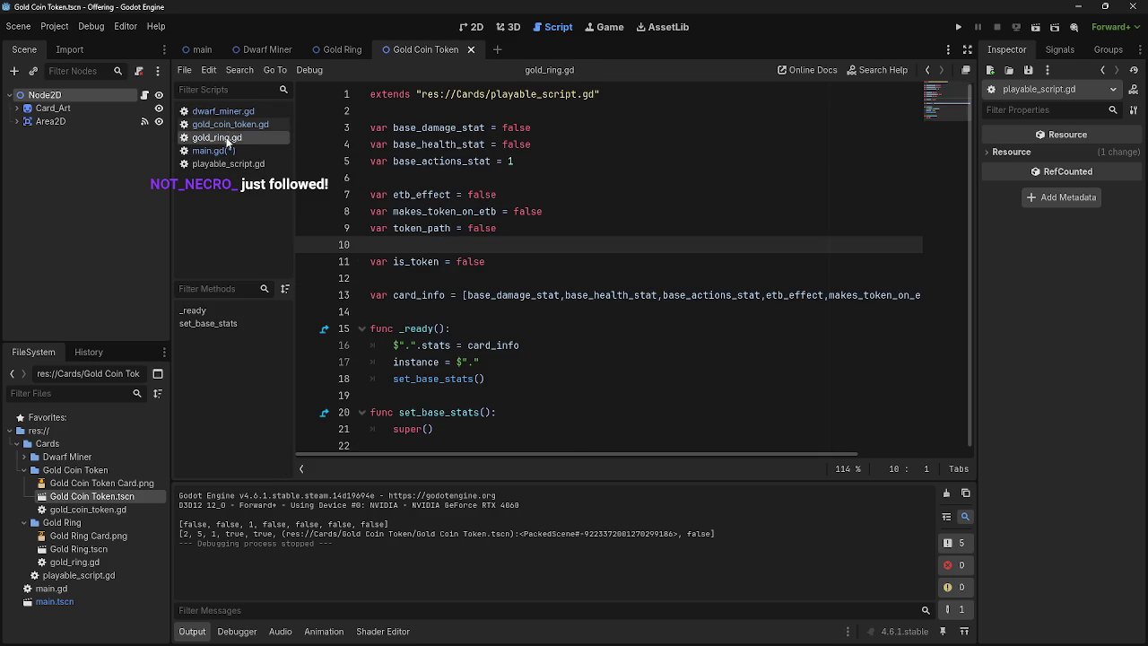
left_click(226, 124)
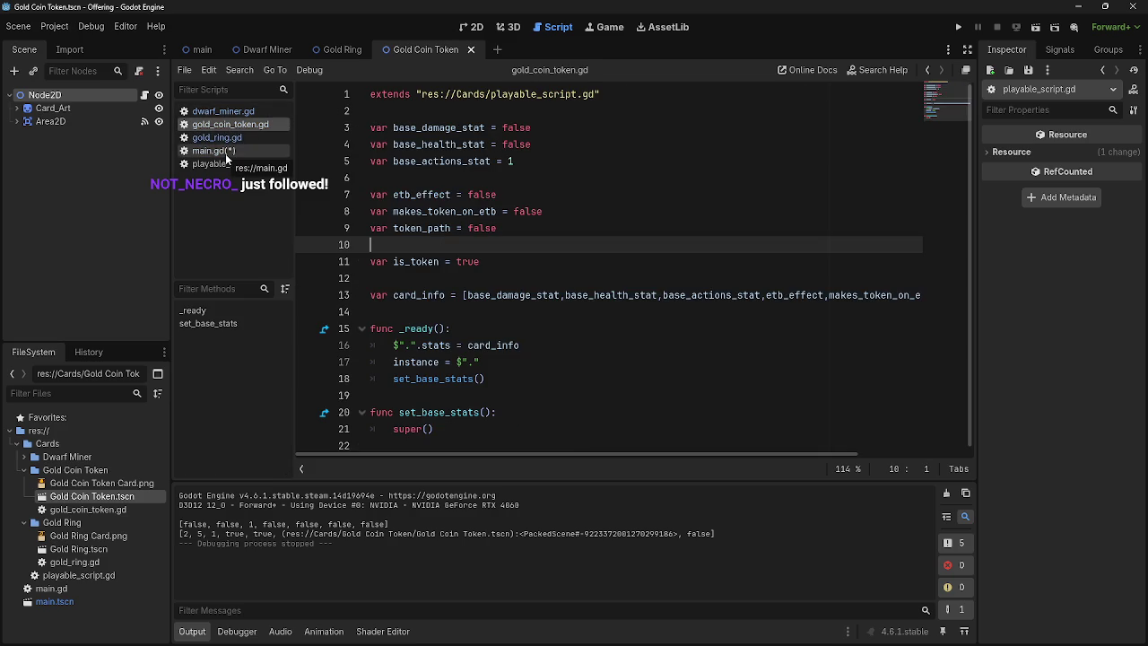
left_click(226, 150)
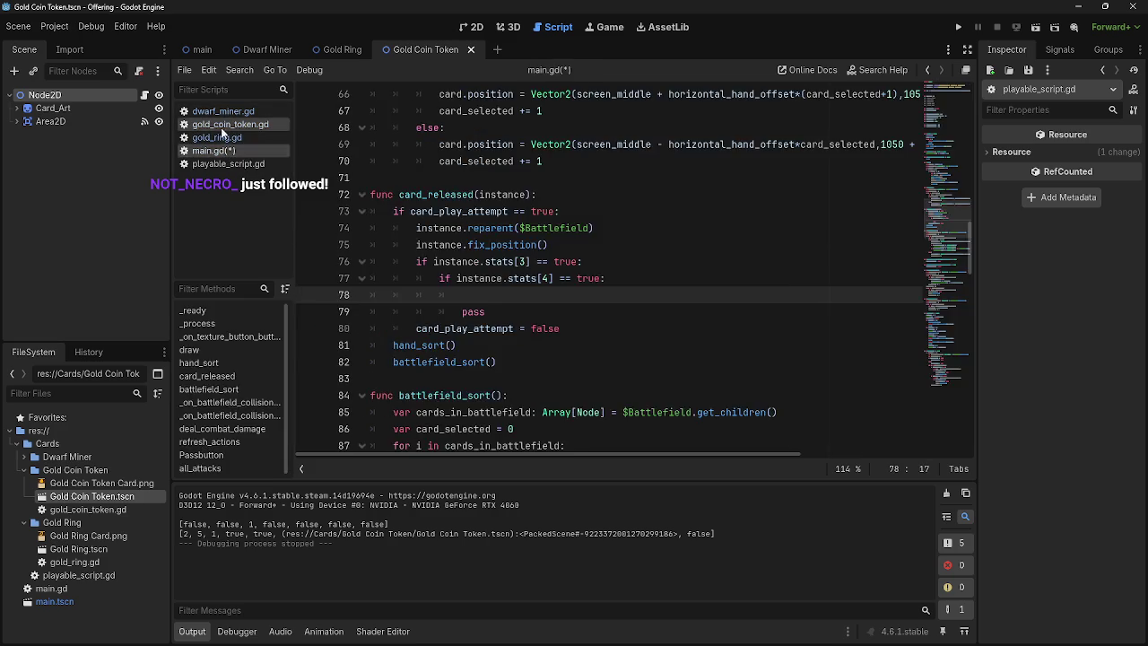
left_click(225, 124)
left_click(223, 111)
left_click(218, 124)
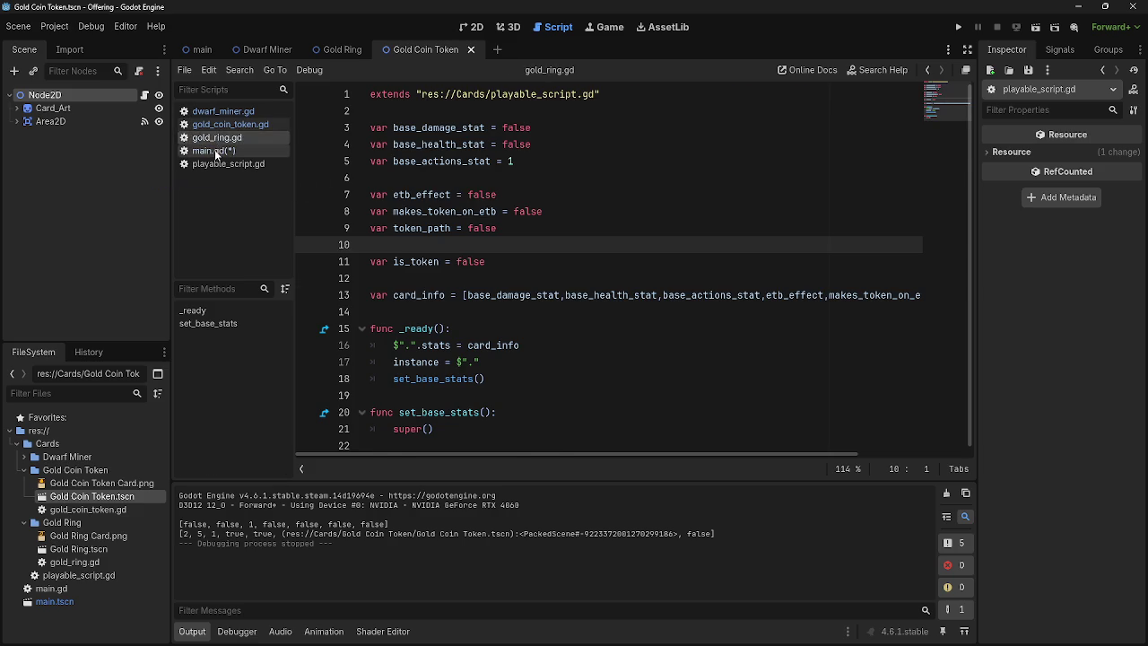
left_click(215, 150)
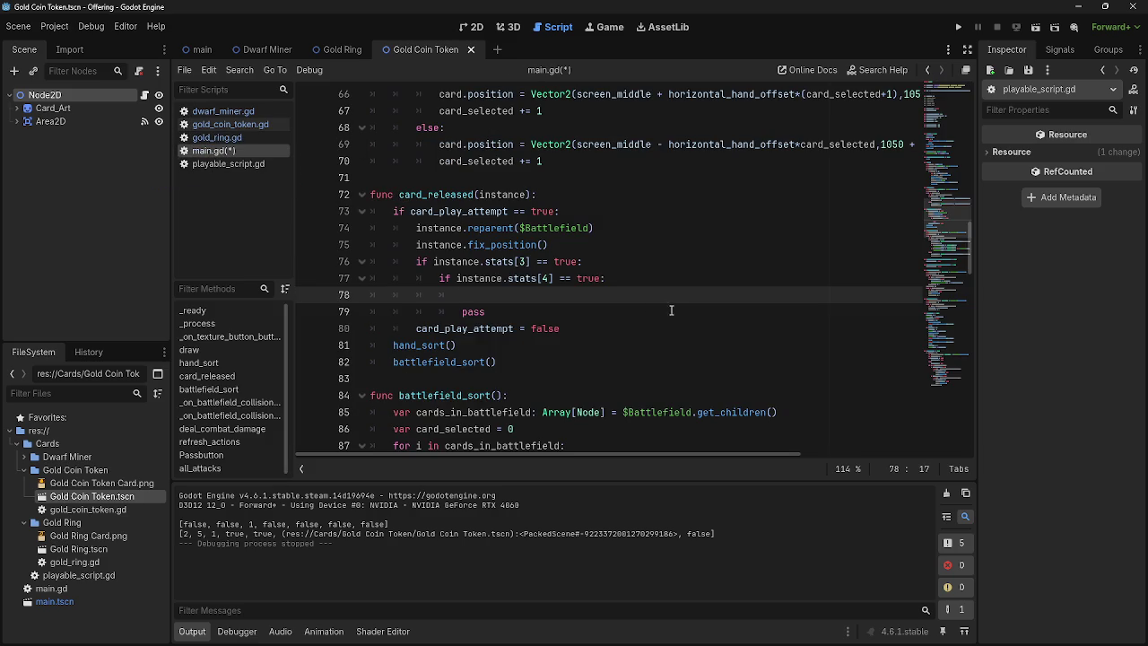
scroll(536, 294, "up", 1)
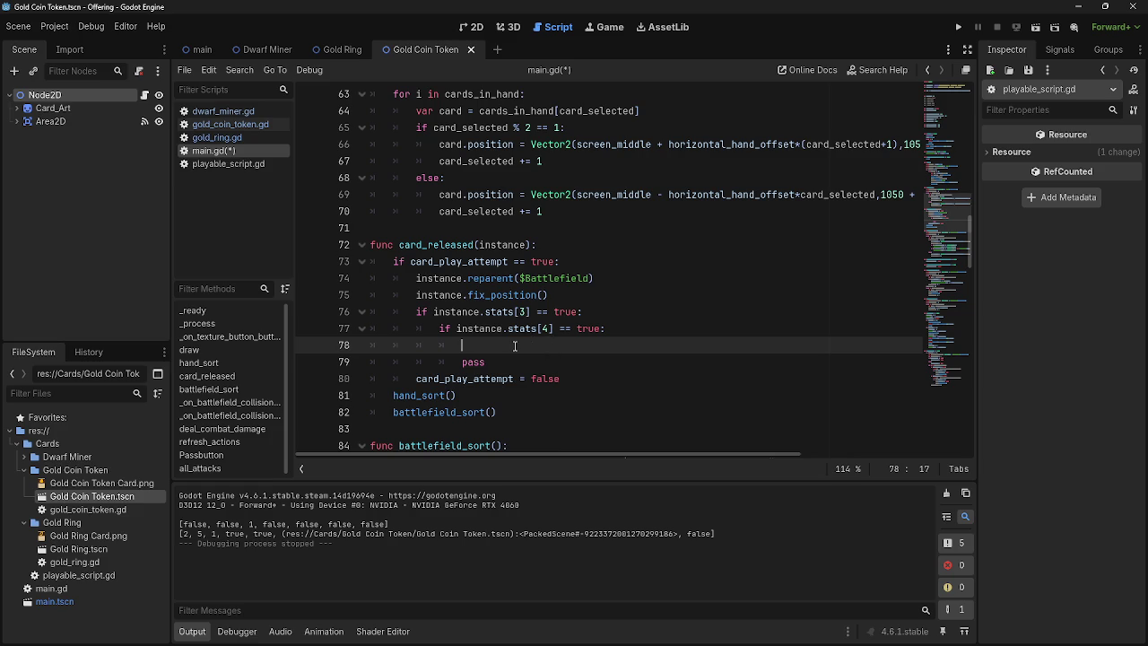
scroll(583, 363, "up", 5)
scroll(621, 379, "up", 6)
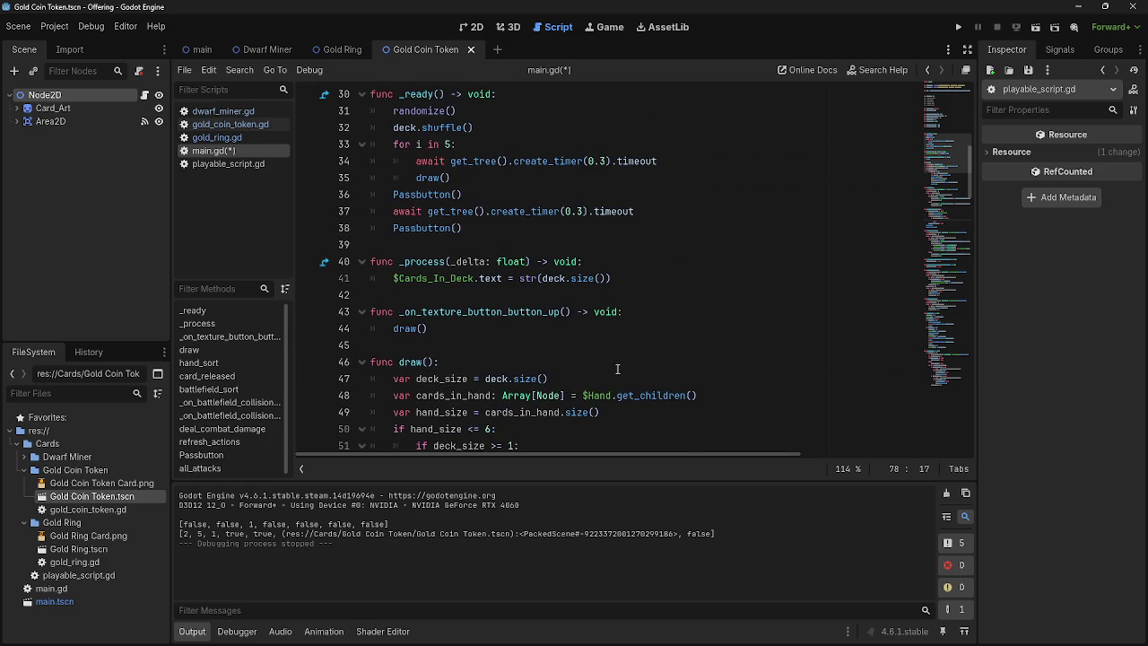
left_click(580, 296)
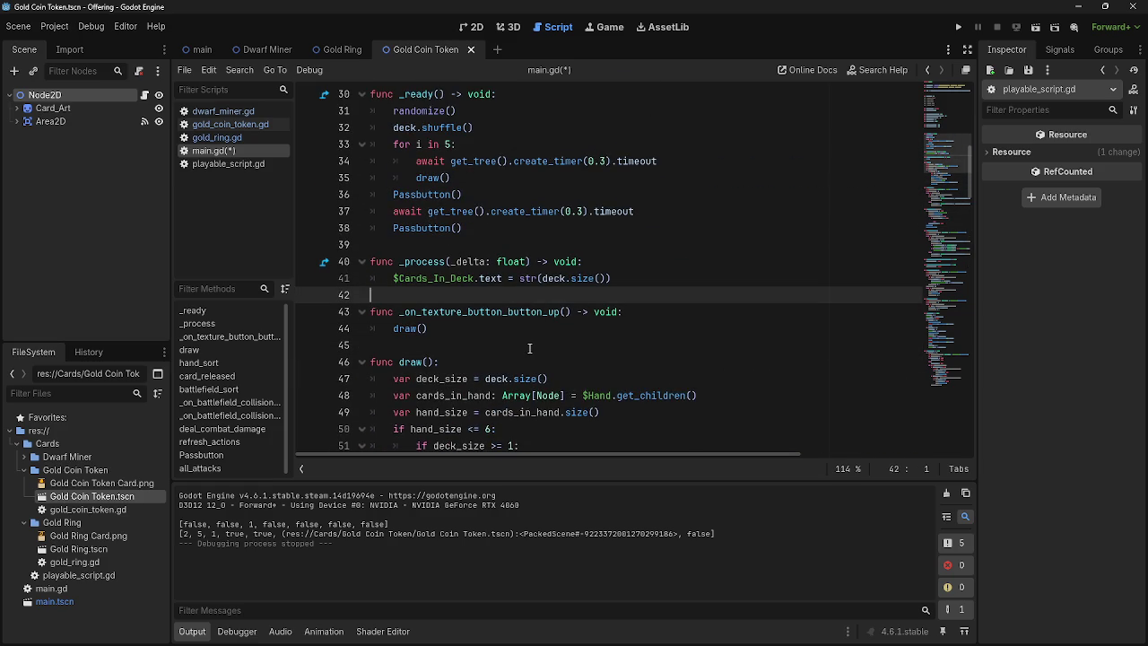
scroll(529, 348, "down", 4)
scroll(529, 349, "down", 5)
scroll(528, 349, "up", 3)
scroll(529, 349, "up", 5)
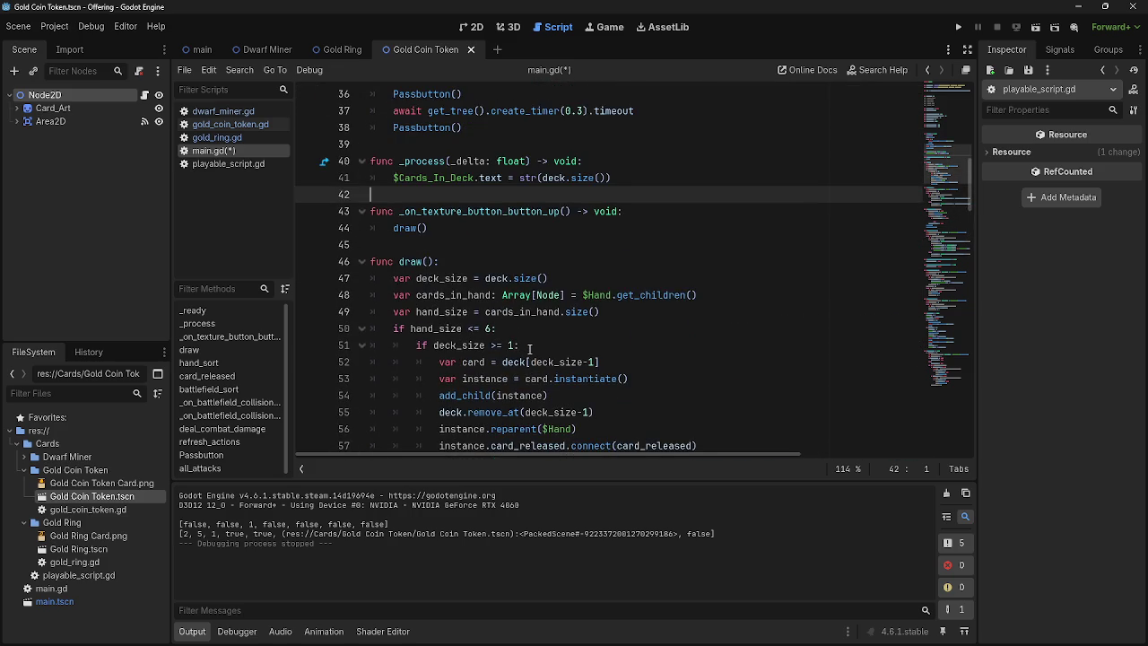
scroll(529, 348, "down", 11)
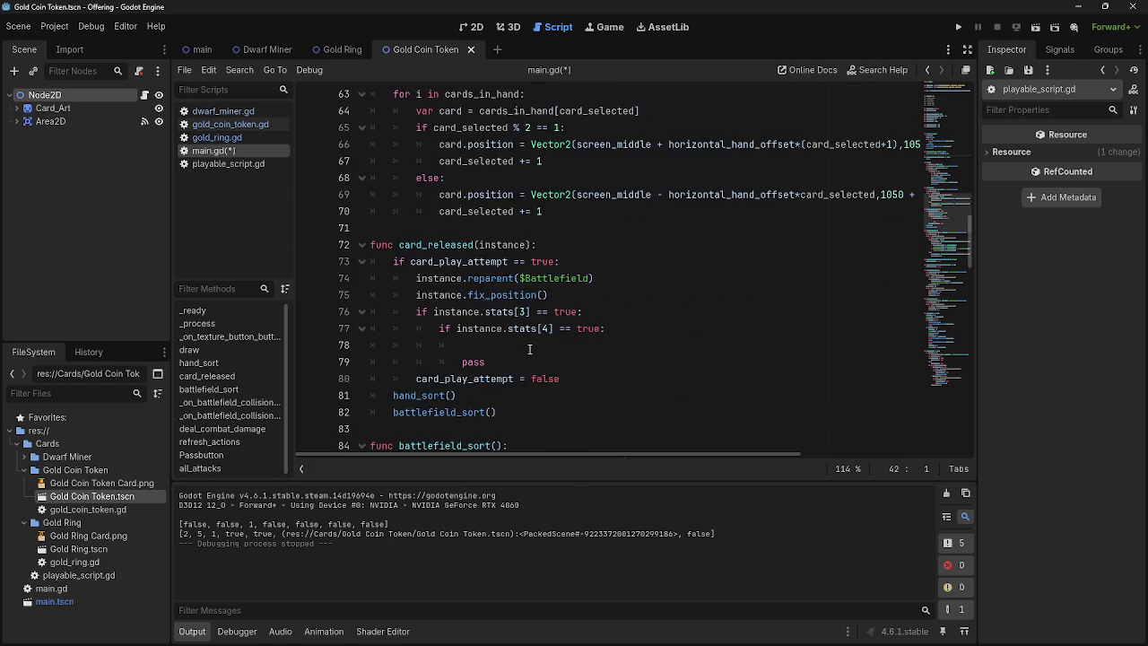
scroll(529, 349, "down", 2)
scroll(529, 349, "up", 5)
left_click(507, 378)
left_click(500, 395)
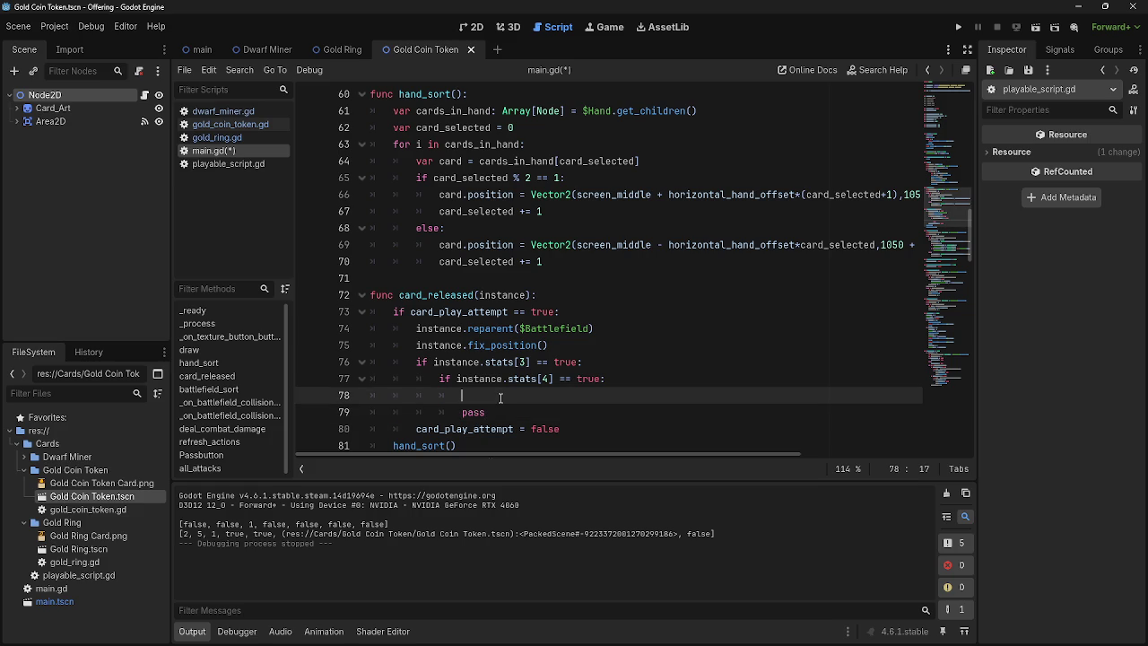
key("super")
left_click(661, 363)
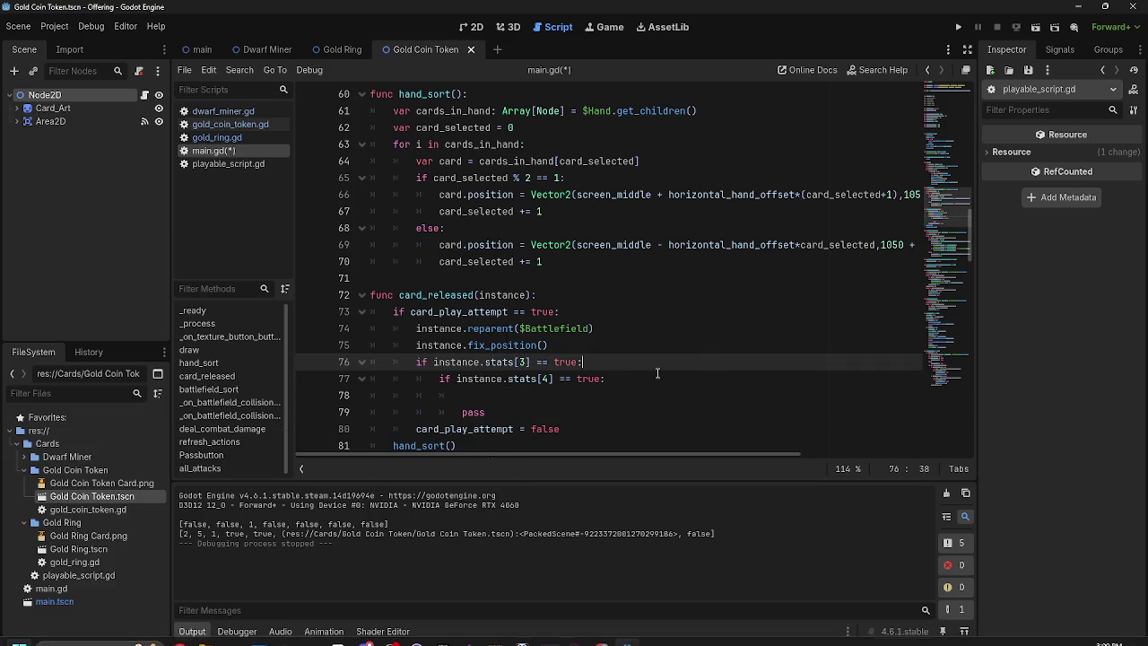
left_click(496, 379)
left_click(519, 394)
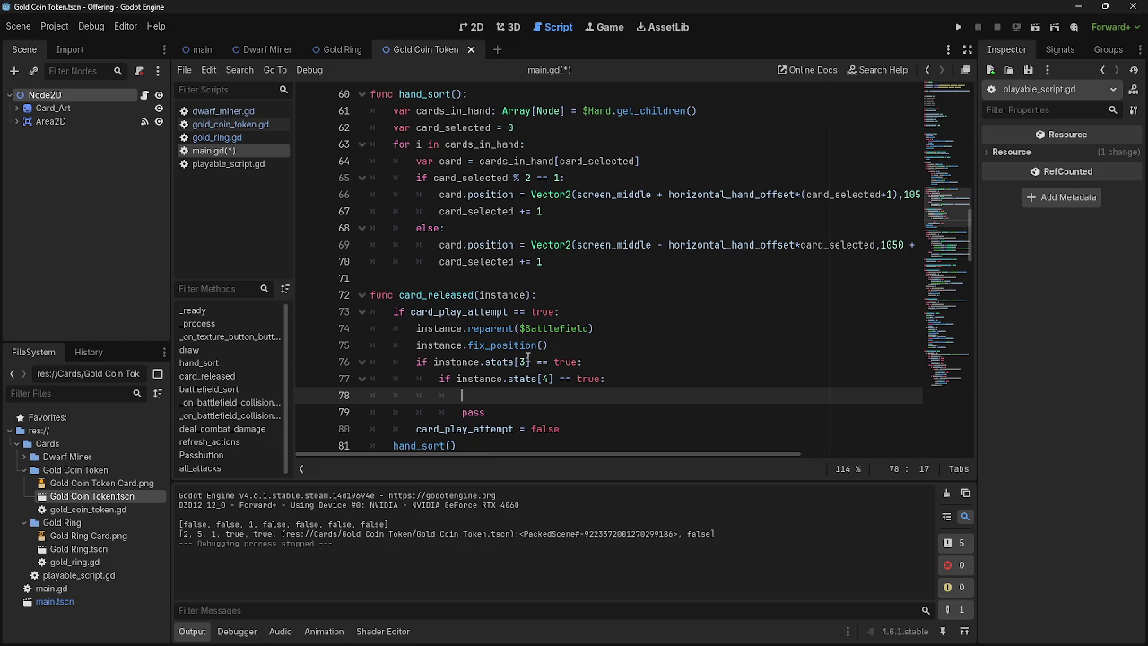
key("shift+Up")
key("shift+Up")
key("shift+Up")
key("shift+Home")
left_click_drag(488, 394, 368, 295)
mouse_move(526, 397)
left_mouse_down()
mouse_move(363, 312)
mouse_move(358, 295)
left_mouse_up()
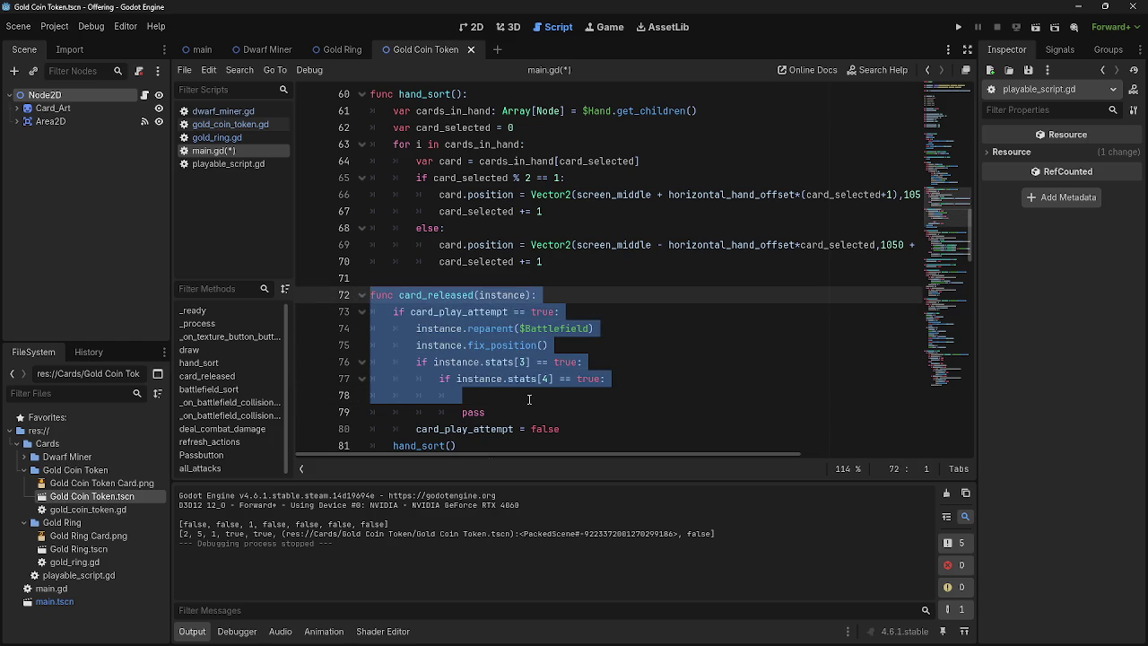
left_click(530, 397)
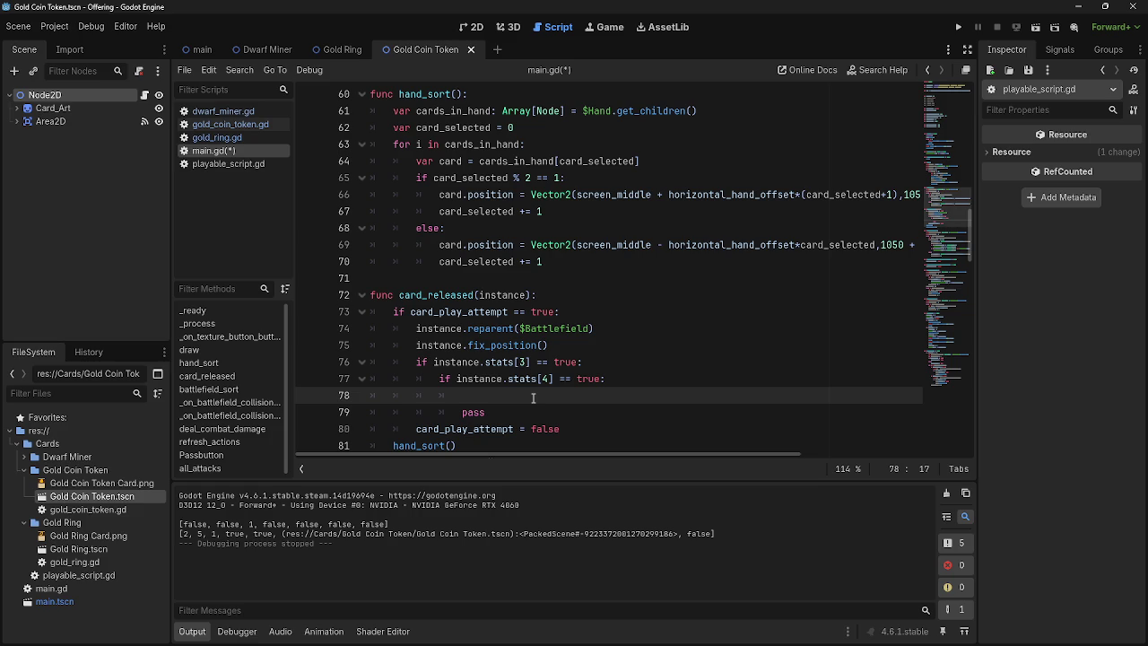
left_click(958, 29)
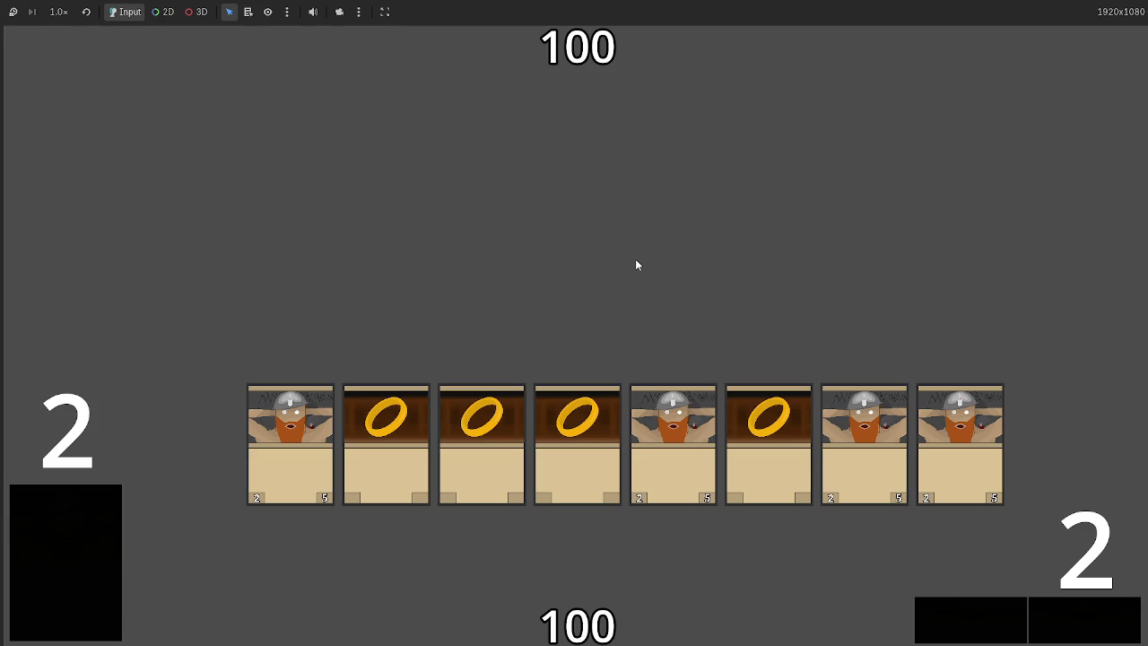
Step: Stop the running card game after checking the cards on the battlefield
key("F8")
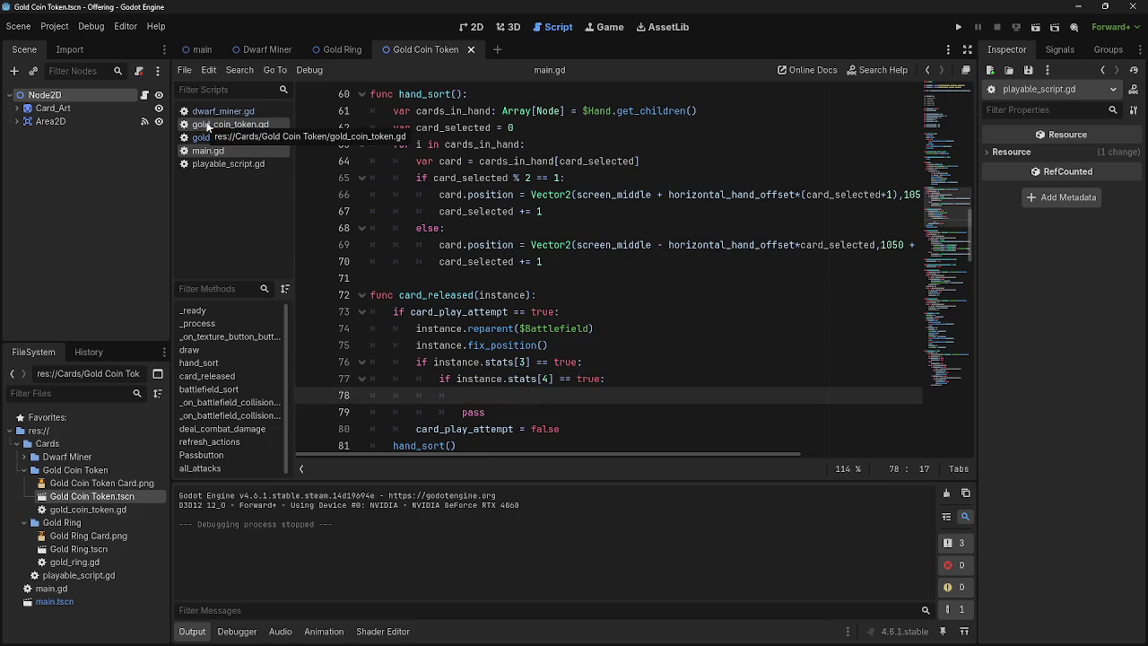
scroll(541, 162, "up", 15)
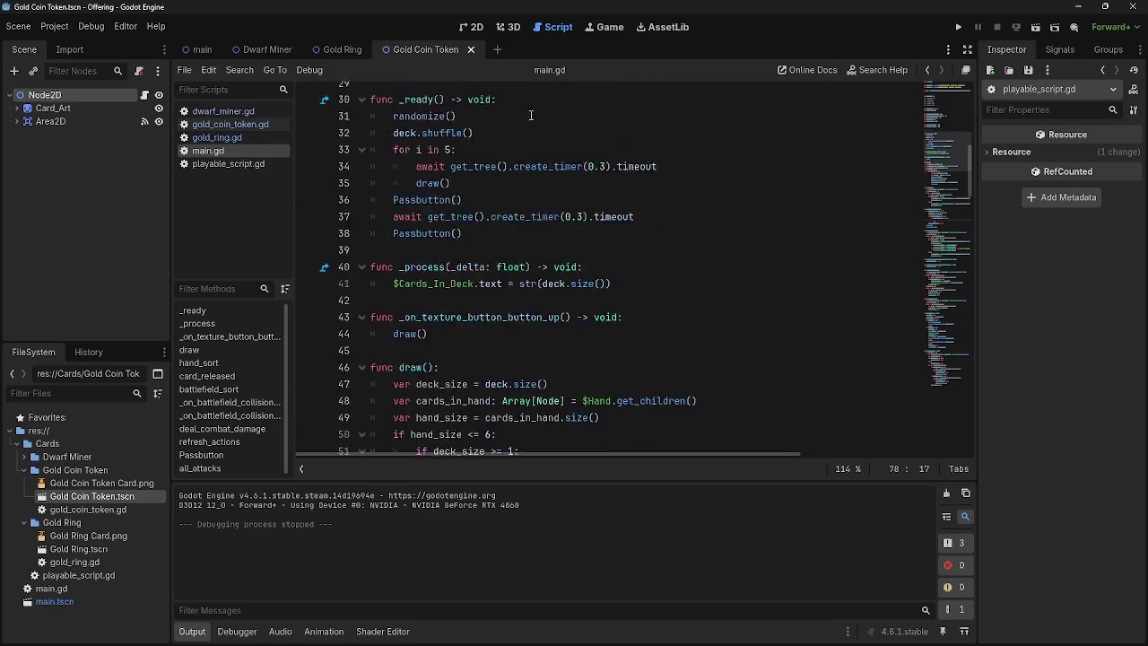
scroll(542, 161, "down", 3)
scroll(542, 162, "up", 2)
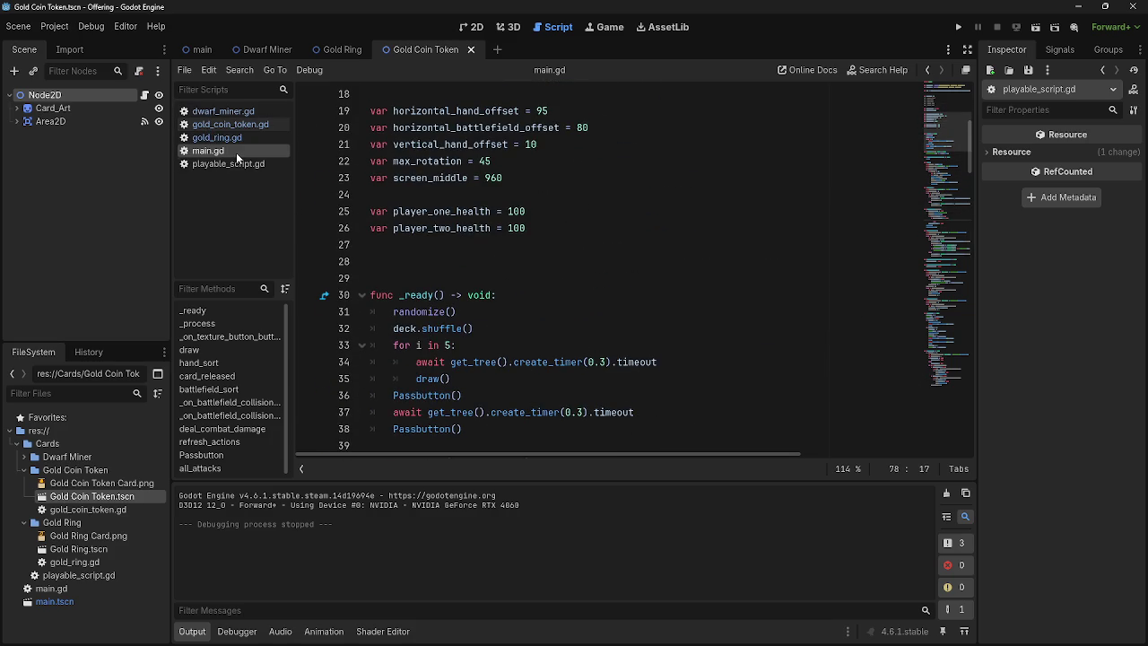
scroll(517, 251, "up", 3)
scroll(517, 251, "up", 3)
scroll(506, 240, "down", 5)
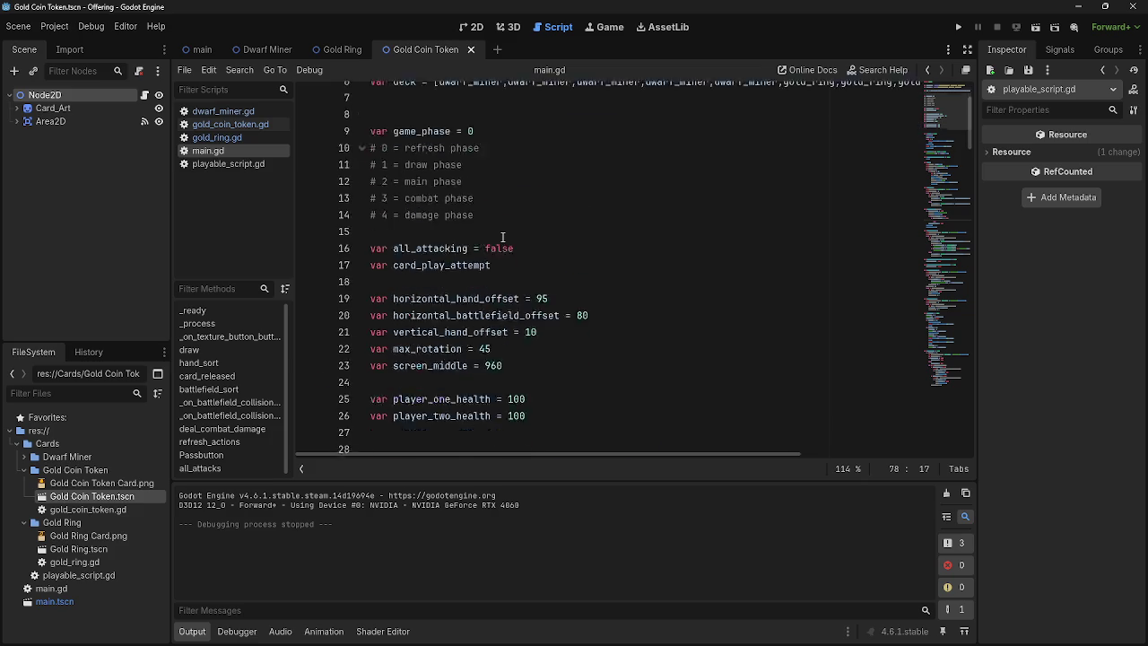
scroll(502, 236, "down", 8)
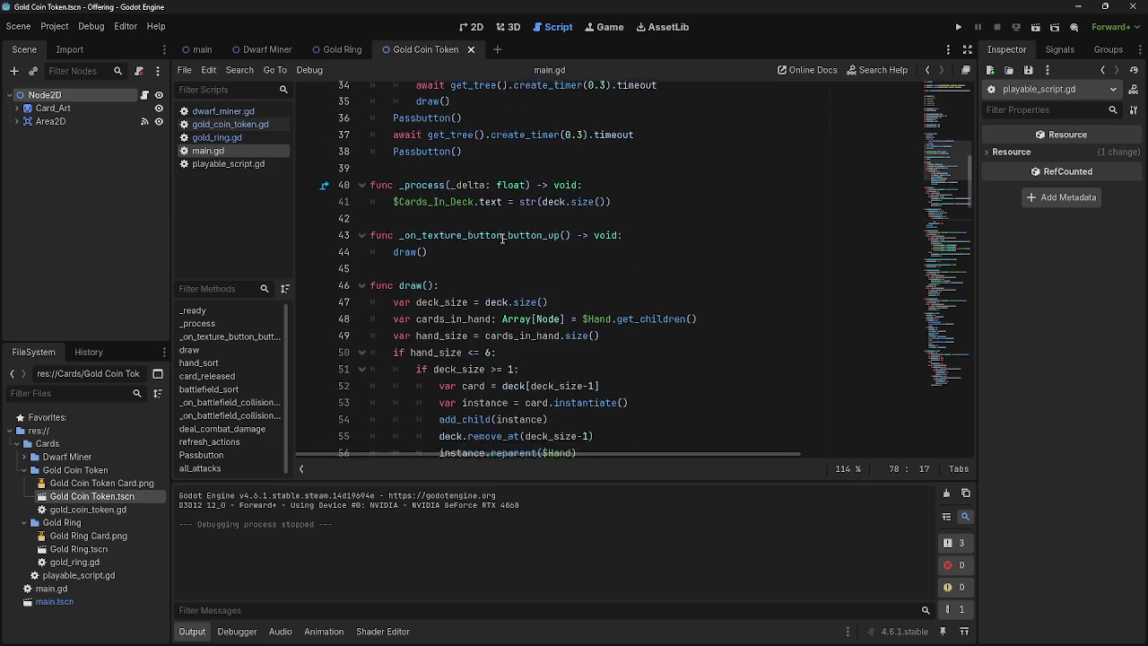
scroll(502, 241, "down", 1)
left_click(652, 261)
left_click_drag(652, 261, 438, 261)
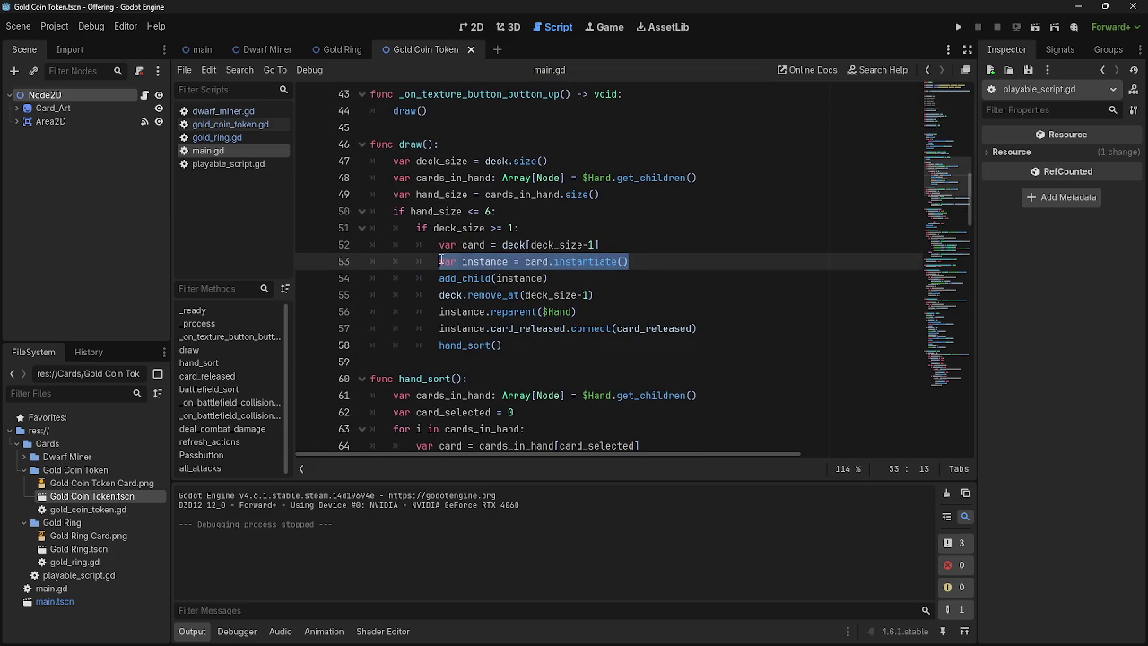
scroll(511, 312, "down", 1)
left_click(511, 311)
scroll(511, 311, "down", 9)
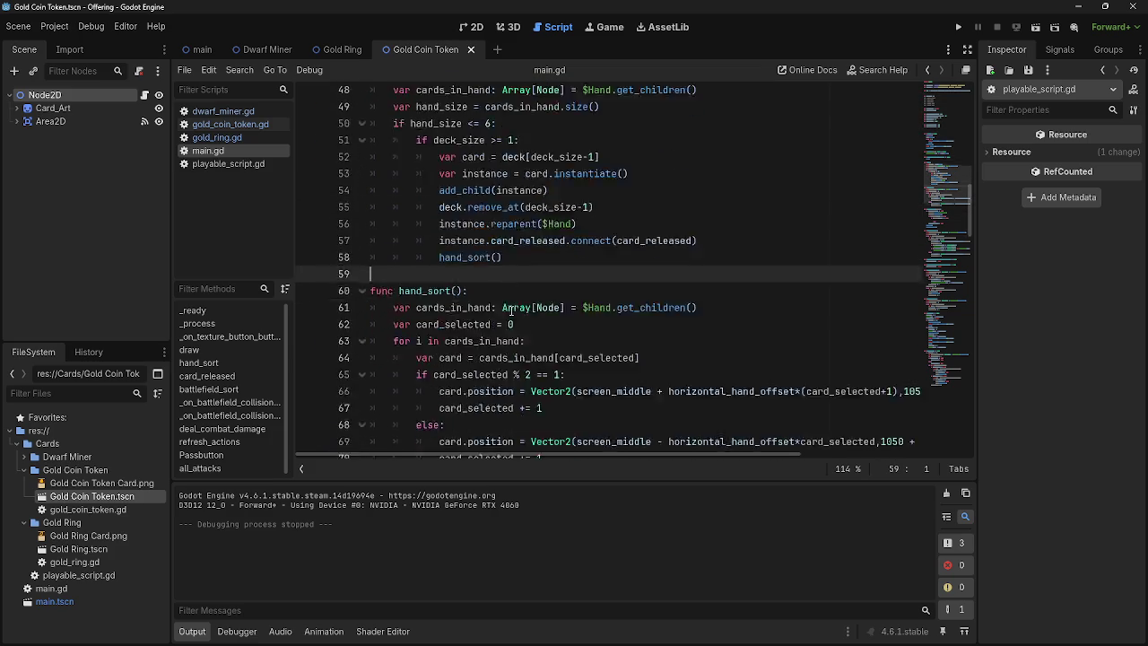
scroll(511, 311, "down", 2)
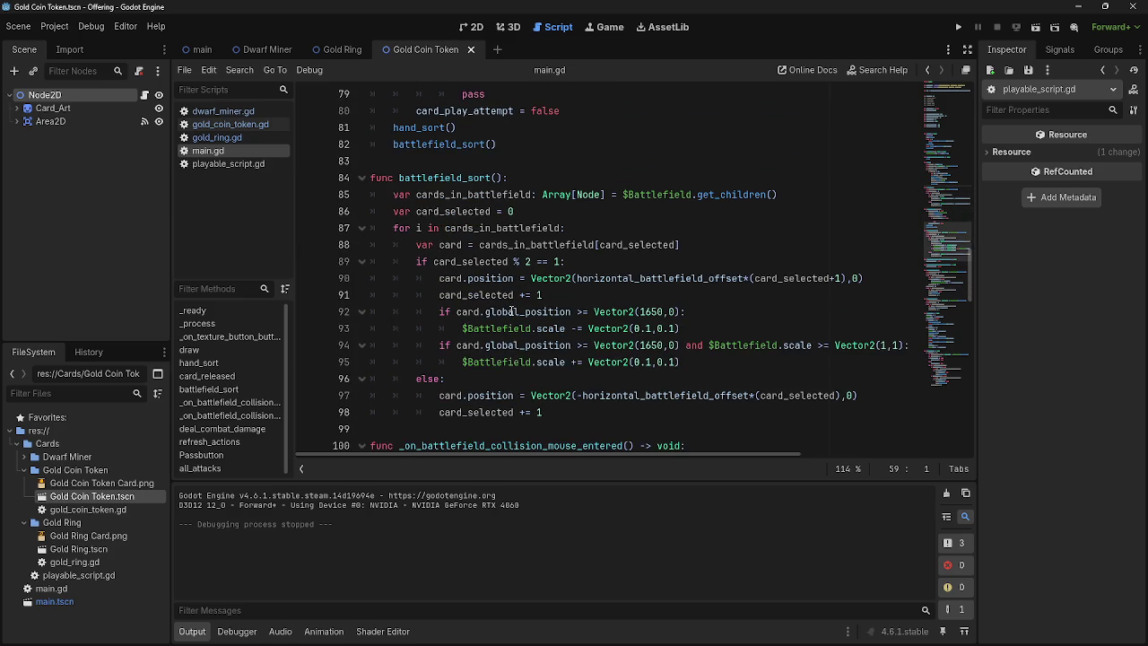
scroll(511, 312, "down", 10)
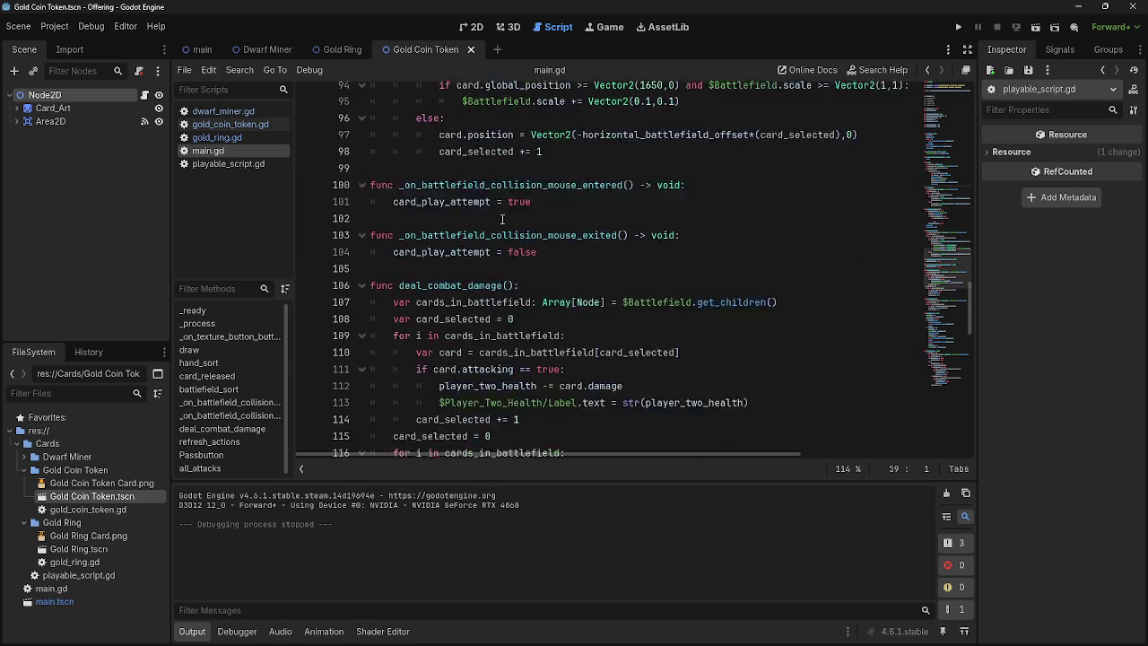
scroll(535, 265, "down", 14)
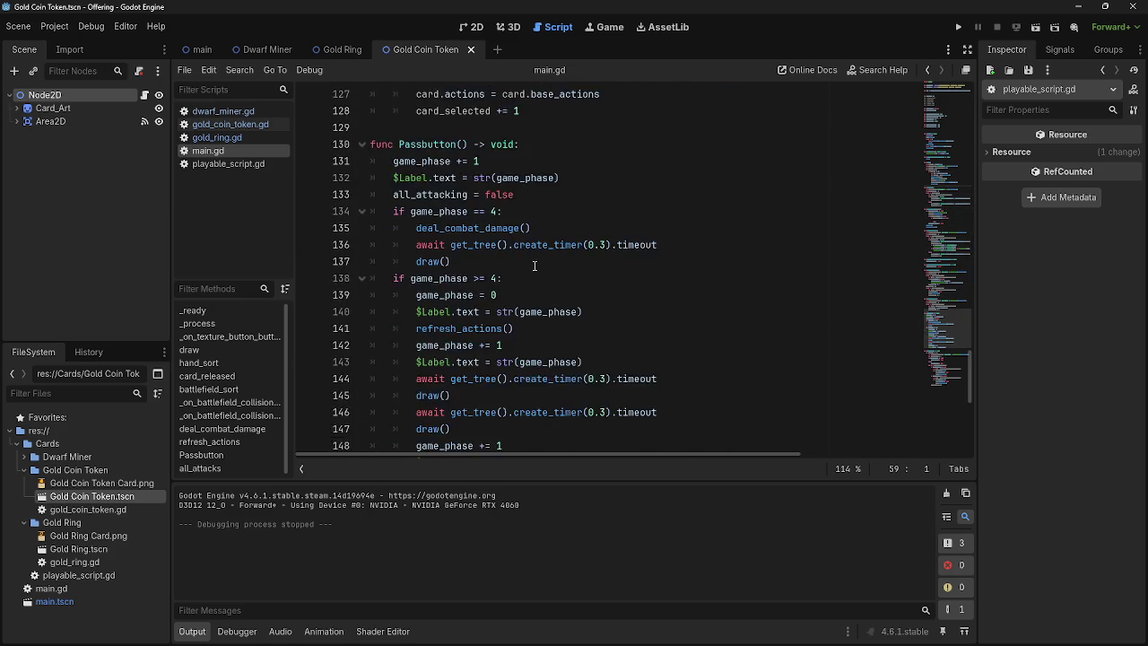
scroll(535, 260, "up", 17)
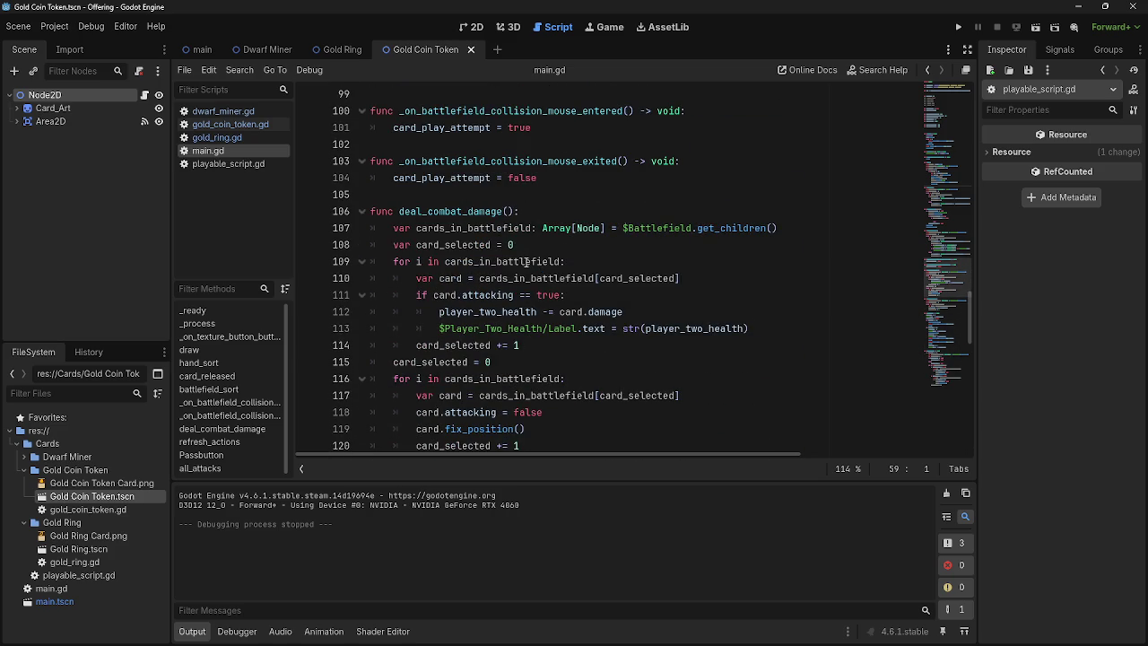
scroll(526, 260, "up", 7)
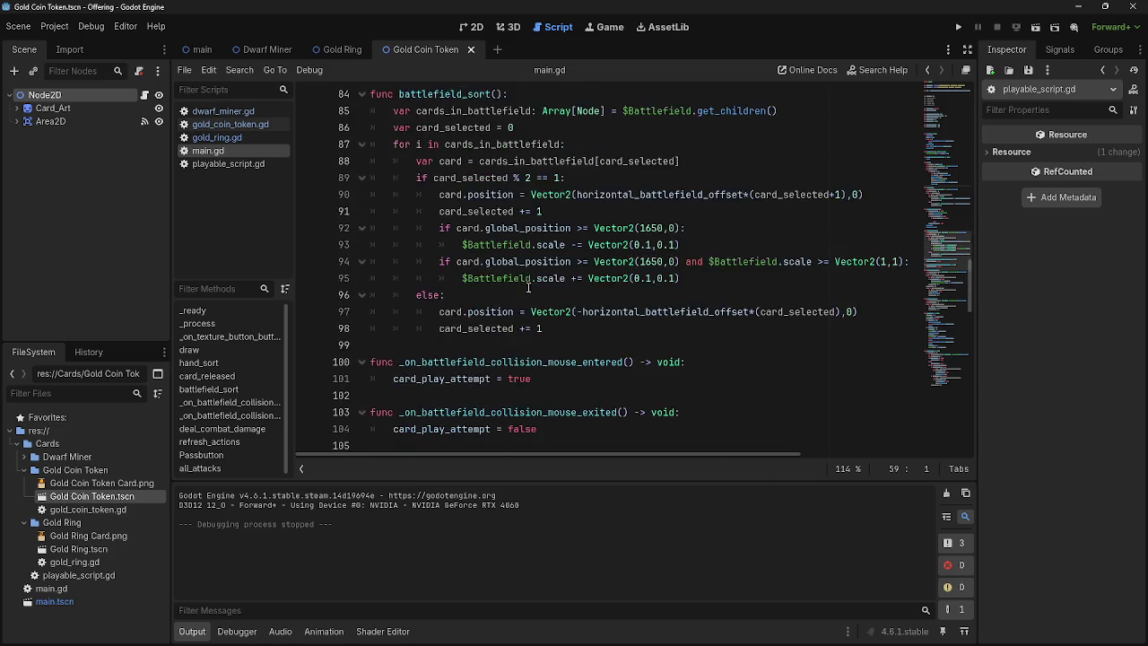
scroll(529, 296, "up", 7)
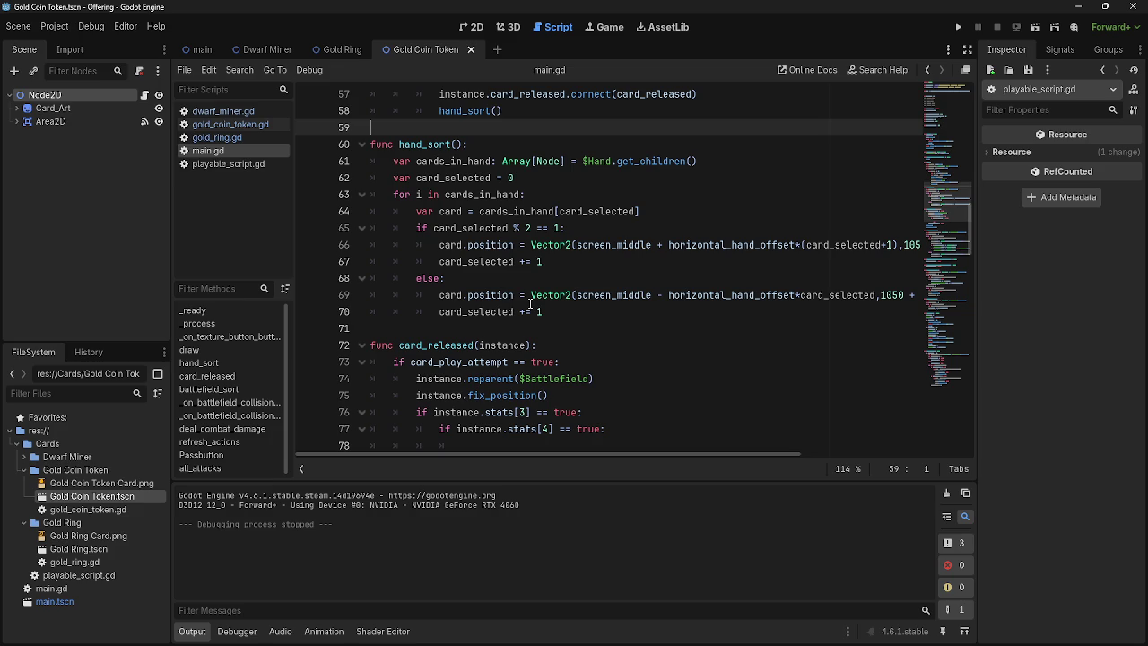
scroll(529, 303, "down", 4)
left_click(515, 249)
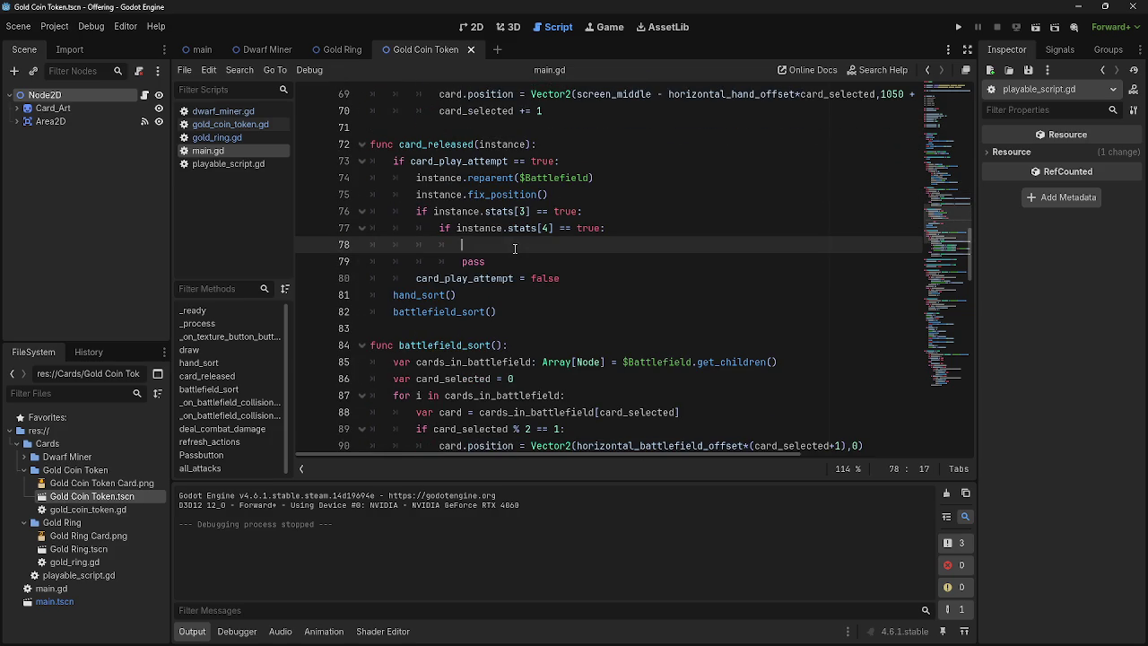
Step: Rewrite line 78 so it instantiates instance.stats[5] instead of card
type("var instance = card.instantiate()")
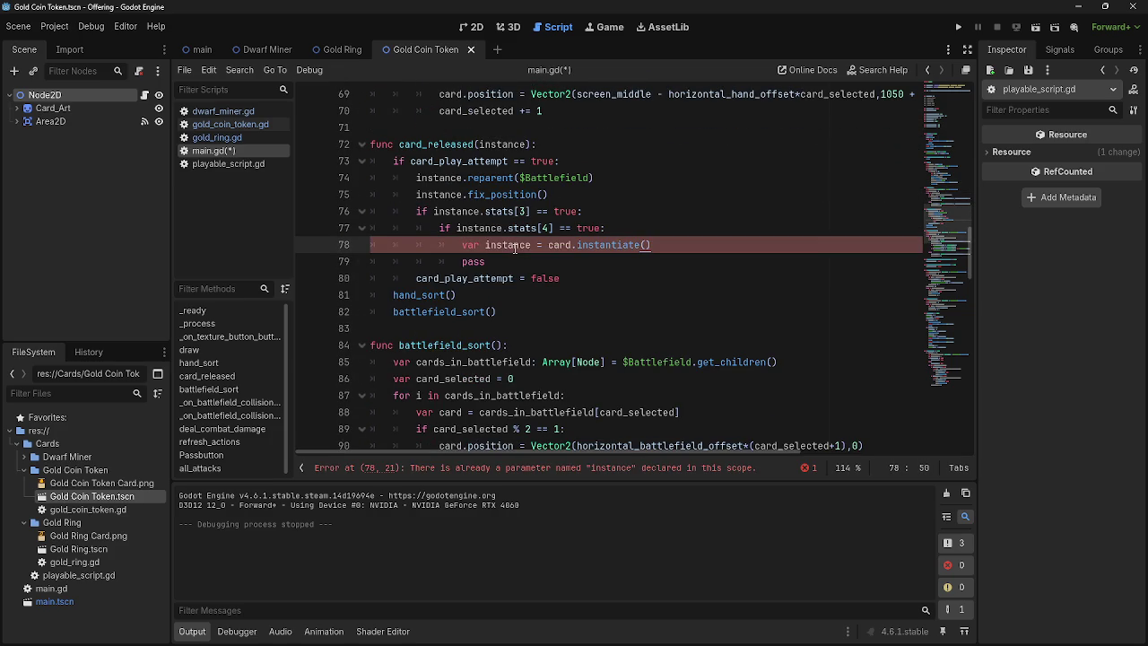
double_click(563, 250)
double_click(612, 250)
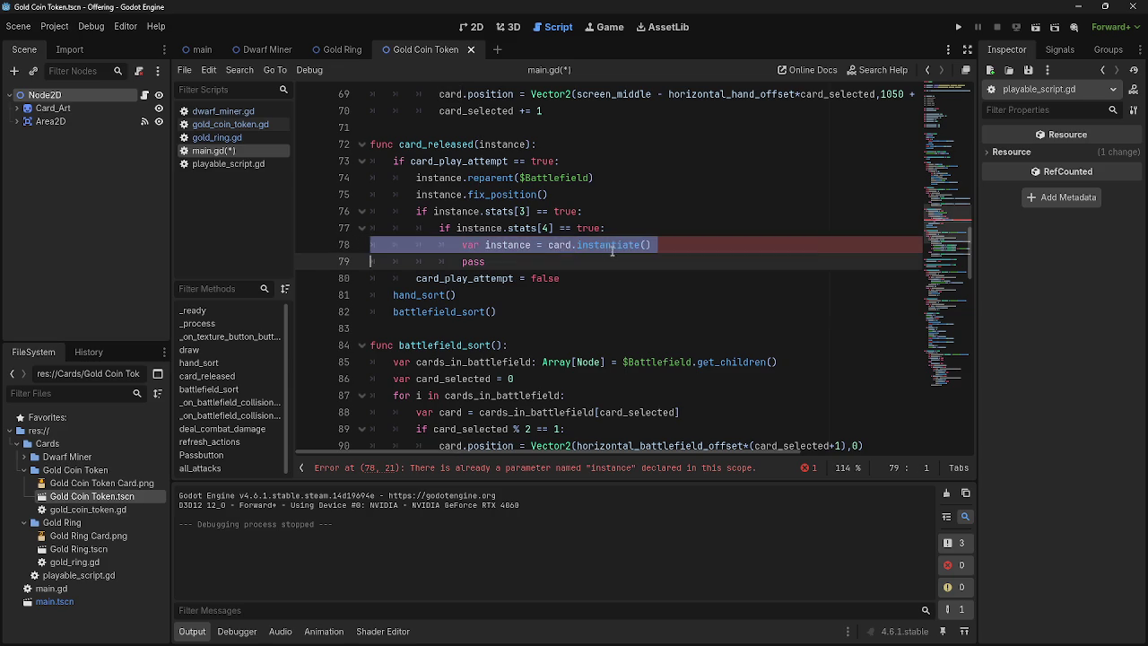
double_click(559, 250)
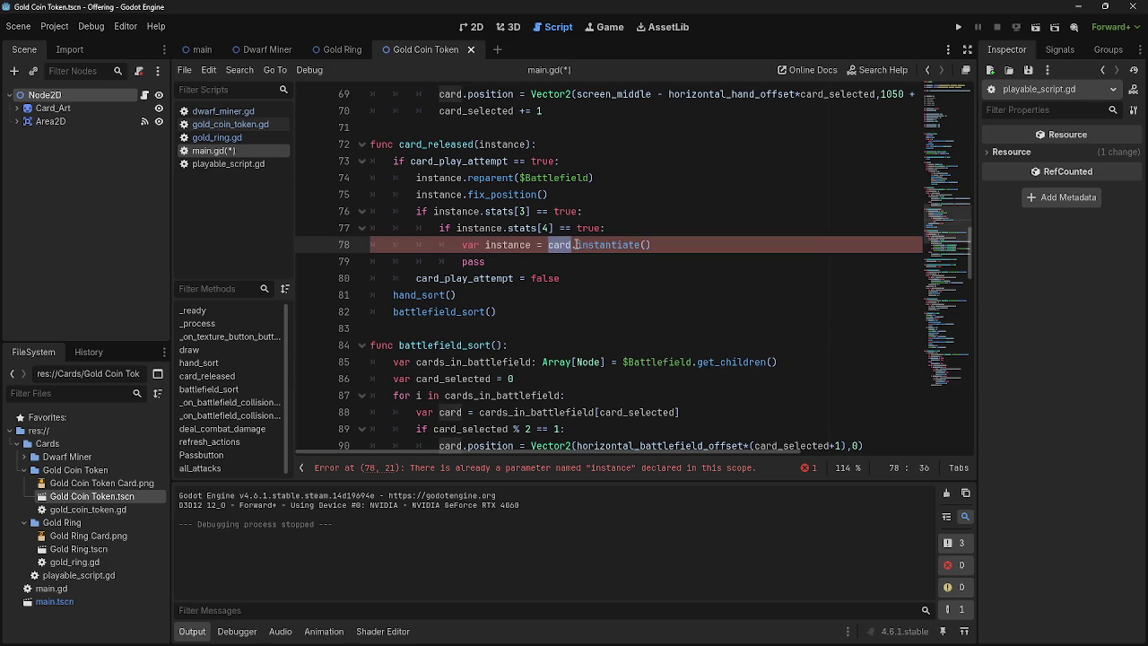
type("token")
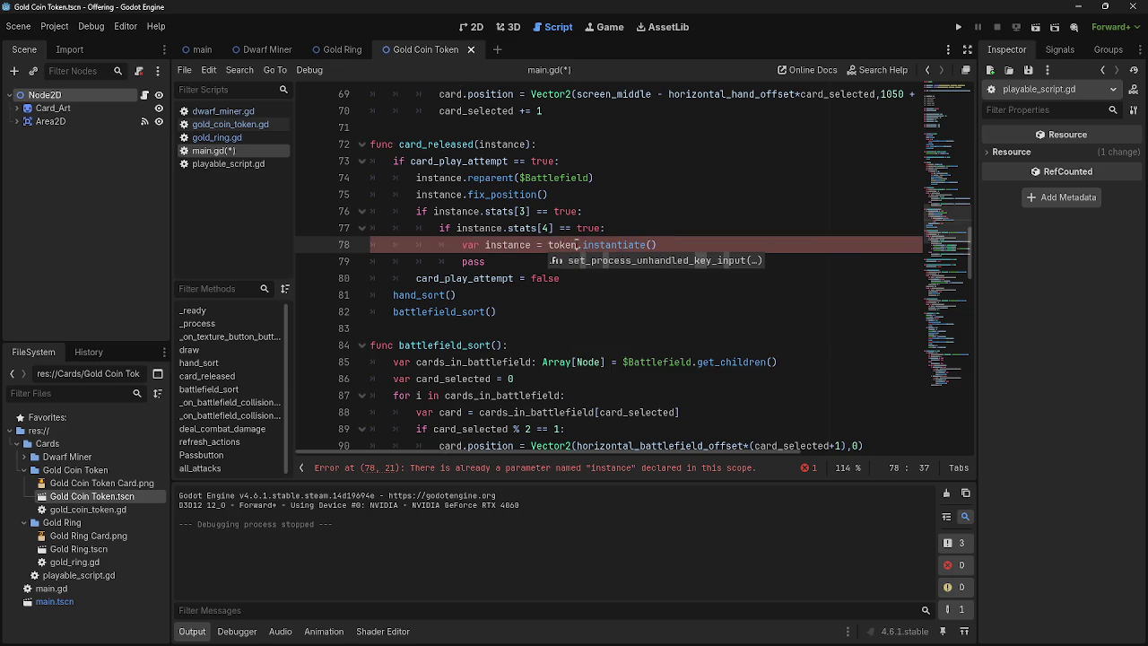
key("BackSpace")
key("BackSpace")
key("BackSpace")
key("Delete")
type("inst")
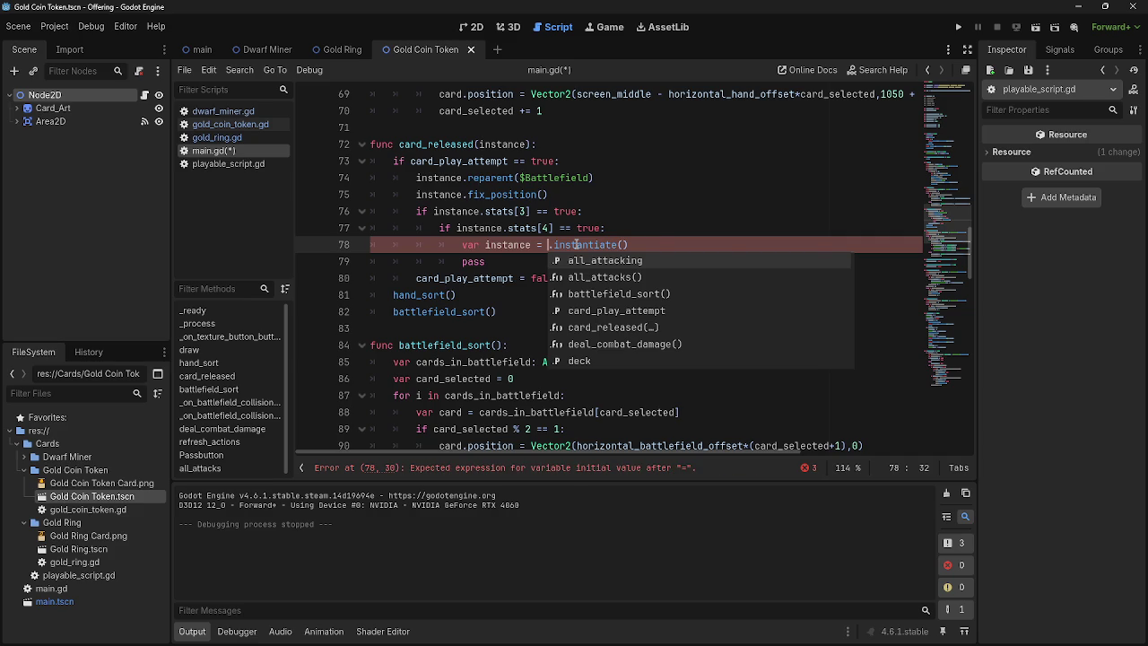
key("Return")
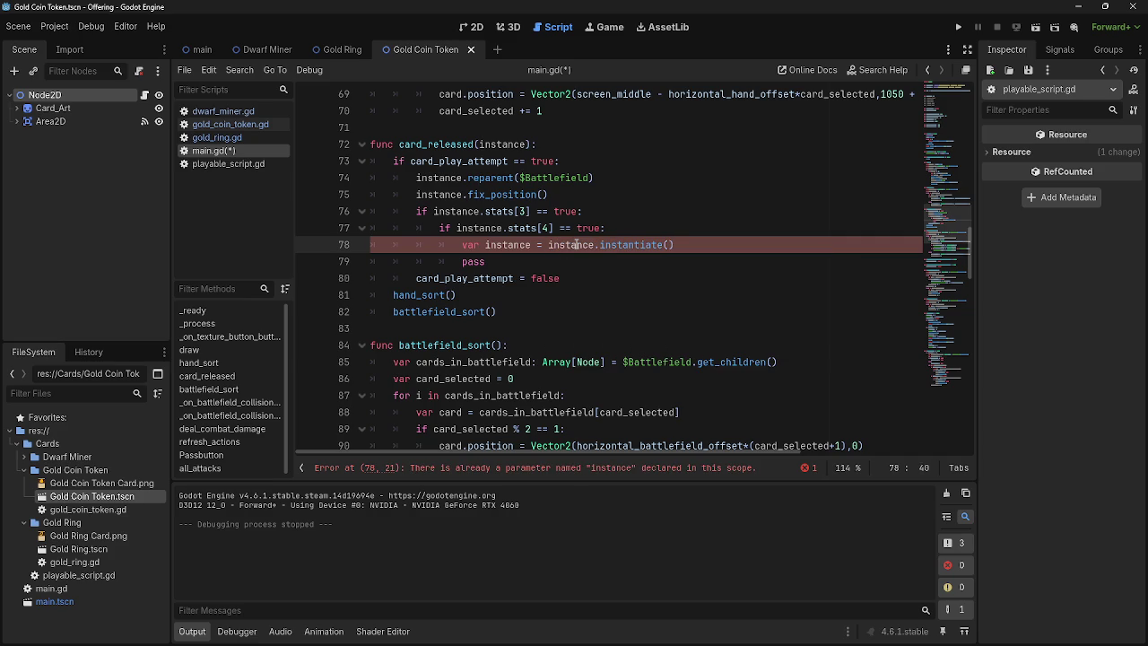
type(".stats")
type("[5")
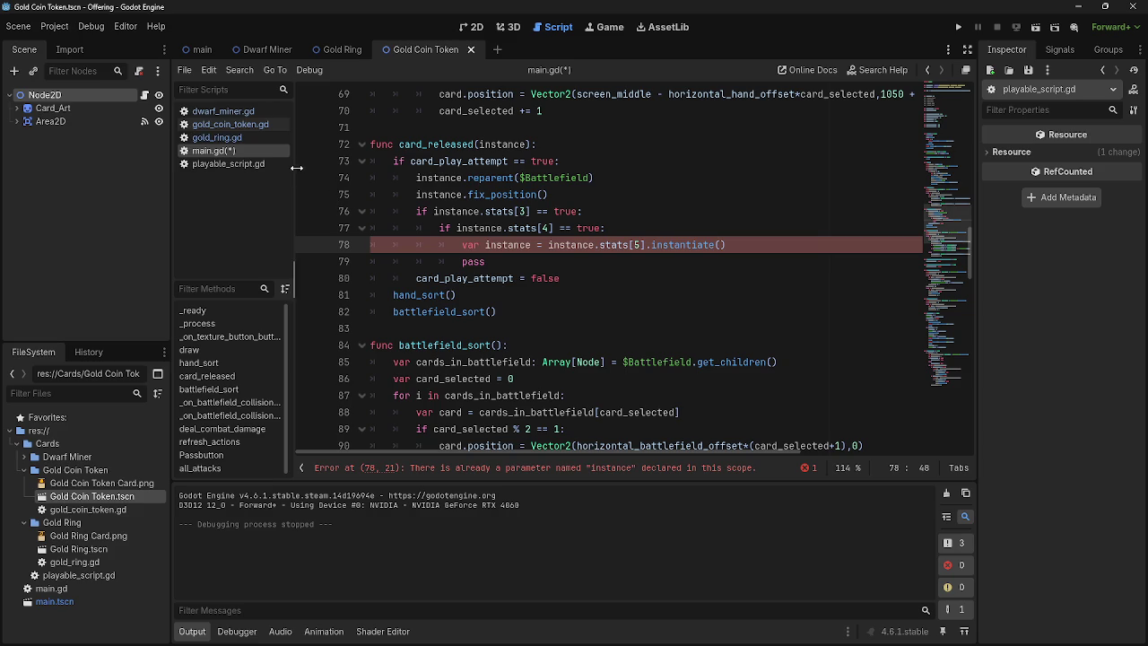
Step: Check gold_coin_token.gd's variables, then return to line 78 of main.gd
left_click(209, 130)
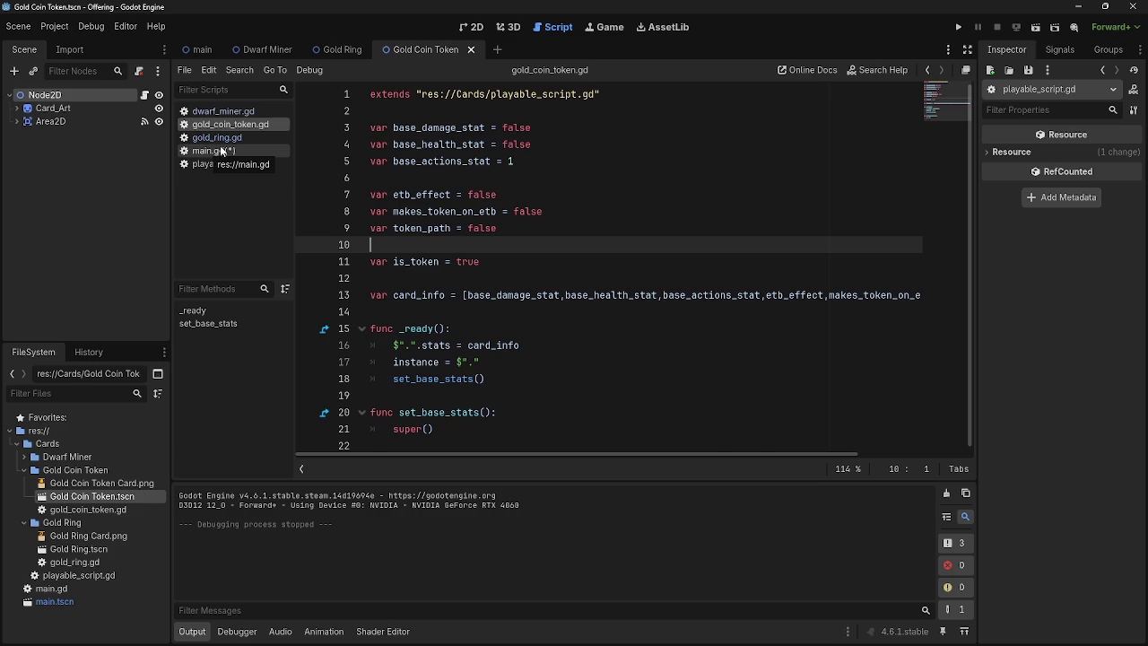
left_click(219, 150)
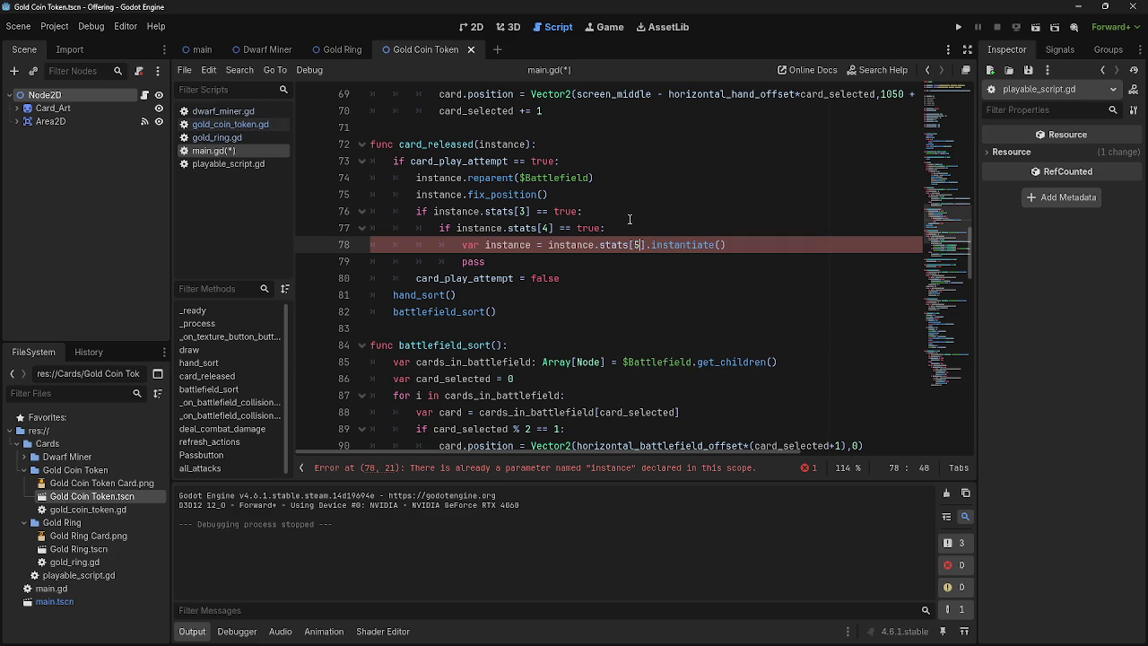
left_click_drag(740, 246, 515, 247)
left_click(514, 246)
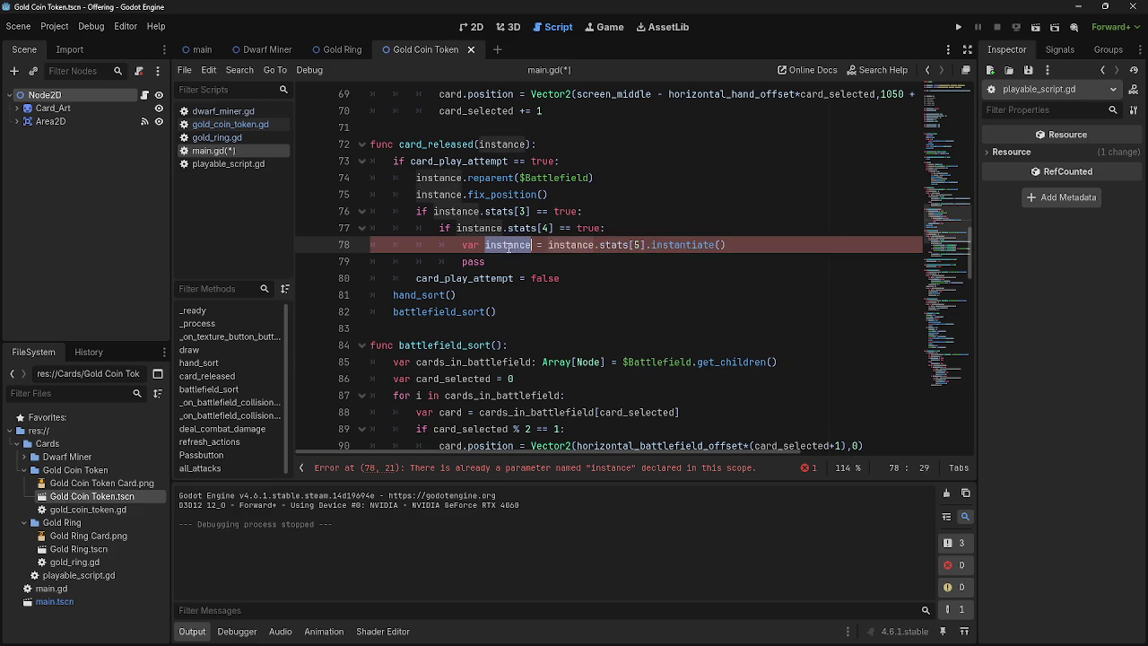
left_click(568, 244)
left_click(559, 245)
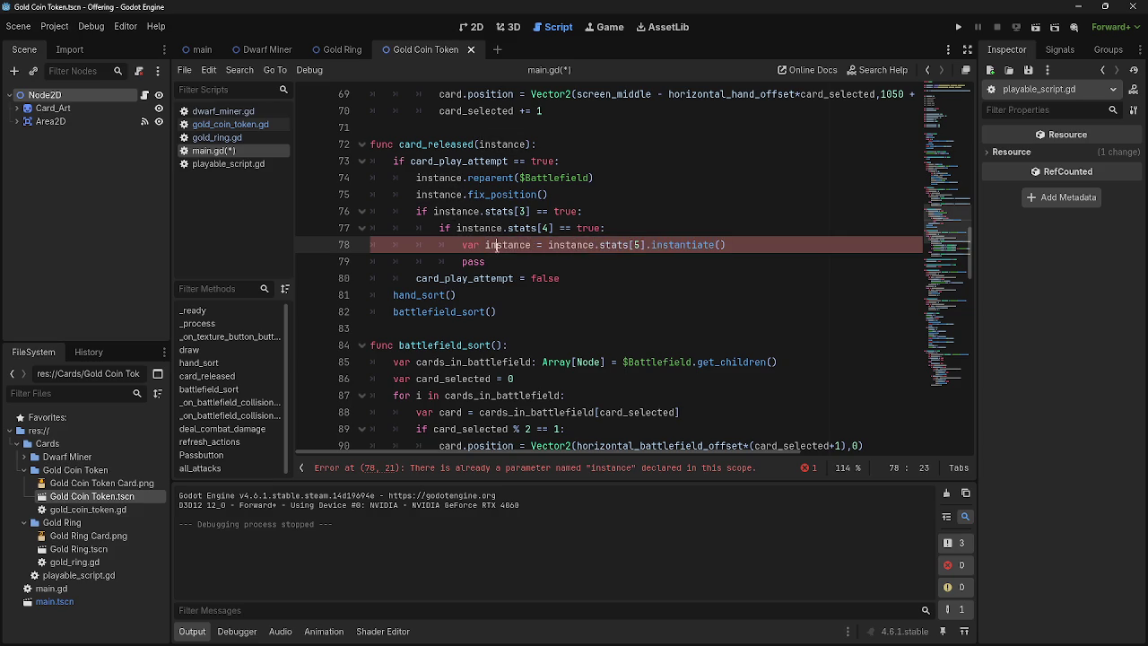
Step: Delete 'var instance =' so line 78 reads instance.stats[5].instantiate(), then run the game
left_click(485, 245)
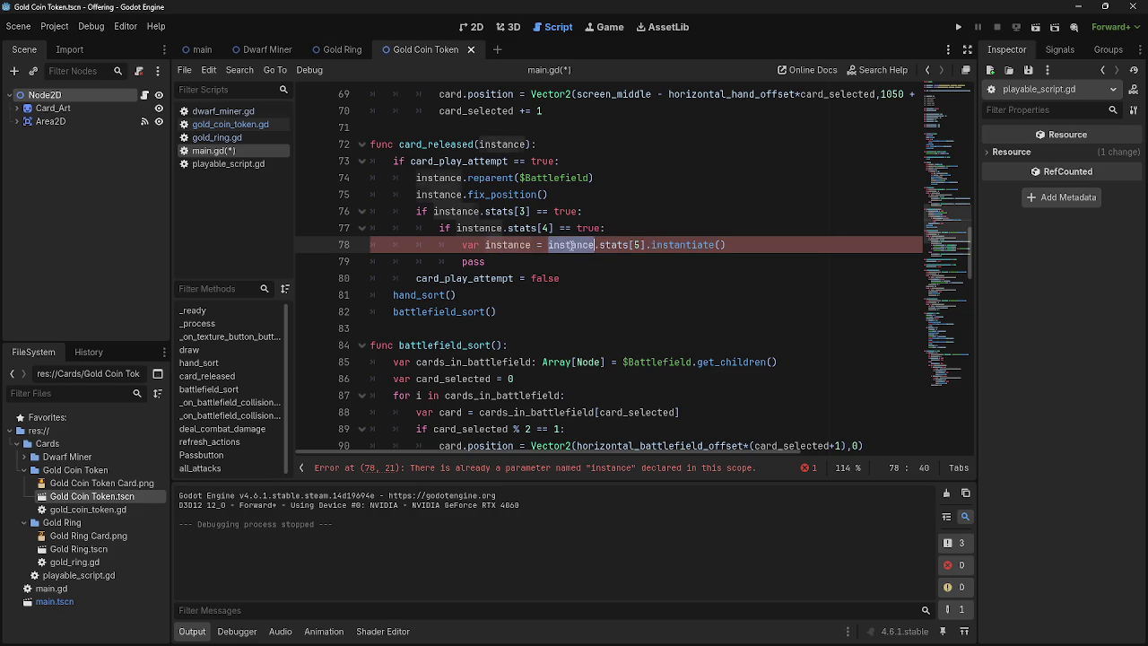
left_click_drag(532, 244, 461, 251)
key("BackSpace")
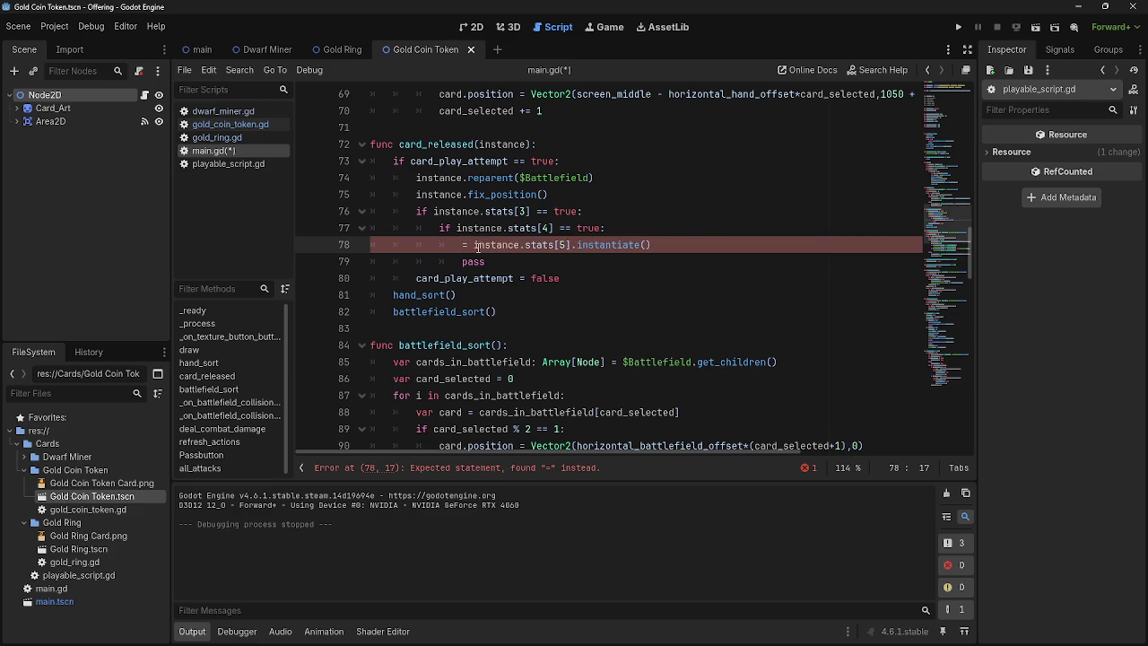
key("Delete")
key("Delete")
key("Delete")
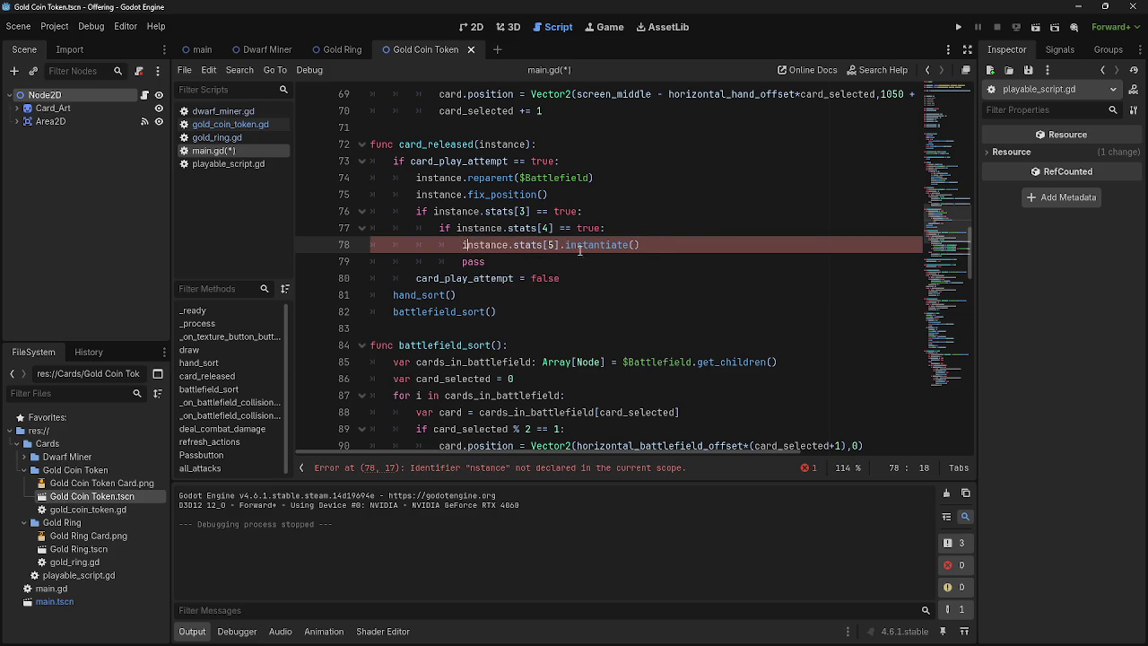
left_click(633, 251)
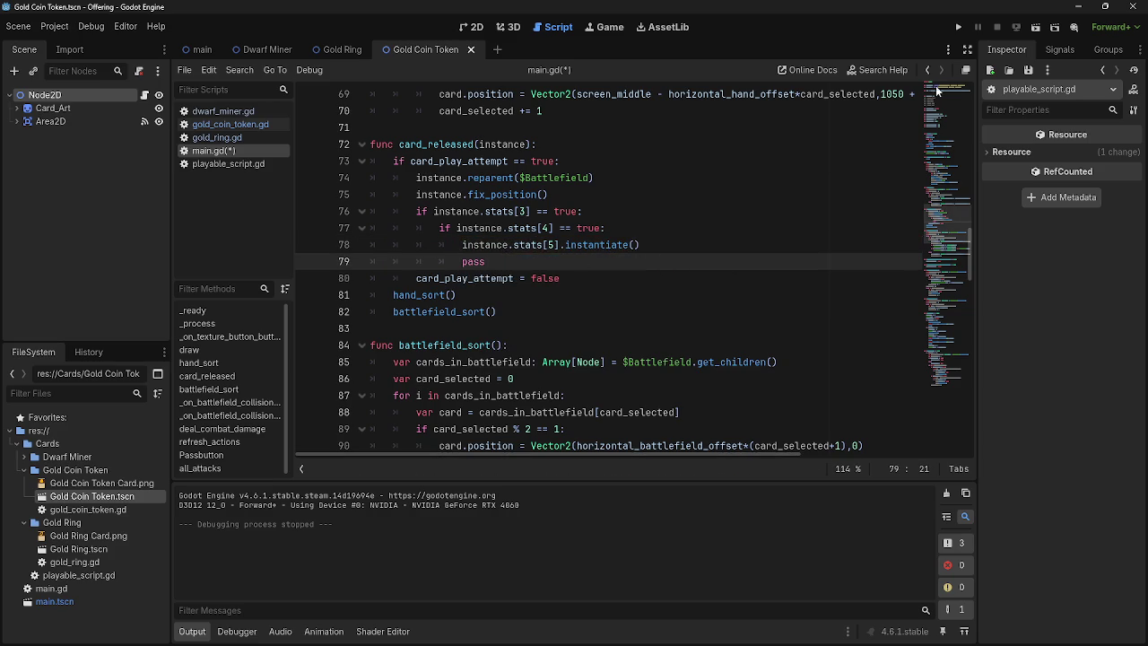
left_click(958, 27)
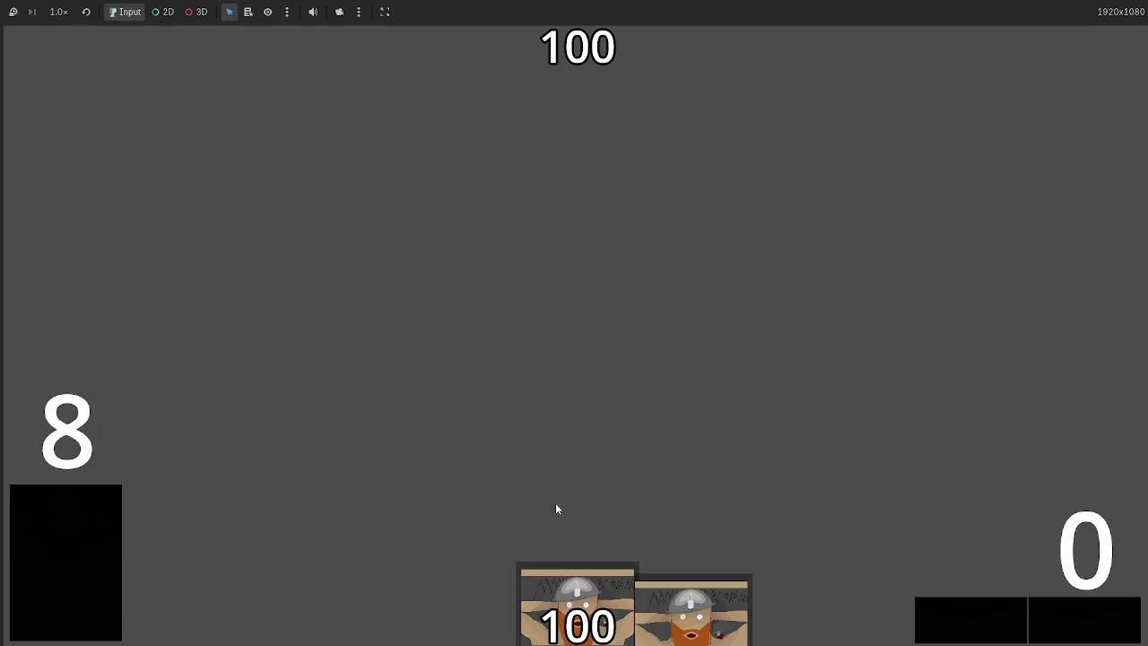
Step: Play a dwarf card, then view the running game's Remote scene tree in the editor
left_click(549, 401)
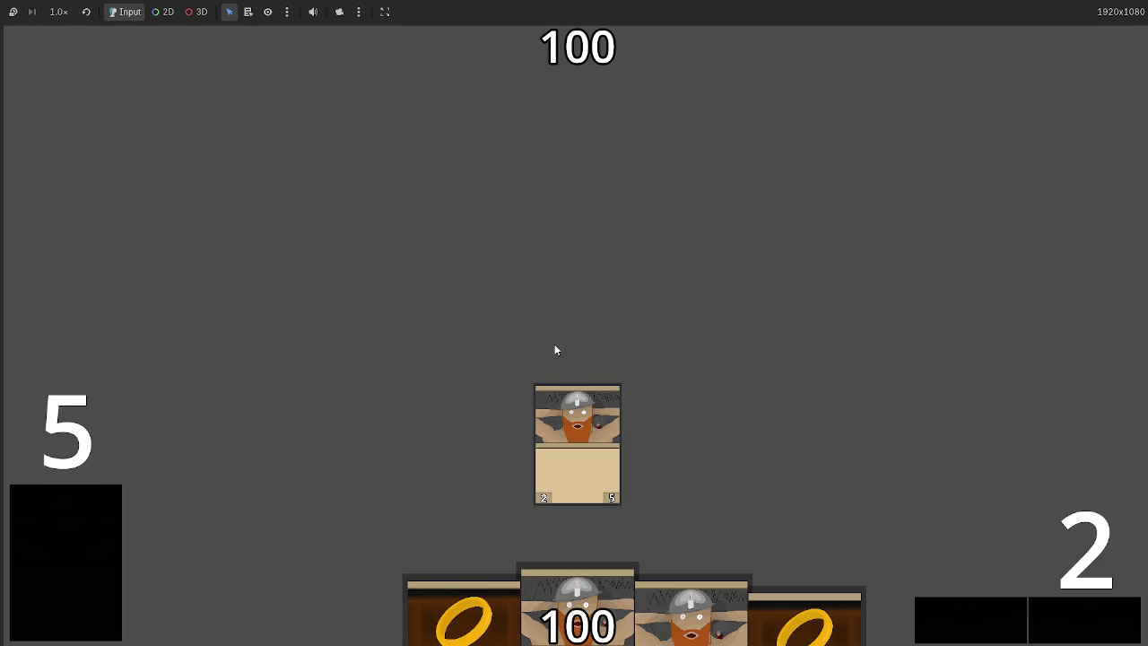
key("alt+Tab")
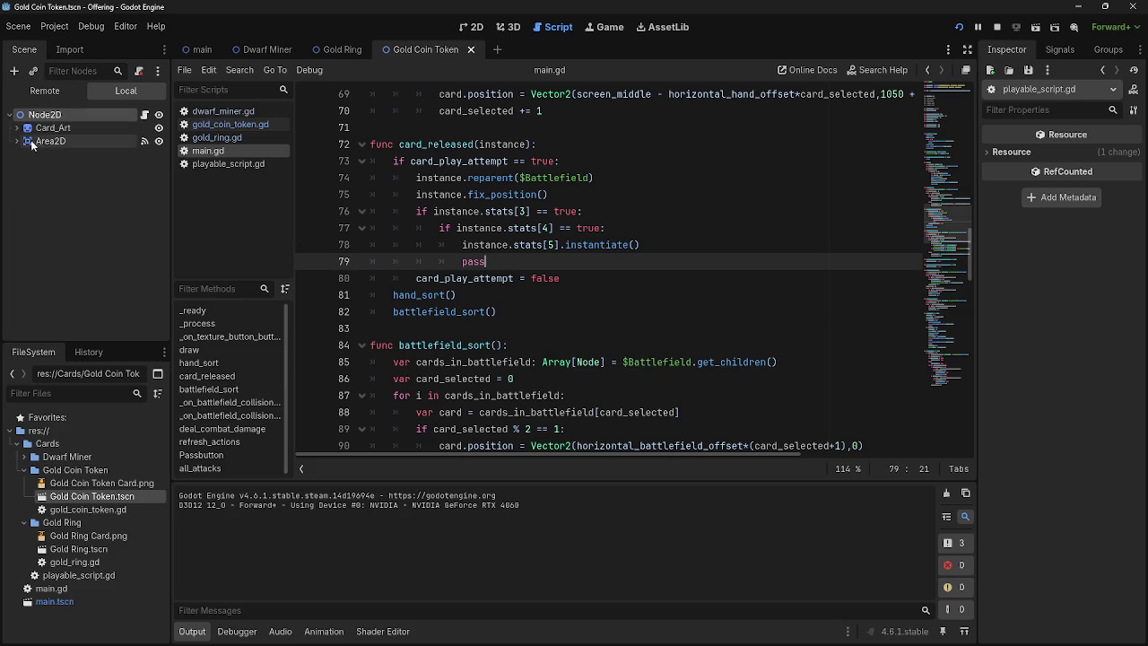
left_click(44, 91)
left_click(25, 167)
left_click(25, 167)
Step: Inspect the played card under Battlefield, then return to the instance name on line 78
left_click(24, 180)
left_click(27, 194)
left_click(29, 194)
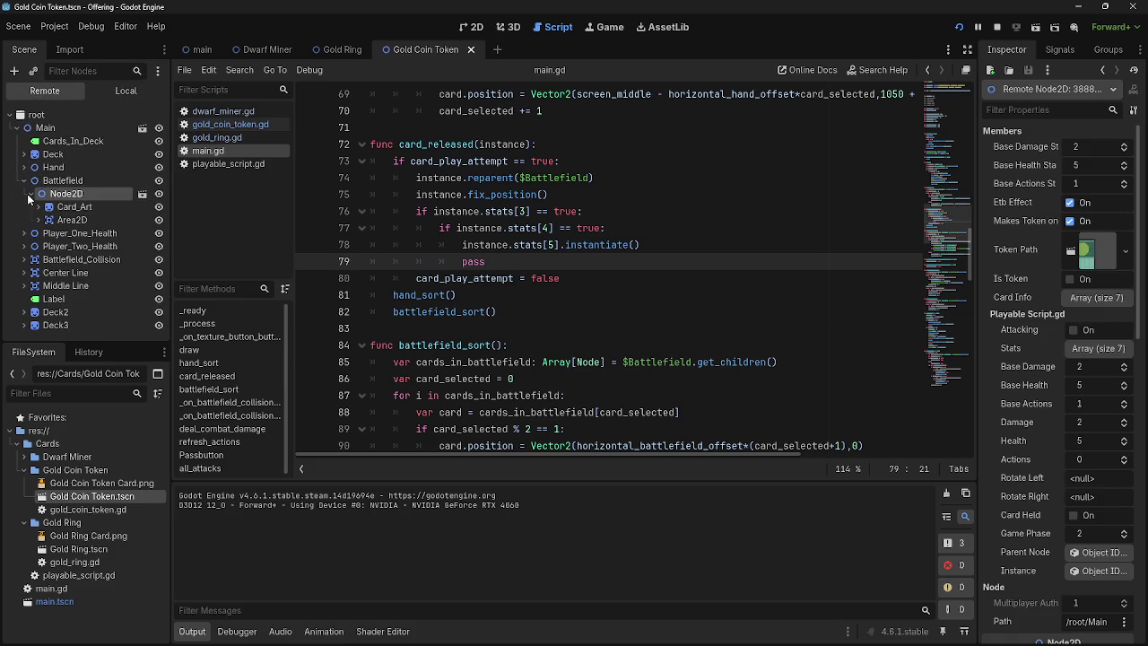
left_click(25, 193)
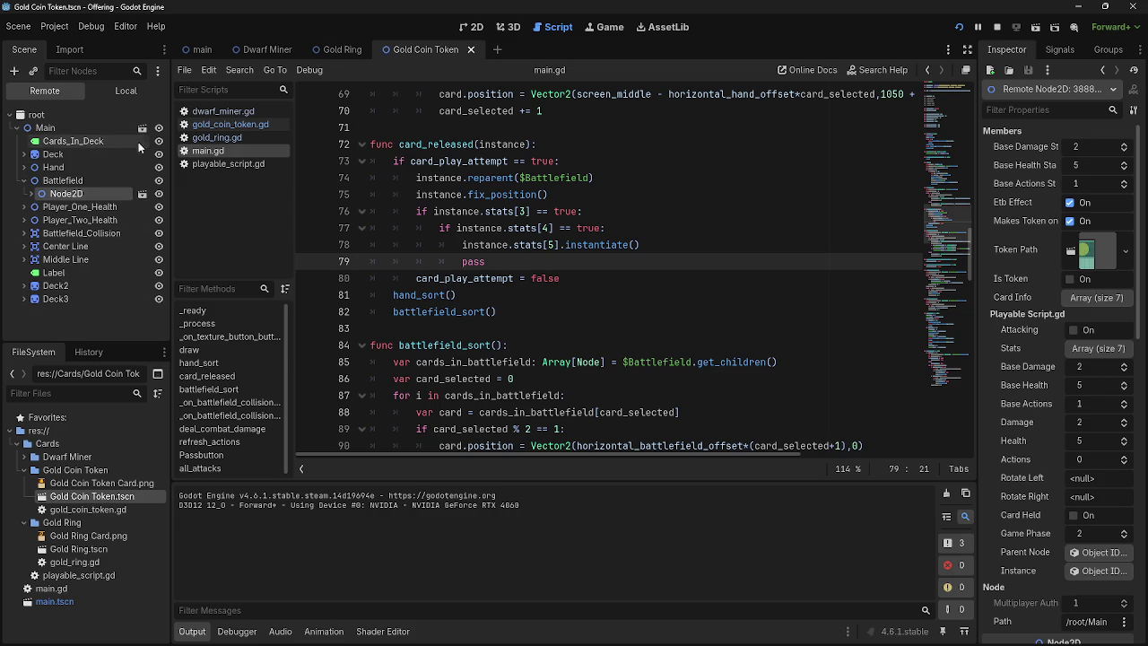
left_click(568, 244)
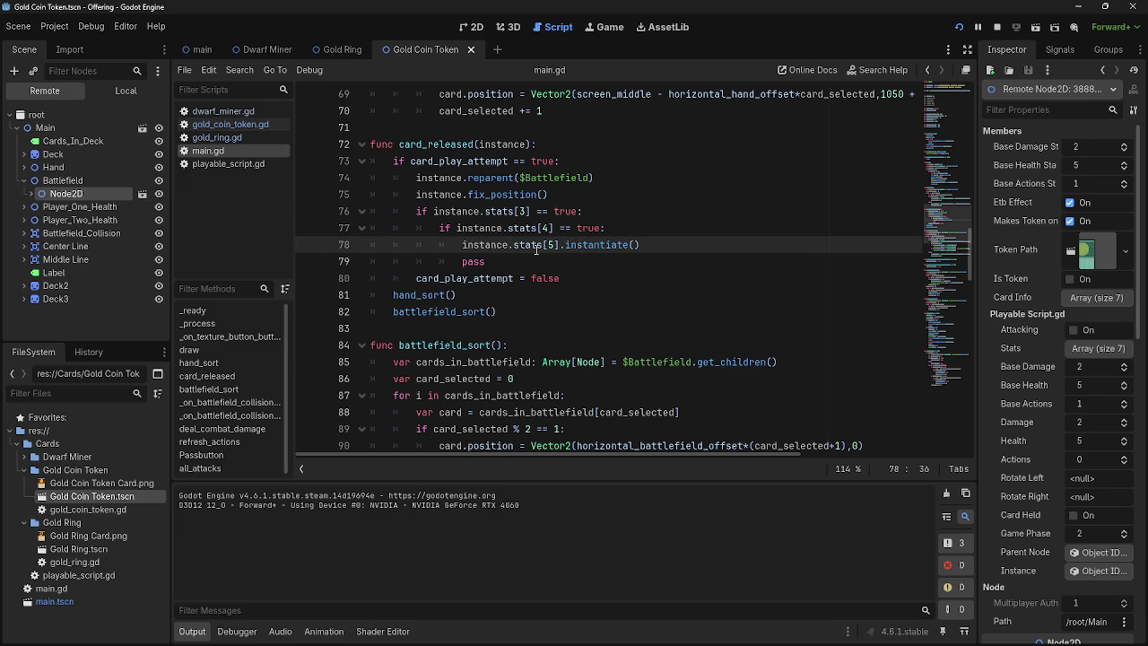
left_click_drag(513, 245, 482, 245)
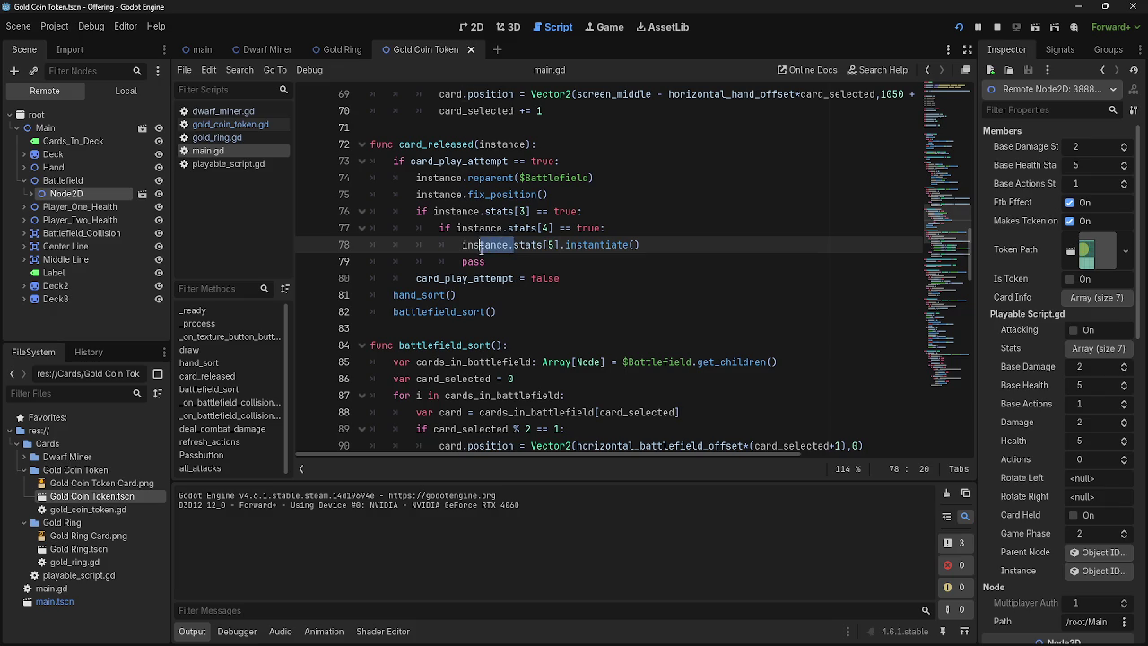
Step: Add print(instance.stats[4]) on a new line above the instantiate call
left_click(682, 246)
left_click(685, 231)
key("Return")
type("print(instance.stats[4])")
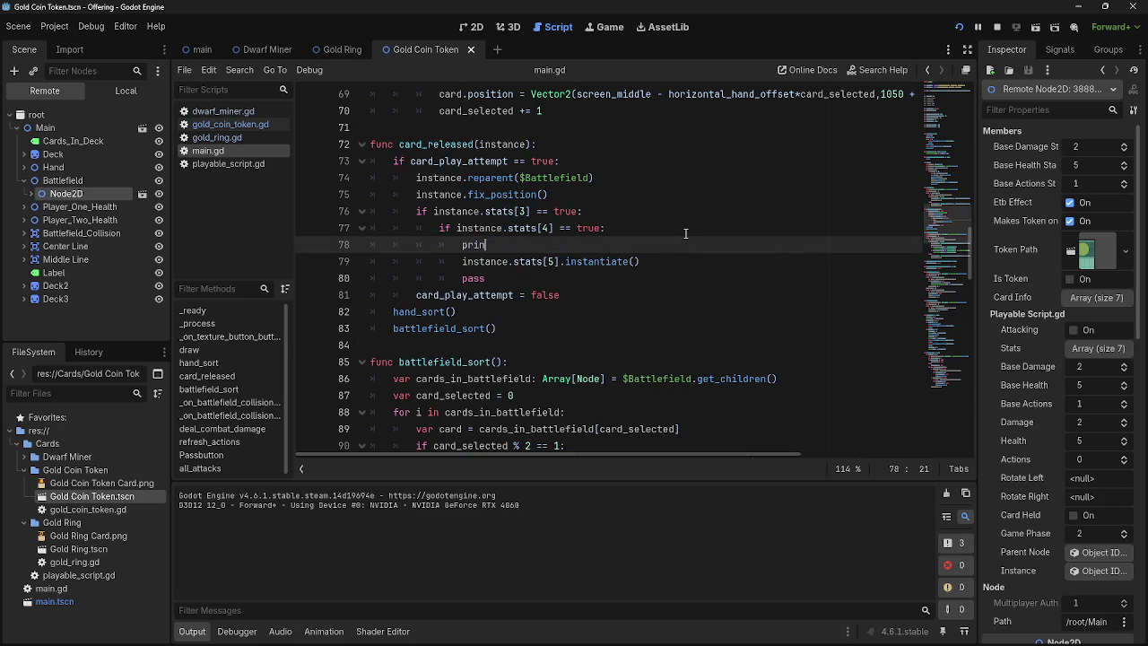
Step: Rerun the game, play a card to test the print, check gold_ring.gd, and restart
key("F8")
left_click(963, 30)
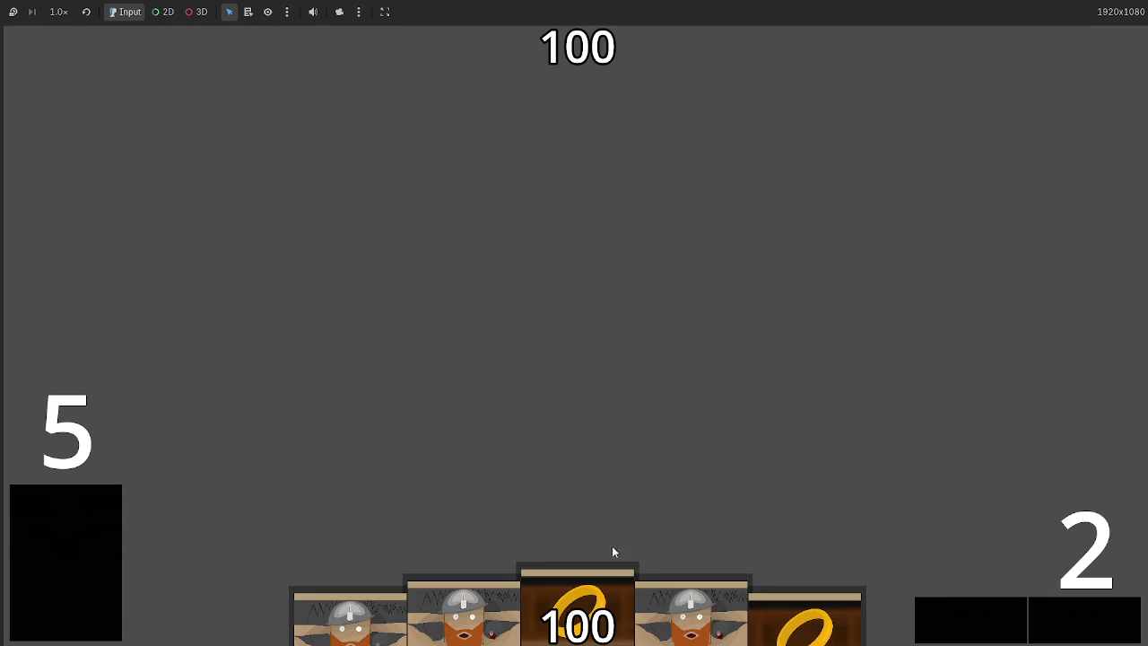
left_click_drag(612, 545, 645, 295)
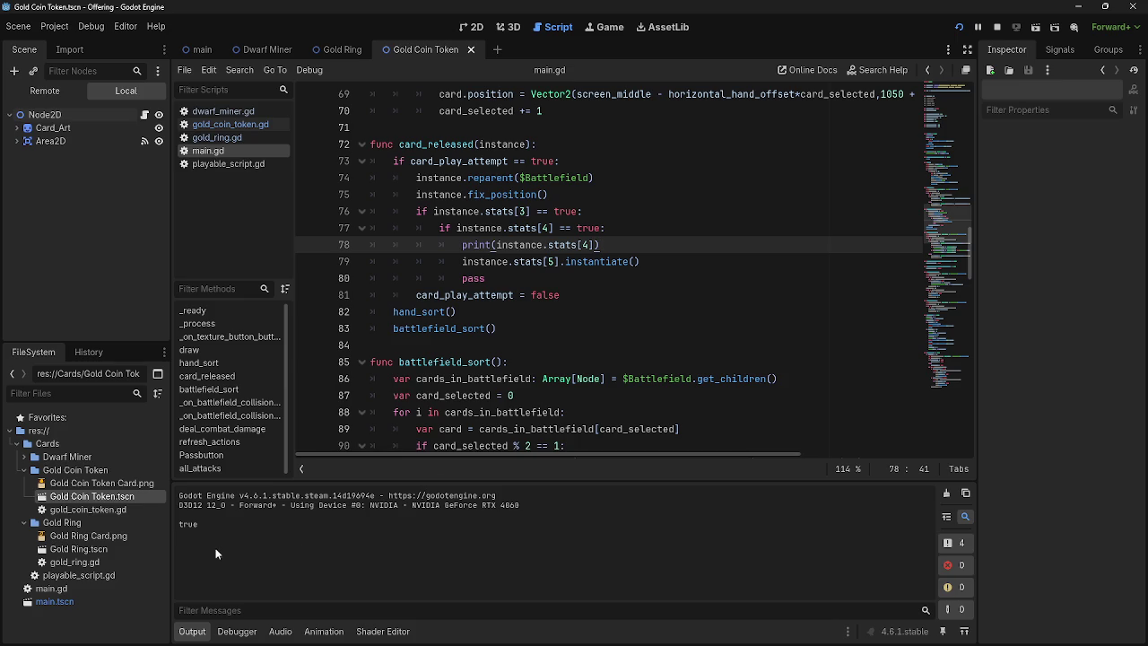
left_click(220, 138)
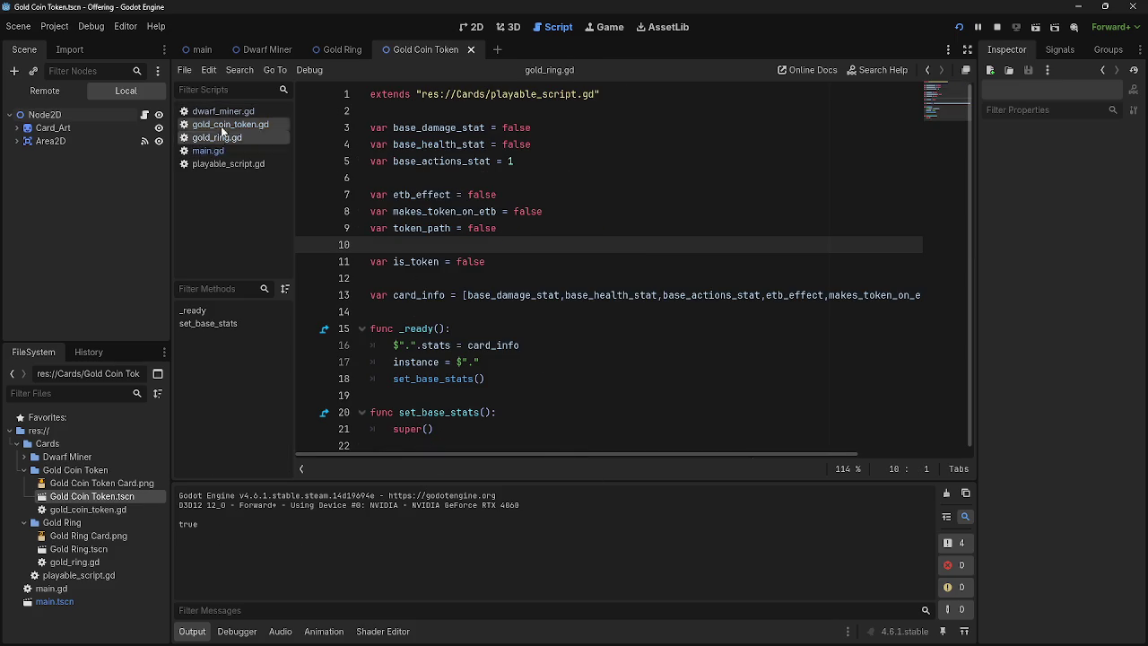
left_click(208, 151)
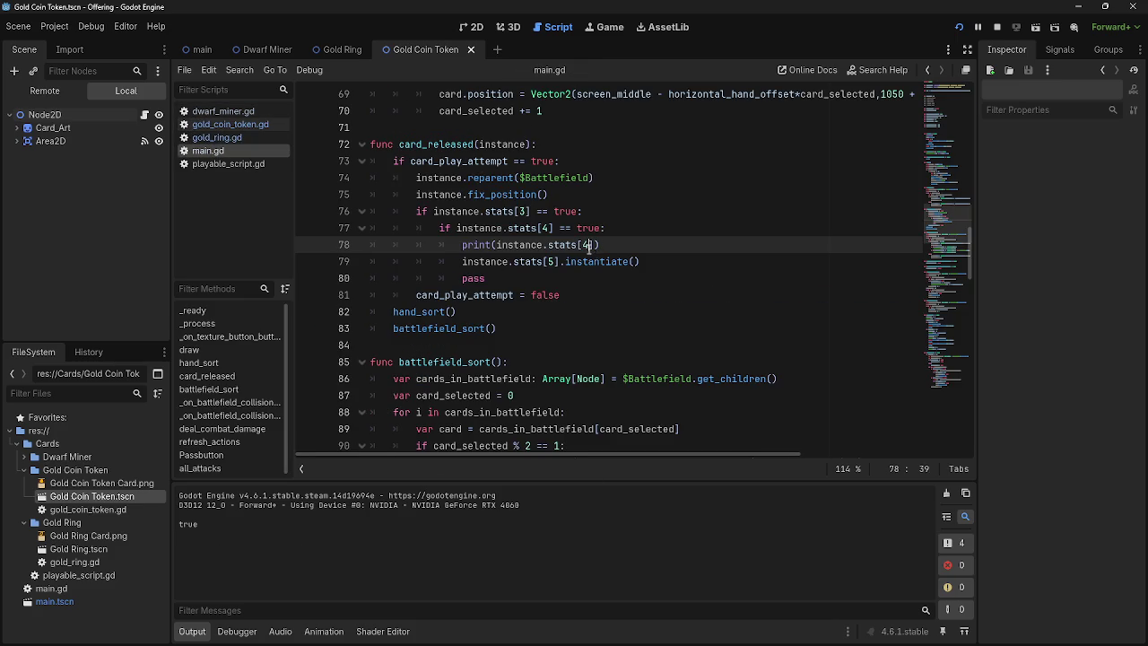
left_click(958, 27)
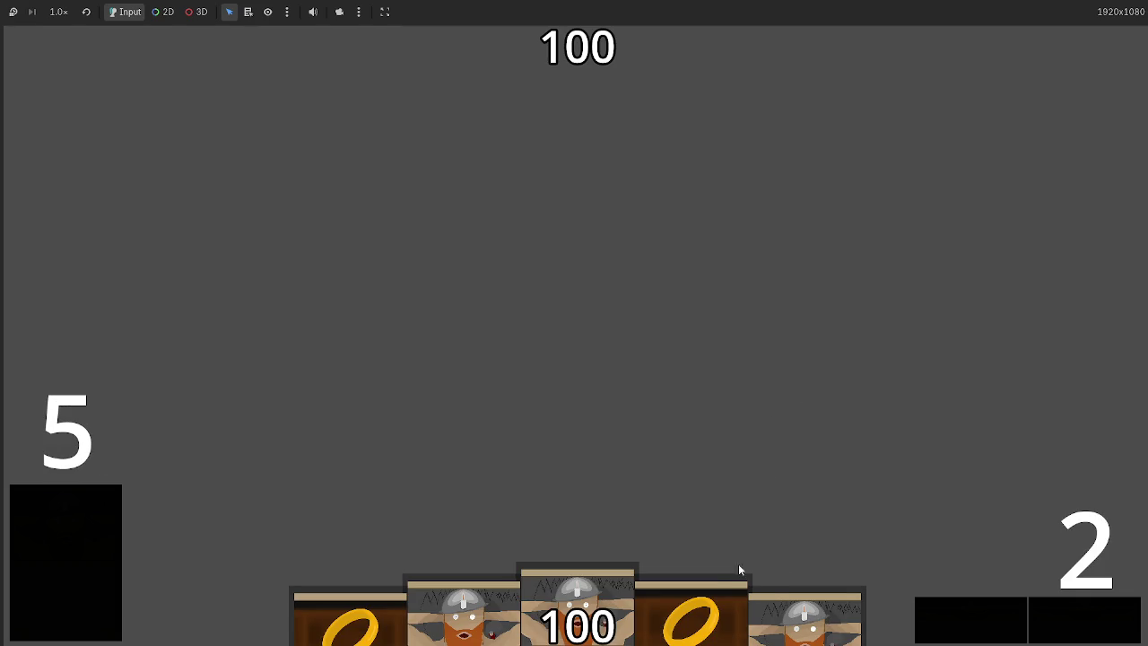
Step: Play a dwarf card and confirm Output prints the Gold Coin Token.tscn PackedScene
left_click_drag(660, 607, 594, 428)
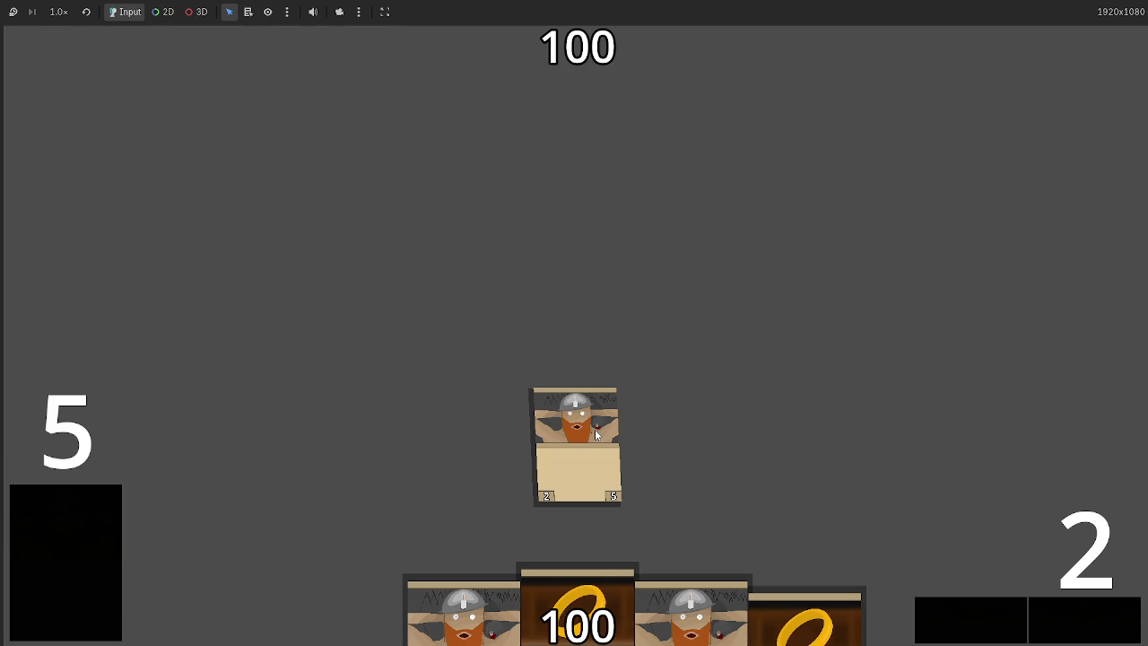
key("alt+Tab")
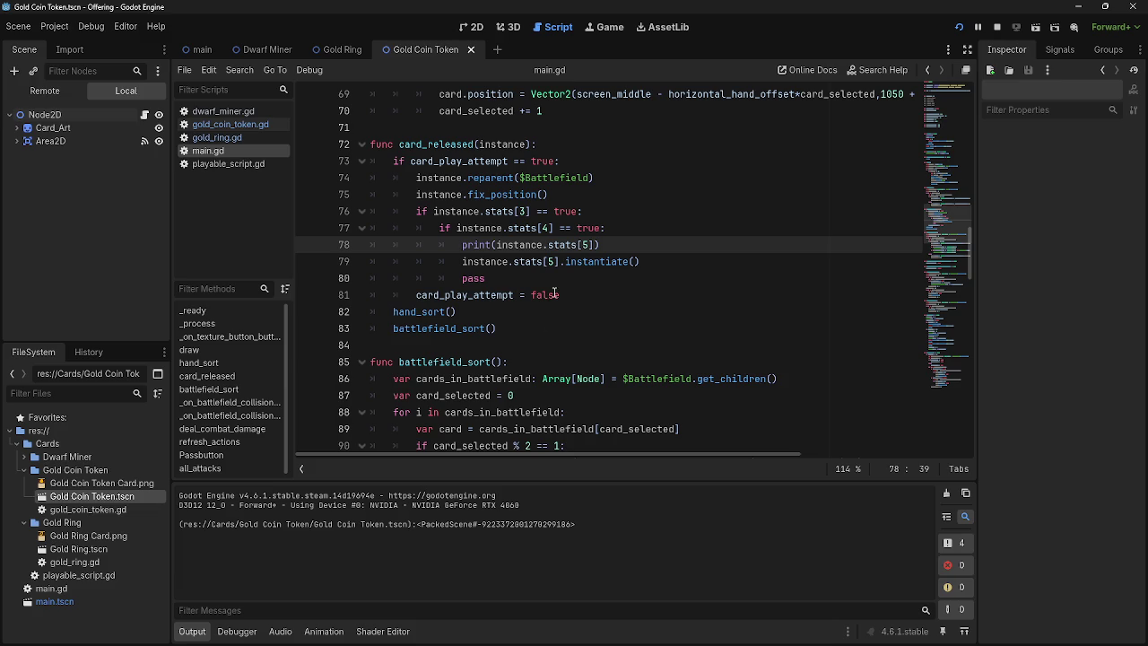
double_click(476, 261)
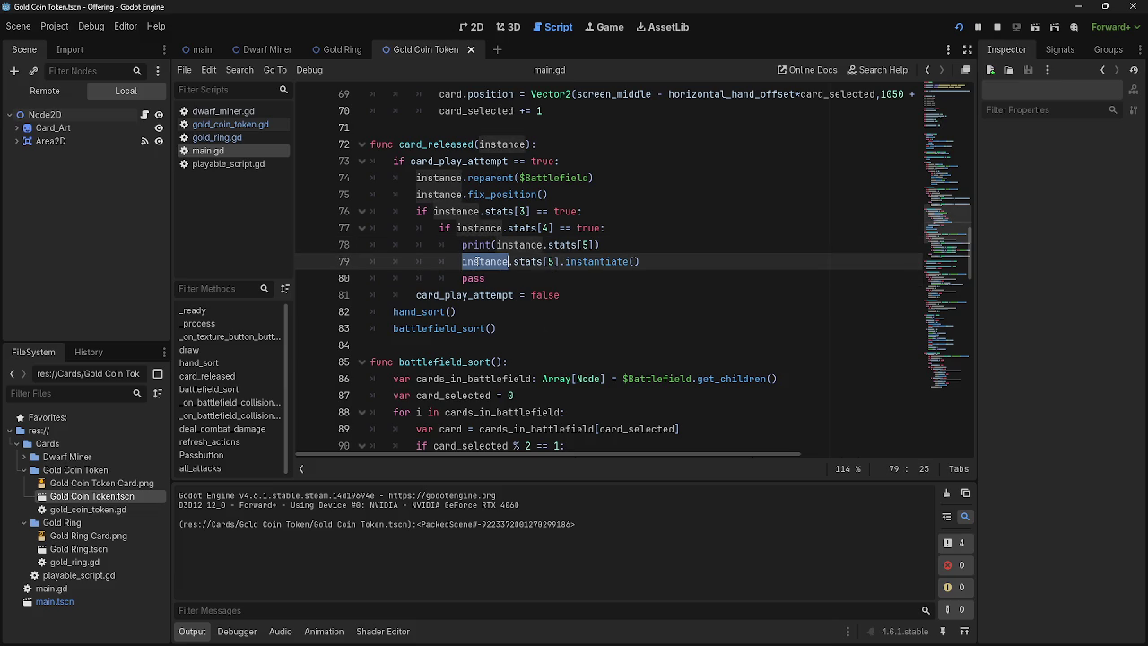
triple_click(476, 261)
Step: Review the card_play_attempt usages in main.gd and open the Debug menu
left_click(539, 284)
scroll(489, 417, "down", 1)
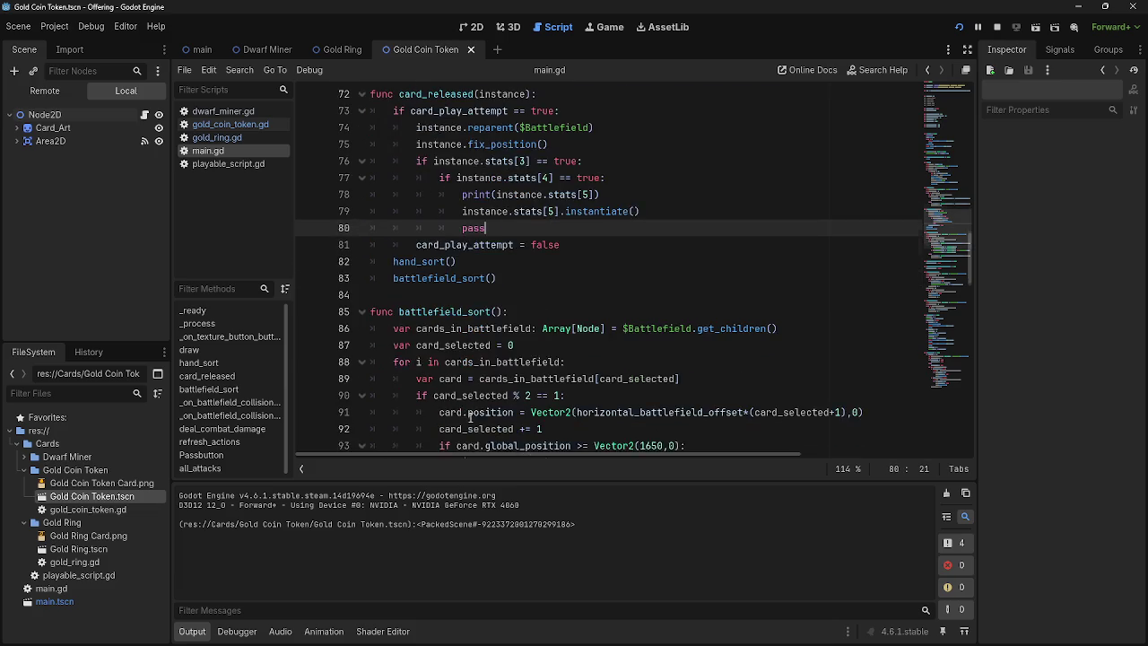
scroll(476, 418, "up", 2)
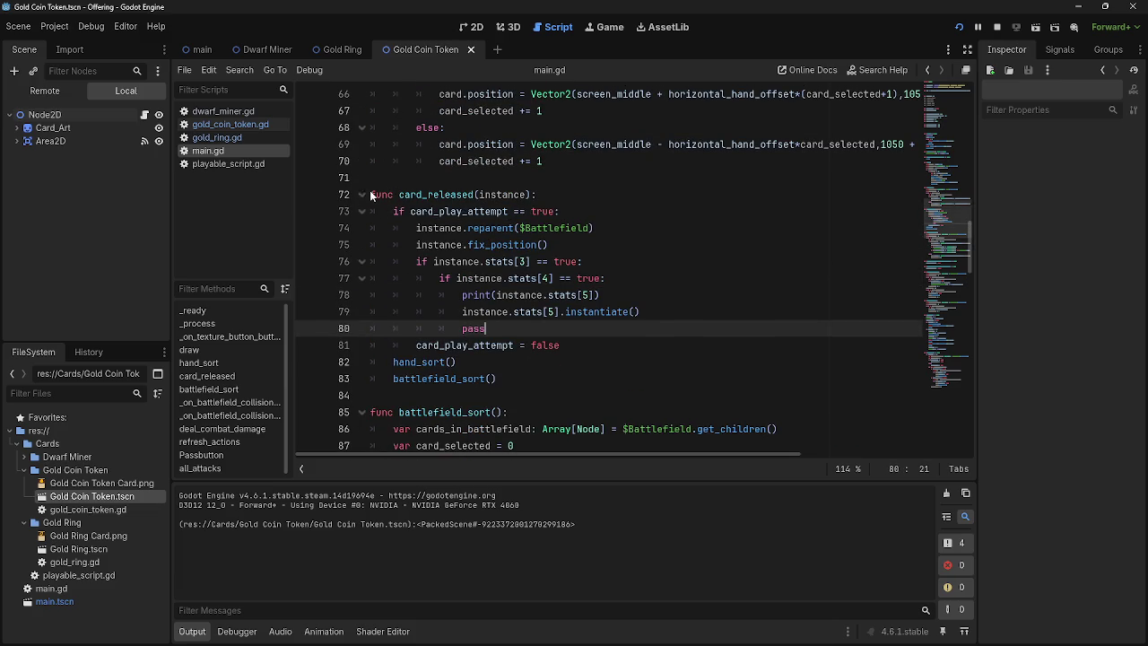
double_click(471, 212)
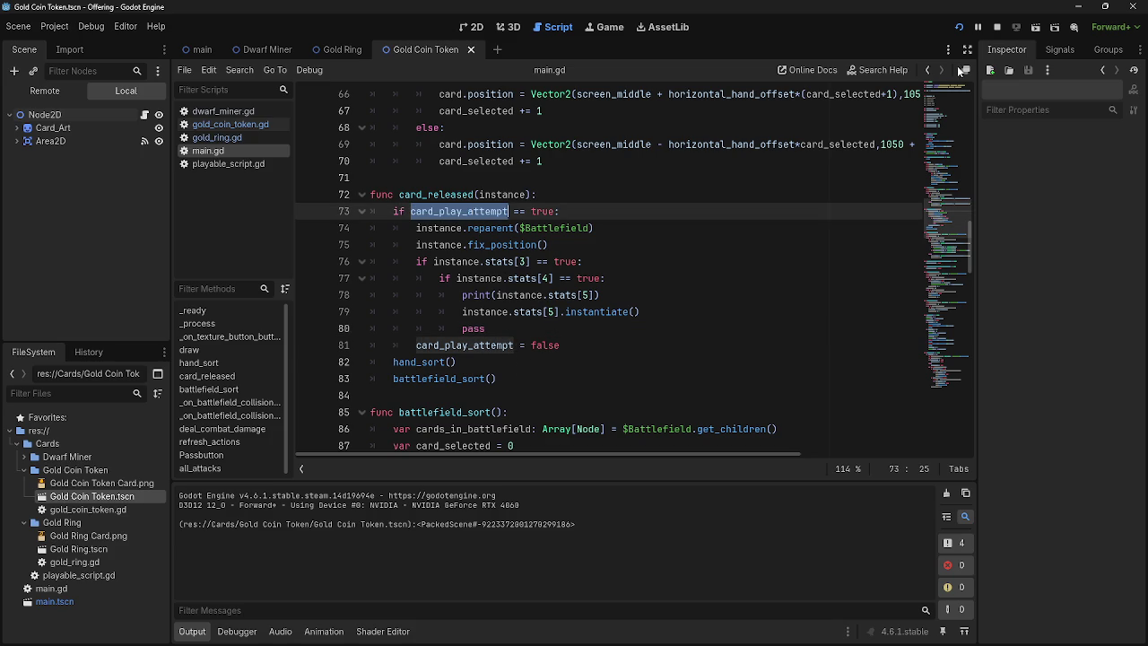
left_click(91, 26)
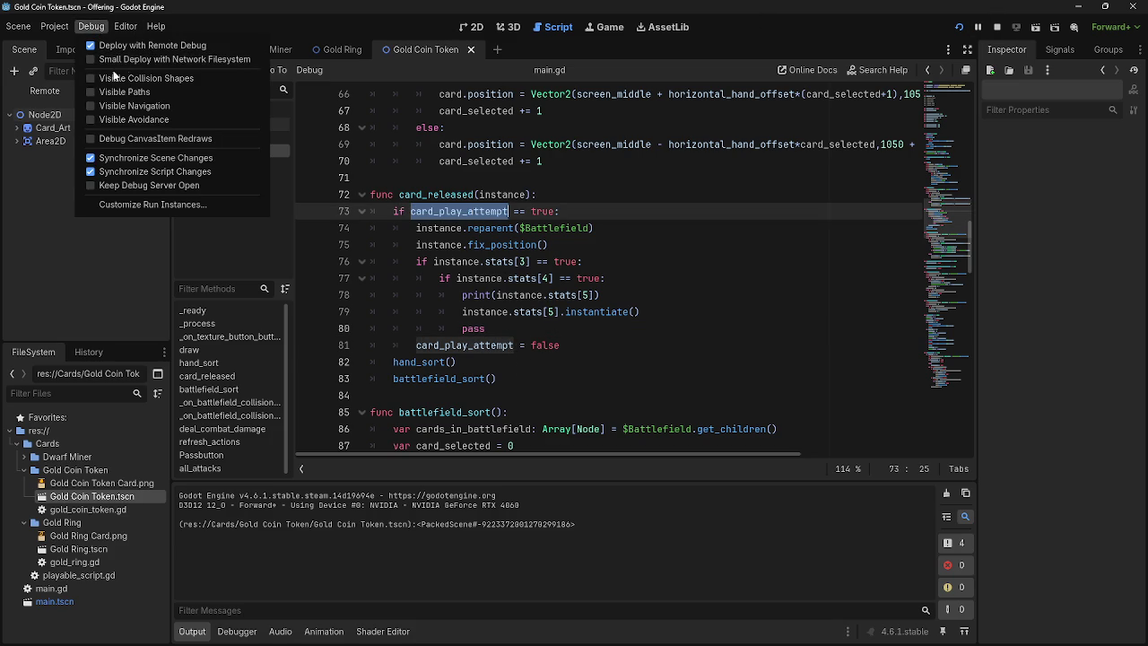
Step: Rerun with visible collision shapes and play ring and dwarf cards onto the battlefield
left_click(959, 27)
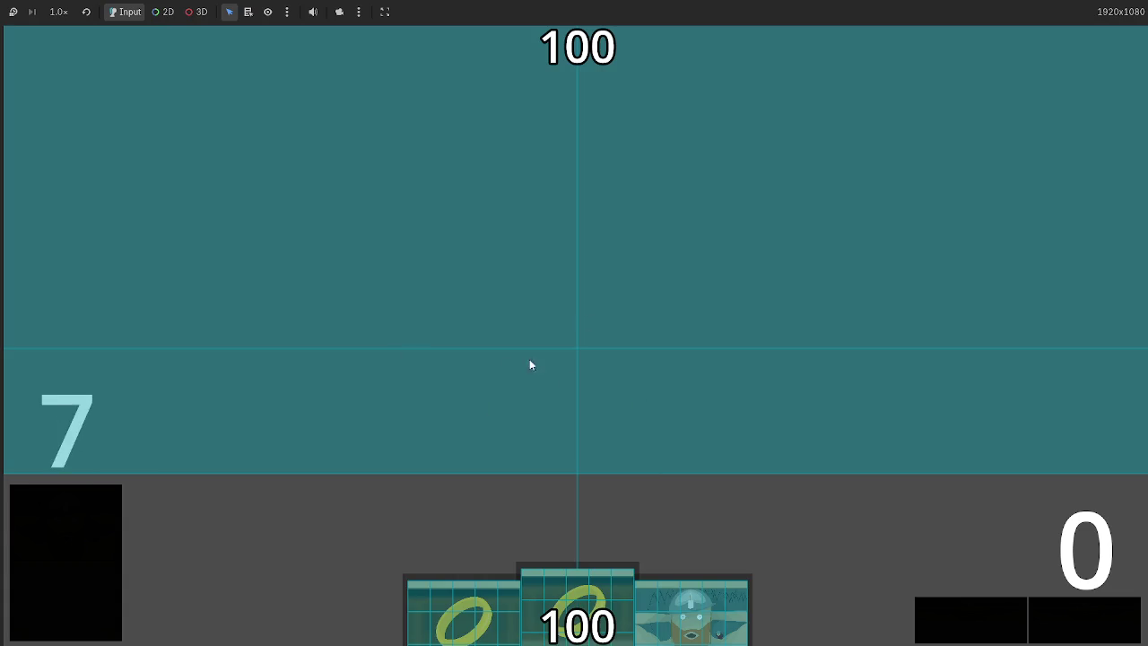
mouse_move(576, 634)
left_mouse_down()
mouse_move(750, 479)
mouse_move(805, 456)
mouse_move(774, 359)
left_mouse_up()
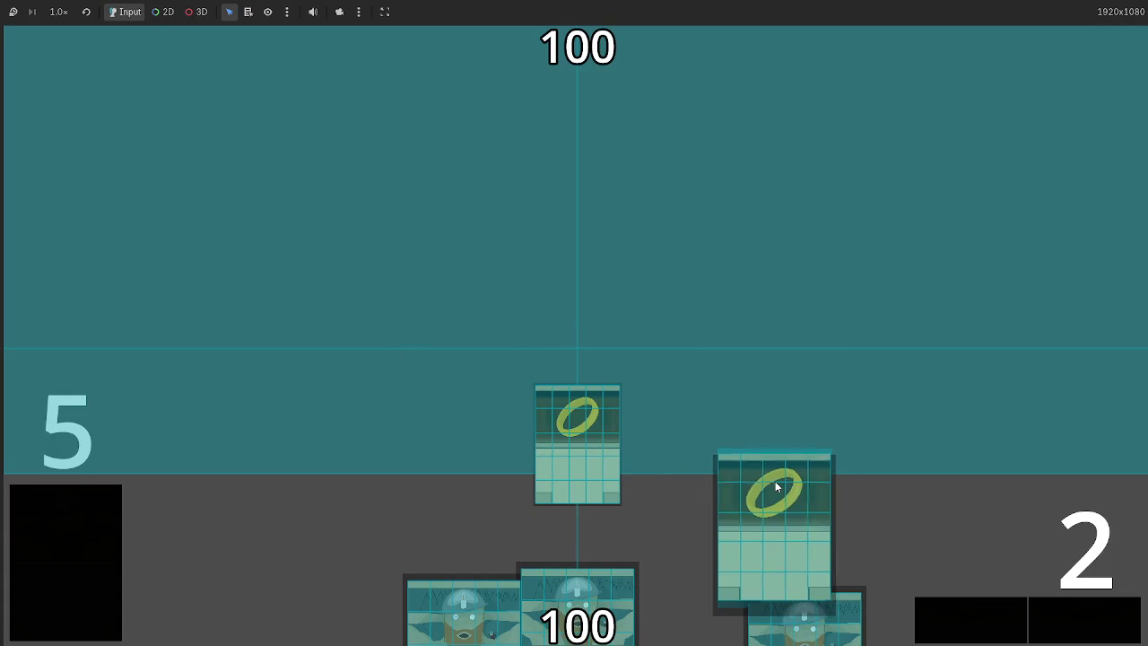
mouse_move(784, 532)
left_mouse_down()
mouse_move(825, 500)
mouse_move(942, 481)
mouse_move(928, 522)
mouse_move(896, 538)
left_mouse_up()
left_click_drag(776, 570, 749, 202)
mouse_move(579, 591)
left_mouse_down()
mouse_move(395, 511)
mouse_move(801, 527)
mouse_move(435, 520)
mouse_move(778, 519)
mouse_move(783, 333)
mouse_move(779, 368)
left_mouse_up()
key("alt+Tab")
left_click(500, 260)
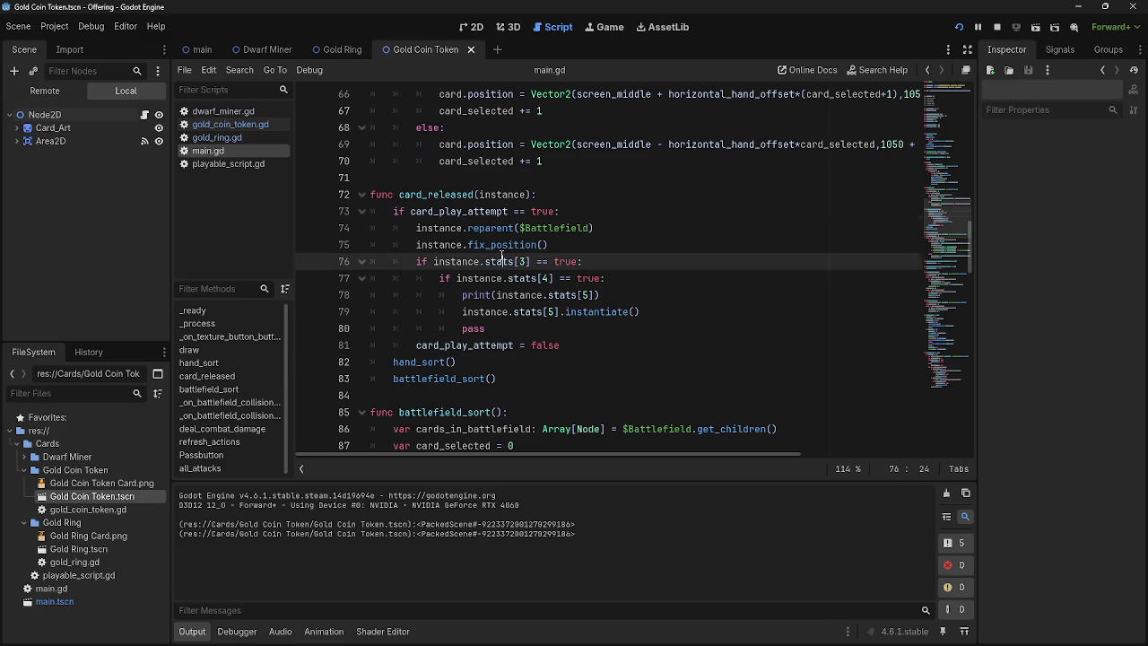
Step: Select the reparent line 74, then switch to the main scene and select Battlefield
triple_click(413, 228)
key("End")
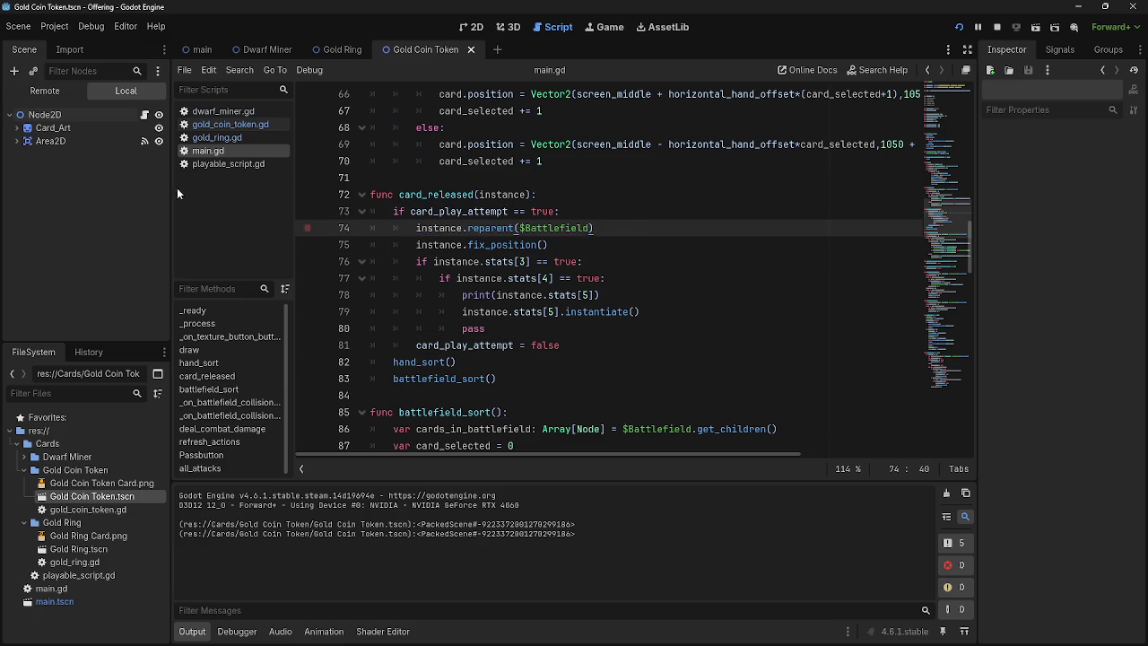
left_click(63, 90)
left_click(112, 92)
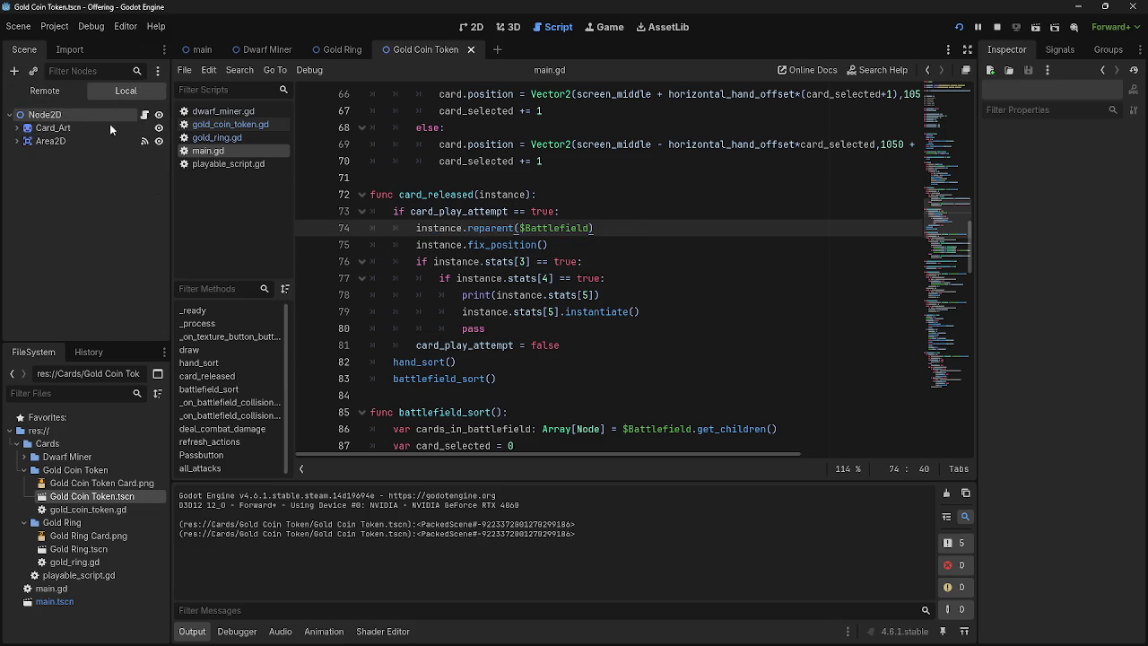
left_click(191, 50)
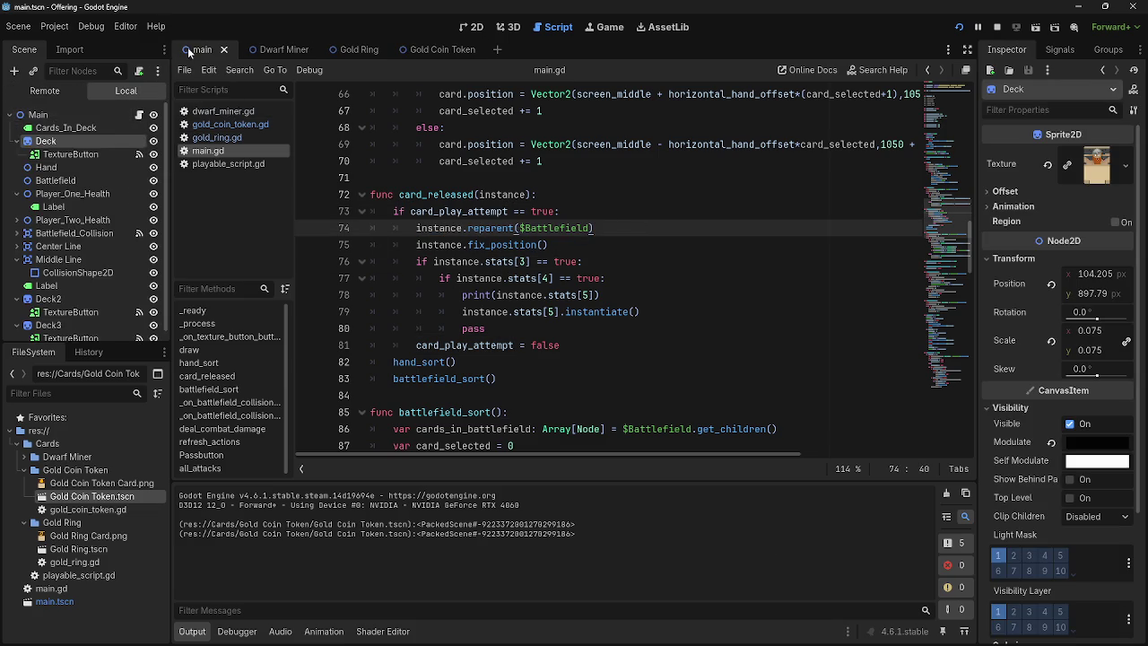
left_click(49, 180)
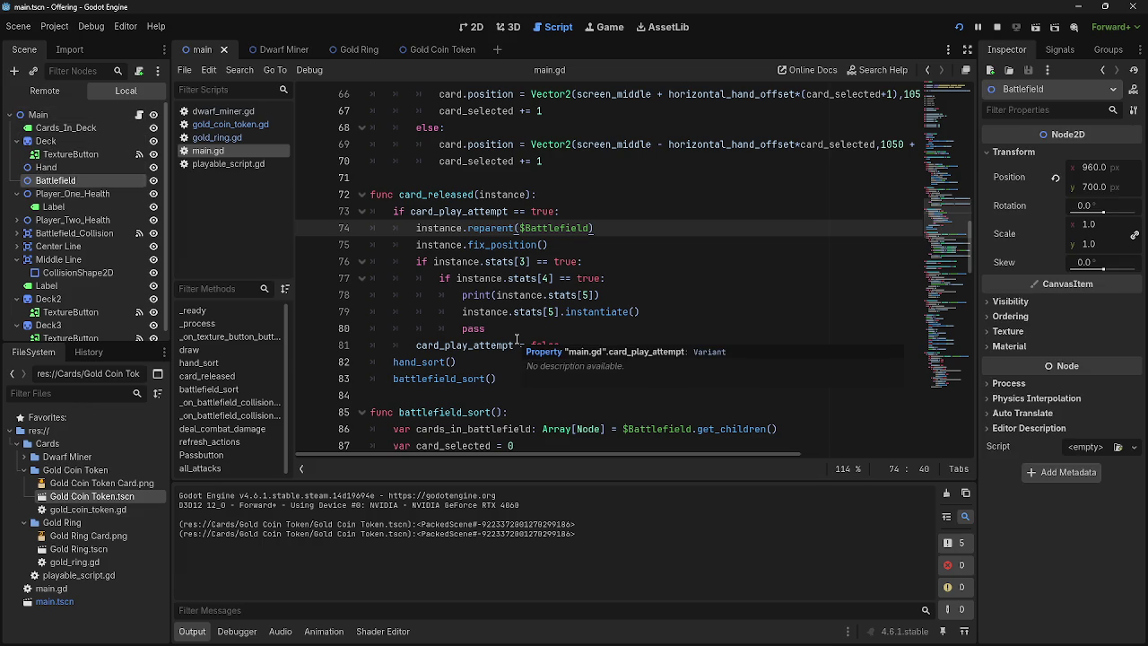
Step: Review the instance.fix_position() call on line 75
left_click(622, 240)
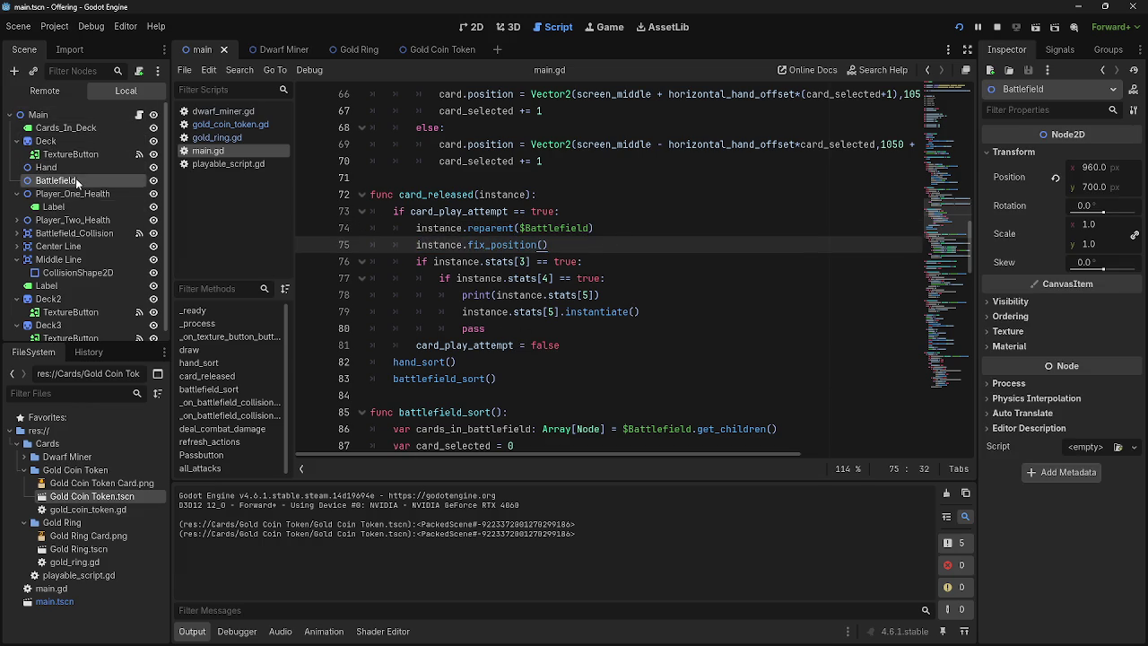
left_click_drag(556, 244, 393, 244)
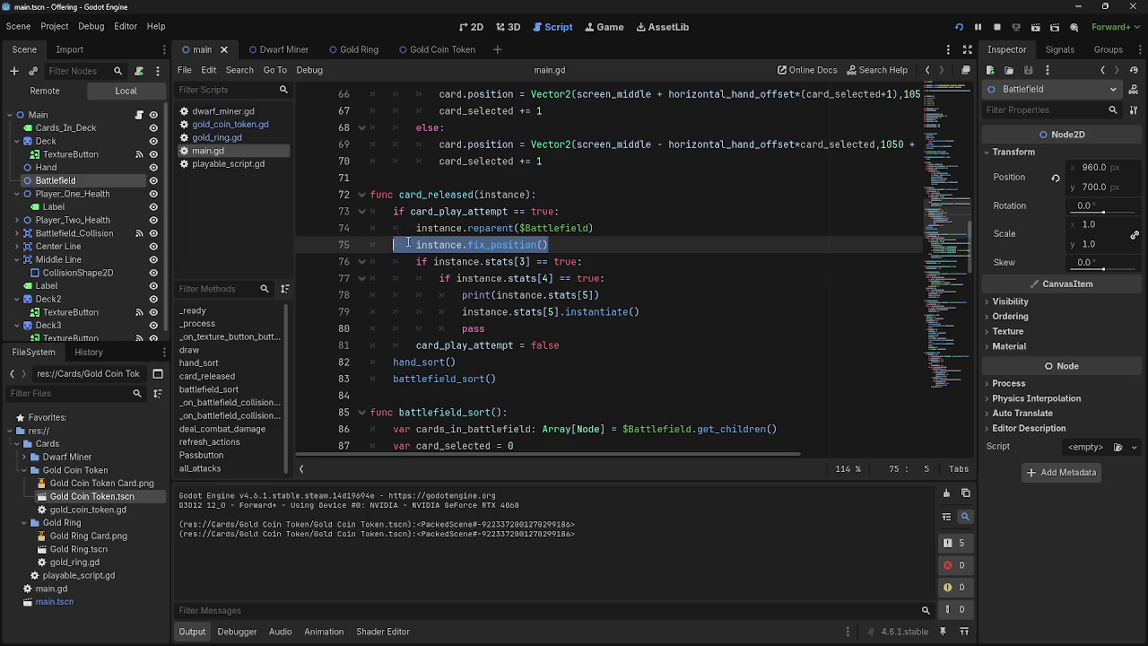
left_click(413, 244)
left_click(550, 244)
left_click_drag(551, 244, 415, 244)
left_click(548, 244)
left_click_drag(549, 244, 417, 244)
left_click(419, 244)
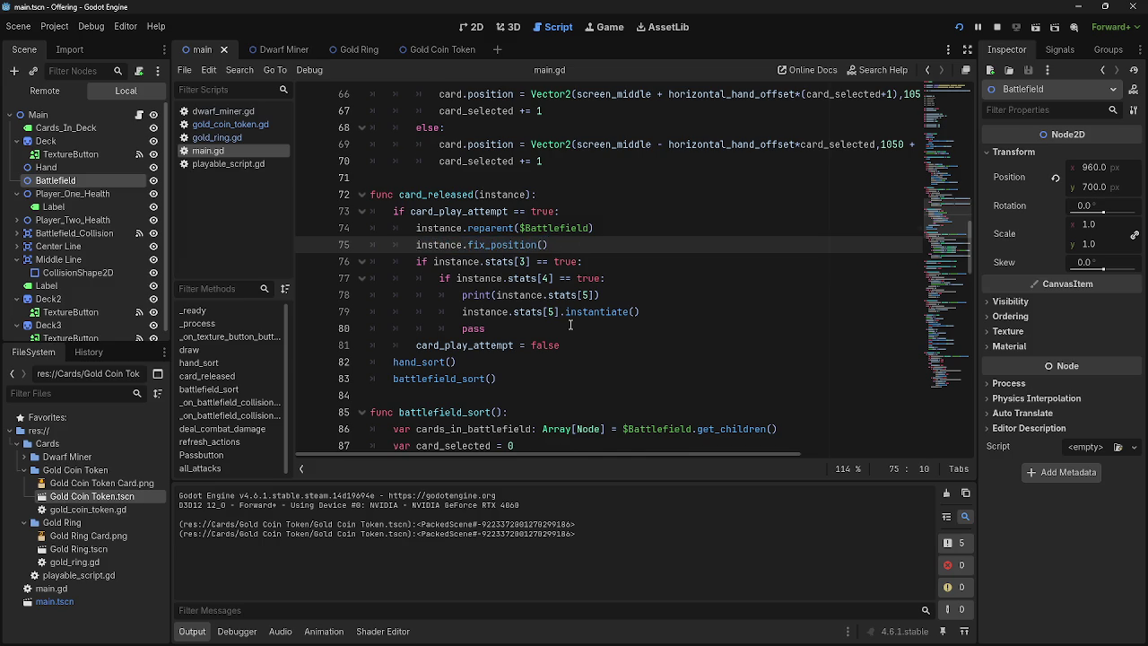
Step: Highlight the stats[3] condition on line 76
scroll(570, 324, "down", 1)
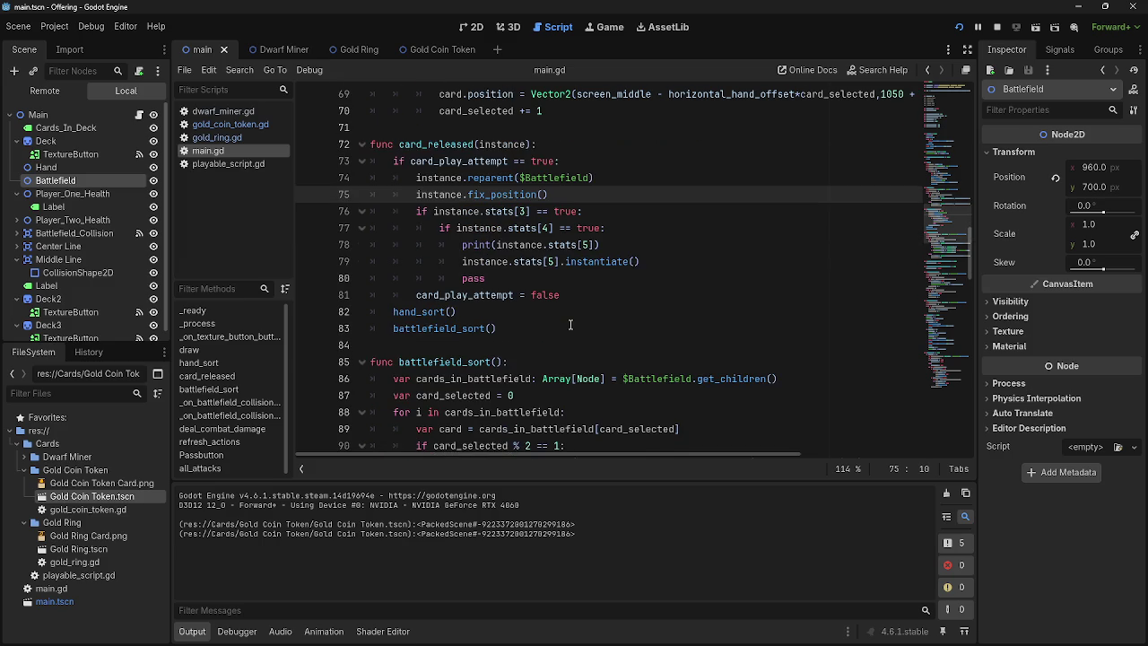
left_click_drag(603, 210, 413, 210)
left_click_drag(585, 211, 387, 212)
left_click(425, 212)
left_click_drag(583, 211, 391, 212)
left_click(402, 212)
left_click_drag(583, 210, 424, 215)
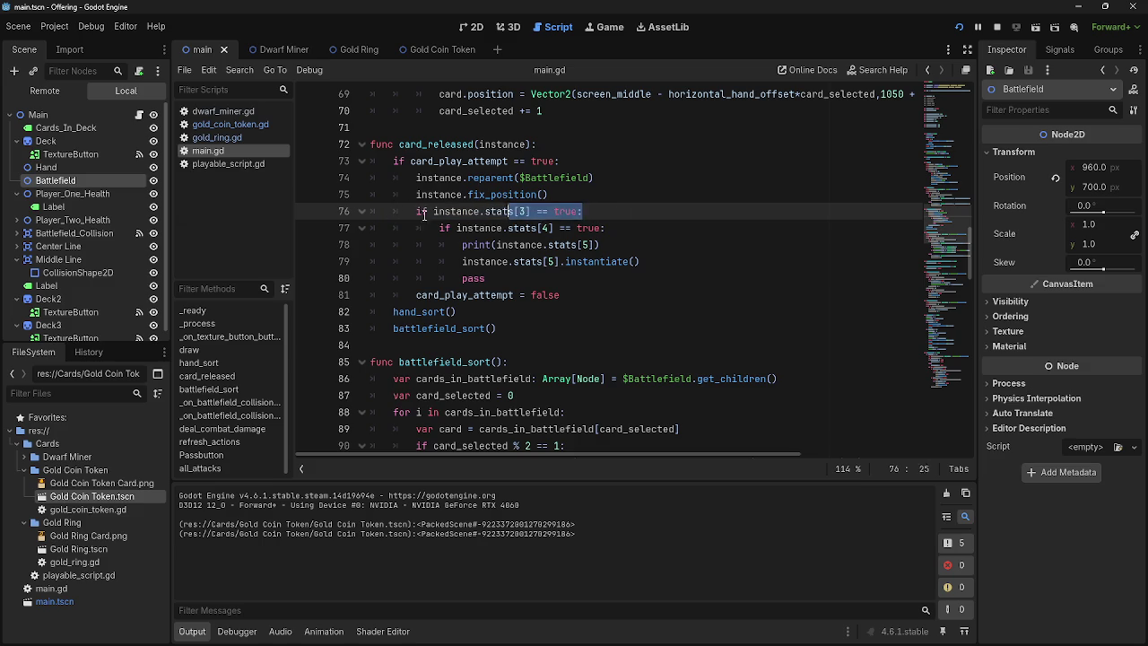
left_click(219, 124)
left_click_drag(371, 127, 561, 164)
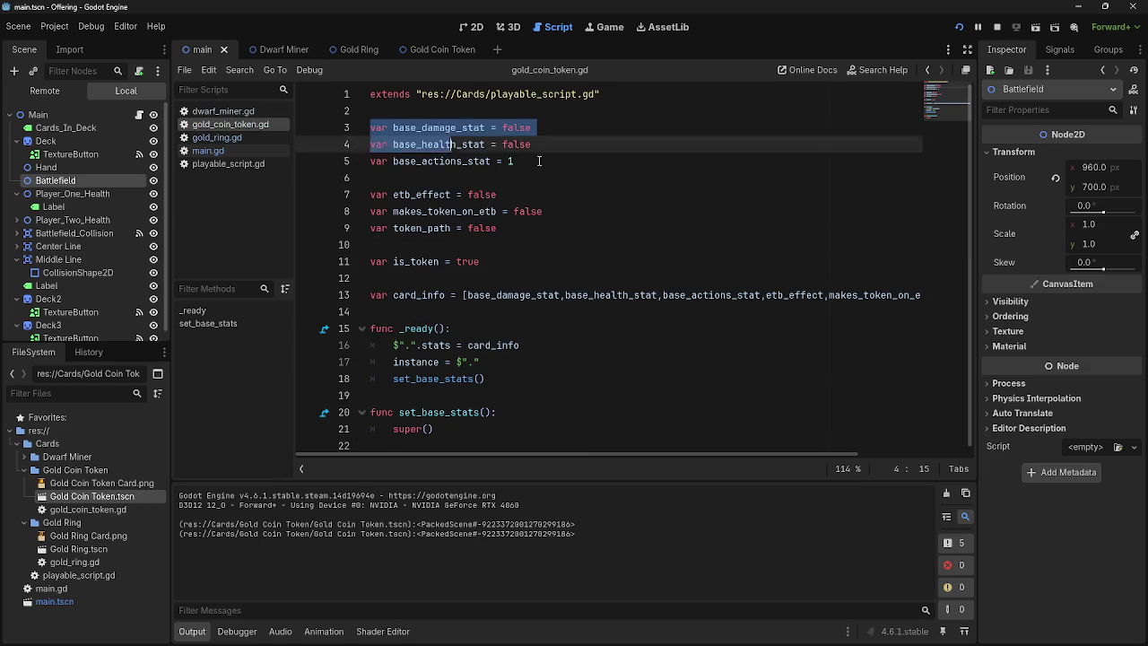
left_click(561, 164)
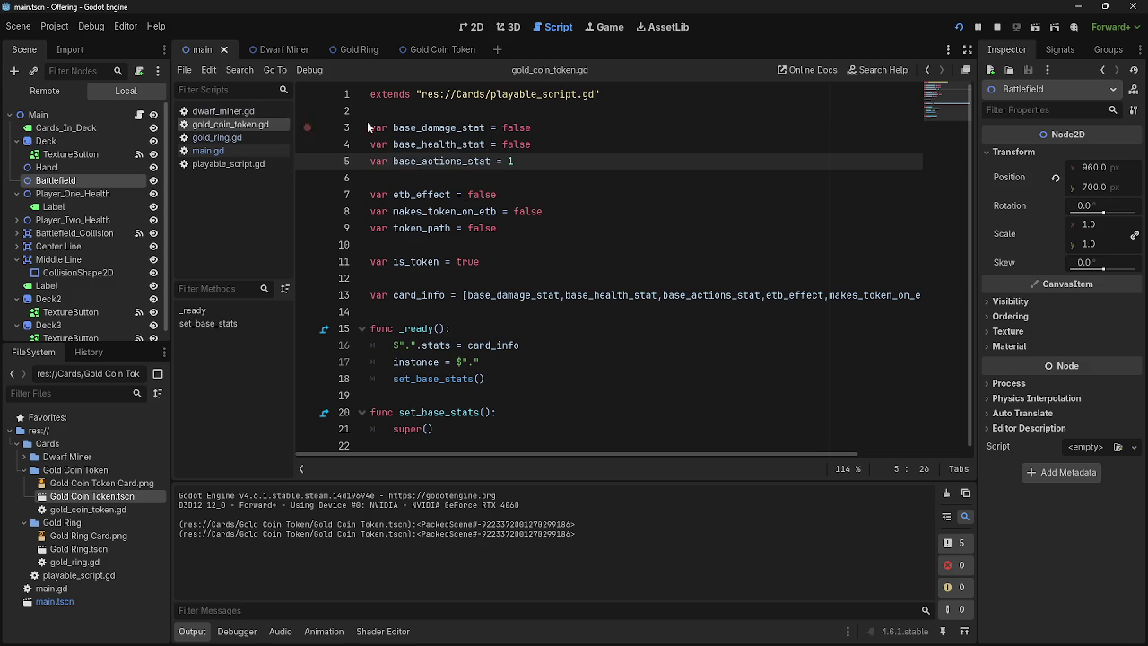
left_click(536, 196)
mouse_move(372, 193)
left_mouse_down()
mouse_move(499, 195)
mouse_move(529, 212)
mouse_move(328, 208)
mouse_move(350, 211)
left_mouse_up()
left_click(543, 212)
left_click(510, 211)
left_click(505, 228)
left_click_drag(505, 228, 326, 212)
left_click(428, 227)
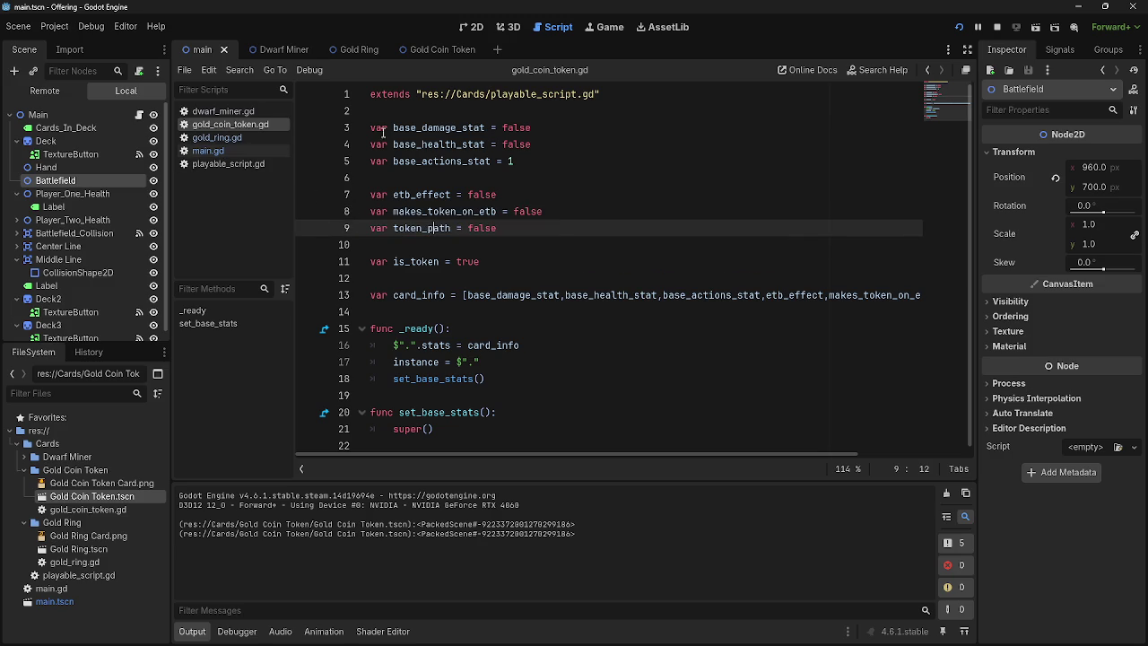
left_click(223, 111)
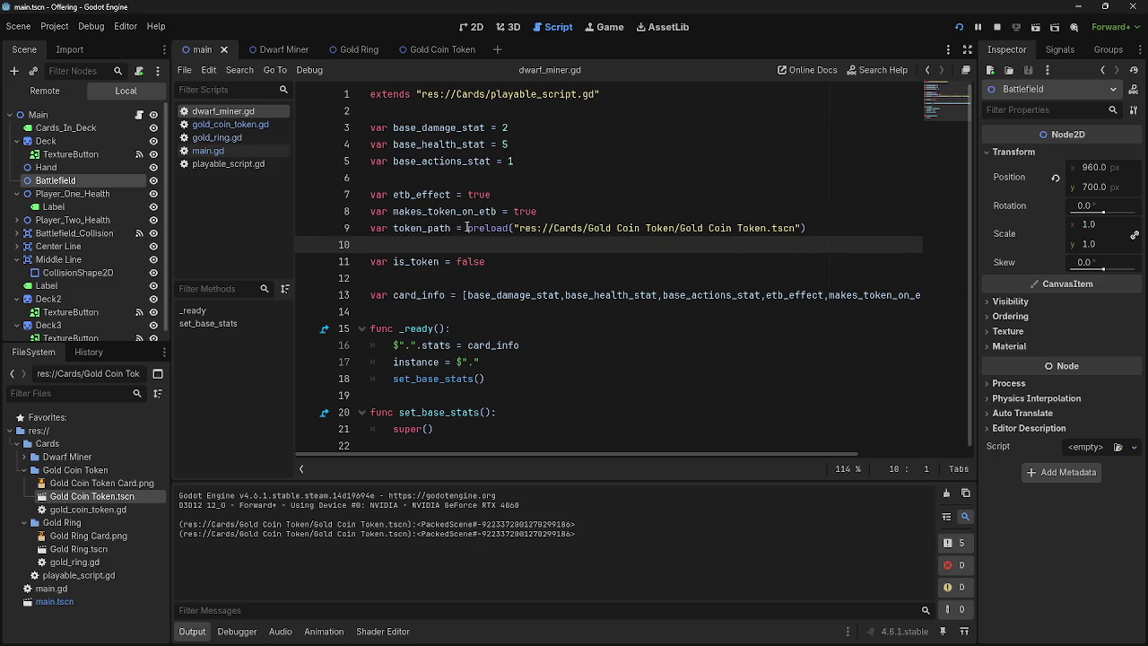
left_click_drag(466, 228, 803, 230)
left_click(807, 229)
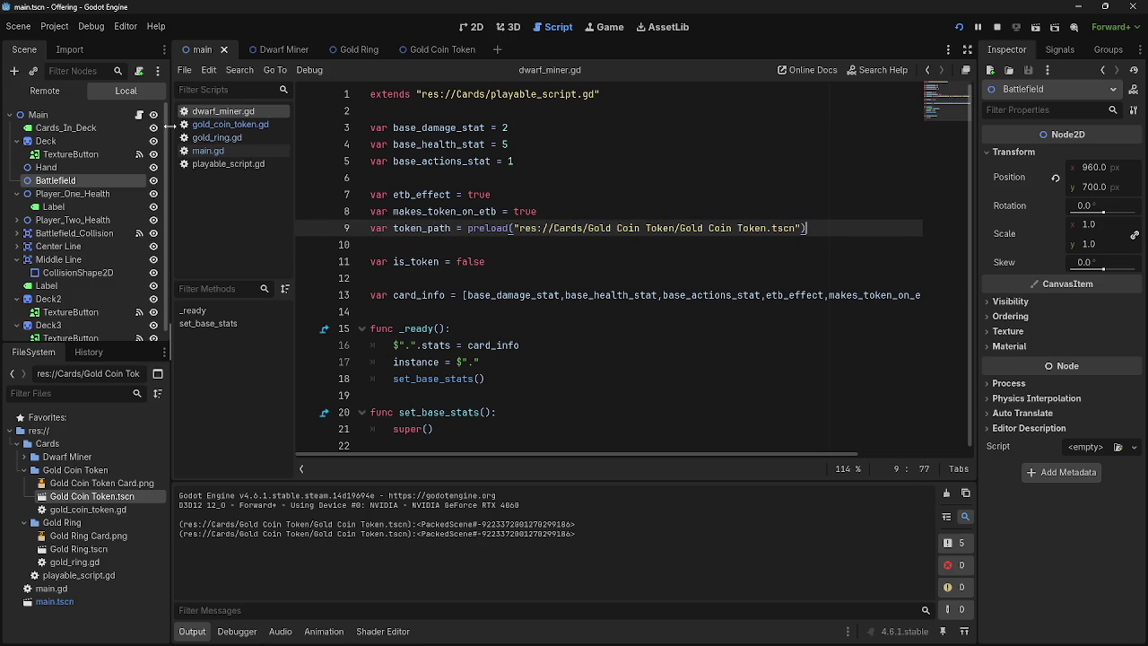
left_click(194, 151)
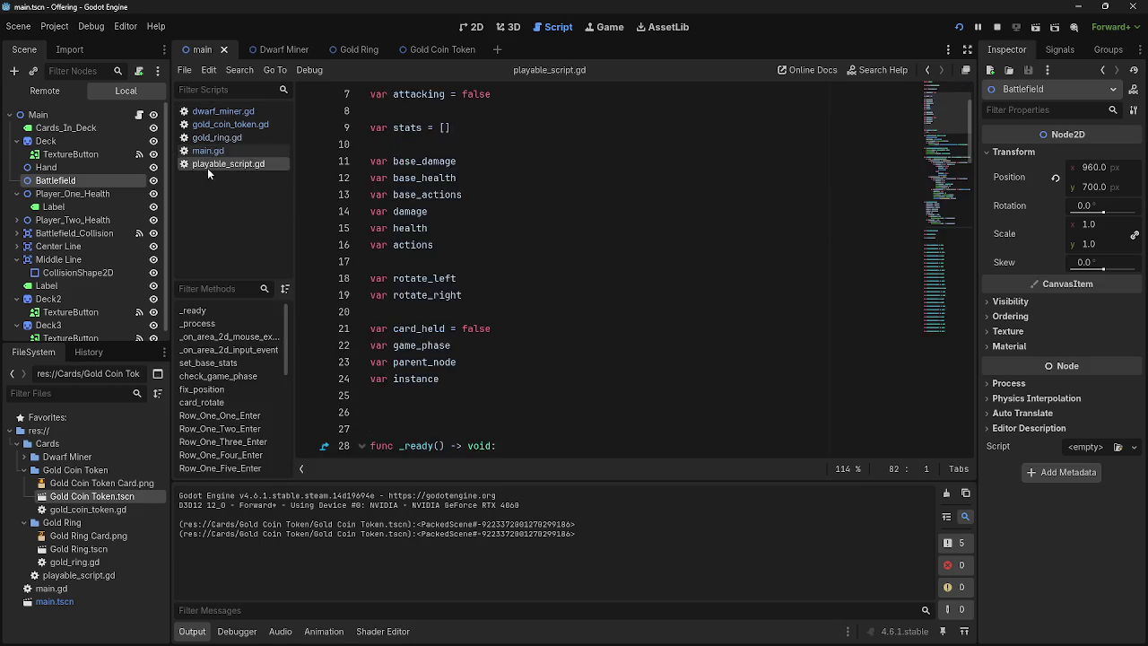
scroll(642, 286, "down", 1)
scroll(642, 287, "up", 1)
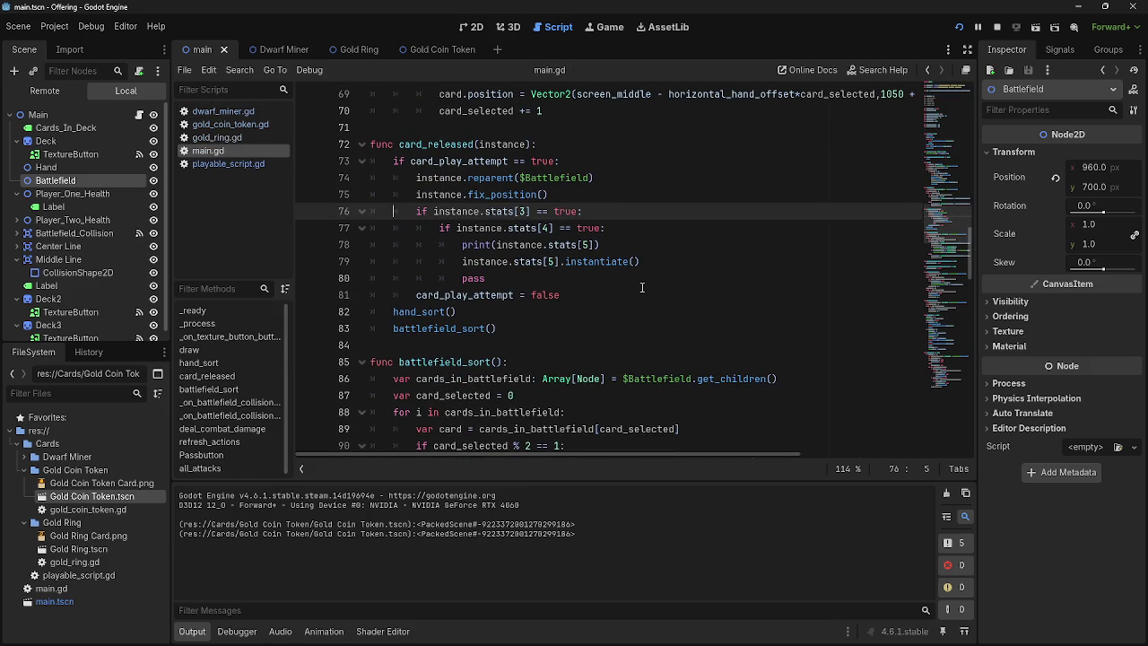
Step: Review main.gd's draw and hand_sort code around the stats[3] check
left_click(617, 213)
key("Up")
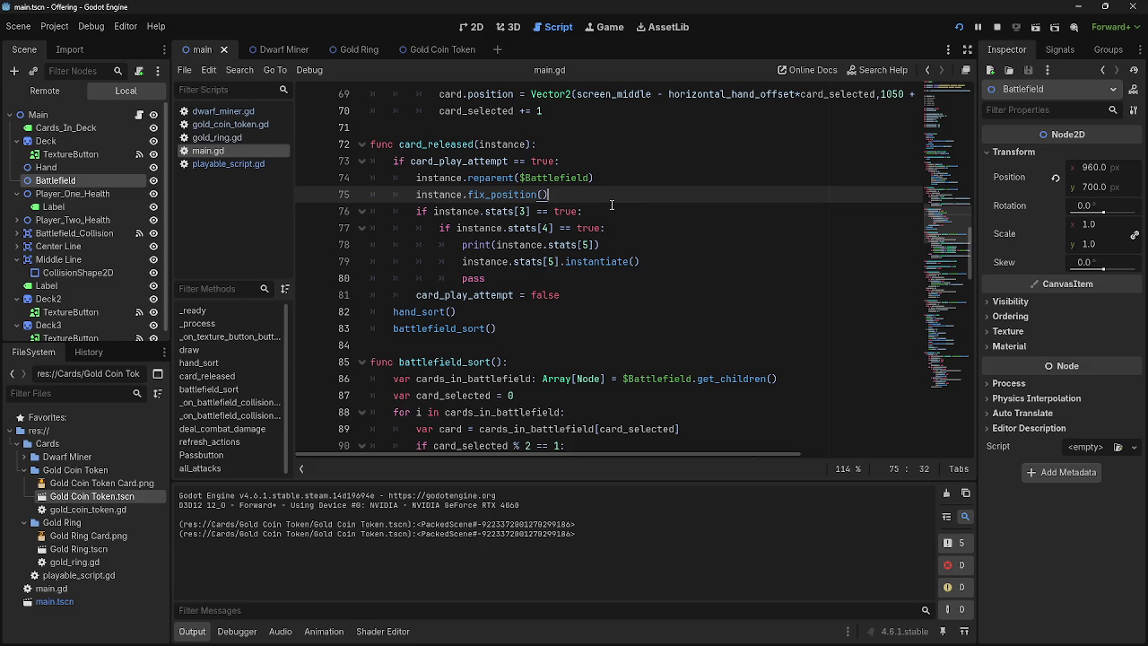
scroll(611, 206, "up", 4)
scroll(612, 205, "up", 5)
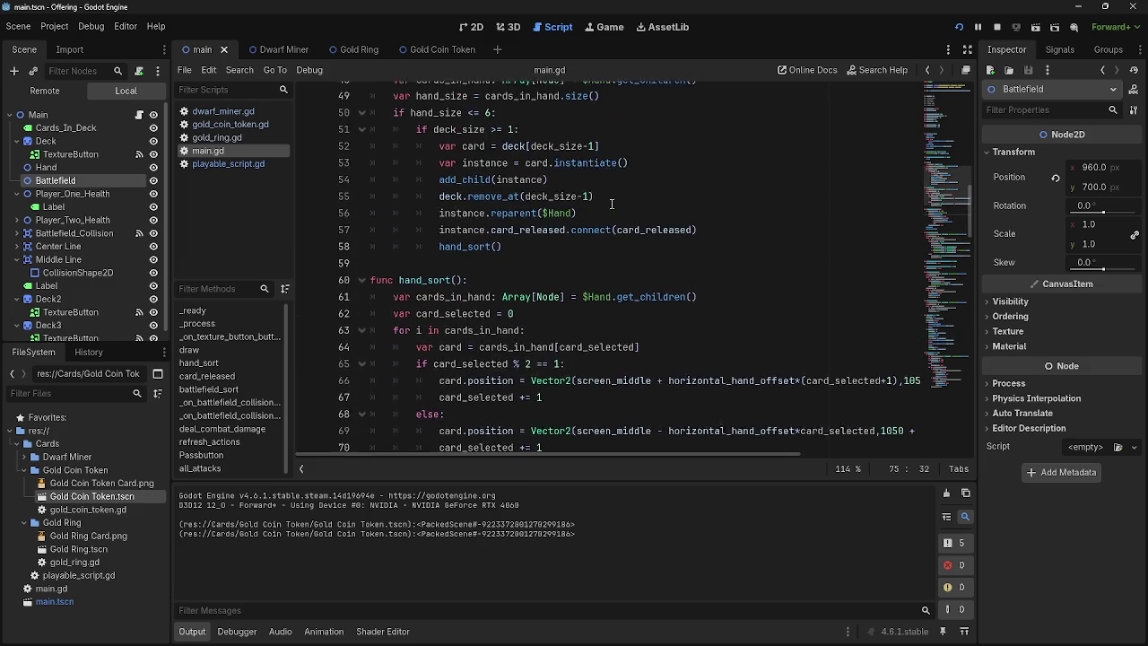
scroll(611, 203, "down", 11)
scroll(612, 203, "down", 1)
scroll(611, 202, "up", 1)
scroll(611, 203, "down", 2)
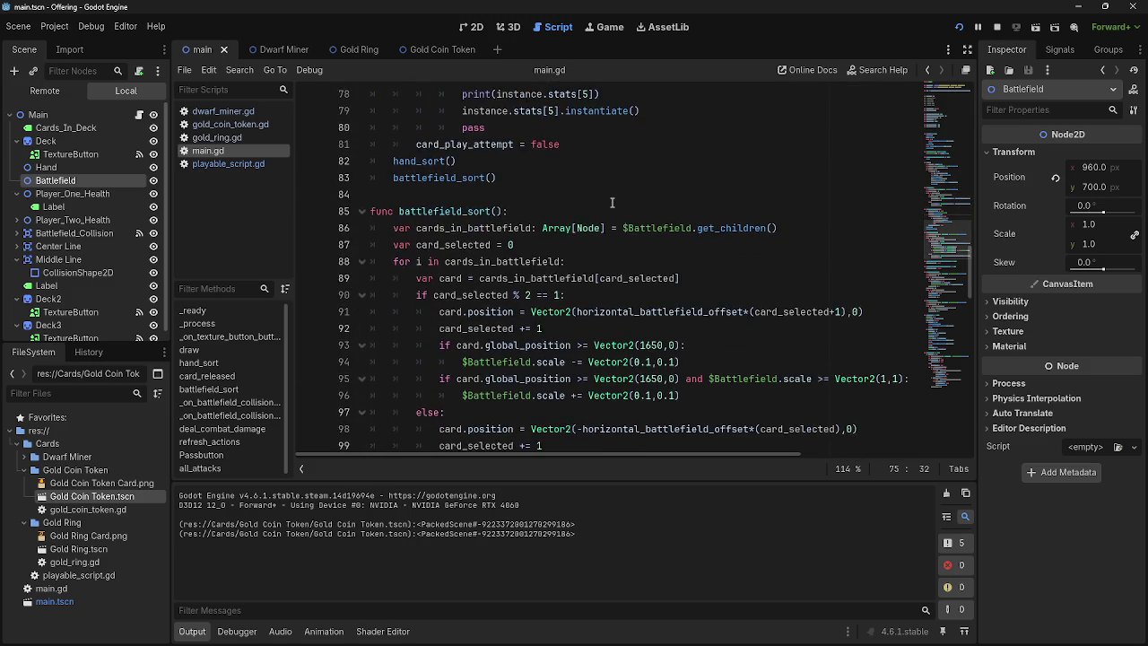
scroll(612, 203, "down", 1)
Step: Review the battlefield scaling code on lines 92–96 in battlefield_sort
mouse_move(706, 349)
left_mouse_down()
mouse_move(512, 328)
mouse_move(342, 280)
left_mouse_up()
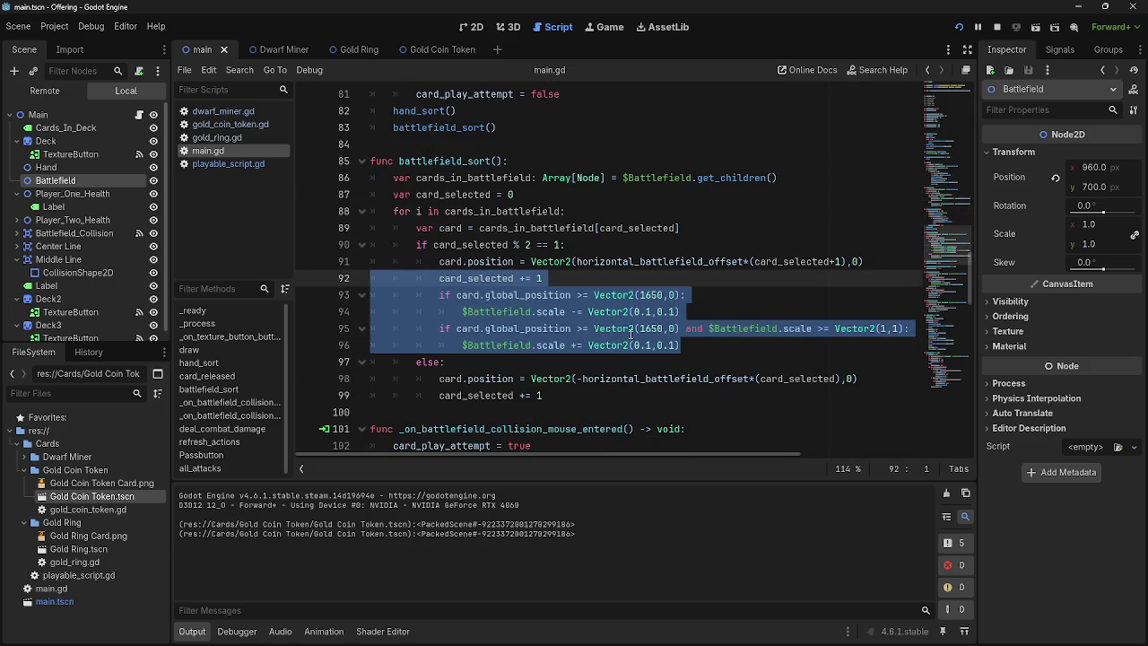
left_click(756, 358)
scroll(553, 301, "up", 7)
scroll(553, 301, "up", 6)
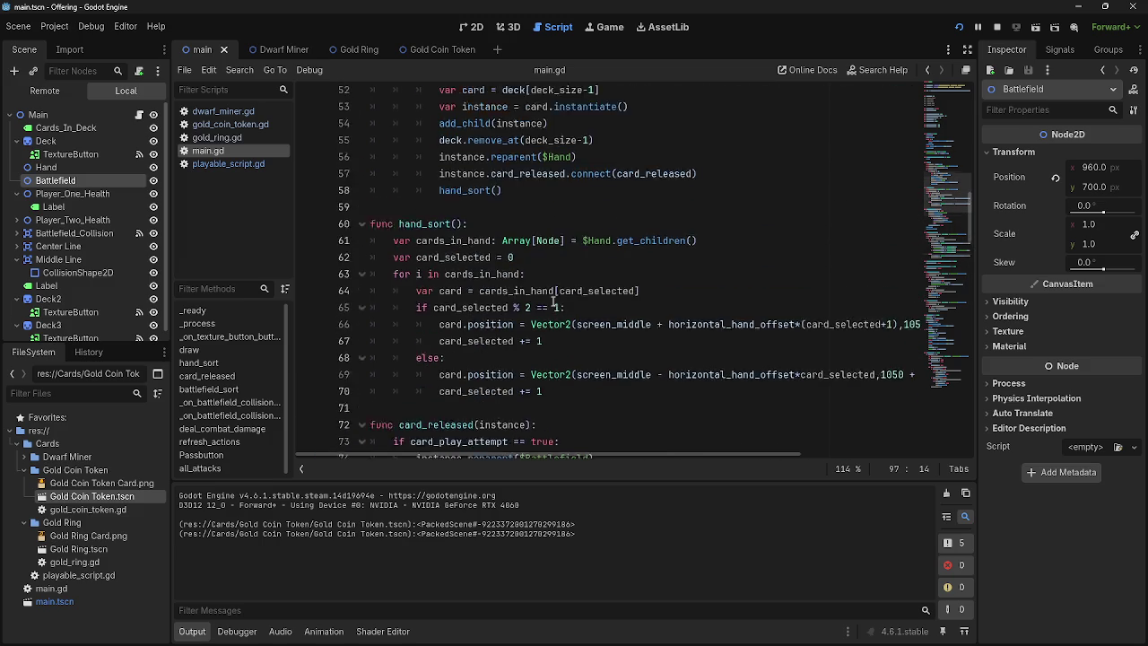
scroll(553, 301, "up", 1)
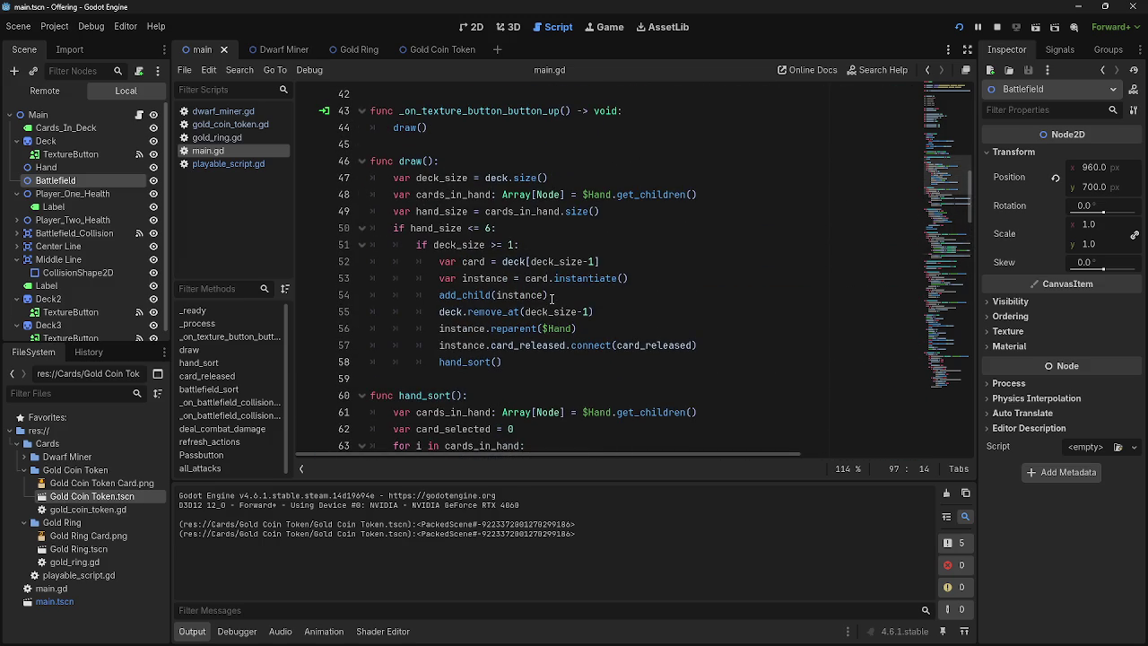
scroll(552, 298, "down", 4)
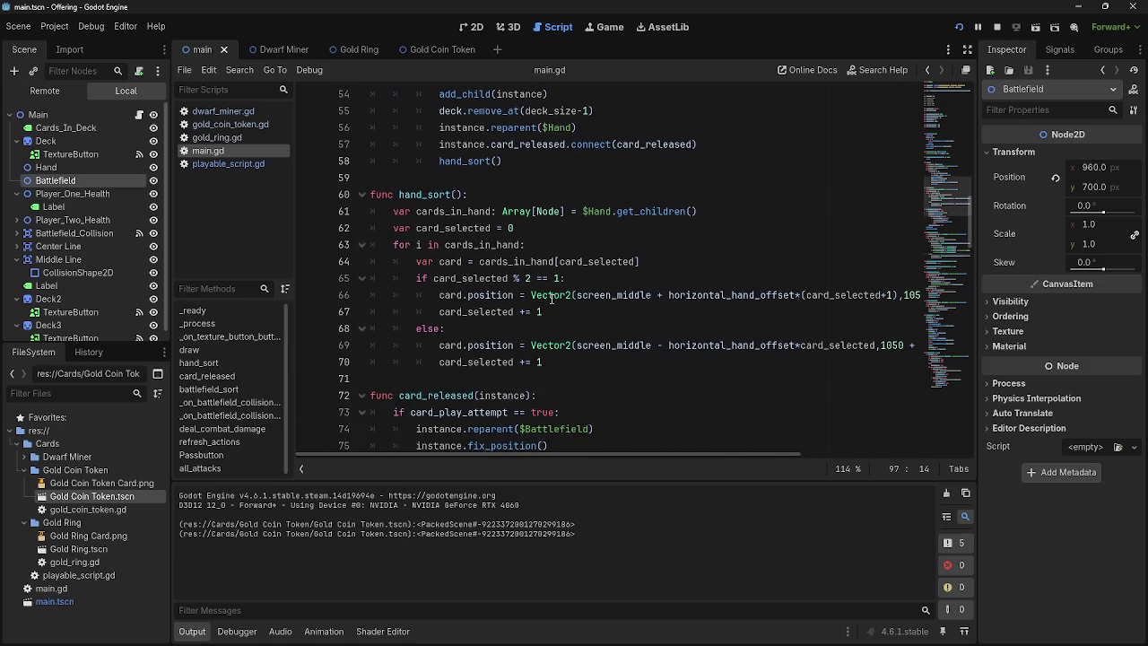
scroll(501, 248, "up", 7)
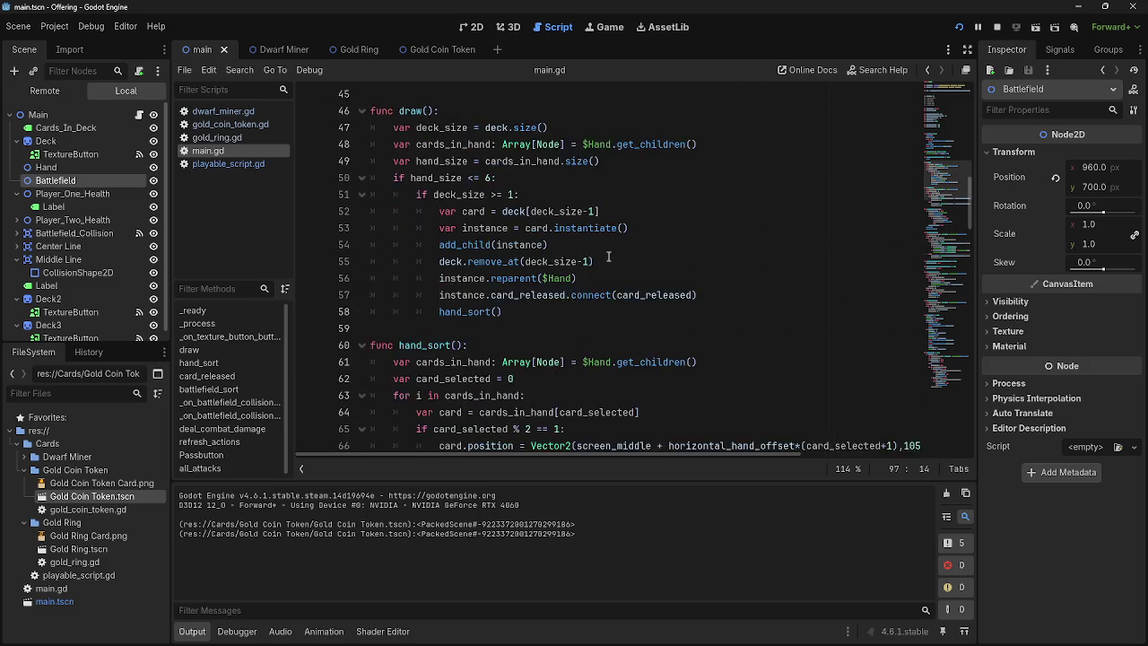
scroll(562, 250, "down", 8)
scroll(562, 250, "down", 3)
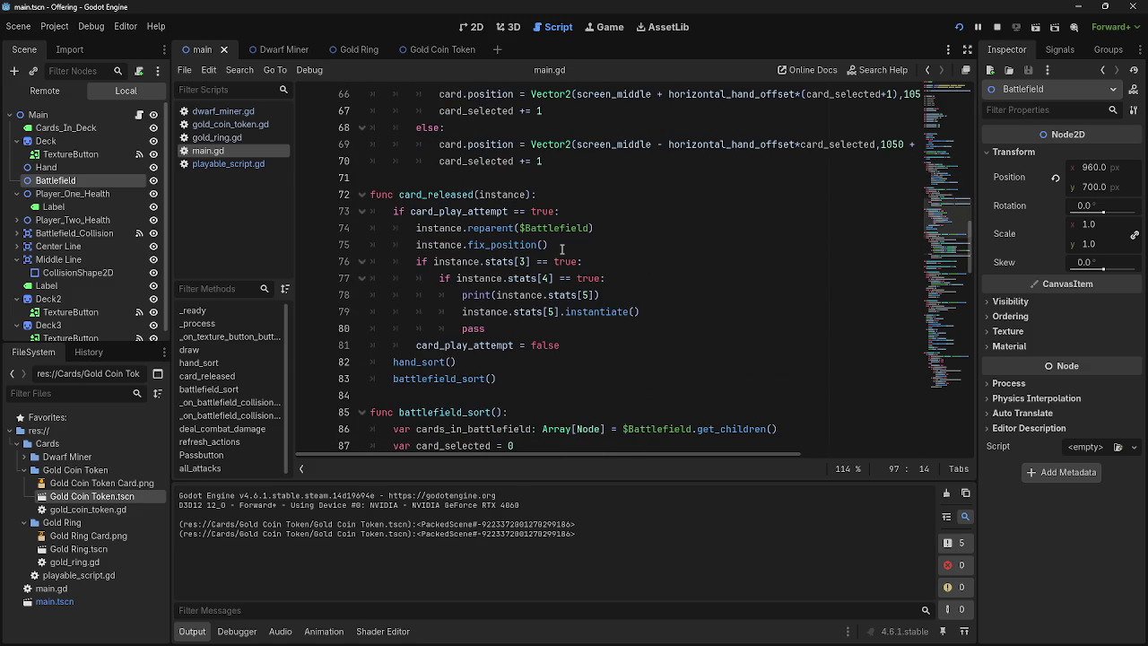
Step: Check line 78's stats[5] print and widen the scene and file docks
left_click_drag(610, 302, 437, 298)
left_click(620, 301)
left_click_drag(170, 530, 629, 534)
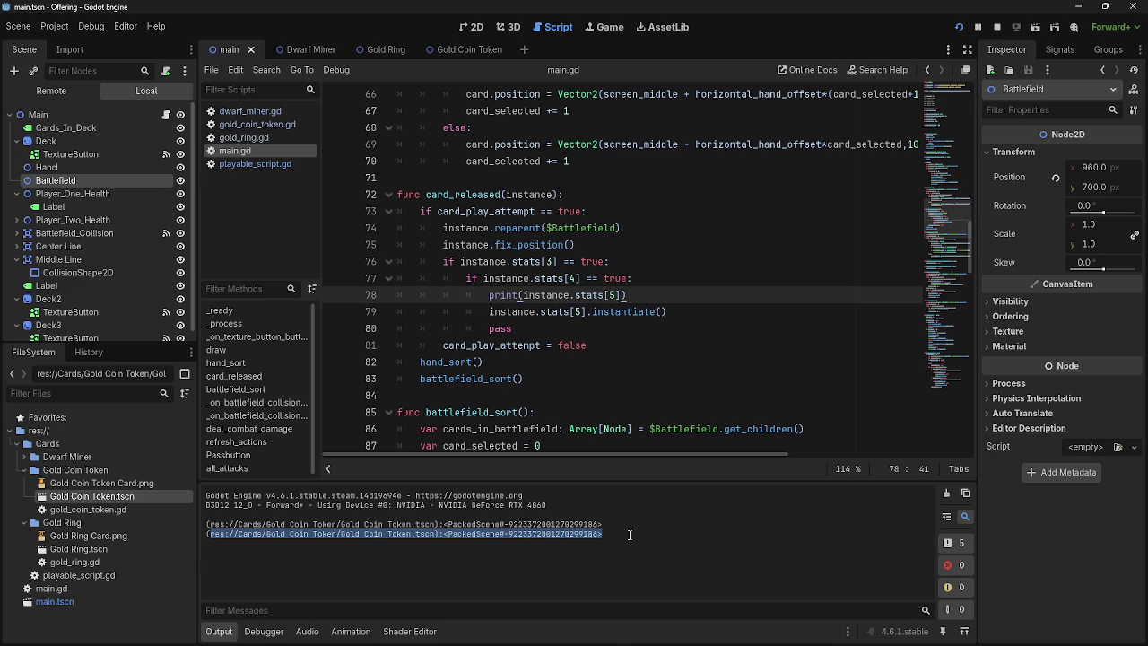
left_click(629, 535)
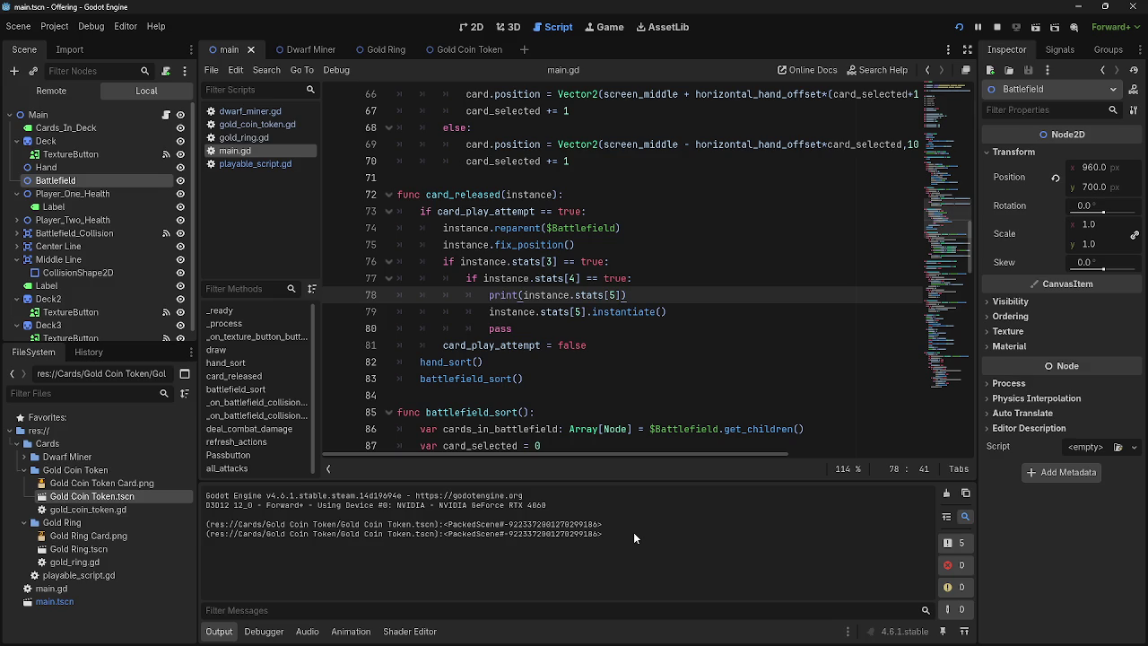
Step: Inspect the instantiate line 79 in main.gd by selecting its code
left_click(683, 311)
triple_click(683, 311)
left_click(687, 312)
key("shift+Home")
key("Left")
key("shift+End")
key("Left")
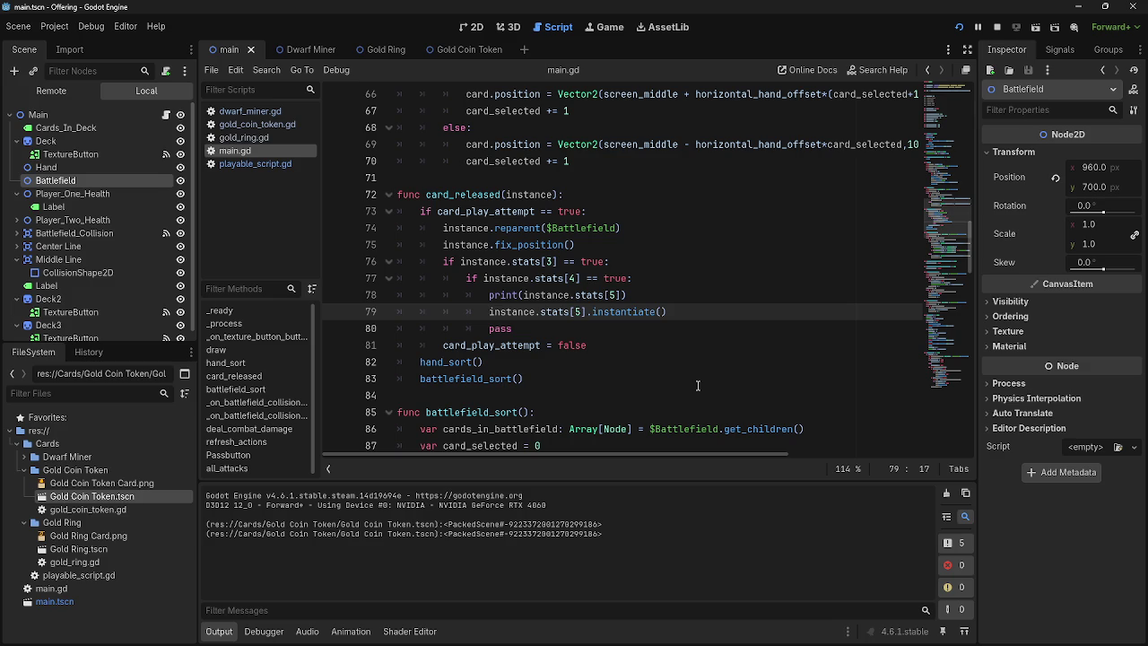
Step: Examine the print call on line 78, selecting it and the words instance and stats
left_click(665, 294)
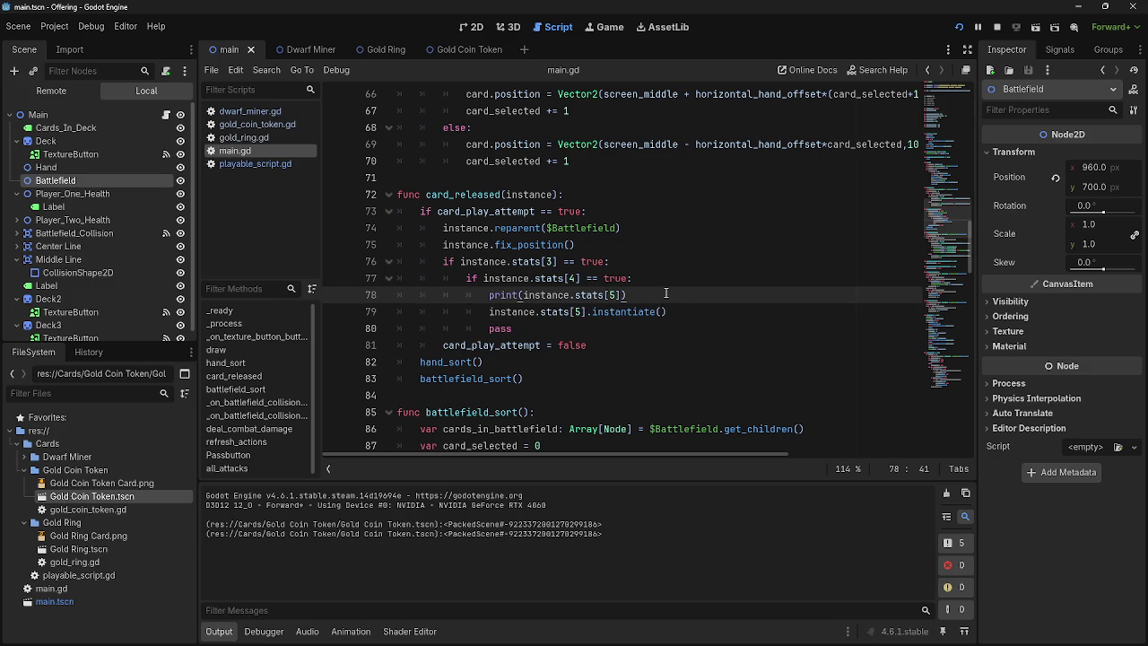
key("shift+Home")
key("End")
key("shift+Home")
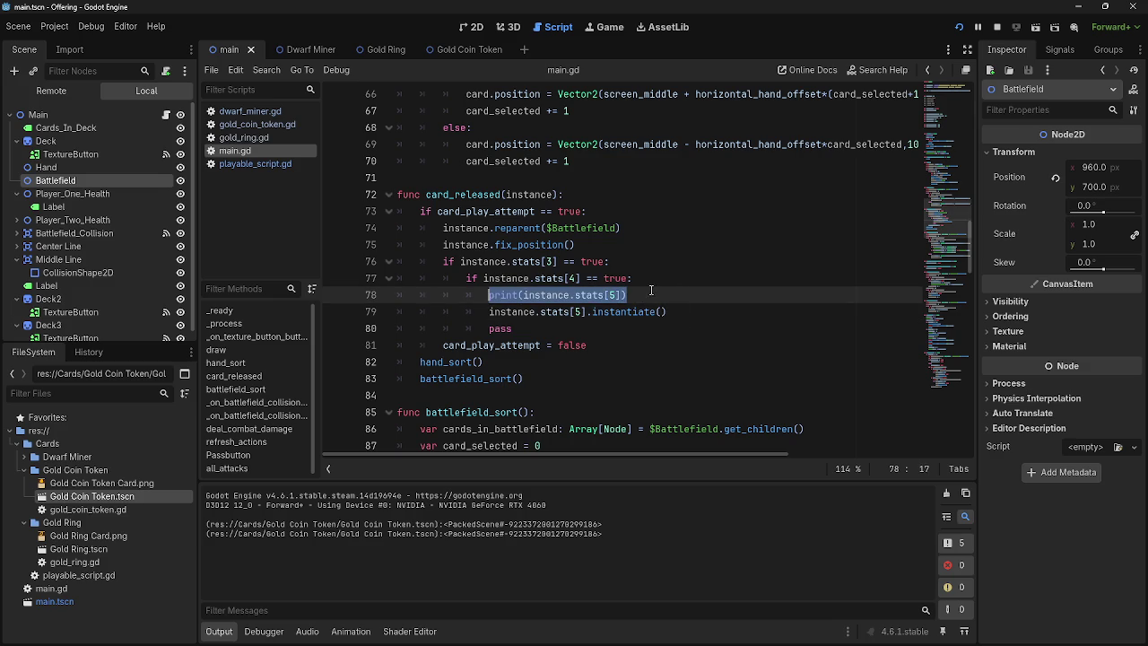
key("End")
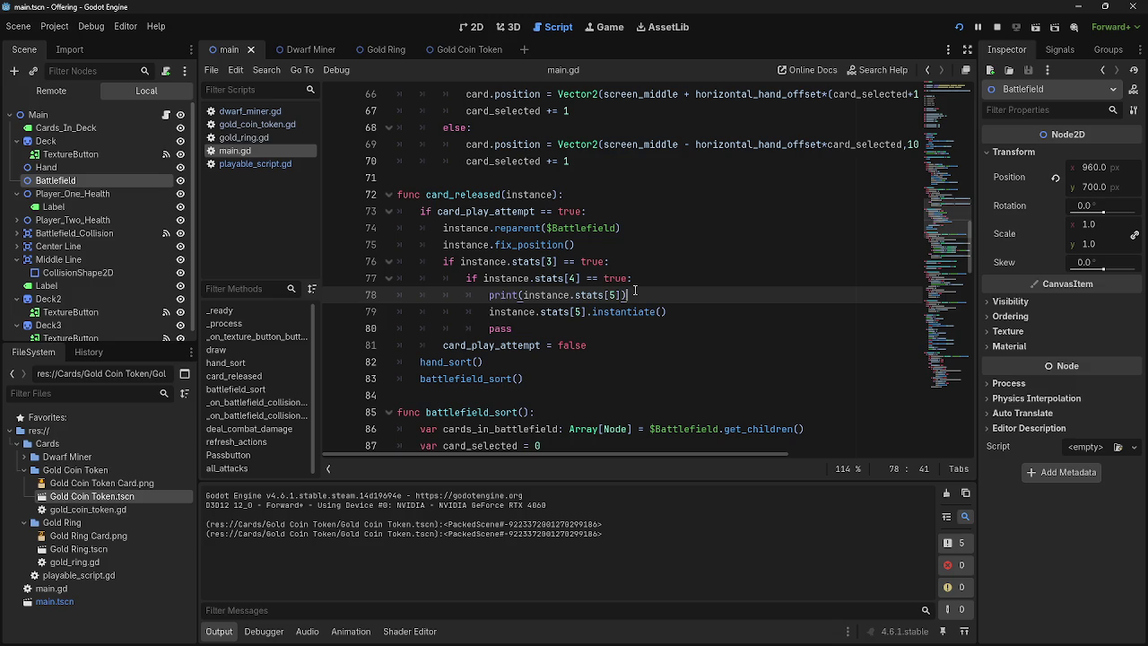
left_click_drag(628, 294, 489, 295)
left_click(632, 295)
left_click_drag(632, 295, 490, 295)
left_click(490, 295)
left_click_drag(626, 295, 489, 295)
left_click(489, 295)
left_click_drag(628, 295, 490, 295)
left_click(490, 295)
left_click_drag(626, 295, 492, 296)
left_click(632, 295)
mouse_move(634, 294)
left_mouse_down()
mouse_move(467, 295)
mouse_move(488, 295)
left_mouse_up()
left_click(652, 295)
left_click_drag(652, 295, 488, 295)
left_click(639, 296)
left_click_drag(638, 296, 488, 295)
left_click(639, 297)
left_click_drag(658, 299, 483, 299)
left_click(655, 296)
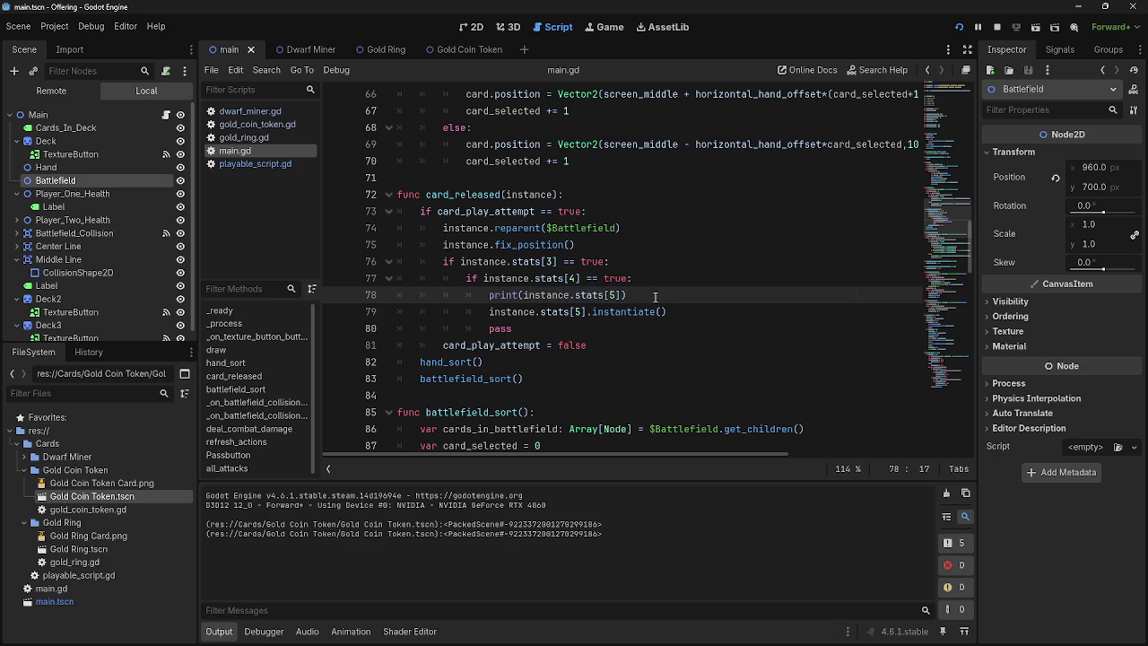
left_click_drag(656, 297, 493, 298)
left_click(643, 298)
mouse_move(643, 299)
left_mouse_down()
mouse_move(592, 311)
mouse_move(483, 297)
left_mouse_up()
left_click(636, 296)
left_click_drag(637, 296, 484, 297)
left_click(496, 295)
double_click(536, 295)
double_click(587, 295)
left_click(618, 296)
left_click(539, 310)
key("Up")
key("End")
left_click(586, 316)
left_click_drag(627, 295, 489, 298)
Step: Try a new variable line after the gold_ring preload, then remove it and browse the script
scroll(709, 362, "up", 20)
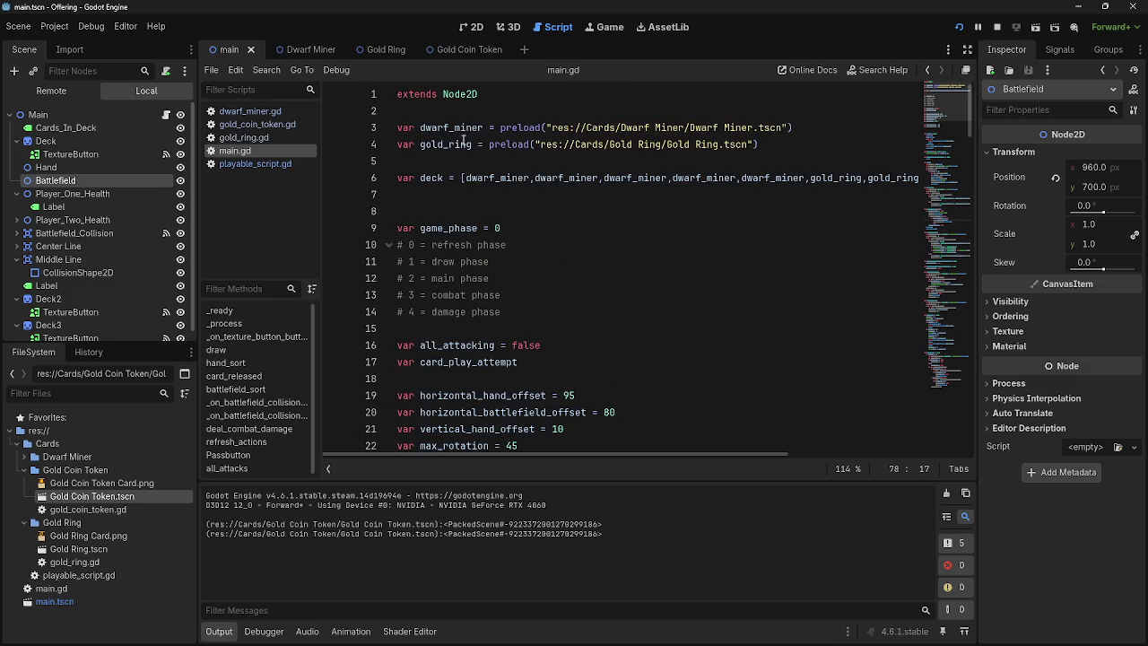
double_click(492, 144)
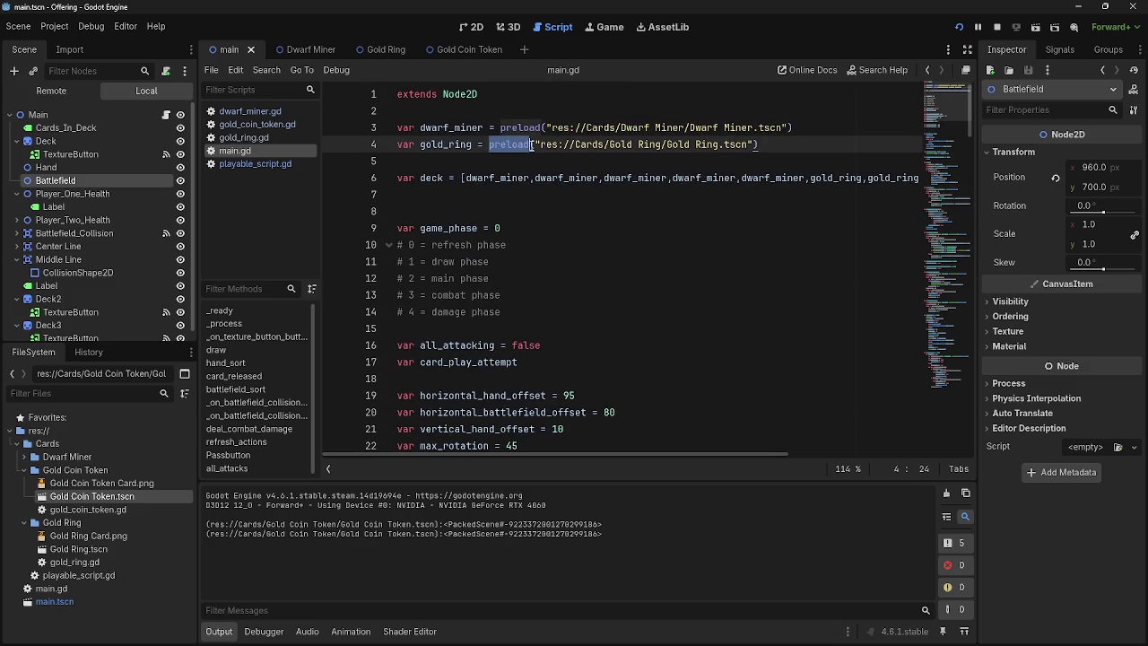
left_click(775, 150)
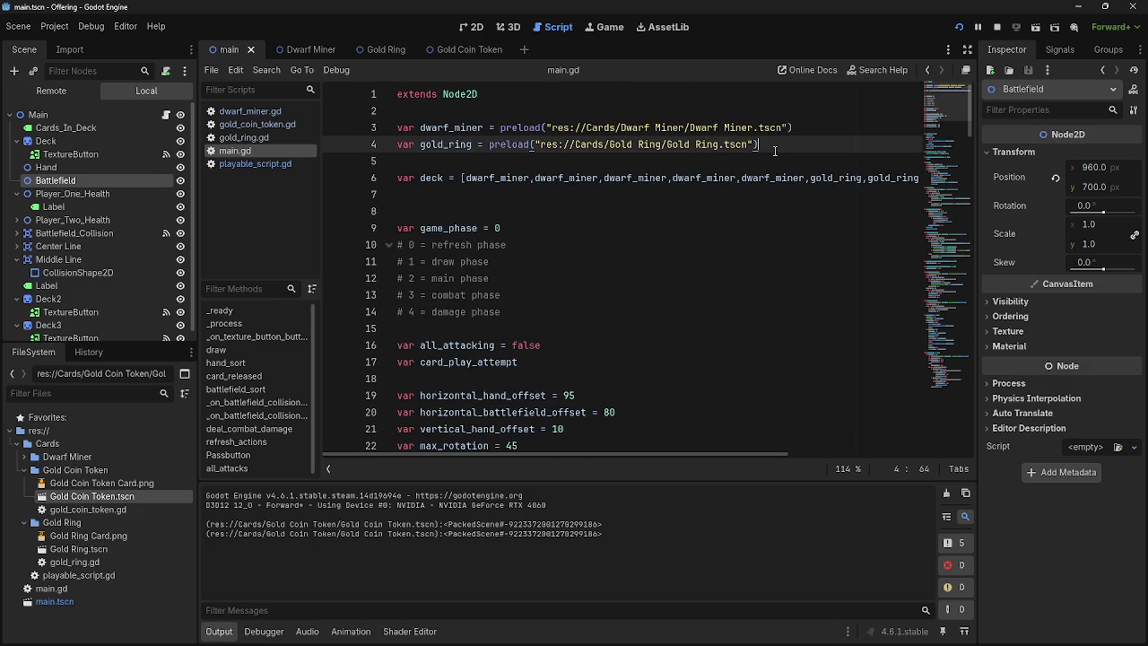
key("Return")
type("var")
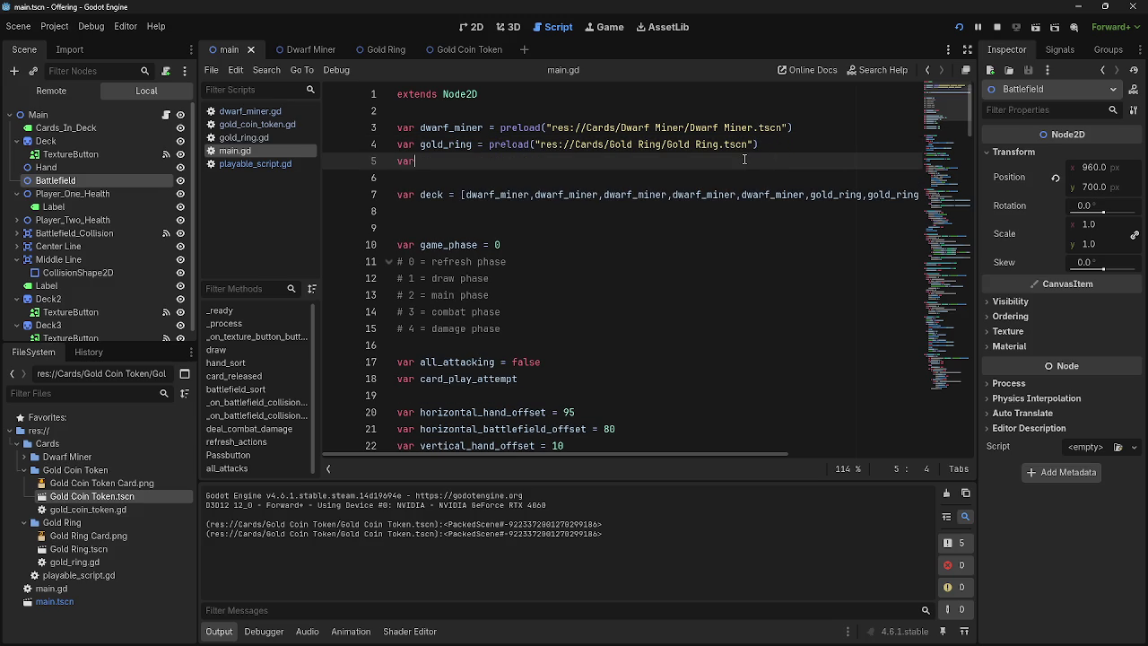
key("BackSpace")
key("BackSpace")
key("BackSpace")
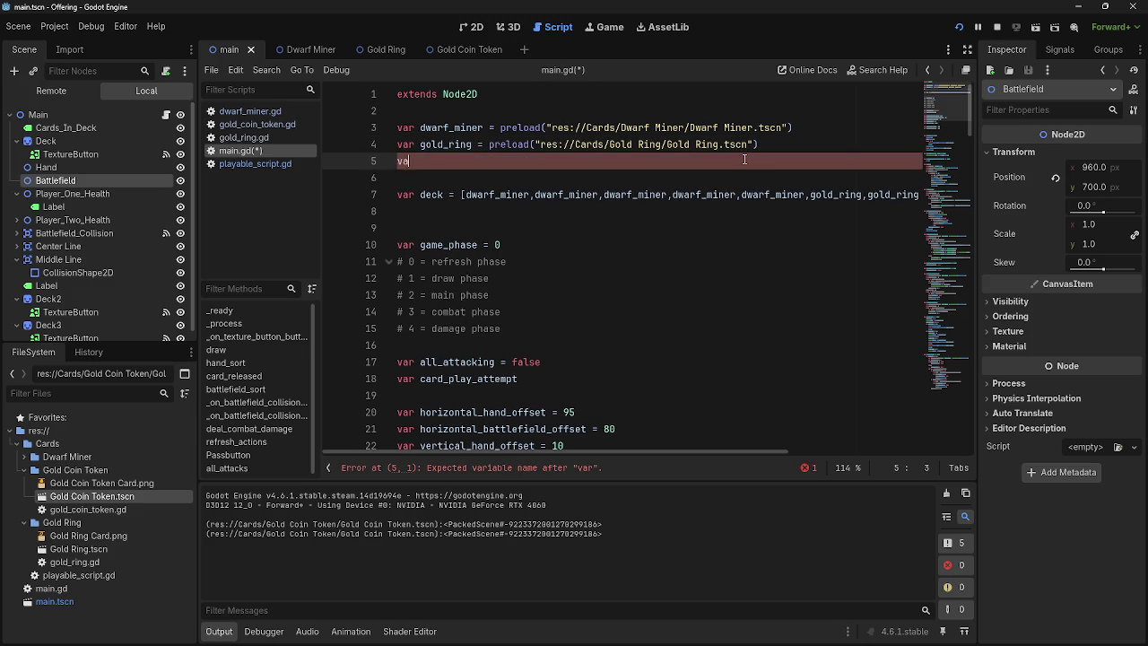
scroll(750, 159, "down", 7)
scroll(750, 159, "down", 15)
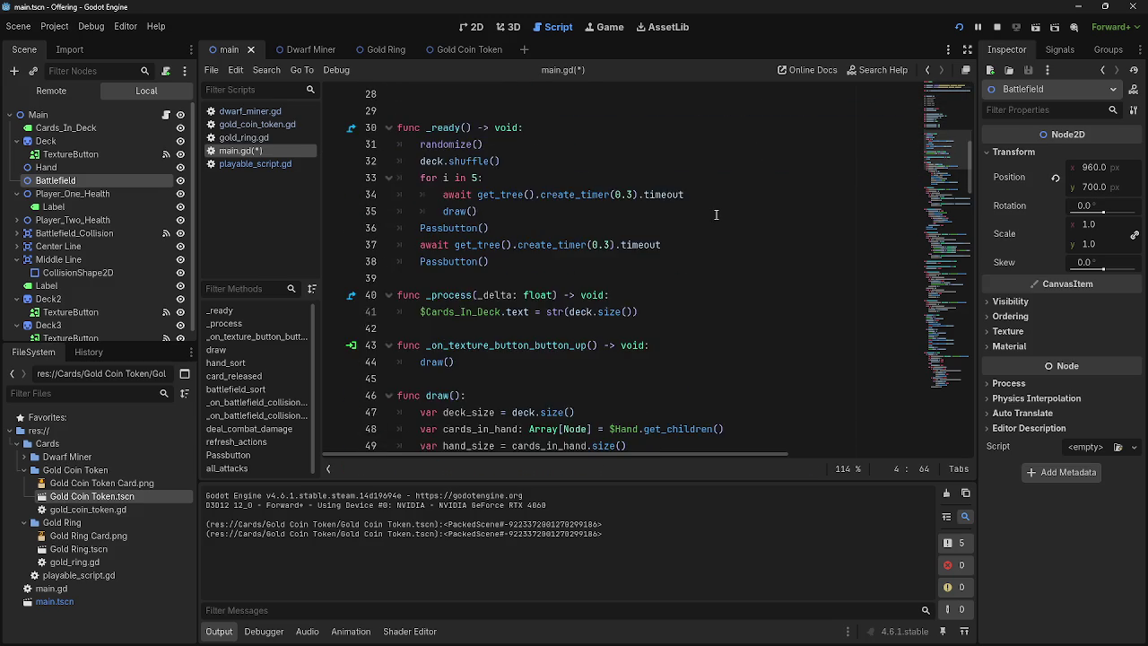
scroll(710, 213, "down", 18)
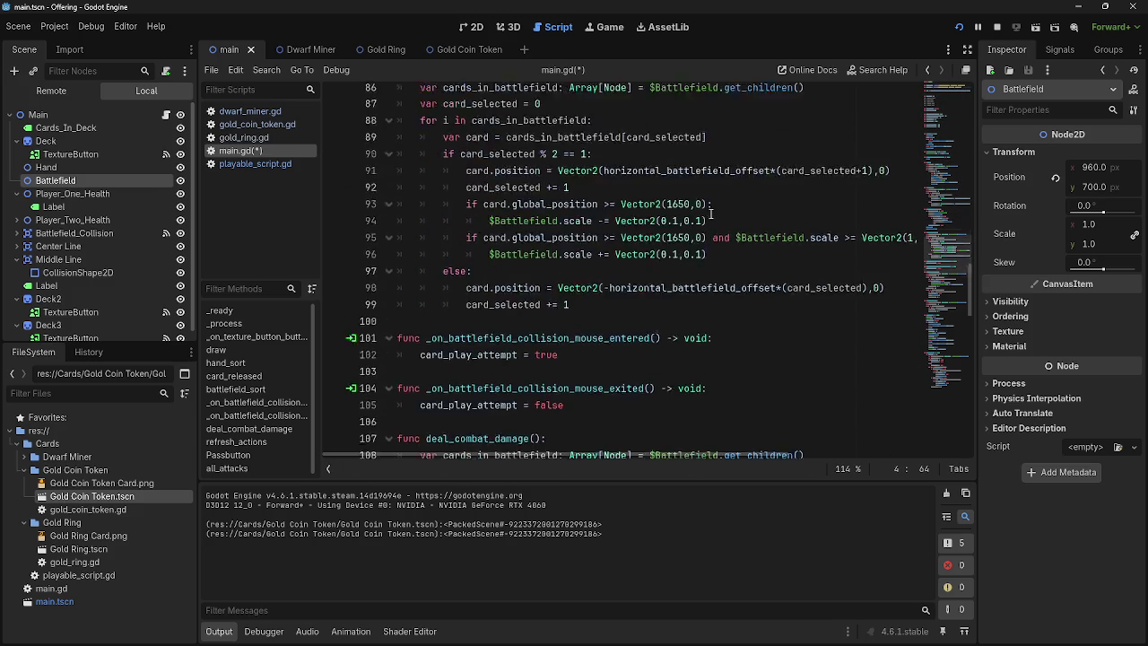
scroll(710, 213, "down", 6)
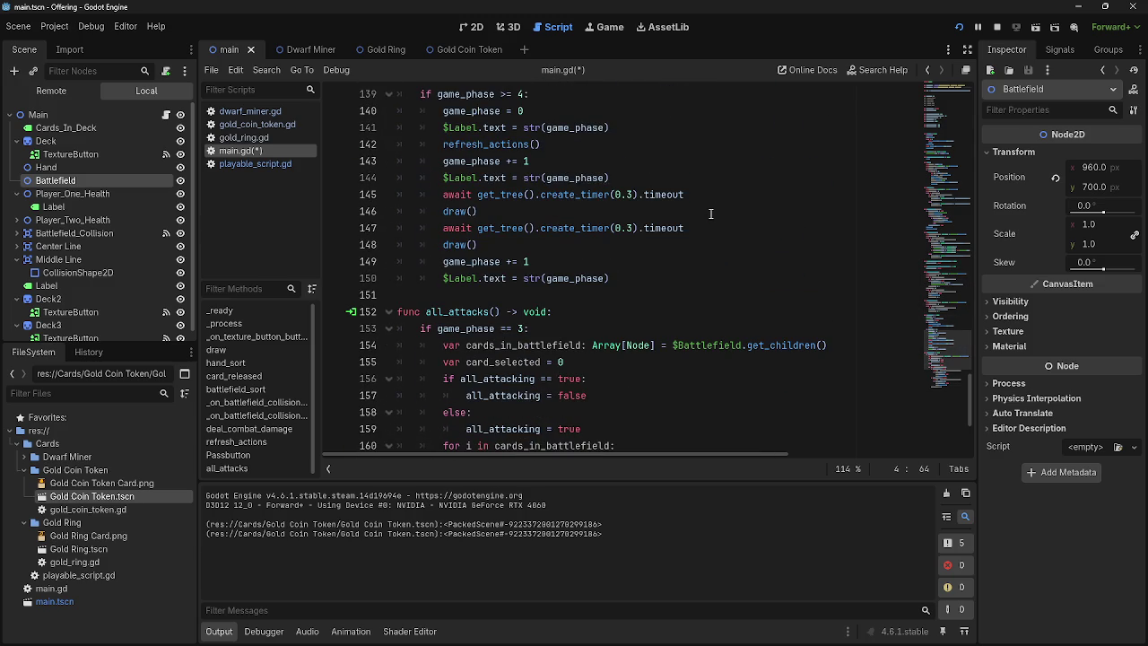
scroll(710, 213, "up", 14)
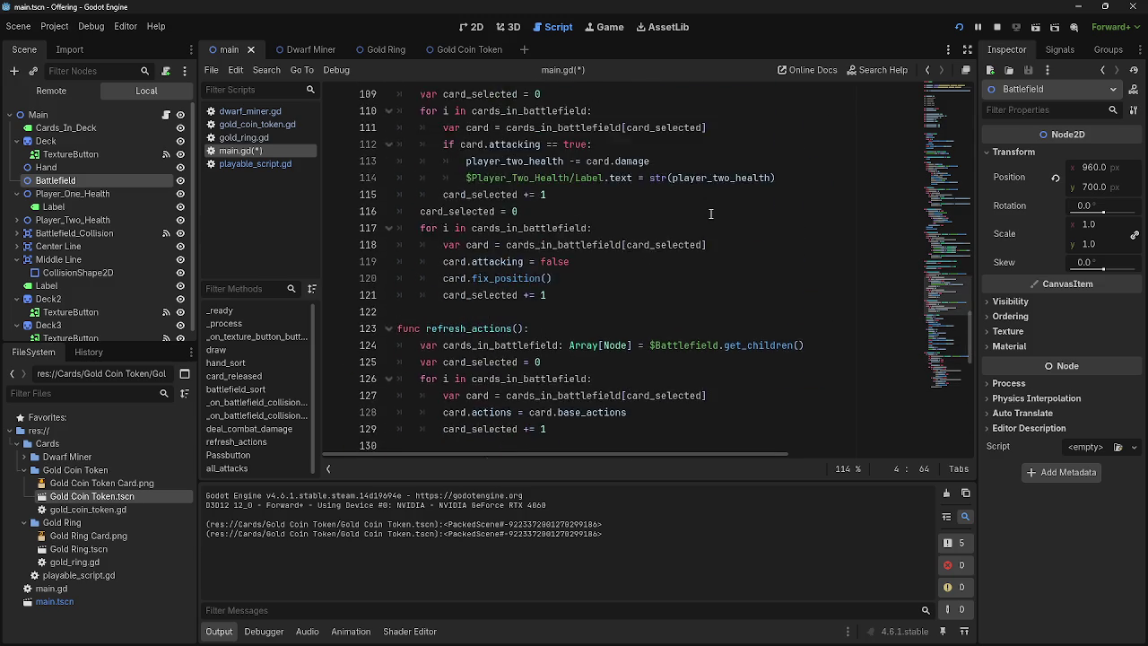
scroll(710, 214, "up", 19)
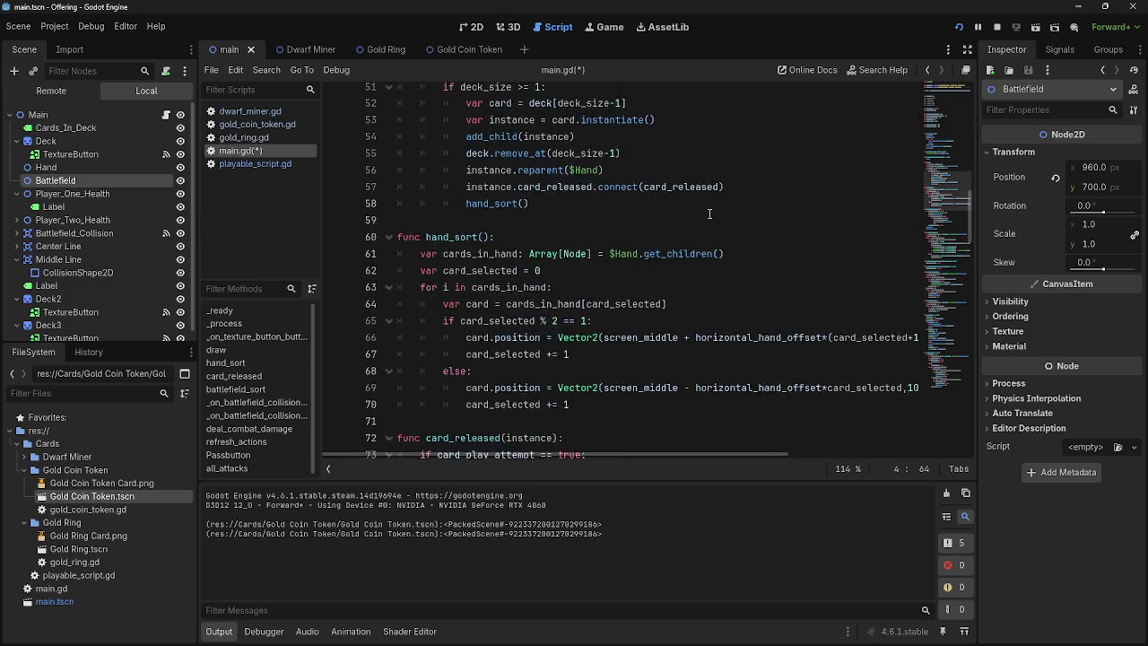
scroll(702, 215, "up", 13)
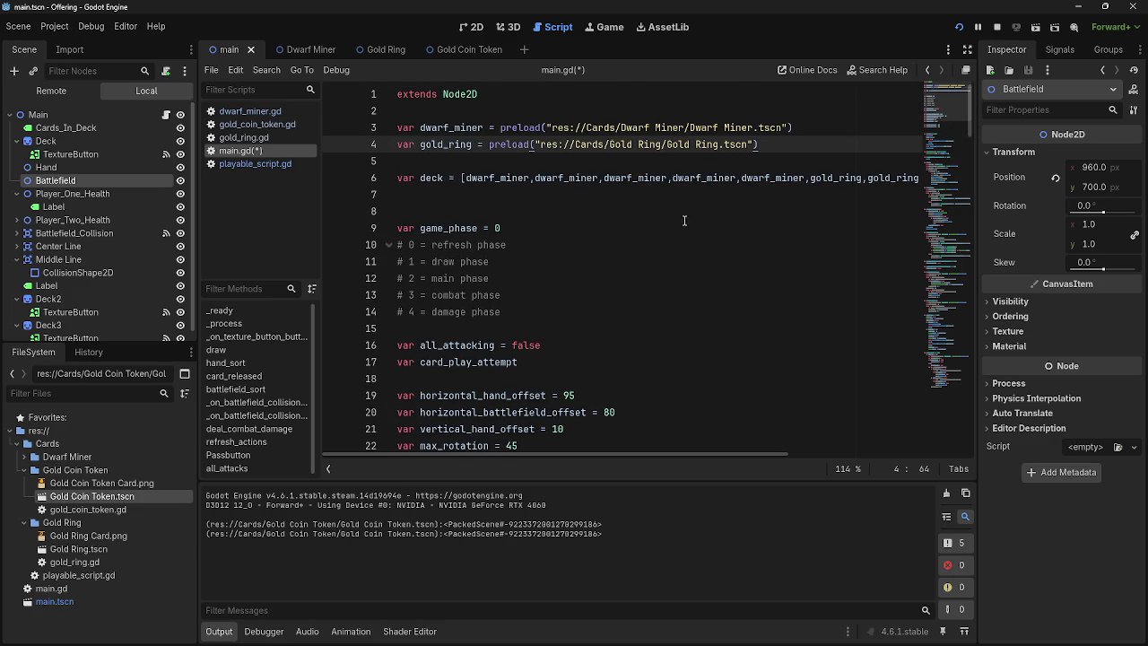
Step: Add 'var gold_coin_token = preload(' on line 6 with the Gold Coin Token.tscn path dropped in
left_click(522, 161)
key("Return")
key("Return")
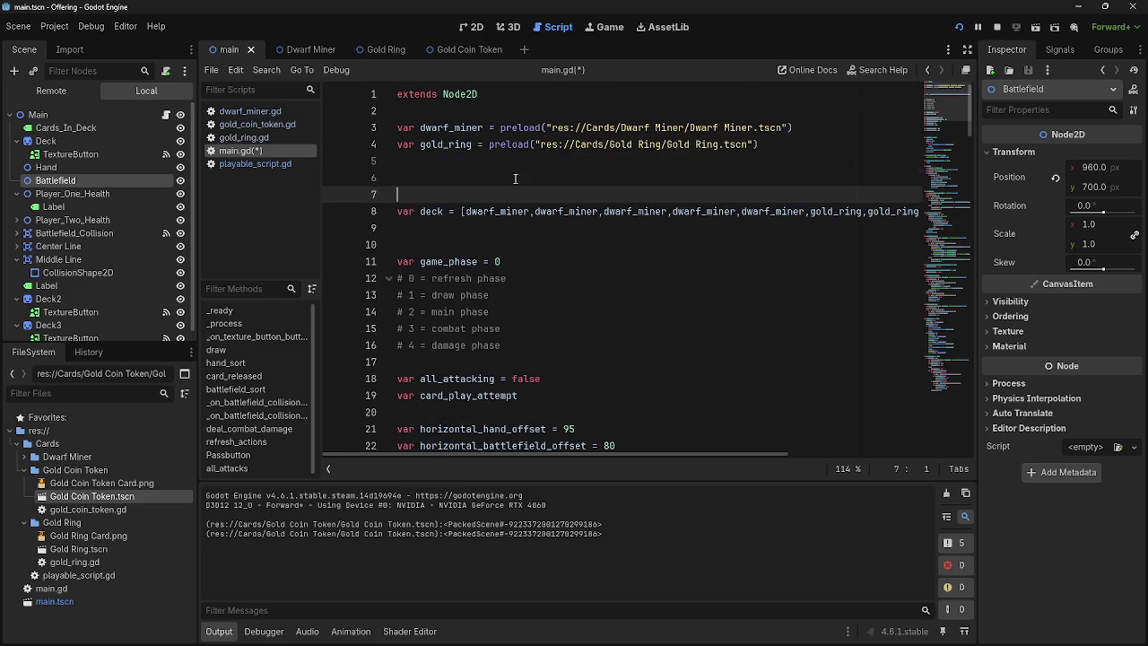
left_click(516, 177)
type("var ")
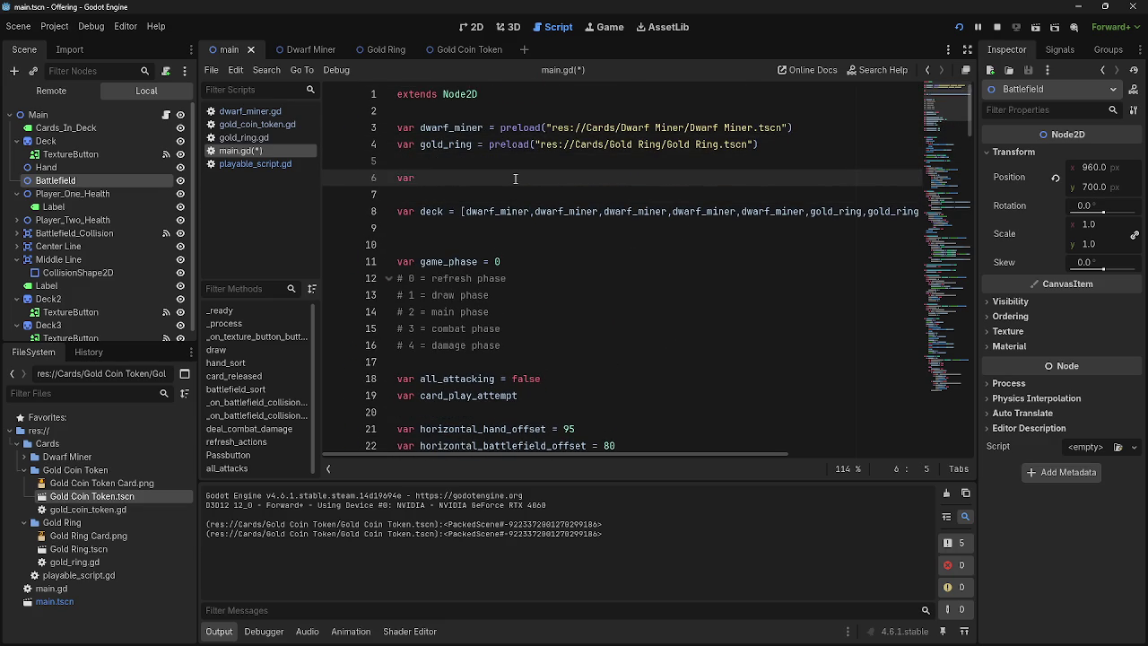
type("go")
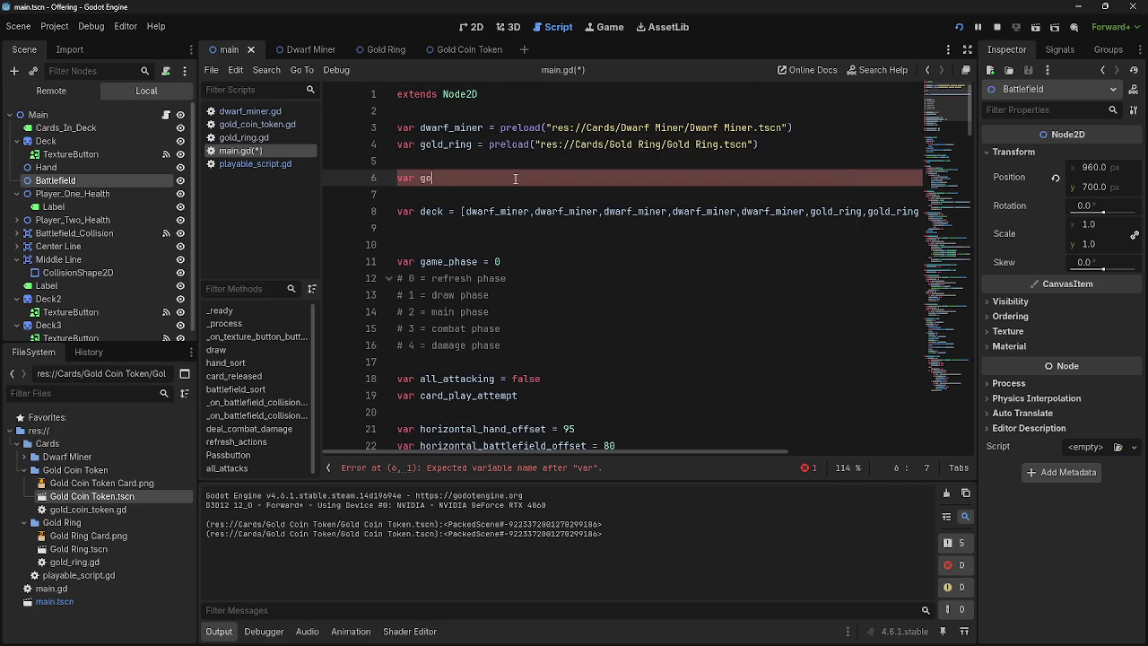
type("ld_coin_tok")
type("en ")
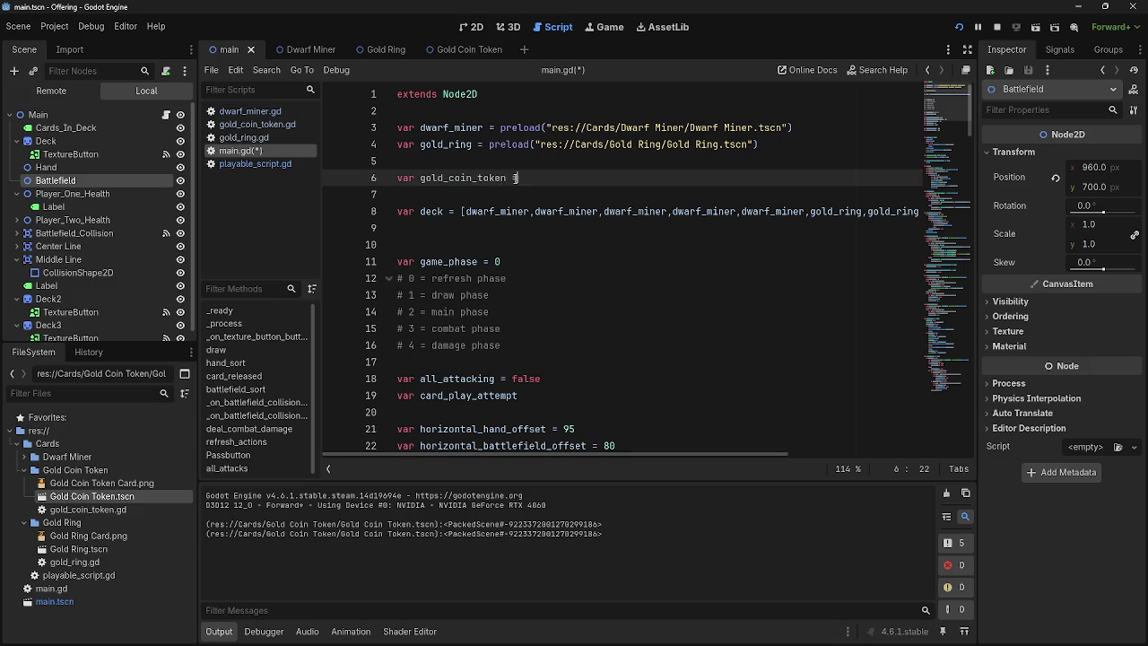
type("= preload")
type("(")
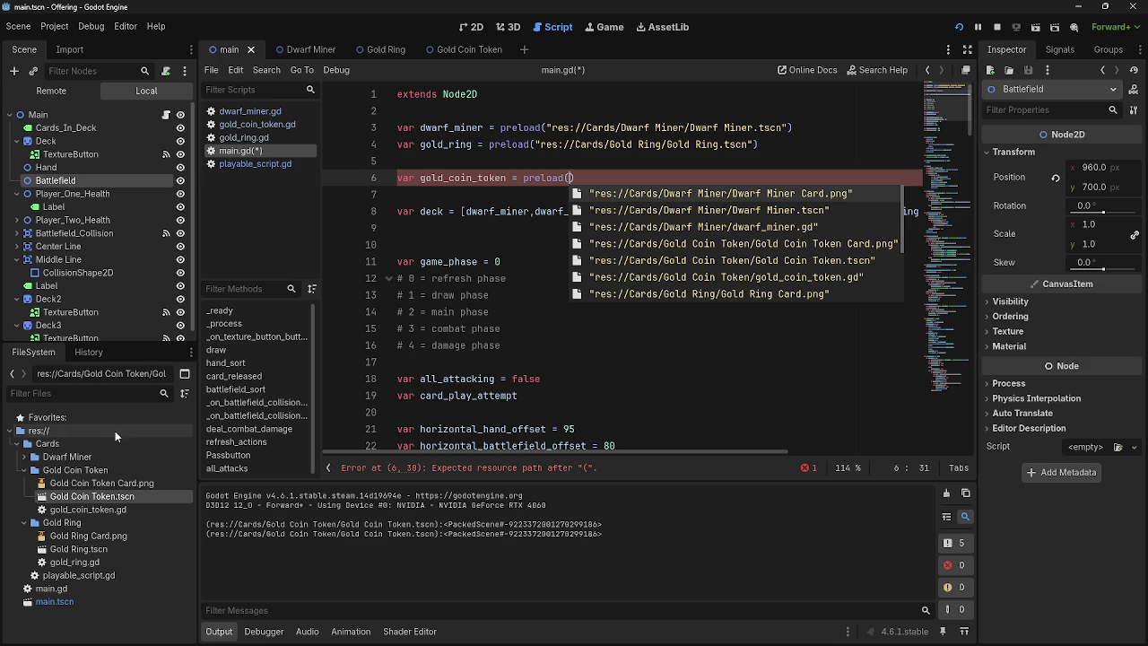
left_click_drag(101, 496, 566, 183)
left_click(735, 189)
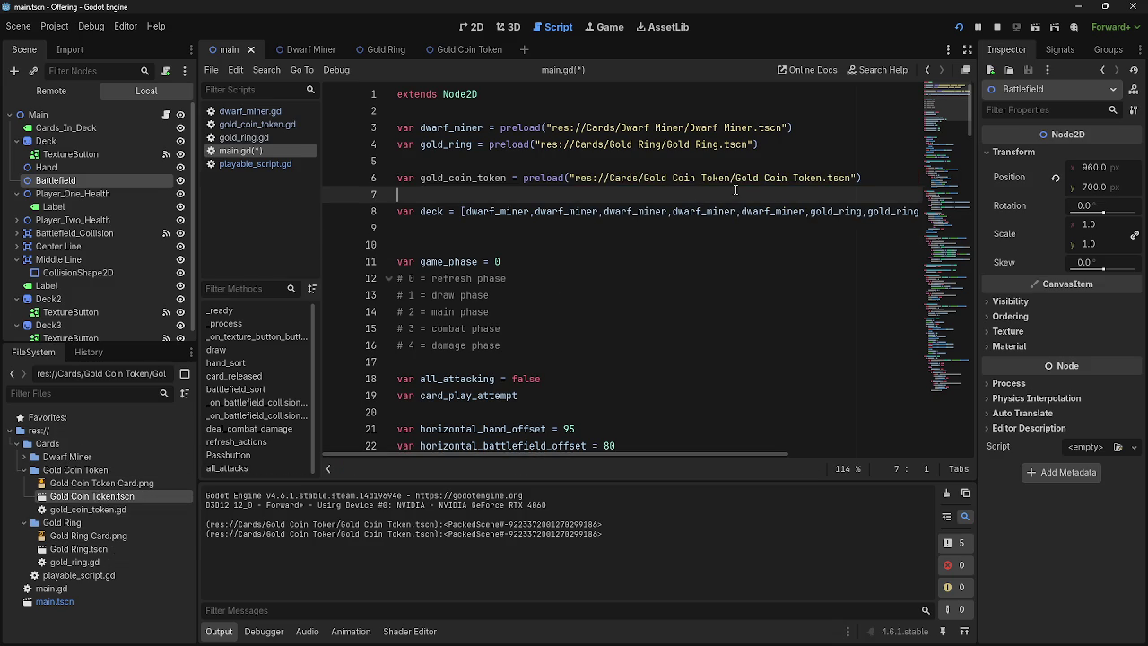
double_click(470, 177)
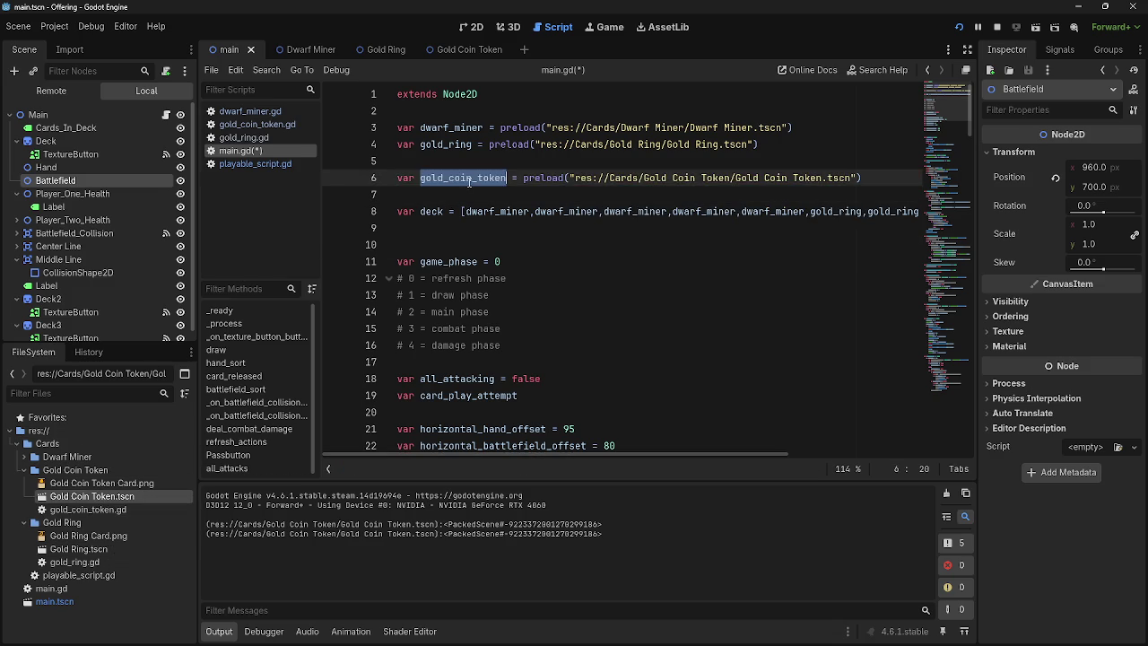
Step: Check instance.stats[5] on line 81 and glance at gold_ring.gd before returning to main.gd
scroll(536, 285, "down", 10)
scroll(588, 311, "down", 18)
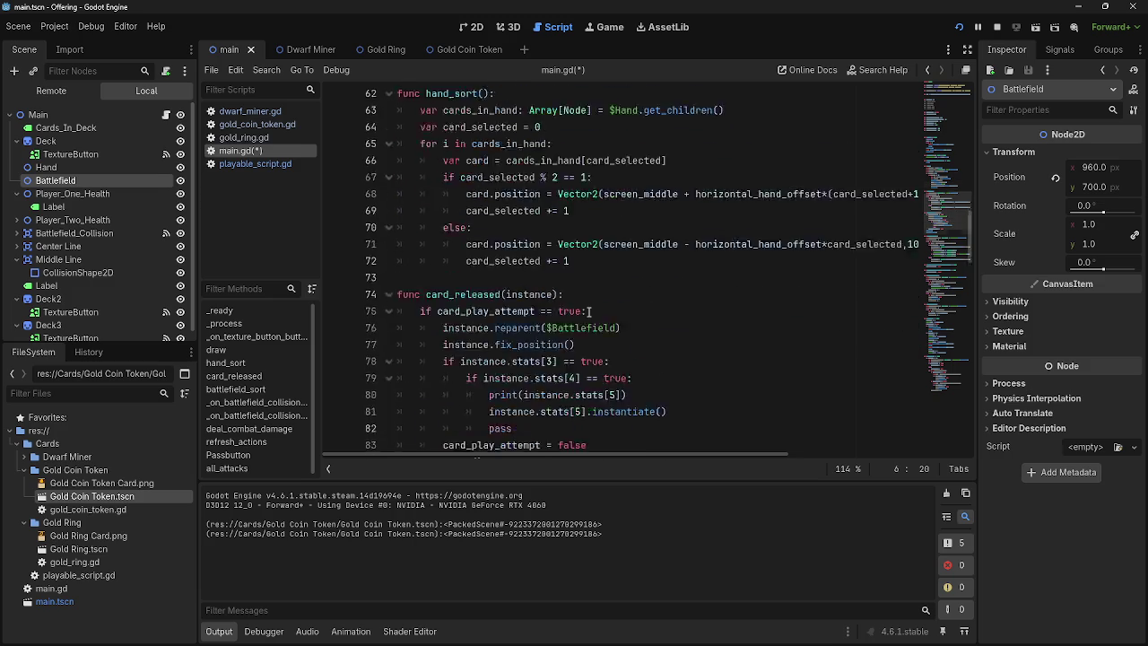
scroll(588, 311, "down", 3)
scroll(581, 312, "up", 9)
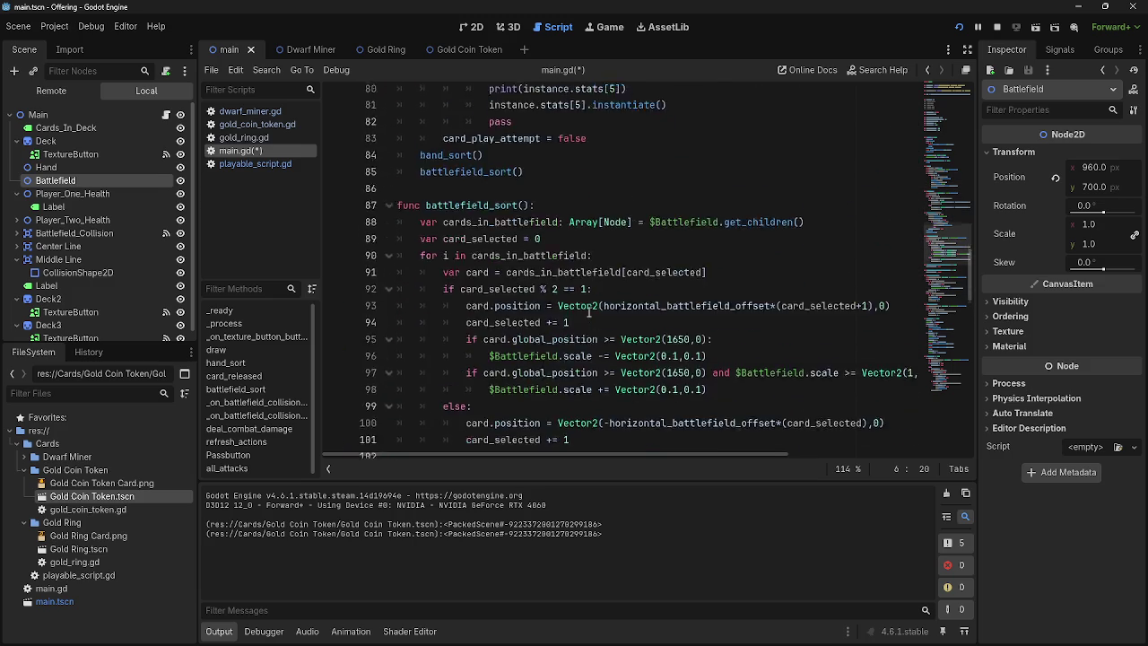
left_click_drag(587, 328, 484, 328)
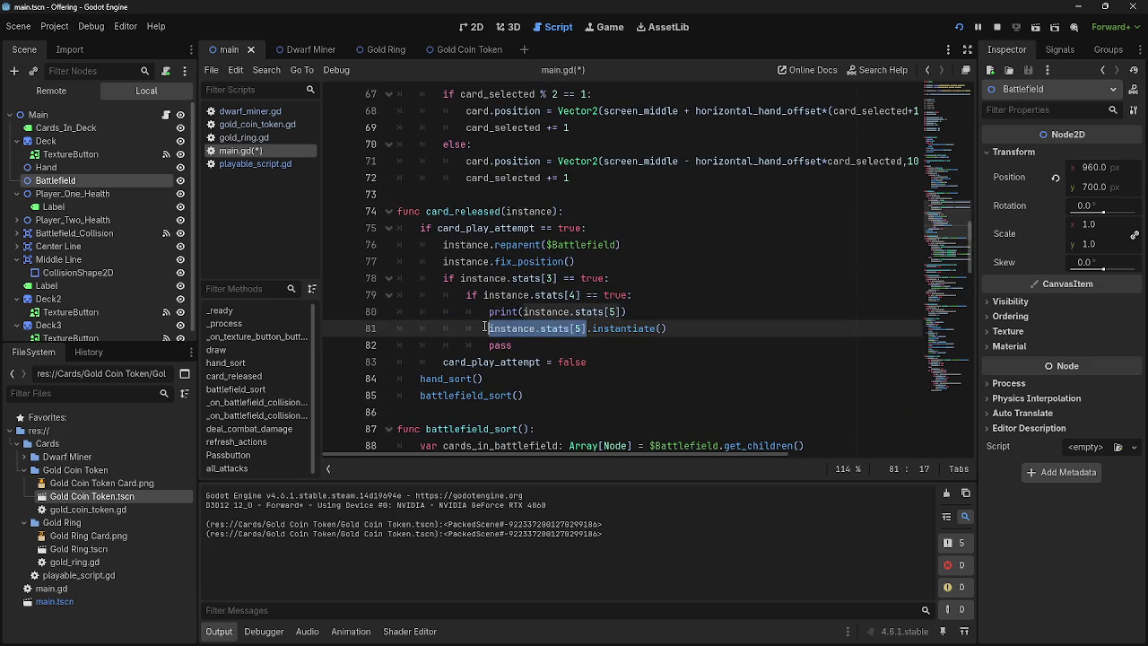
left_click(553, 329)
scroll(640, 324, "up", 18)
scroll(640, 324, "up", 4)
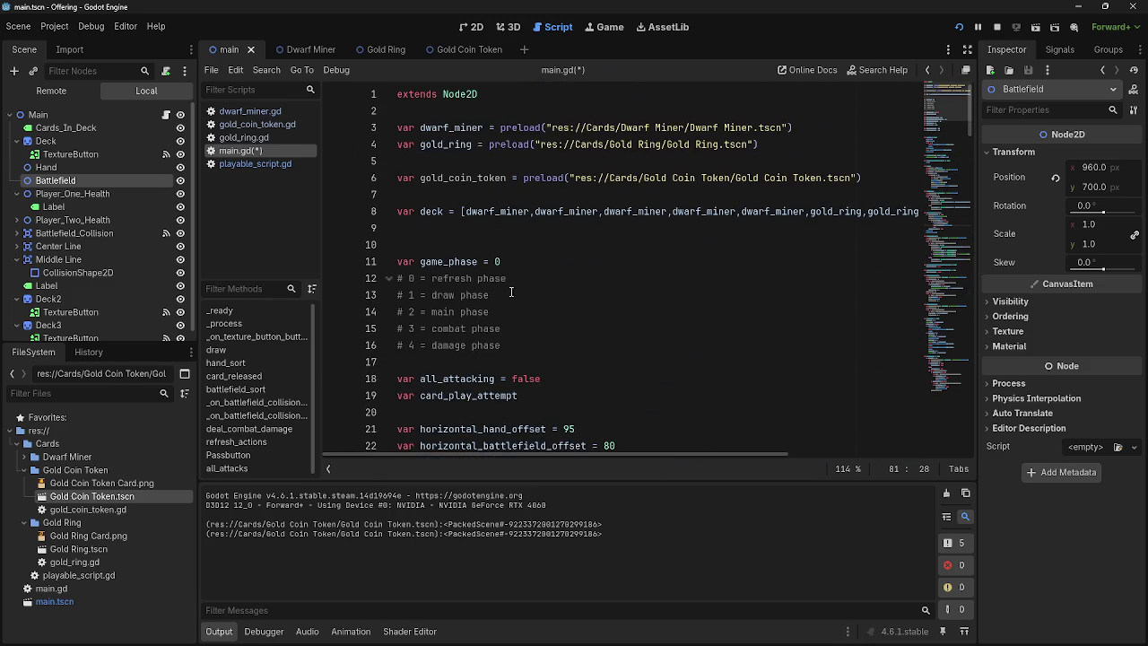
left_click(260, 141)
left_click(252, 152)
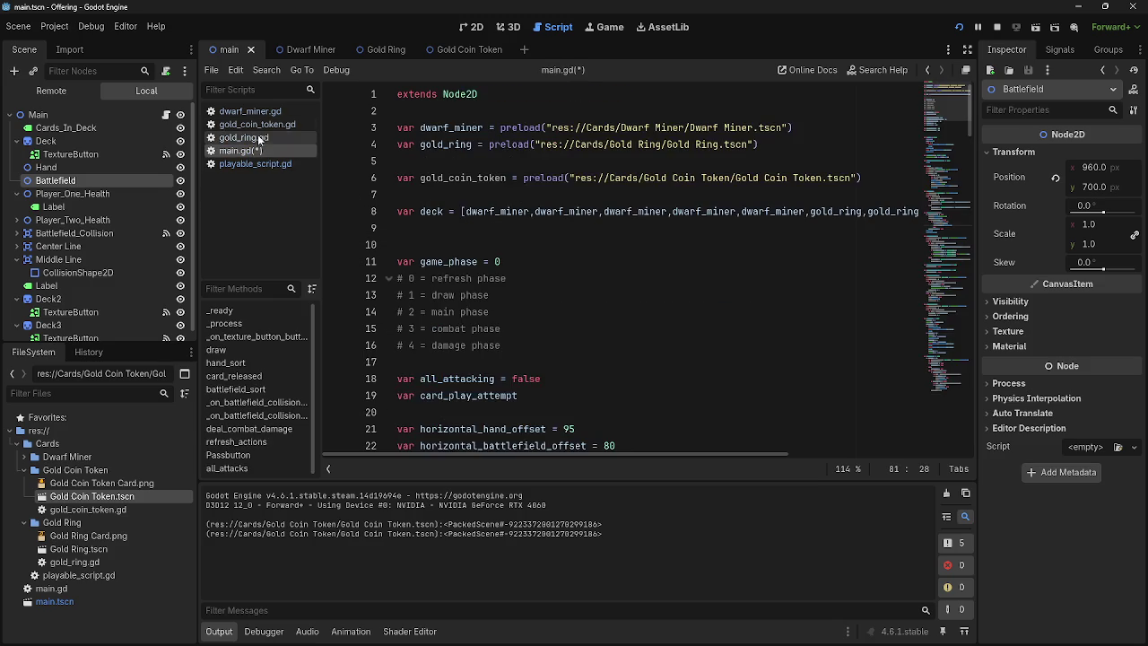
Step: In dwarf_miner.gd, rename token_path to token_name on line 9 and in card_info on line 13
left_click(260, 138)
left_click(256, 111)
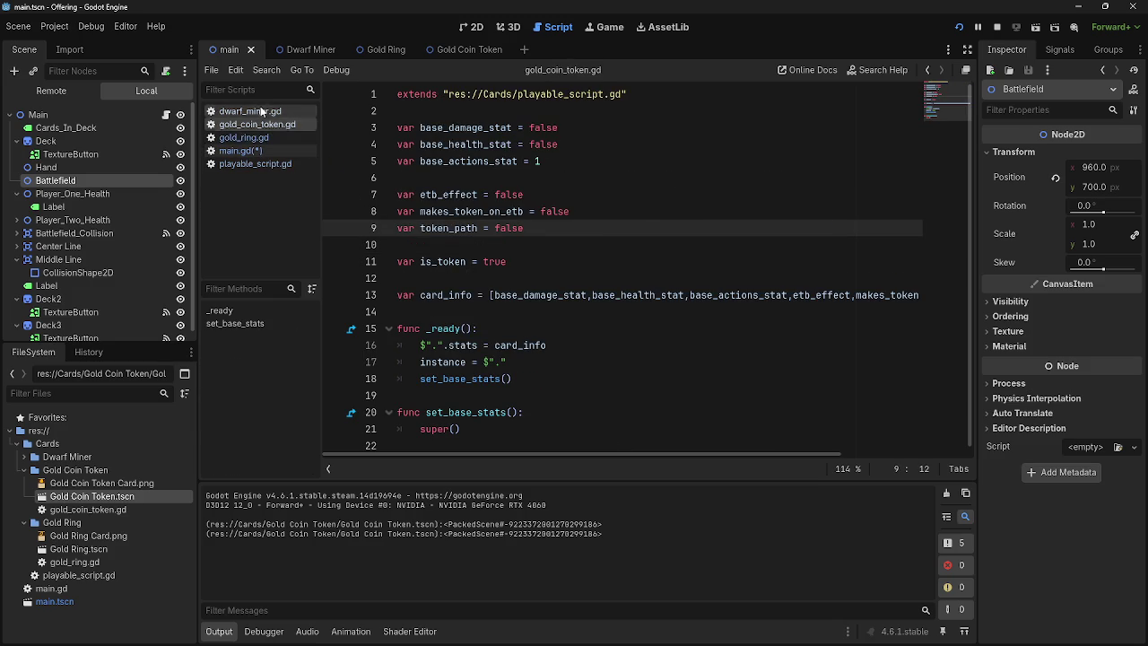
double_click(470, 226)
key("Right")
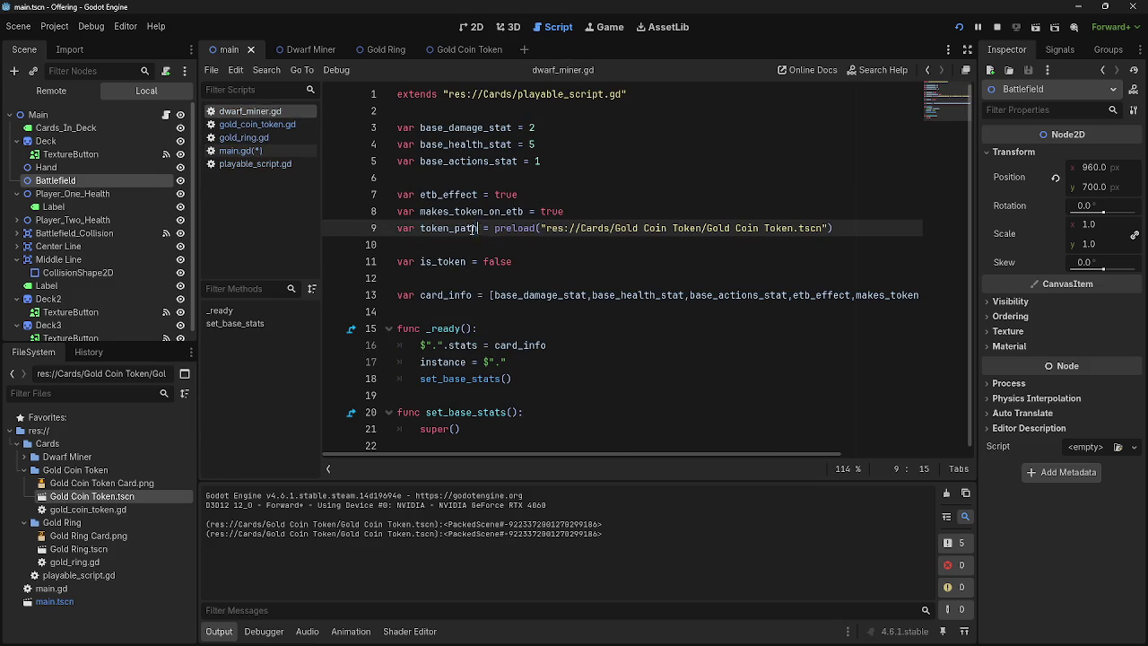
key("BackSpace")
key("BackSpace")
key("BackSpace")
key("BackSpace")
type("name")
left_click_drag(642, 451, 837, 450)
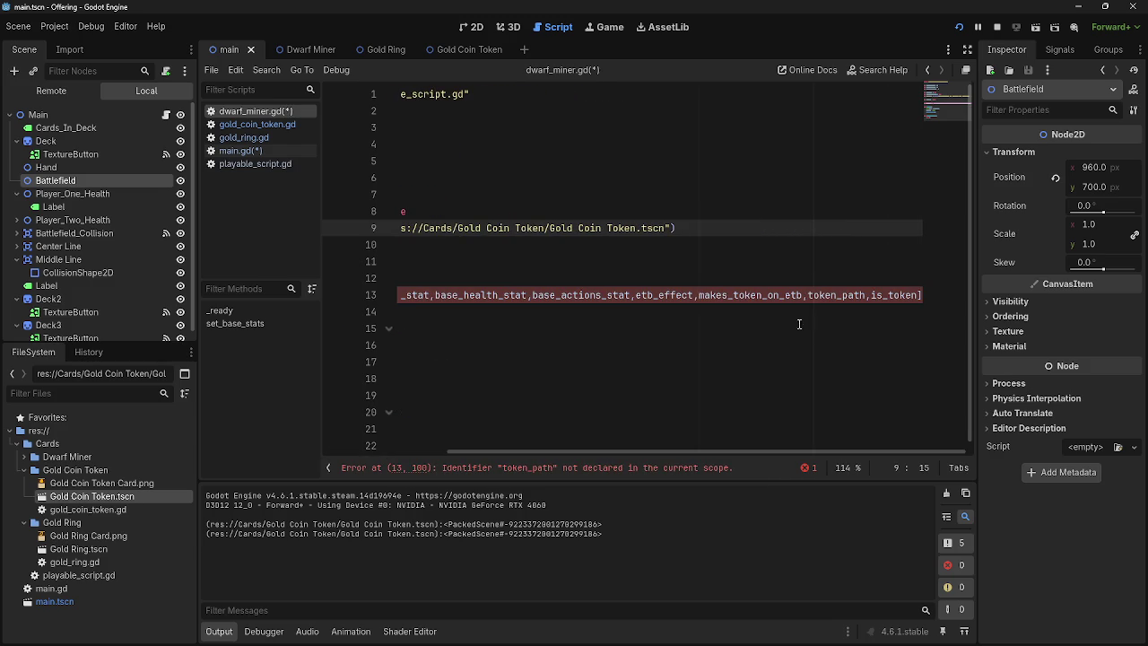
left_click(865, 295)
key("shift+Left")
key("shift+Left")
key("shift+Left")
type("name")
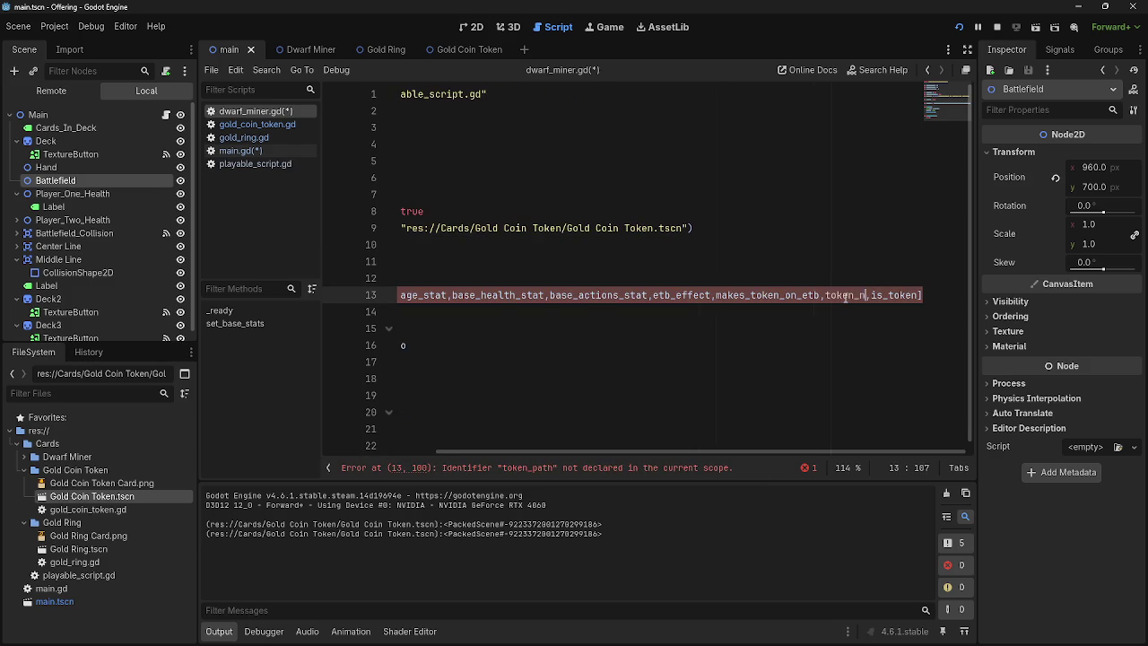
left_click(719, 445)
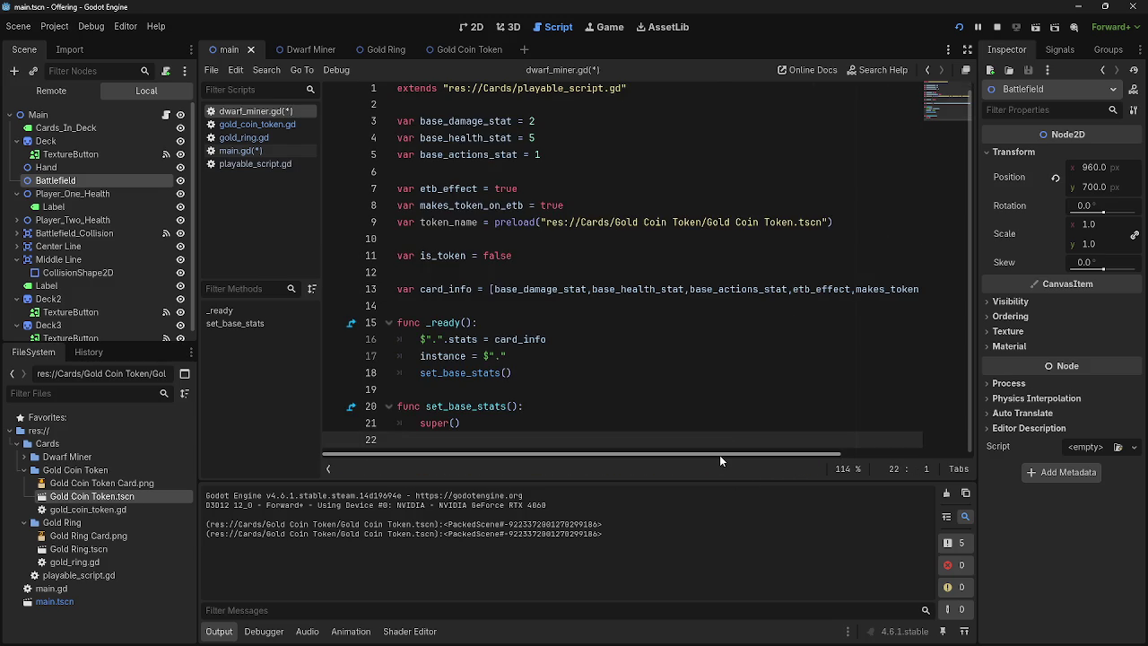
left_click(518, 305)
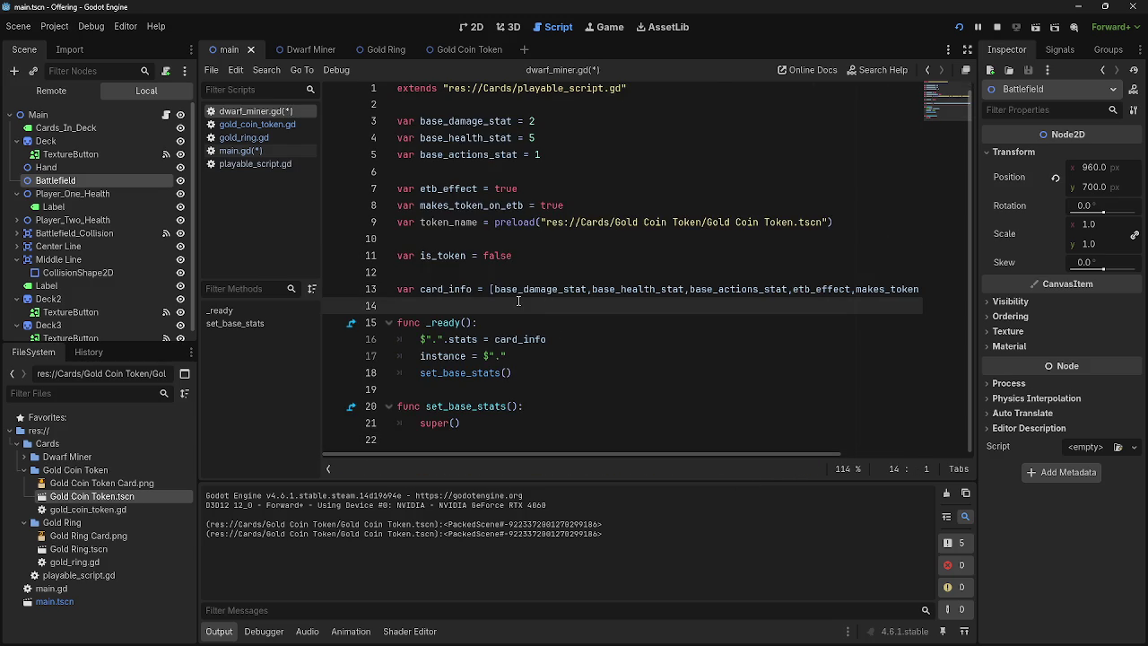
left_click(425, 222)
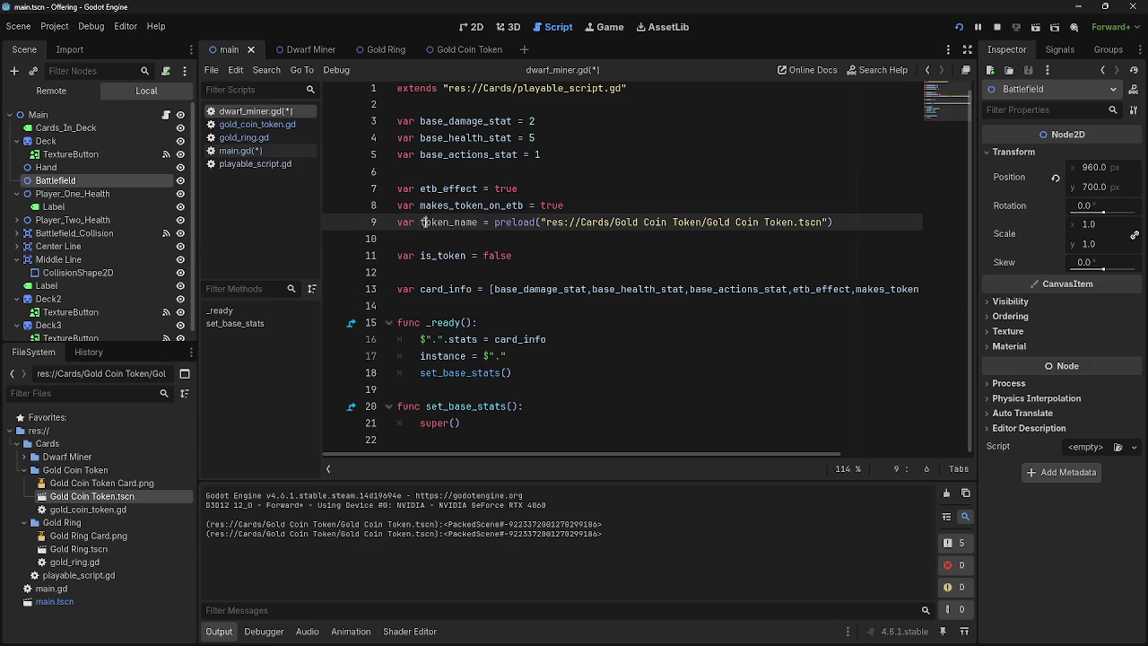
left_click_drag(420, 223, 484, 223)
Step: Check gold_coin_token.gd, then rename token_path to token_name on lines 9 and 13 of gold_ring.gd
left_click(258, 124)
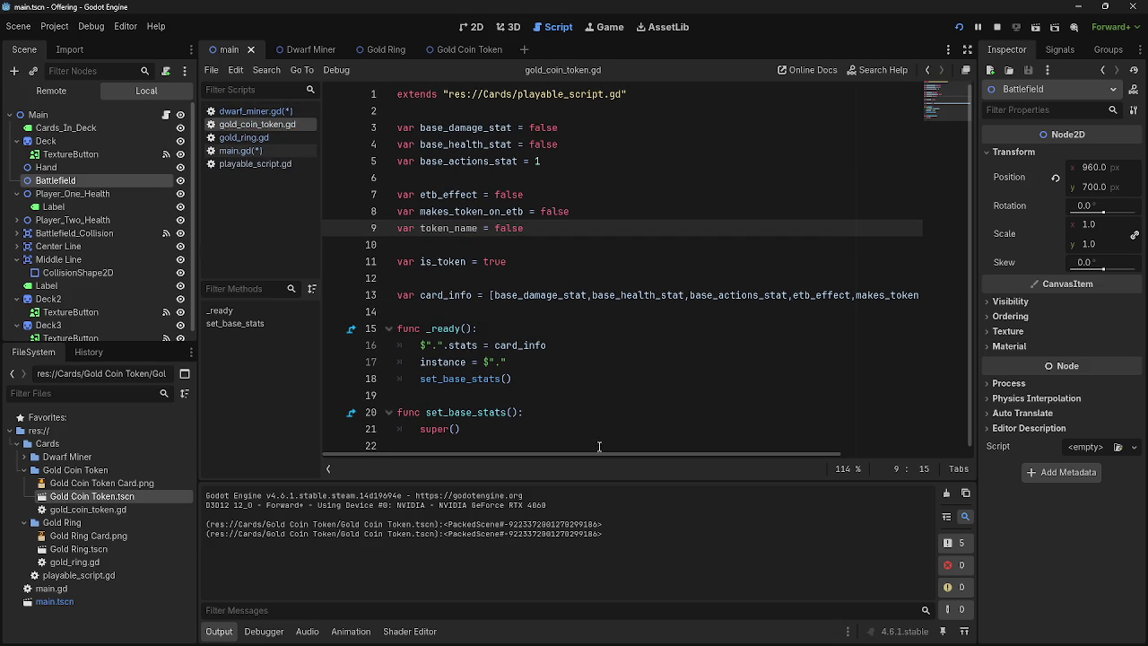
left_click_drag(602, 451, 818, 343)
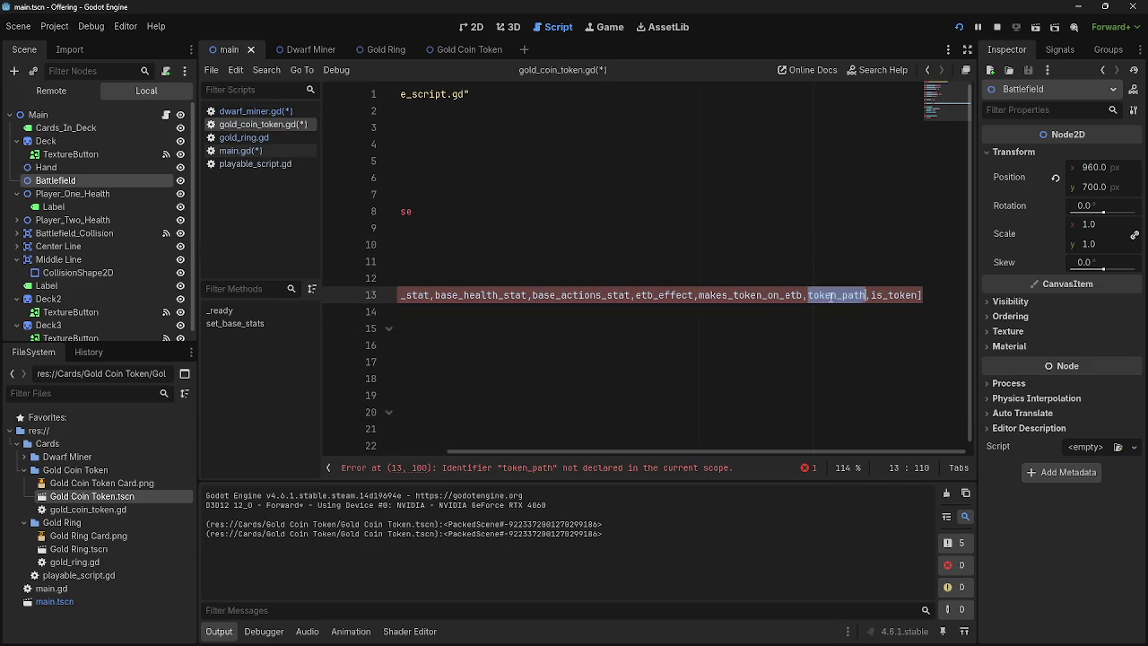
left_click(244, 137)
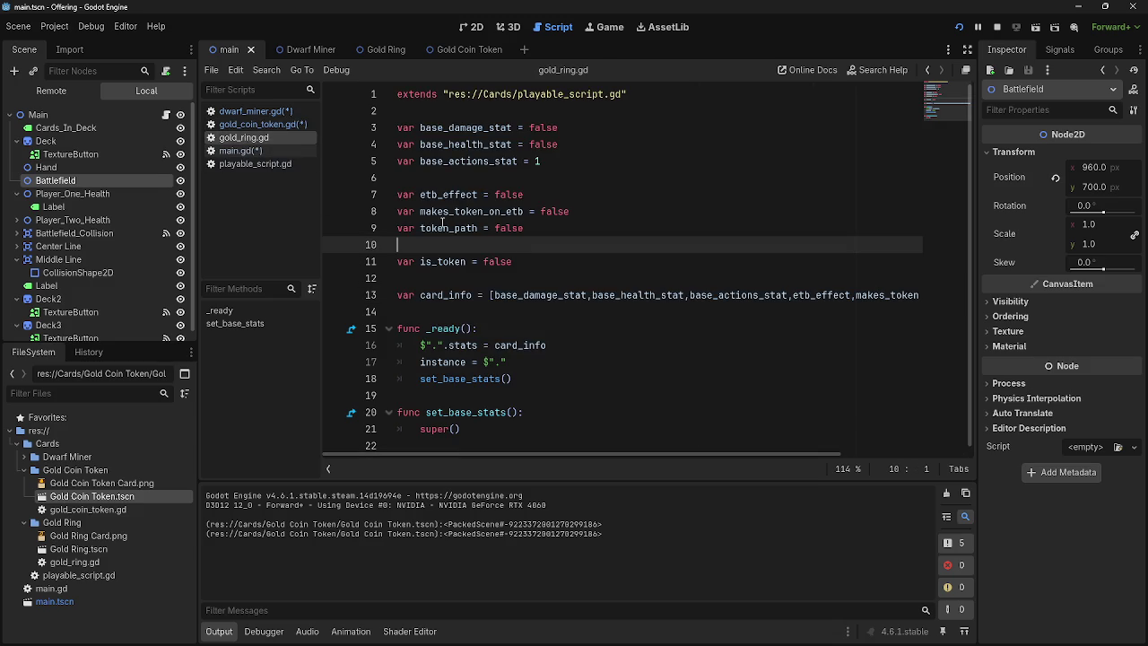
double_click(484, 228)
type("name")
left_click_drag(653, 456, 778, 455)
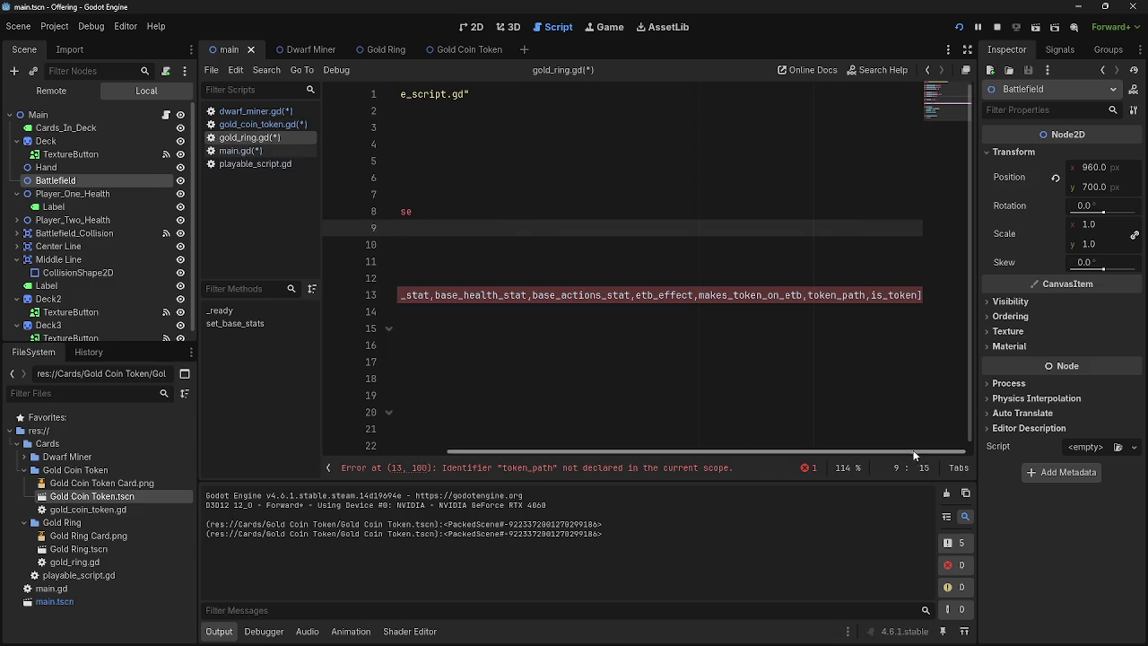
left_click(778, 300)
double_click(834, 295)
type("token_name")
left_click_drag(767, 451, 705, 451)
left_click_drag(618, 443, 442, 421)
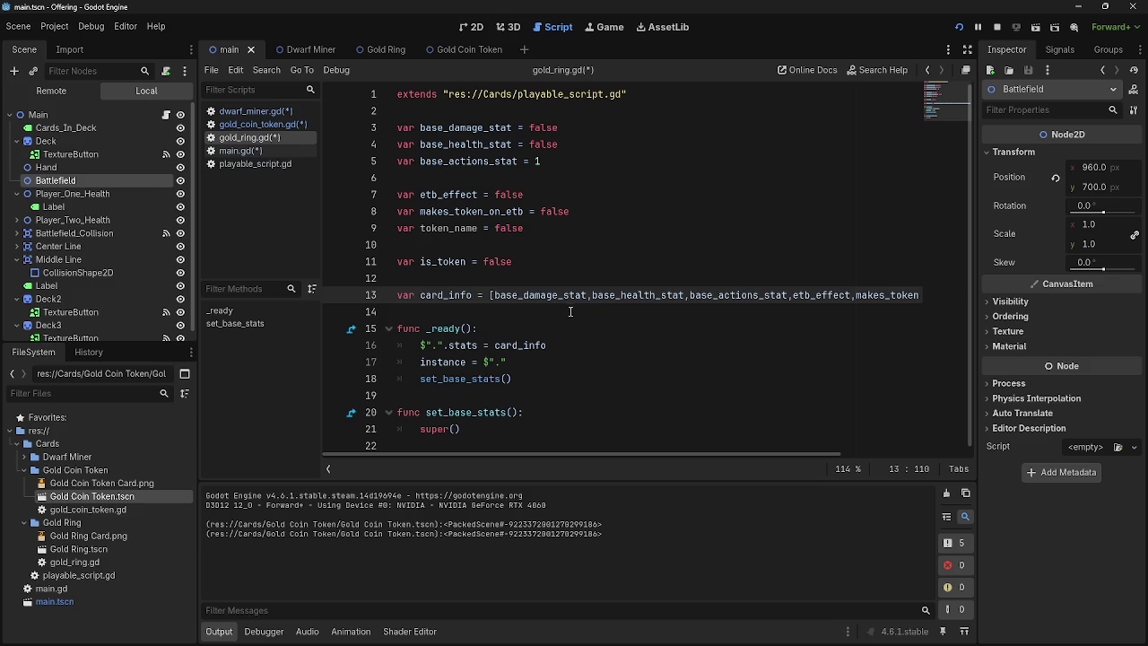
left_click(498, 243)
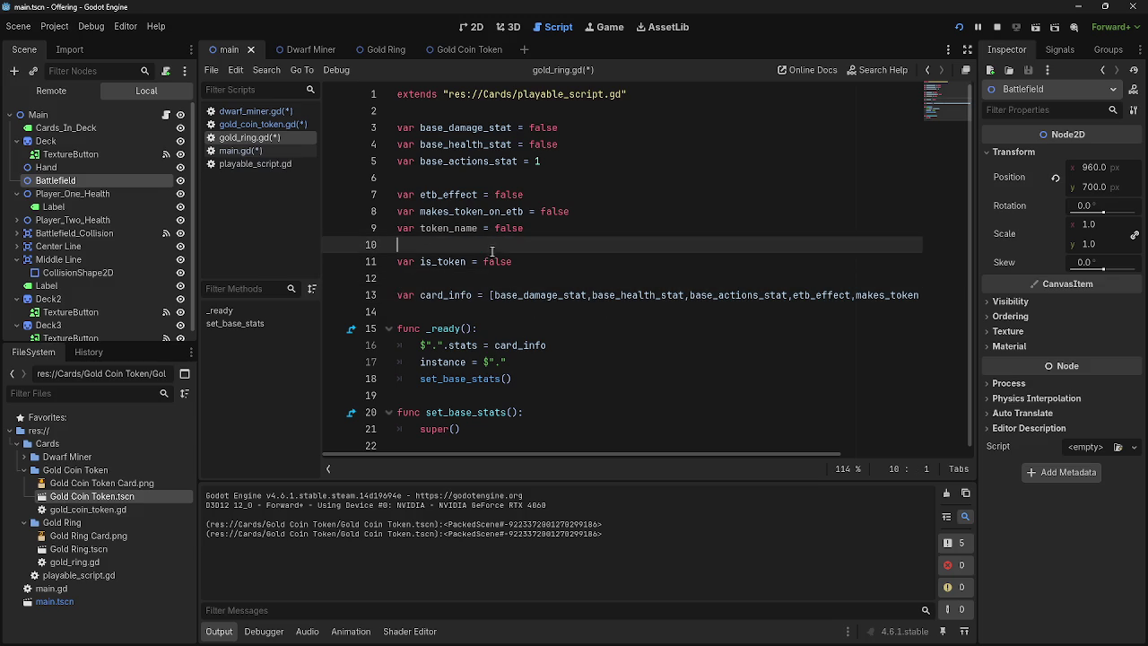
left_click(485, 272)
left_click(486, 244)
left_click(479, 271)
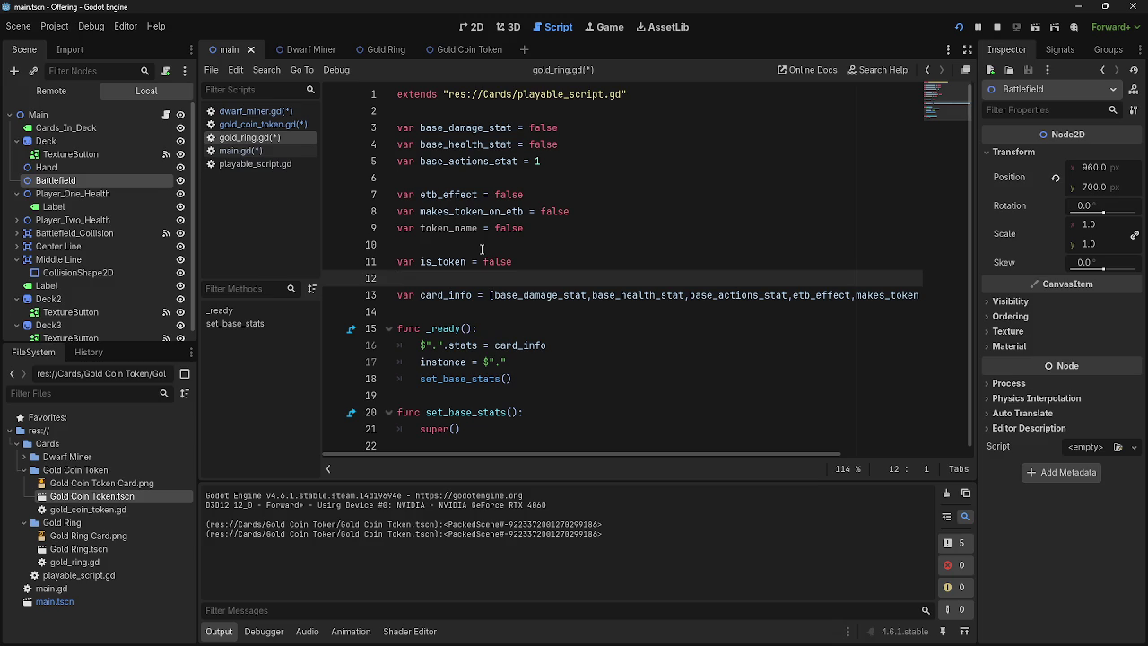
Step: Save all edited scripts and review dwarf_miner.gd and gold_coin_token.gd, ending on gold_ring.gd
key("ctrl+s")
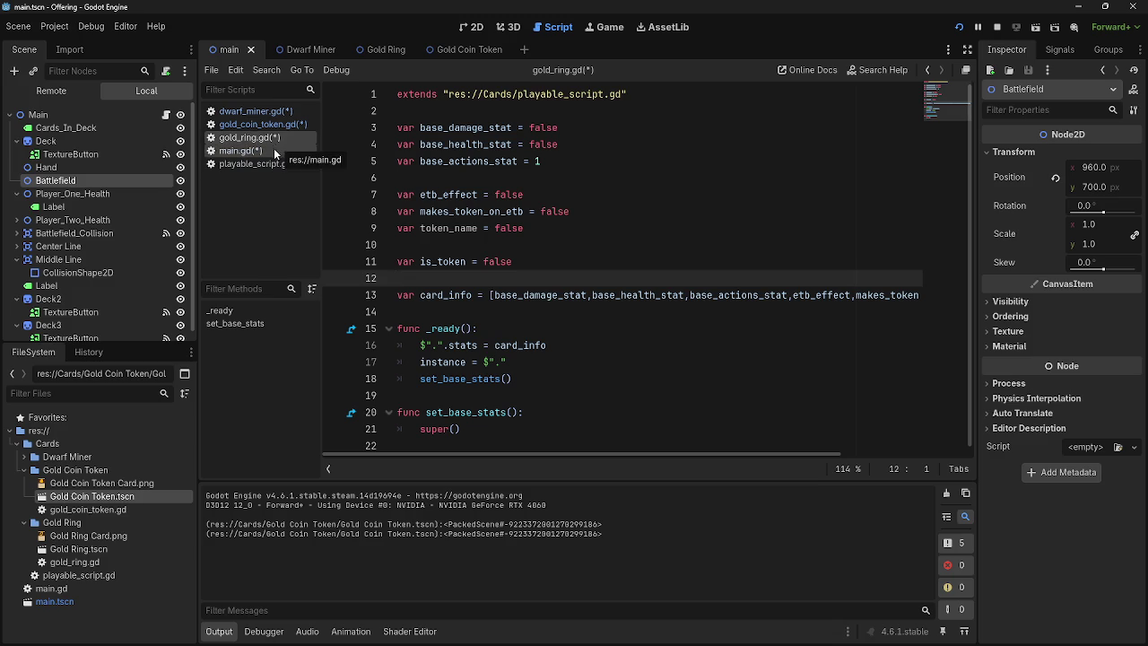
left_click(264, 111)
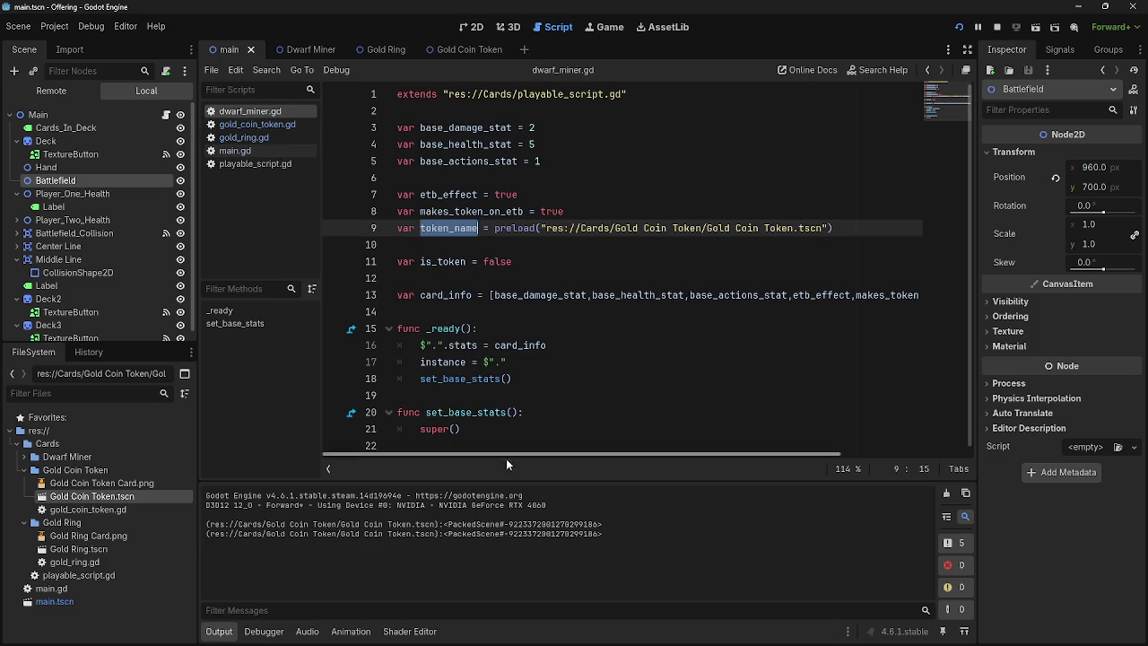
left_click(257, 124)
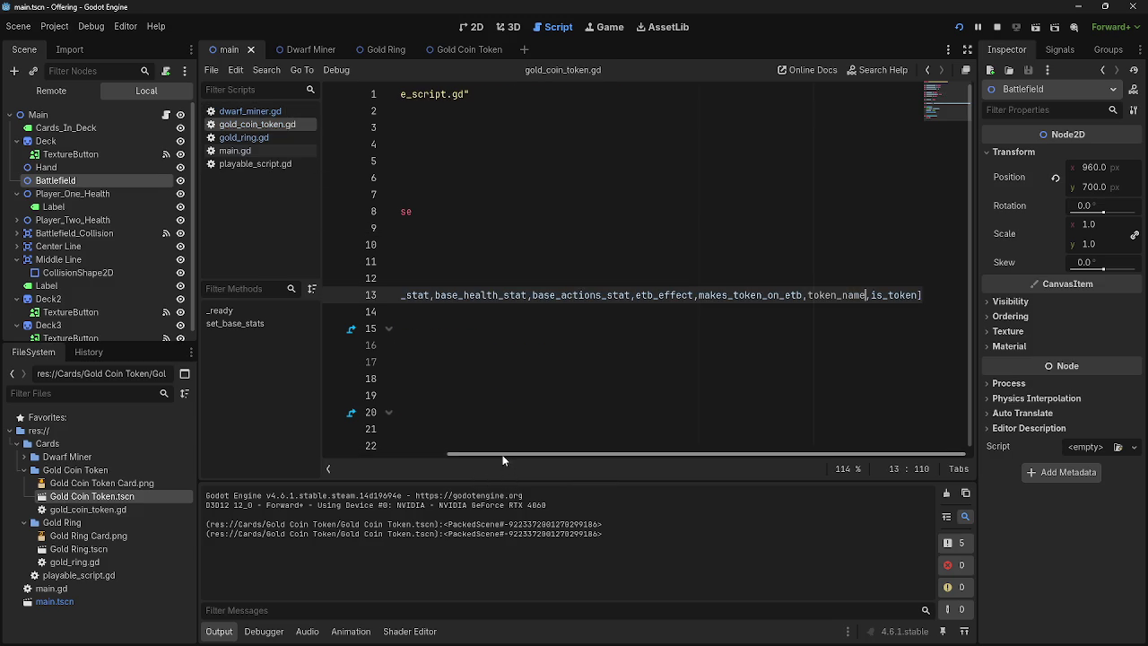
left_click(431, 244)
left_click(250, 111)
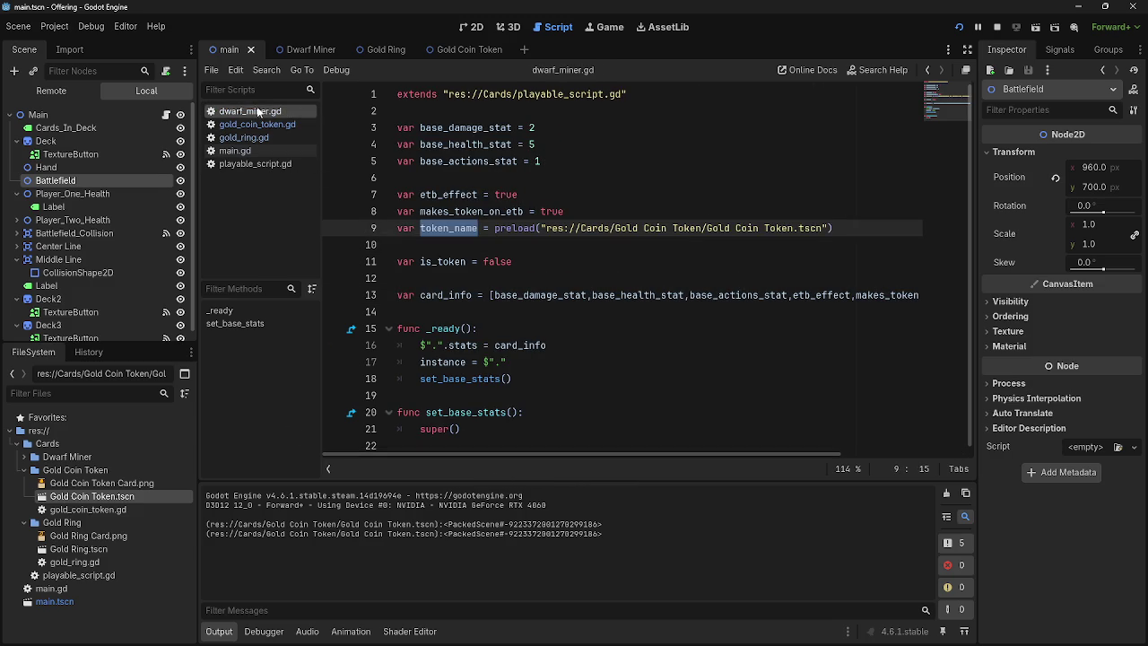
left_click(440, 245)
left_click(245, 137)
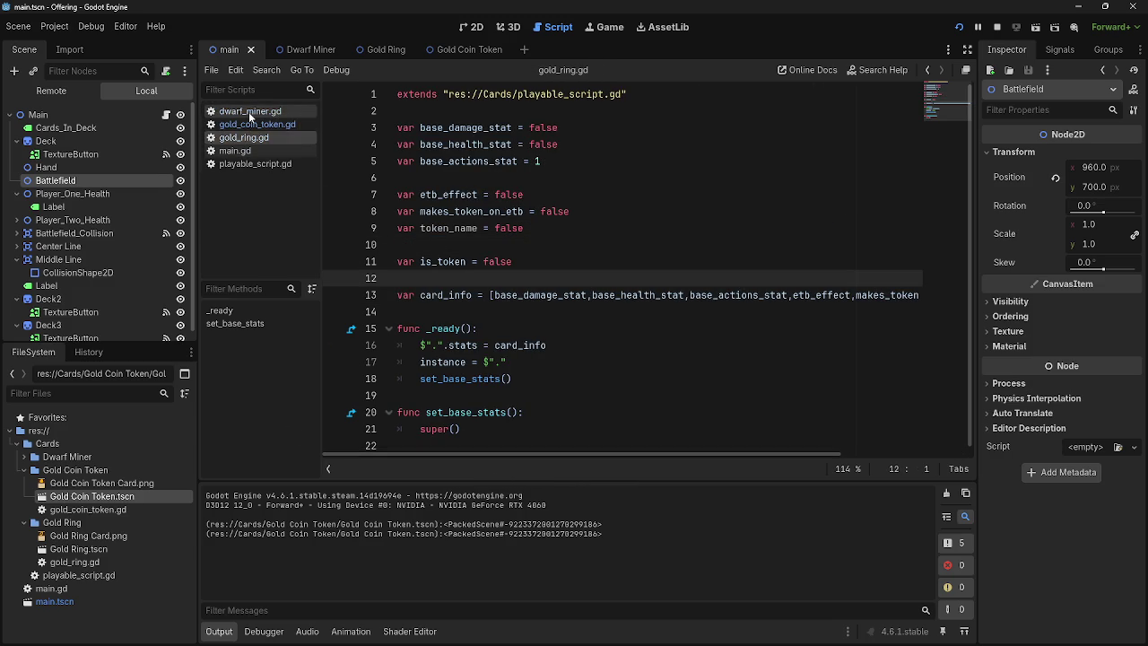
Step: Compare dwarf_miner.gd, gold_coin_token.gd and gold_ring.gd by switching between them
left_click(439, 244)
left_click(250, 112)
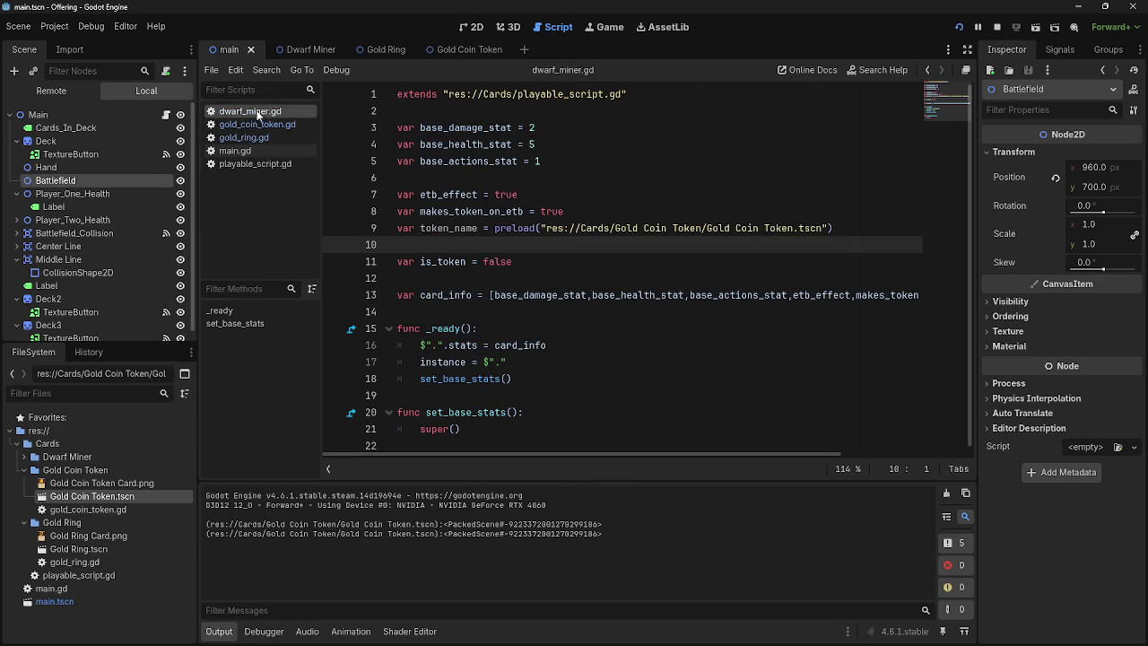
left_click(257, 124)
left_click(250, 112)
left_click(257, 137)
left_click(258, 126)
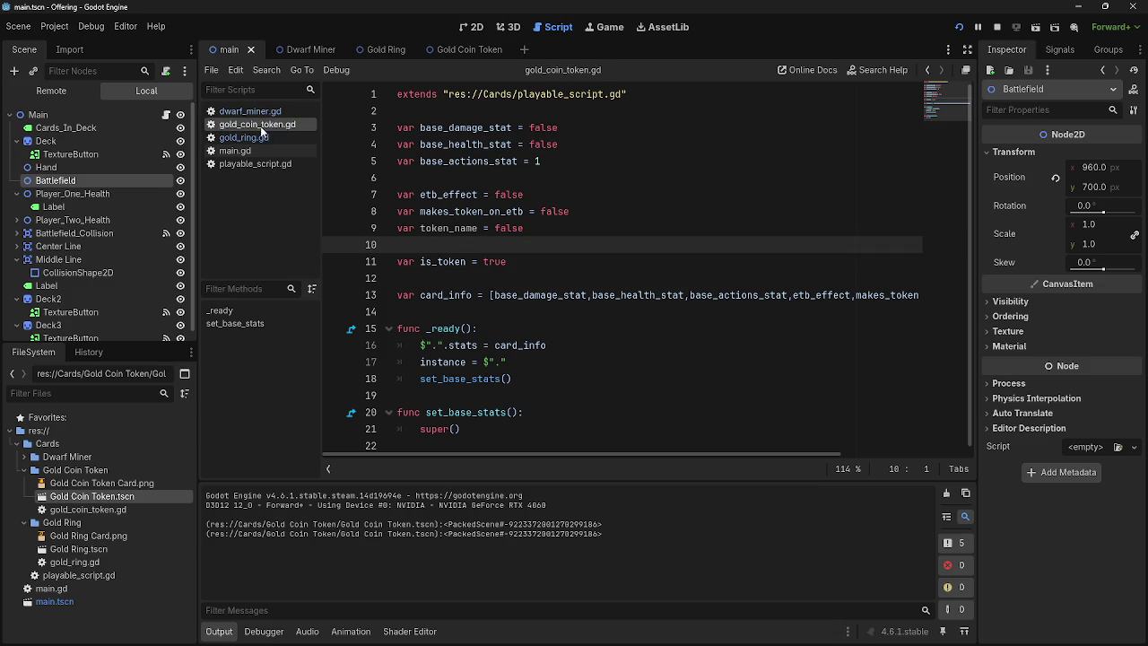
left_click(256, 137)
left_click(258, 124)
left_click(256, 137)
left_click(258, 125)
left_click(250, 112)
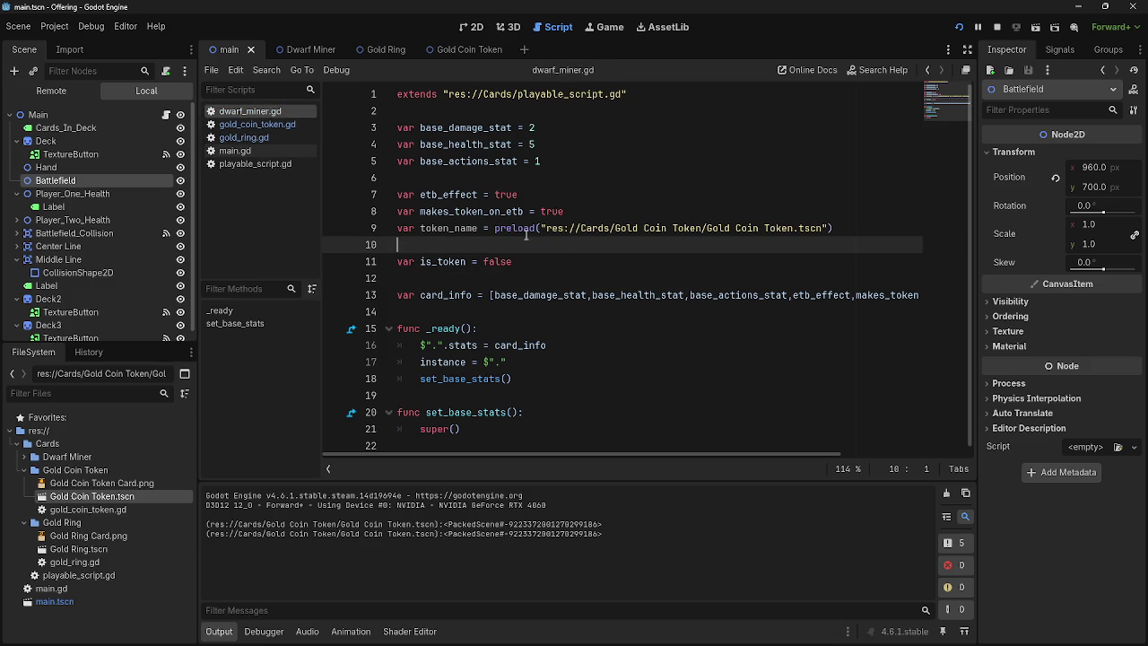
Step: Check the gold_coin_token preload in main.gd, then select dwarf_miner.gd's line 9 preload call
left_click(238, 150)
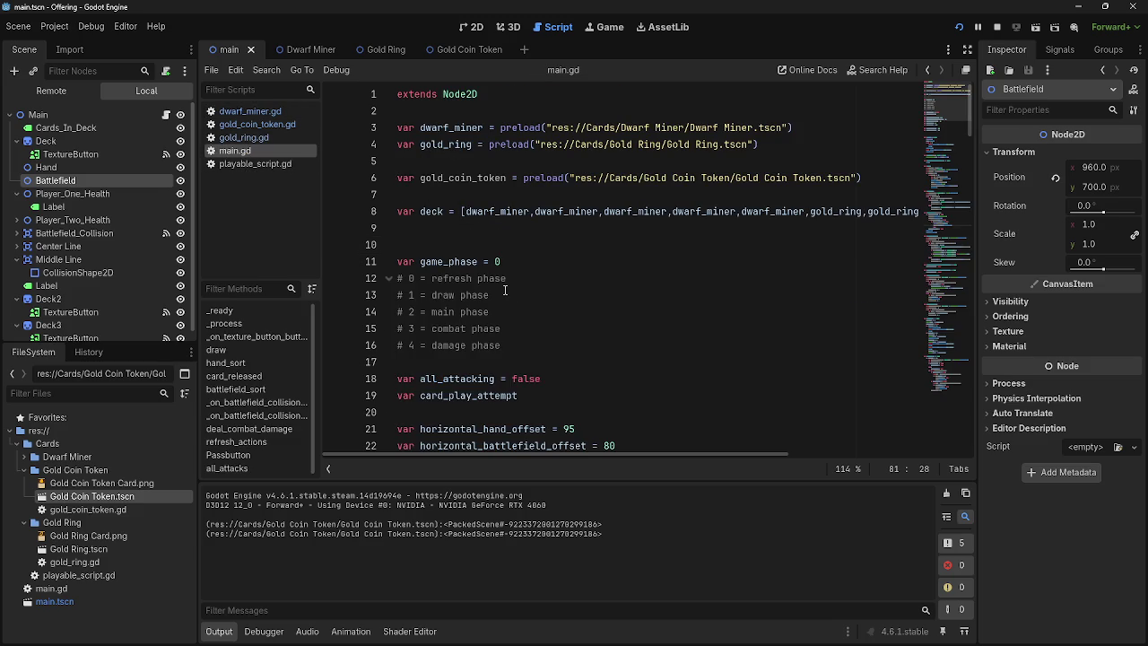
left_click(244, 111)
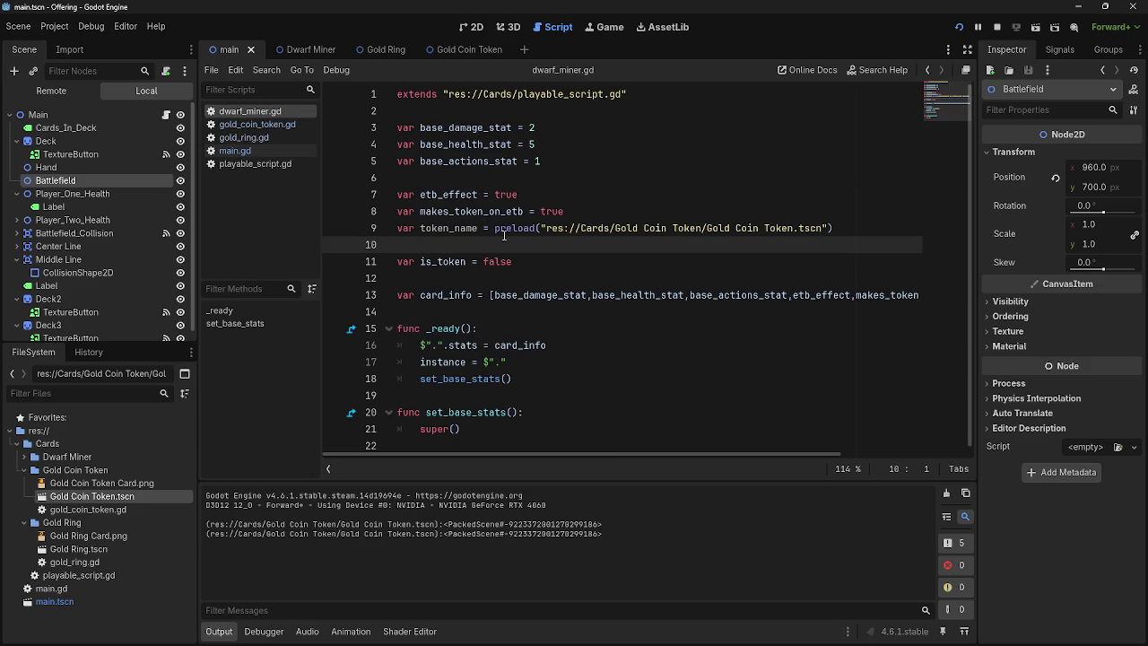
left_click(237, 149)
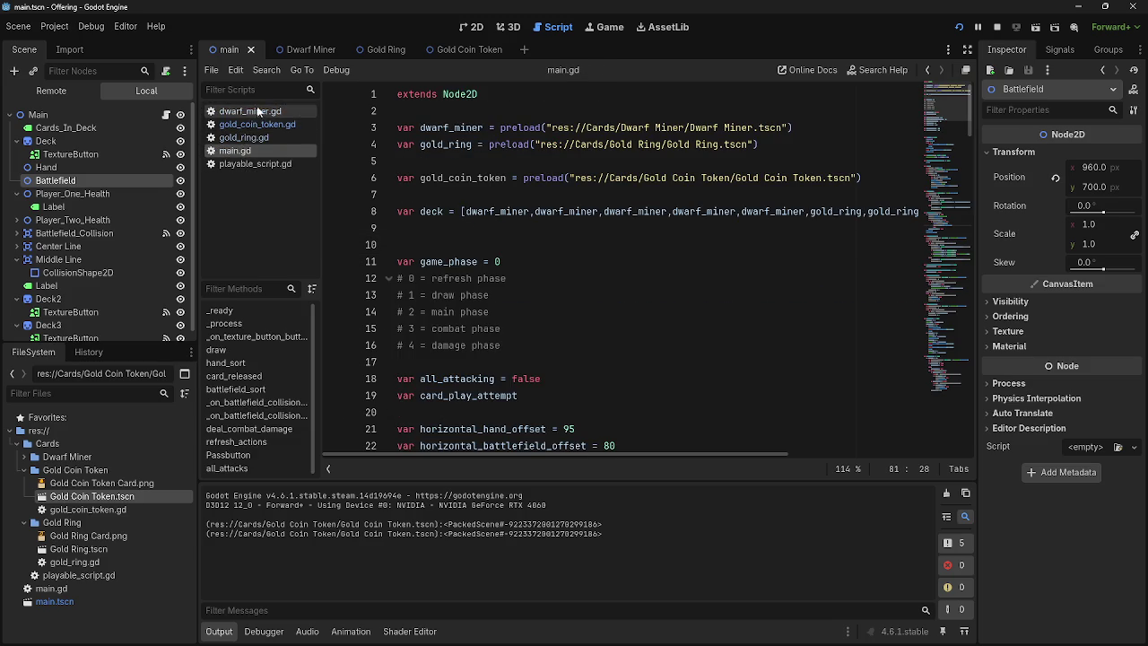
left_click(257, 112)
left_click_drag(496, 228, 854, 232)
Step: Replace line 9's preload(...) in dwarf_miner.gd with gold_coin_token and save
type("gold")
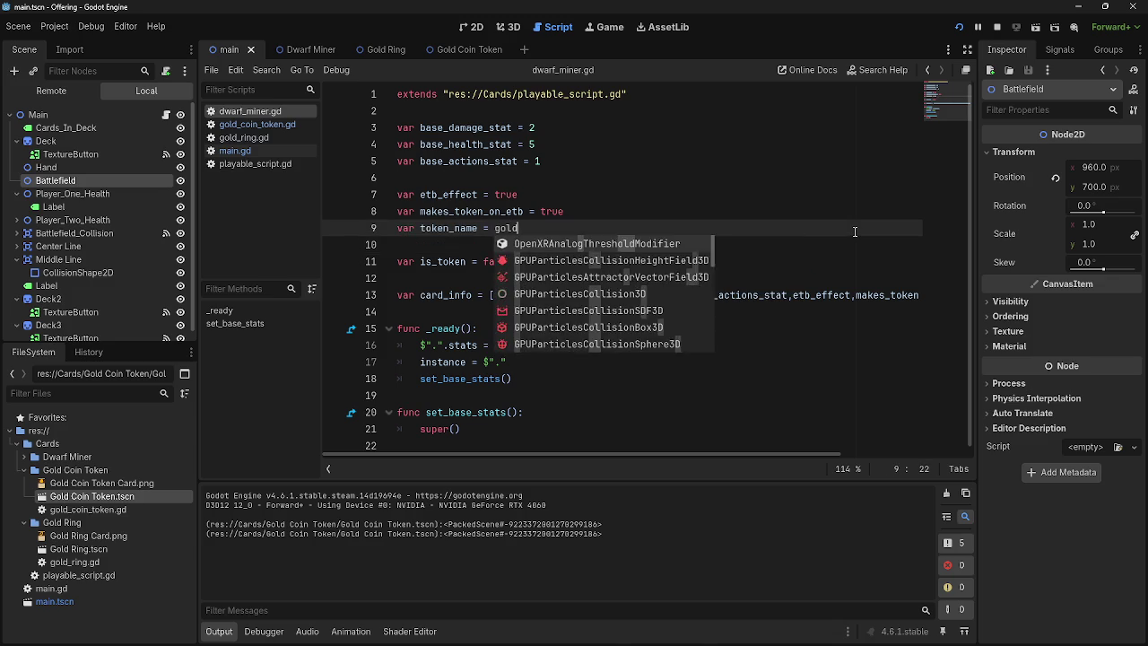
type("_token_")
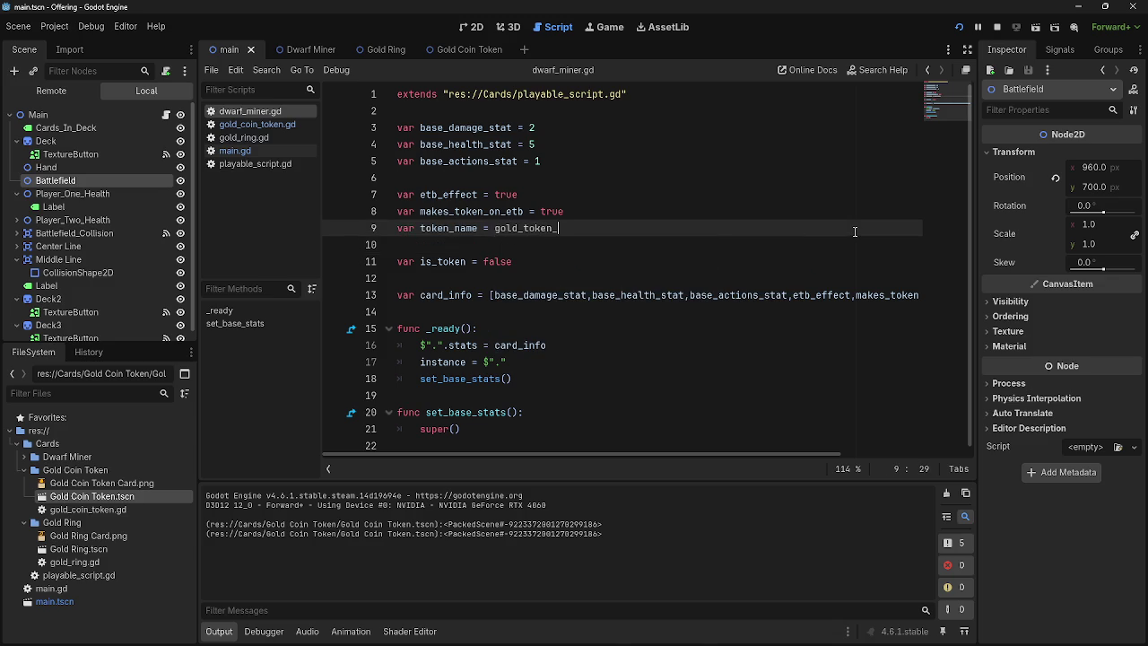
key("BackSpace")
key("BackSpace")
key("BackSpace")
key("BackSpace")
key("BackSpace")
key("BackSpace")
type("co")
type("in_token")
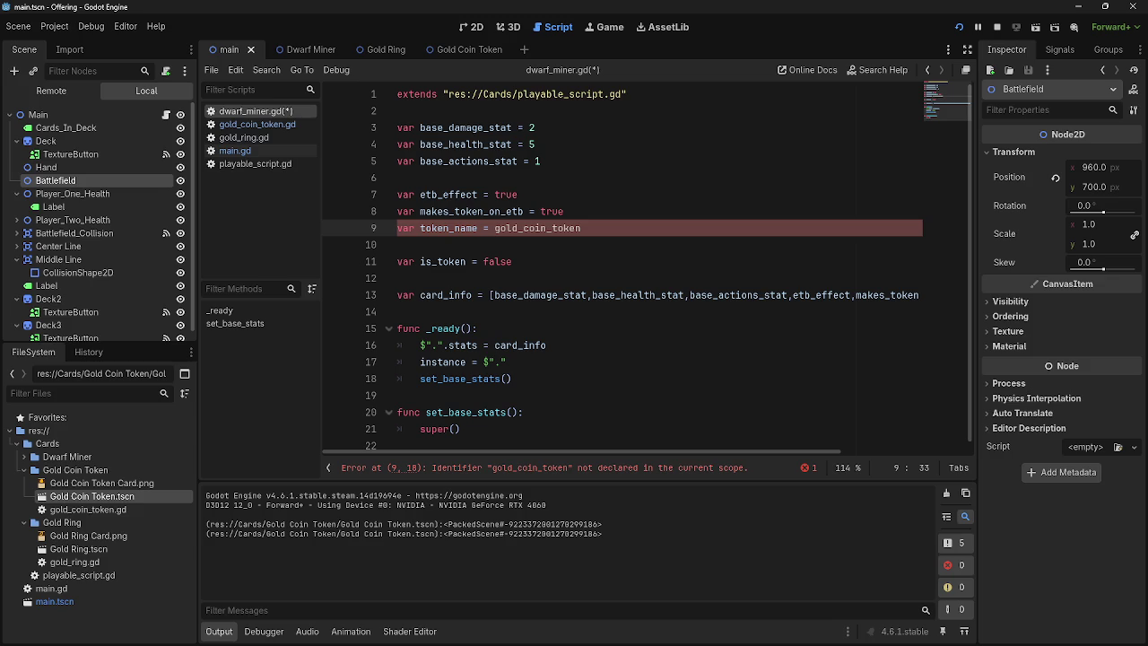
double_click(631, 228)
left_click(631, 227)
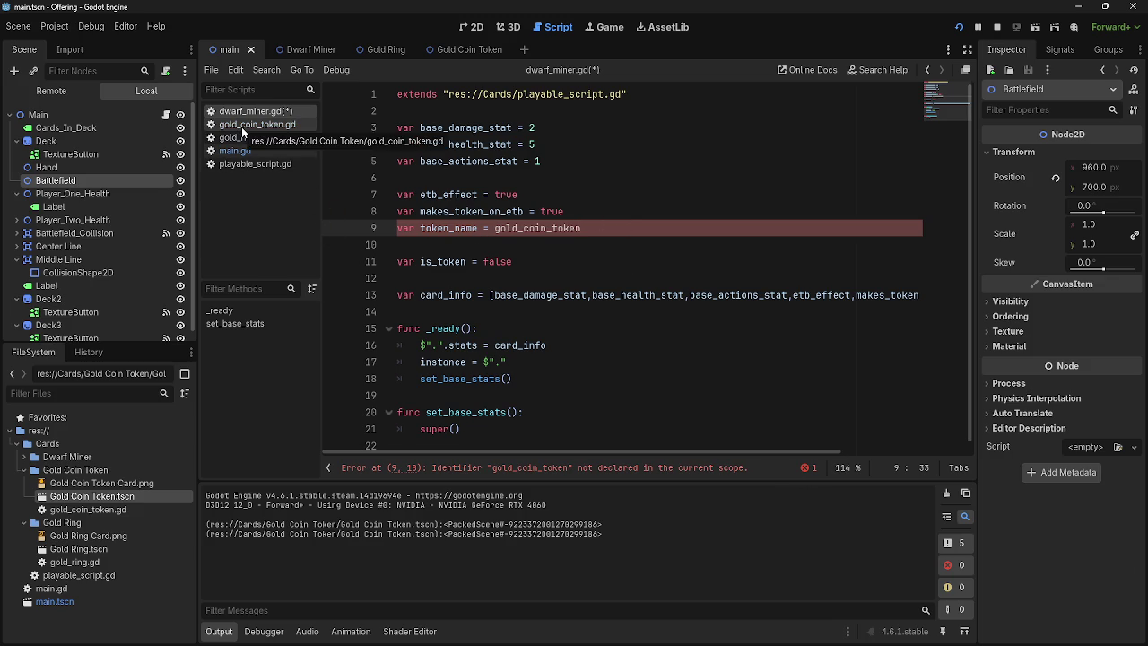
key("ctrl+s")
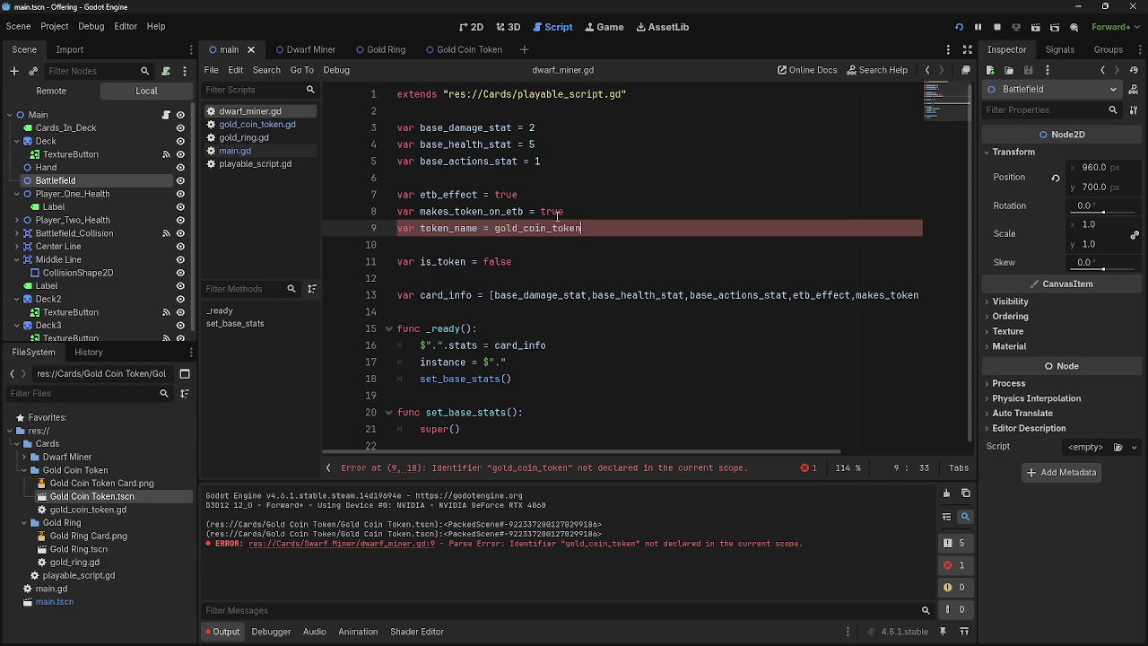
Step: Select the Gold Coin Token preload call on main.gd line 6, then gold_coin_token on dwarf_miner.gd line 9
left_click(236, 152)
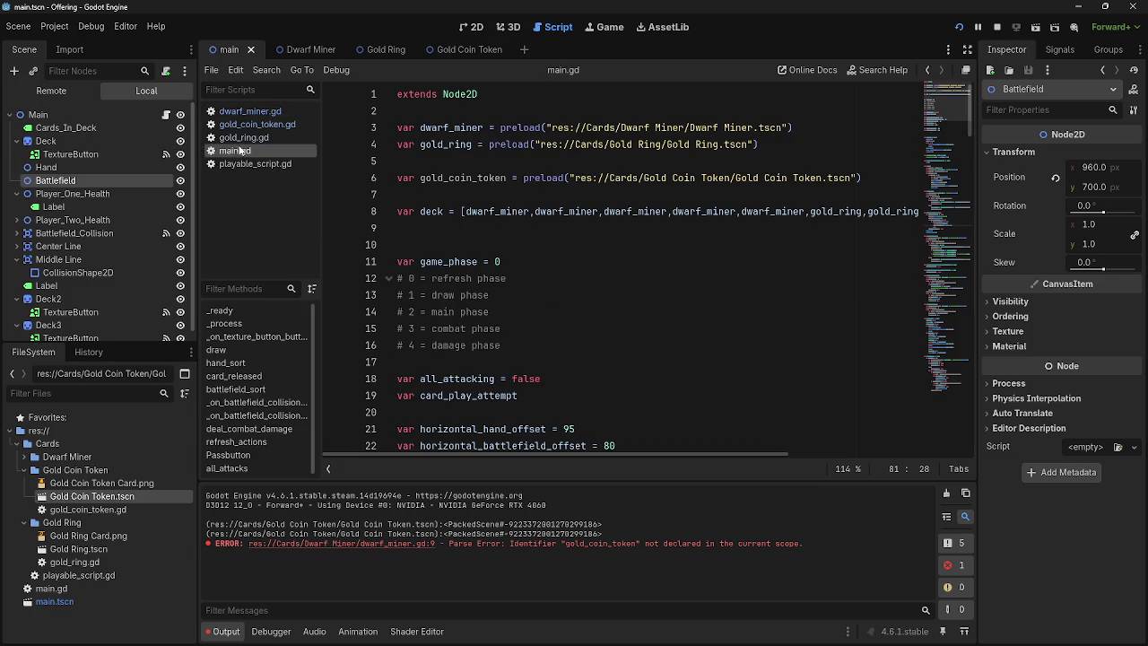
left_click(253, 111)
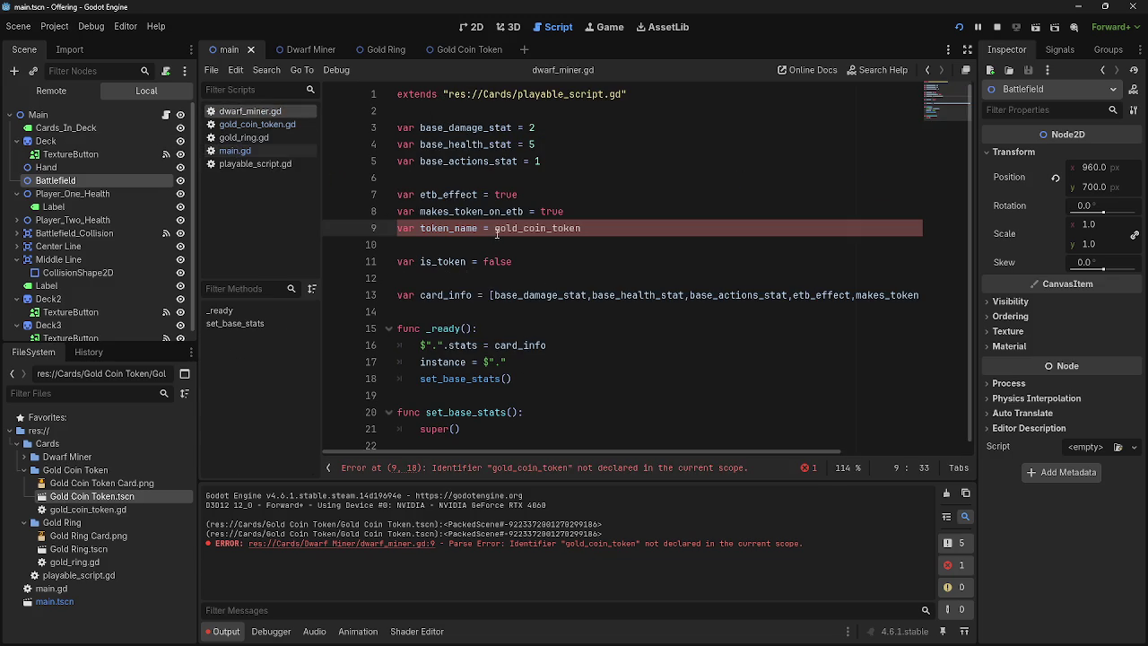
left_click(235, 150)
left_click(249, 111)
left_click(260, 139)
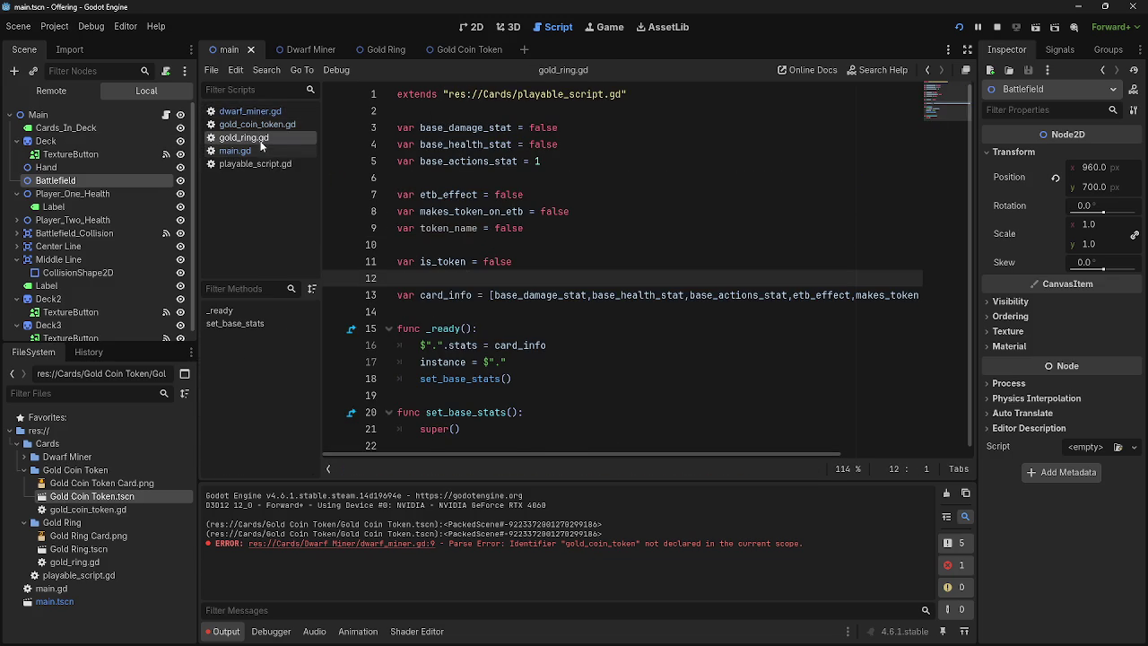
left_click(258, 149)
left_click(249, 111)
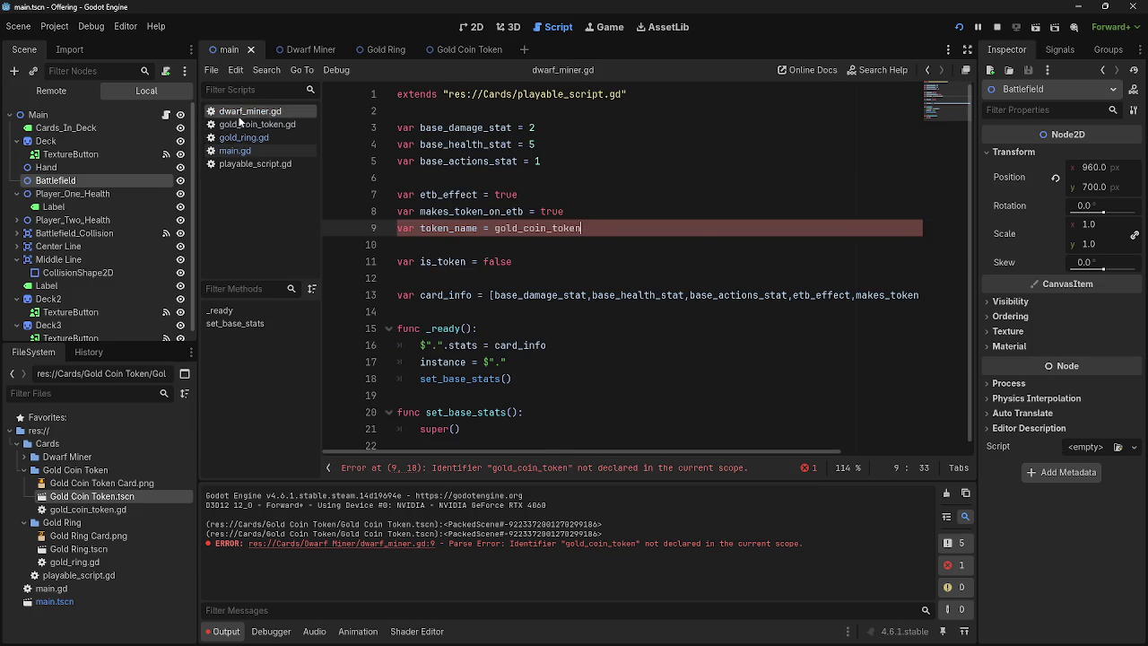
left_click(238, 153)
left_click_drag(523, 178, 895, 179)
key("ctrl+c")
left_click(249, 111)
left_click_drag(581, 228, 496, 228)
Step: Paste the Gold Coin Token preload call over gold_coin_token in dwarf_miner.gd
key("ctrl+v")
left_click(547, 244)
key("BackSpace")
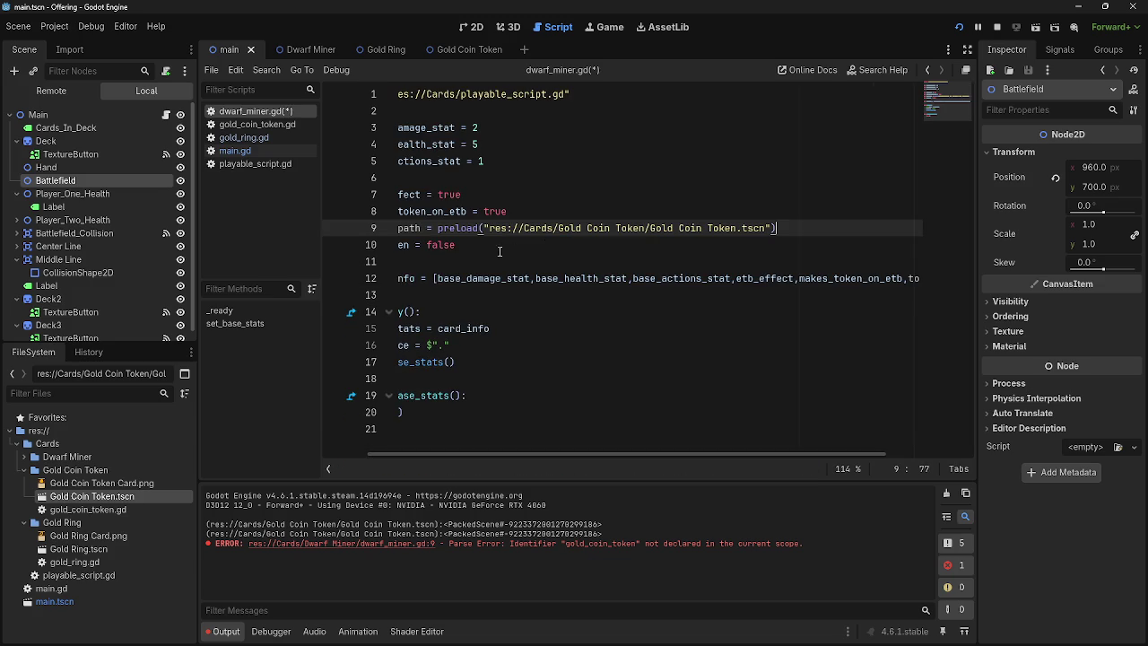
key("Return")
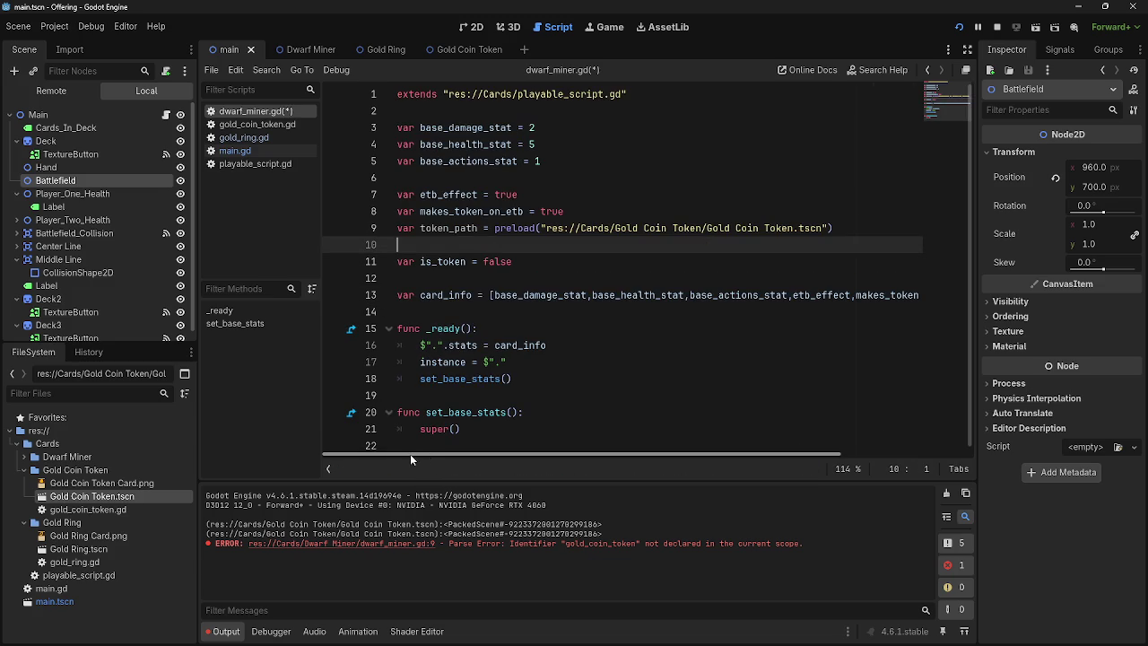
left_click(543, 278)
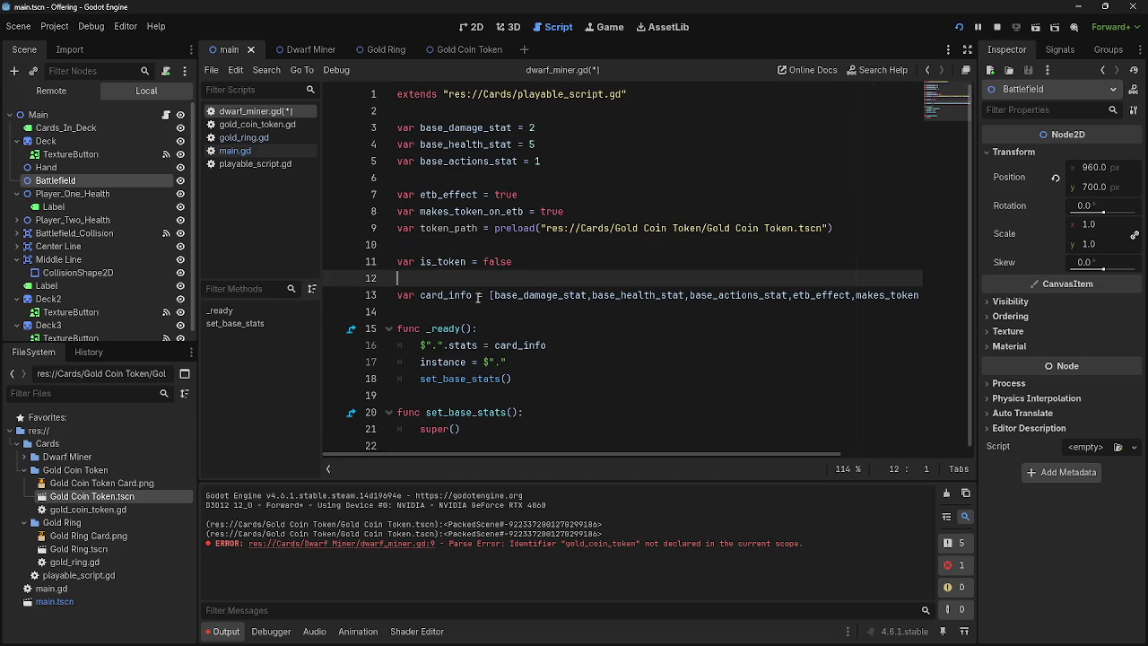
Step: Rename token_name to token_path in gold_coin_token.gd and gold_ring.gd, and save all scripts
left_click(261, 125)
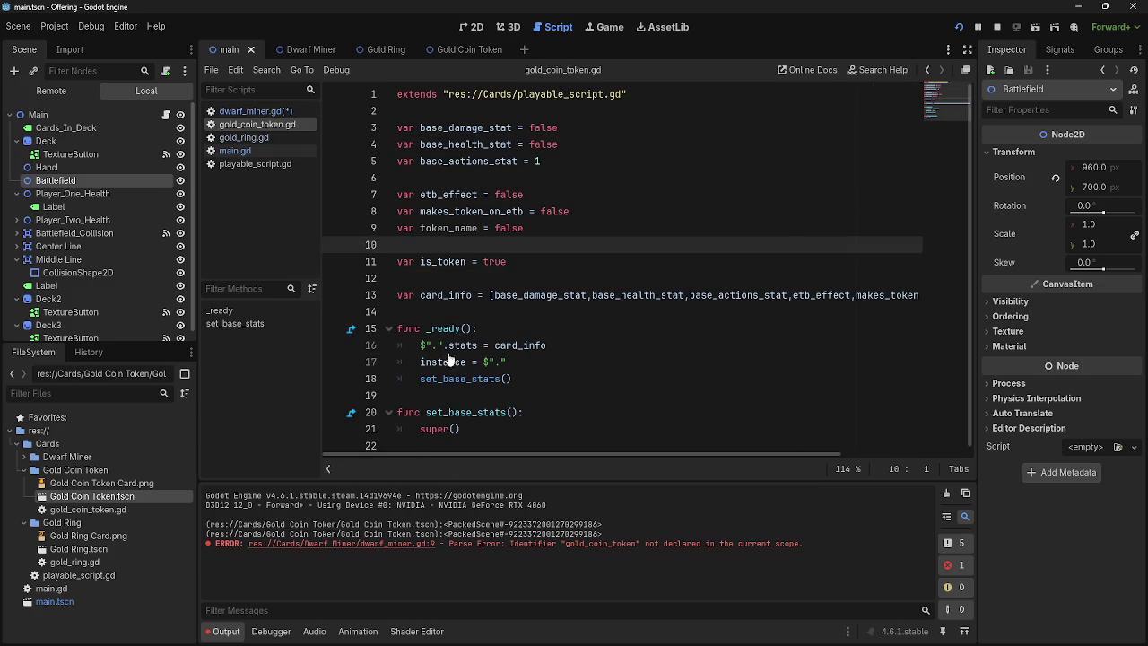
left_click(436, 251)
left_click(253, 111)
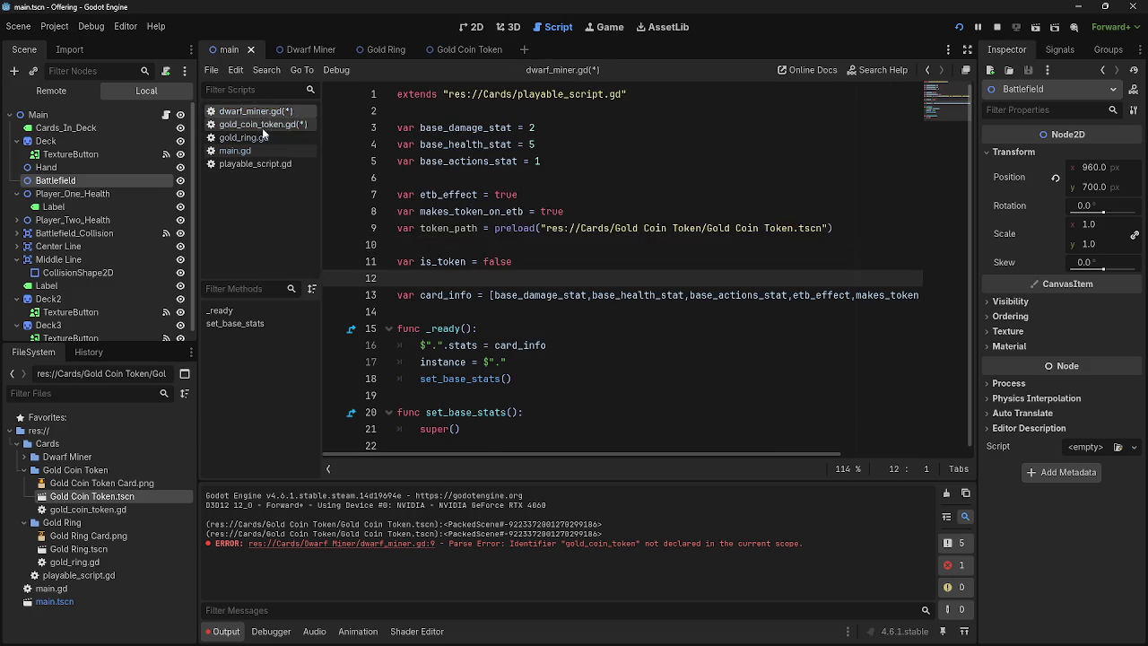
left_click(244, 137)
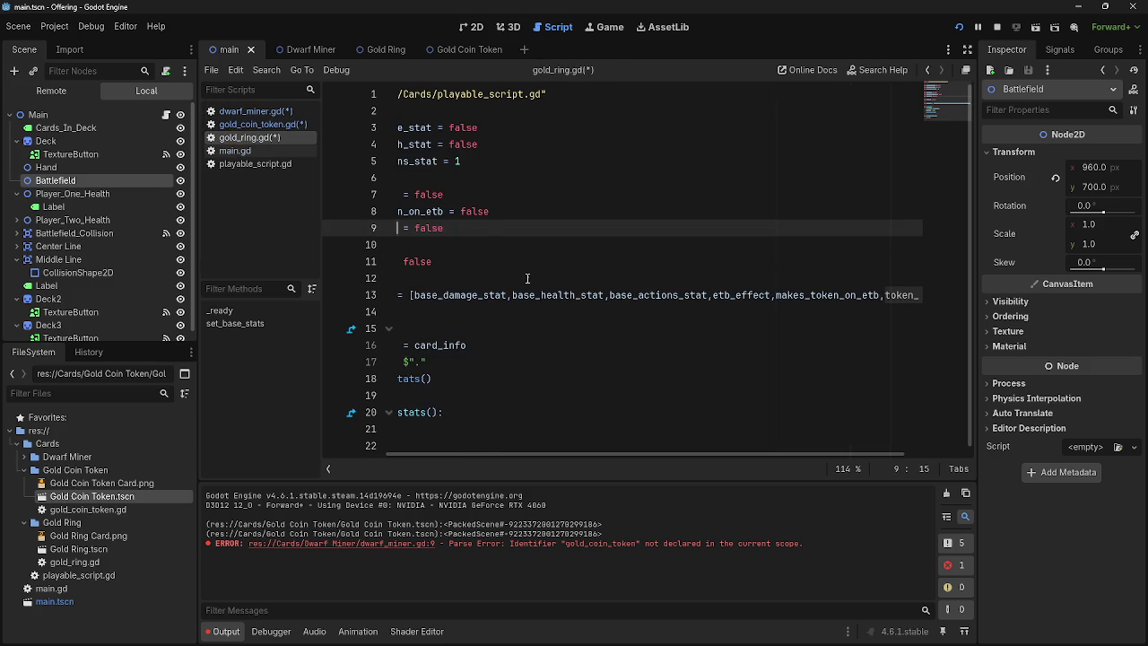
left_click(439, 248)
left_click(256, 124)
key("ctrl+s")
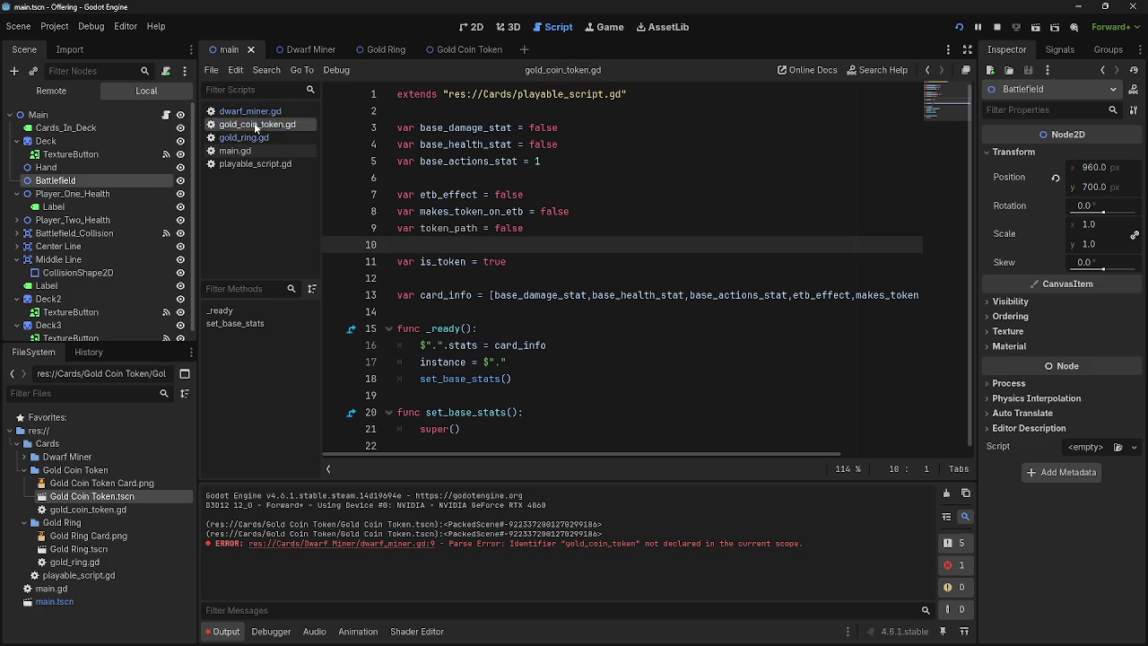
left_click(246, 138)
left_click(237, 152)
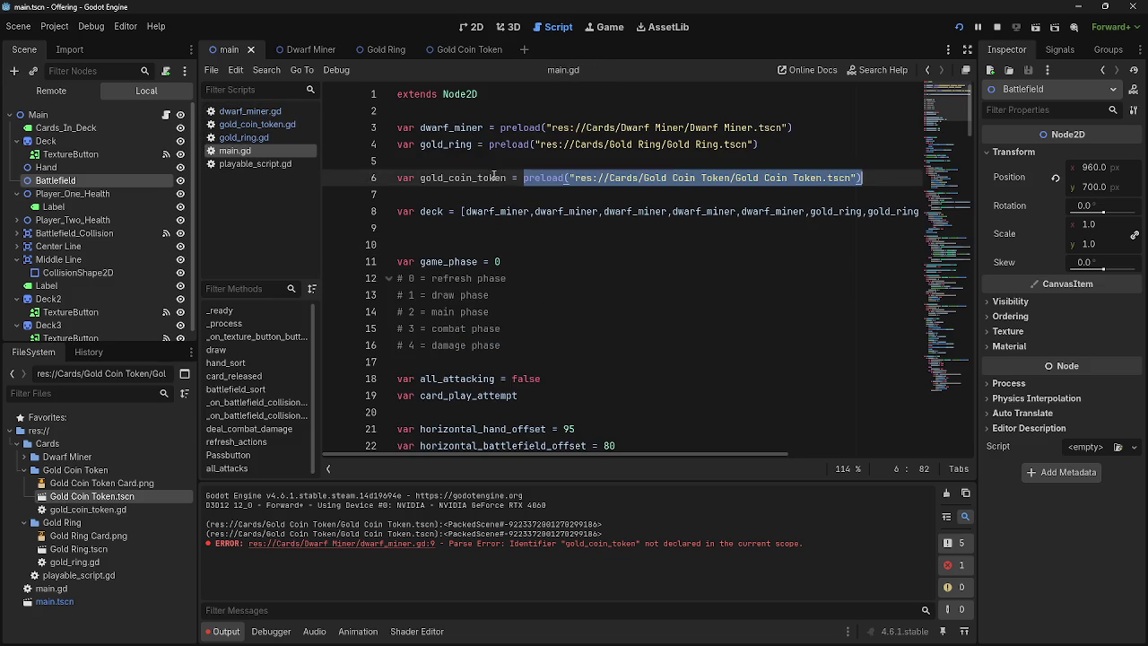
Step: Delete main.gd's line 6 'var gold_coin_token = preload(...)' and remove the leftover blank line
double_click(462, 177)
left_click_drag(862, 177, 810, 178)
left_click_drag(706, 183, 365, 177)
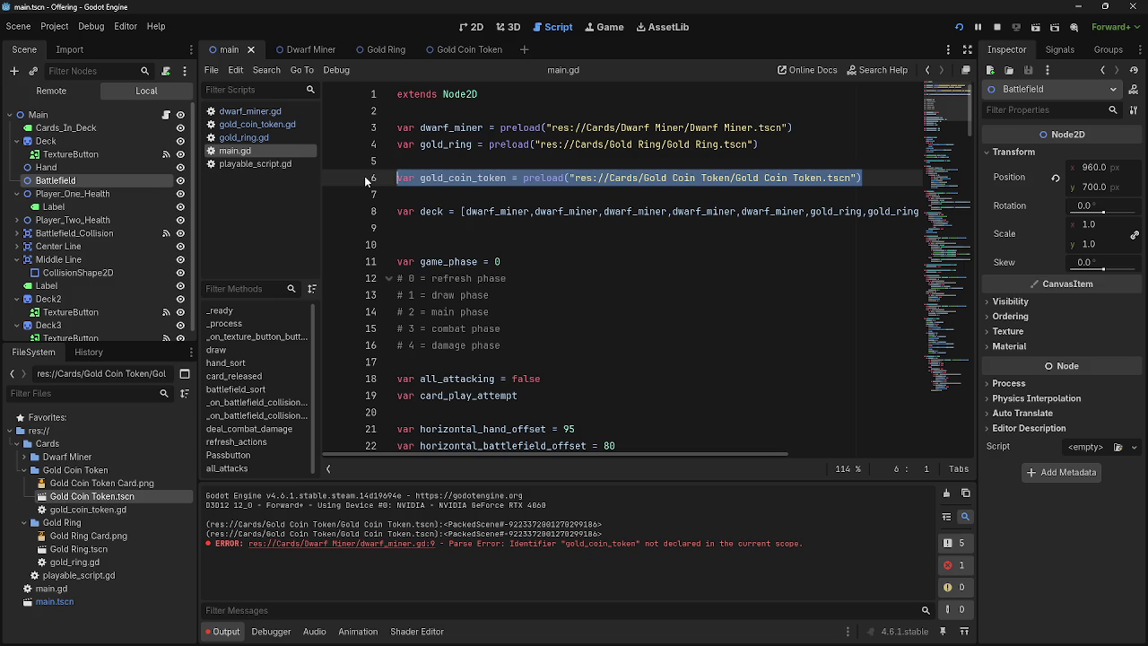
key("BackSpace")
key("BackSpace")
key("BackSpace")
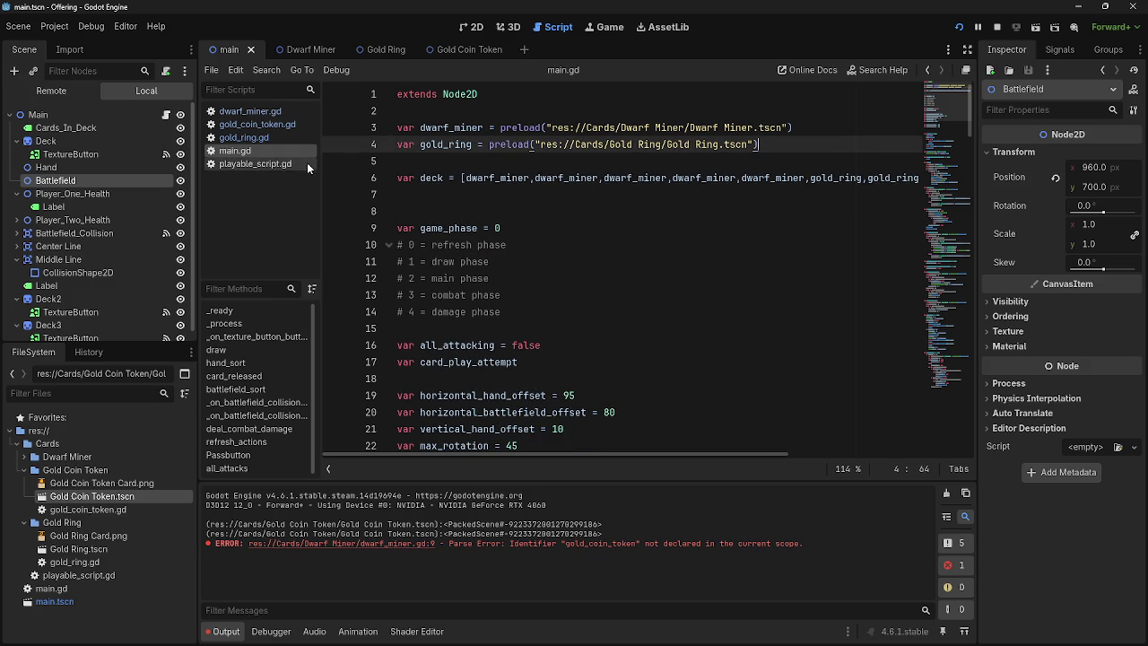
left_click(536, 197)
key("BackSpace")
left_click(542, 205)
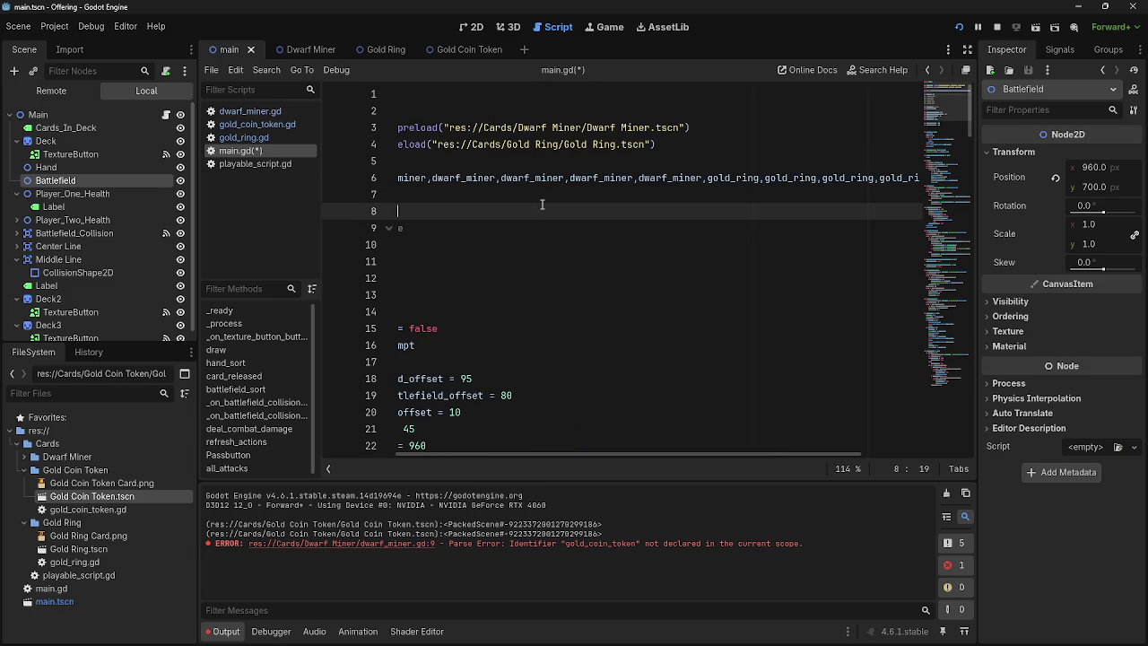
left_click(460, 194)
key("Return")
key("Return")
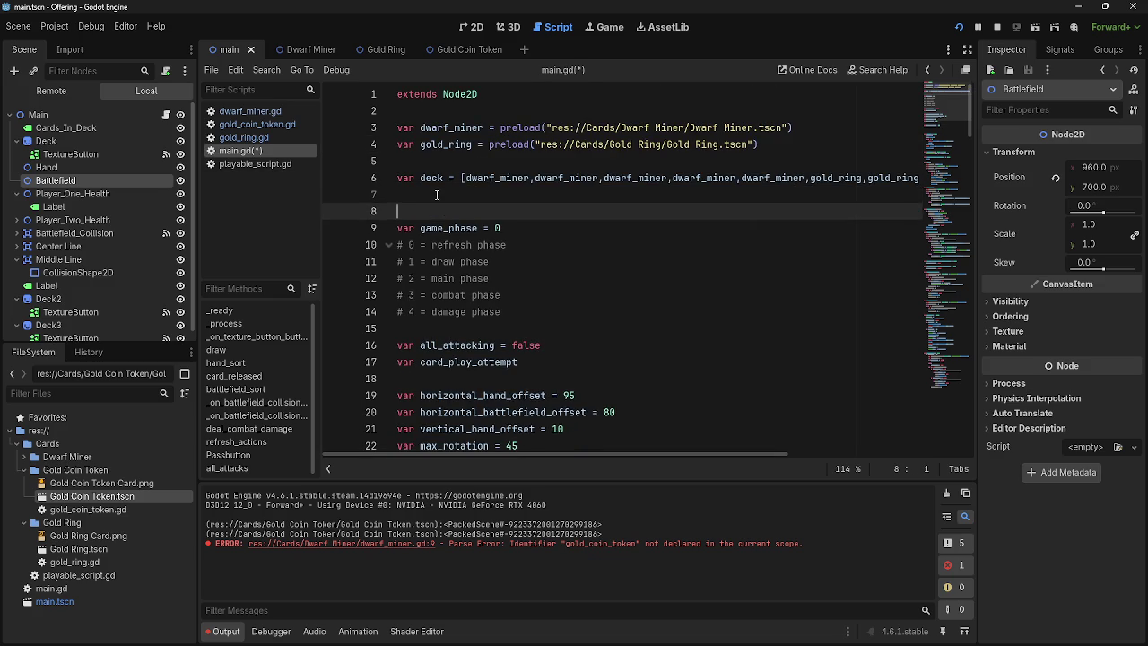
key("BackSpace")
key("BackSpace")
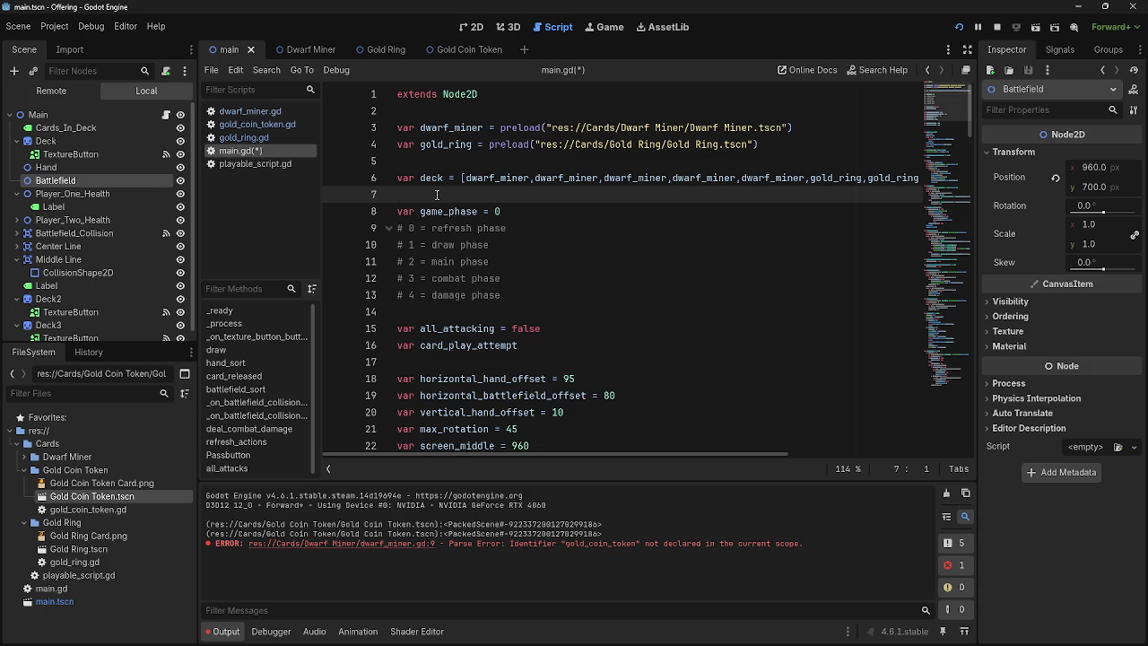
scroll(437, 194, "down", 5)
mouse_move(397, 306)
left_mouse_down()
mouse_move(466, 422)
mouse_move(425, 444)
left_mouse_up()
left_click(421, 288)
scroll(463, 339, "down", 7)
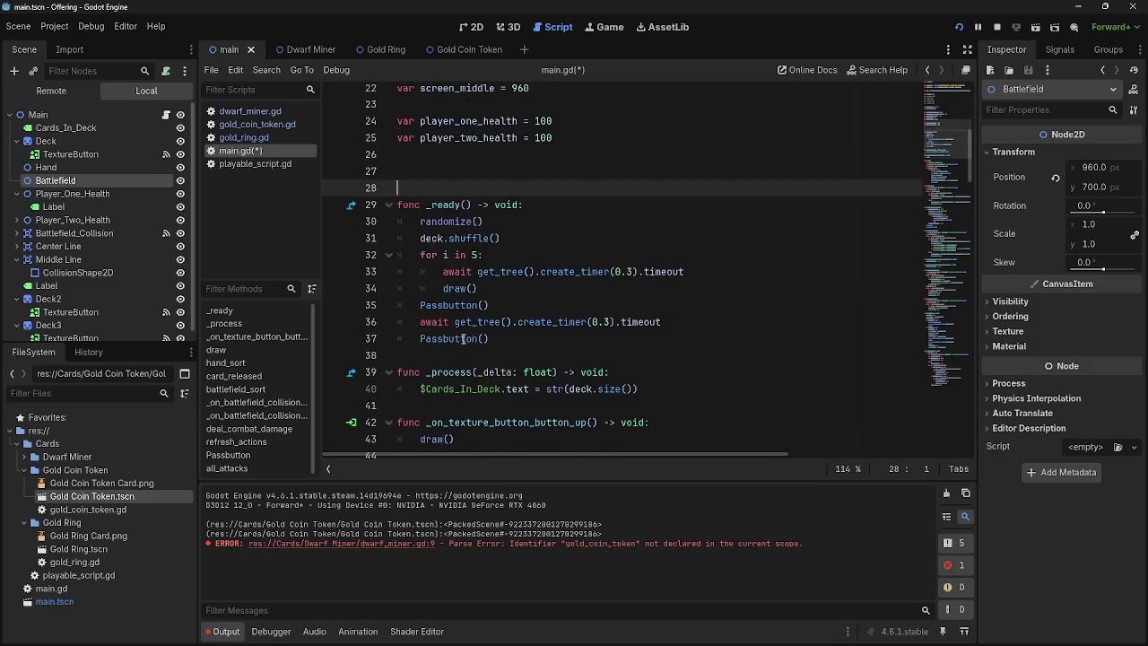
scroll(463, 338, "down", 20)
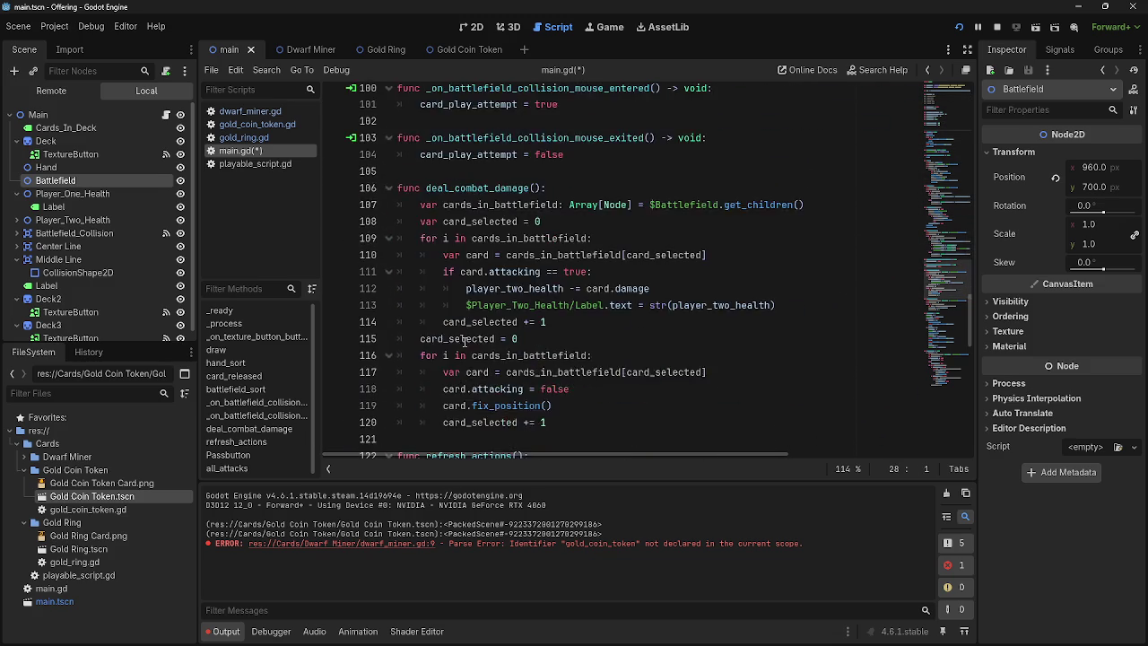
scroll(464, 339, "down", 7)
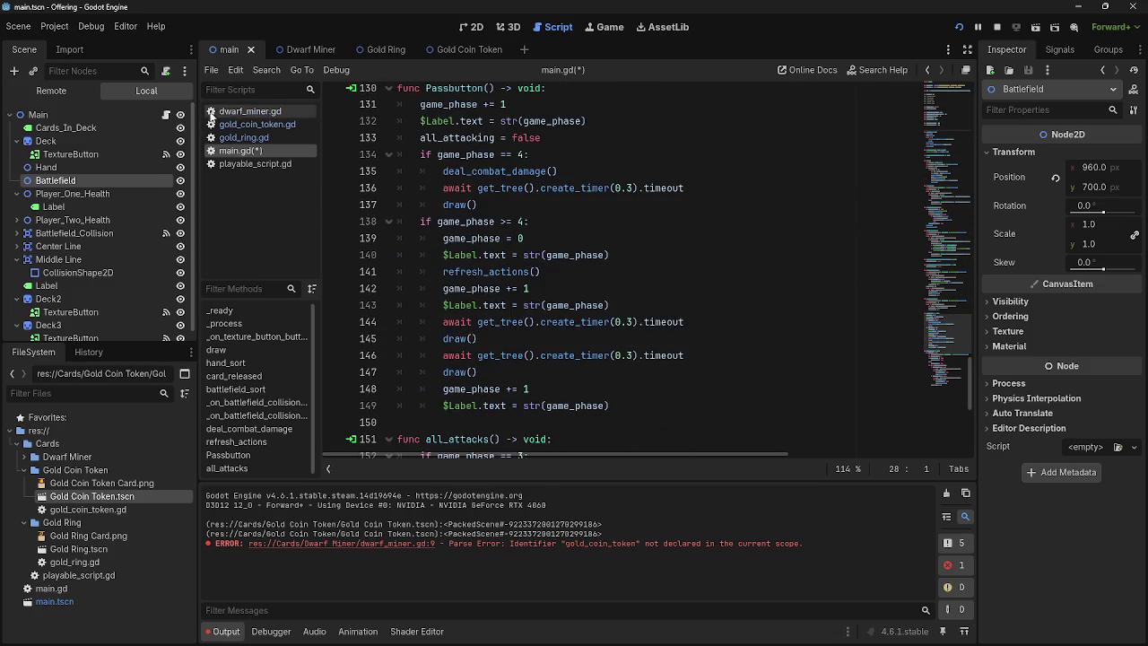
left_click(244, 122)
left_click(244, 111)
left_click_drag(494, 228, 883, 229)
left_click(240, 151)
scroll(490, 340, "down", 2)
scroll(490, 340, "up", 16)
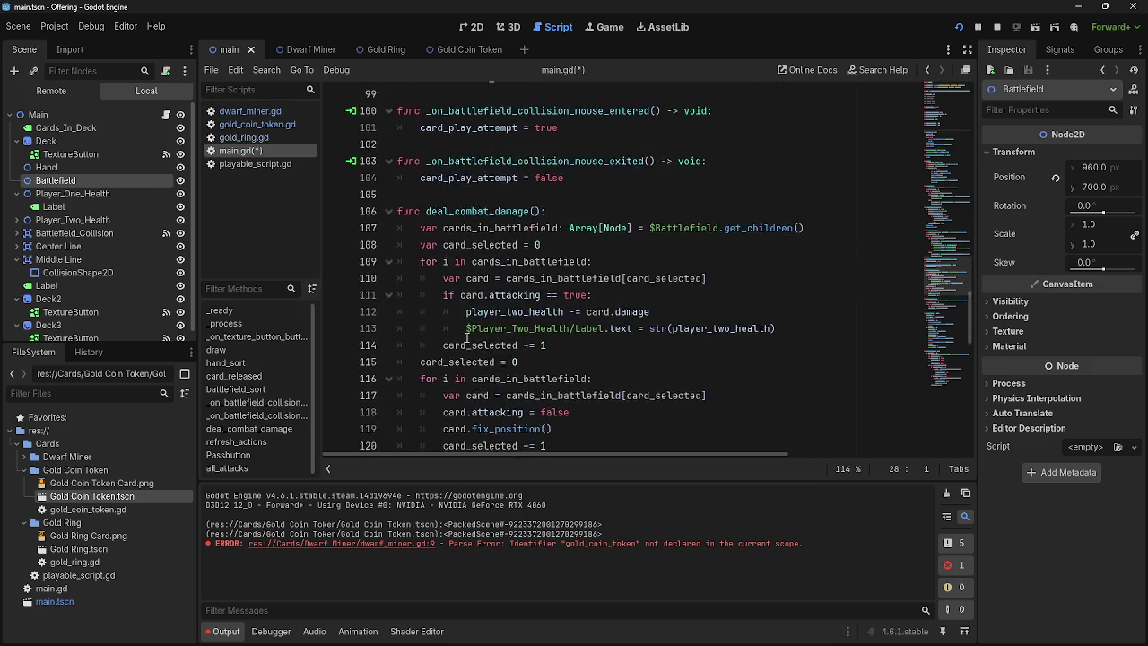
scroll(466, 337, "down", 20)
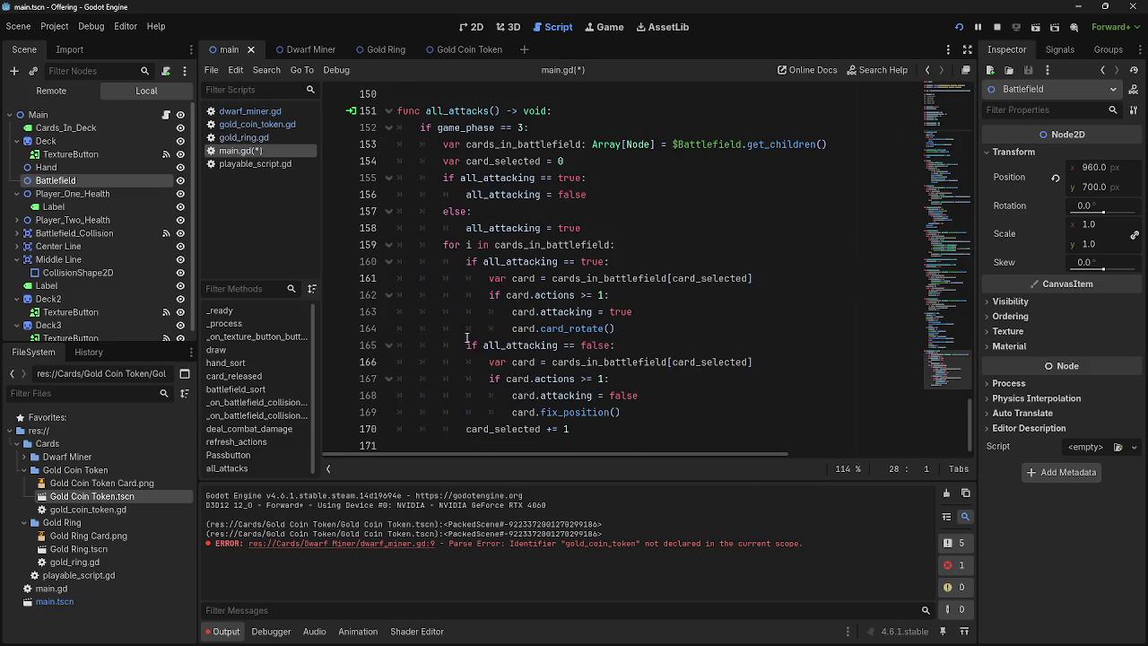
scroll(466, 338, "up", 13)
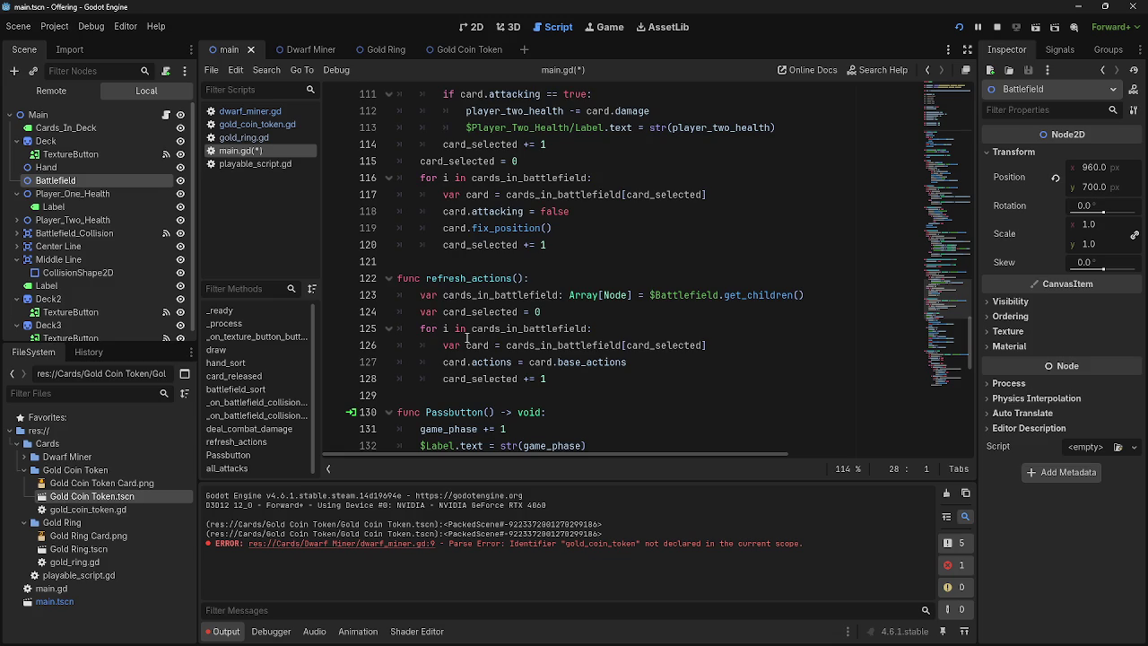
scroll(466, 337, "up", 9)
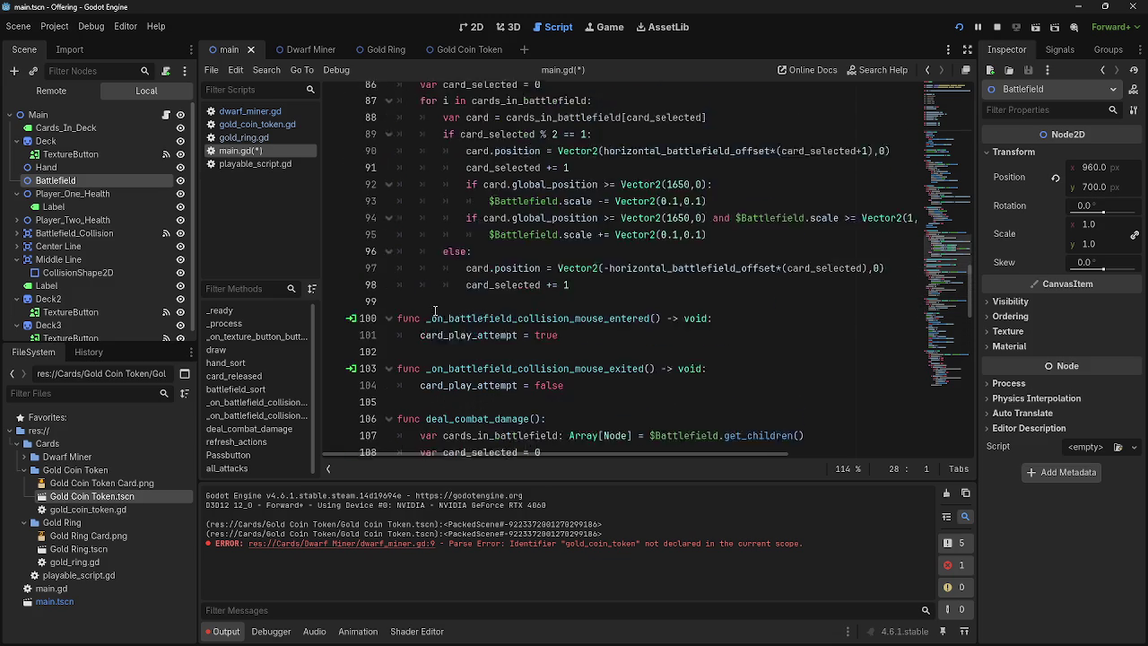
scroll(491, 344, "up", 7)
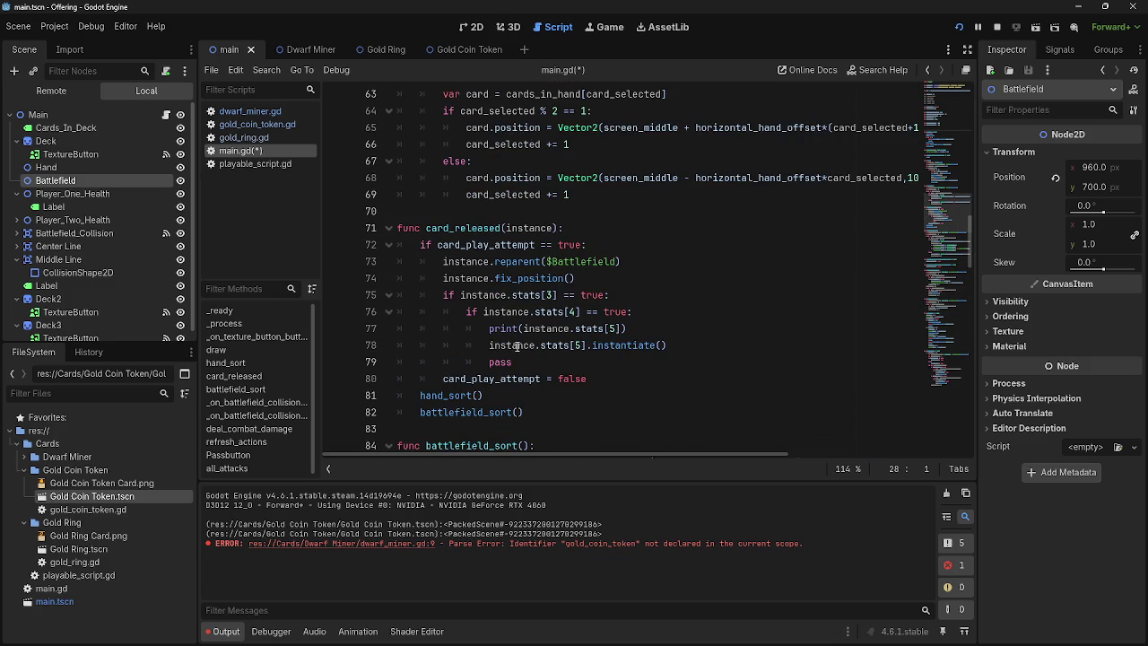
Step: Wrap instance.stats[5] on main.gd line 78 in preload(), giving preload(instance.stats[5]).instantiate()
left_click_drag(489, 345, 587, 344)
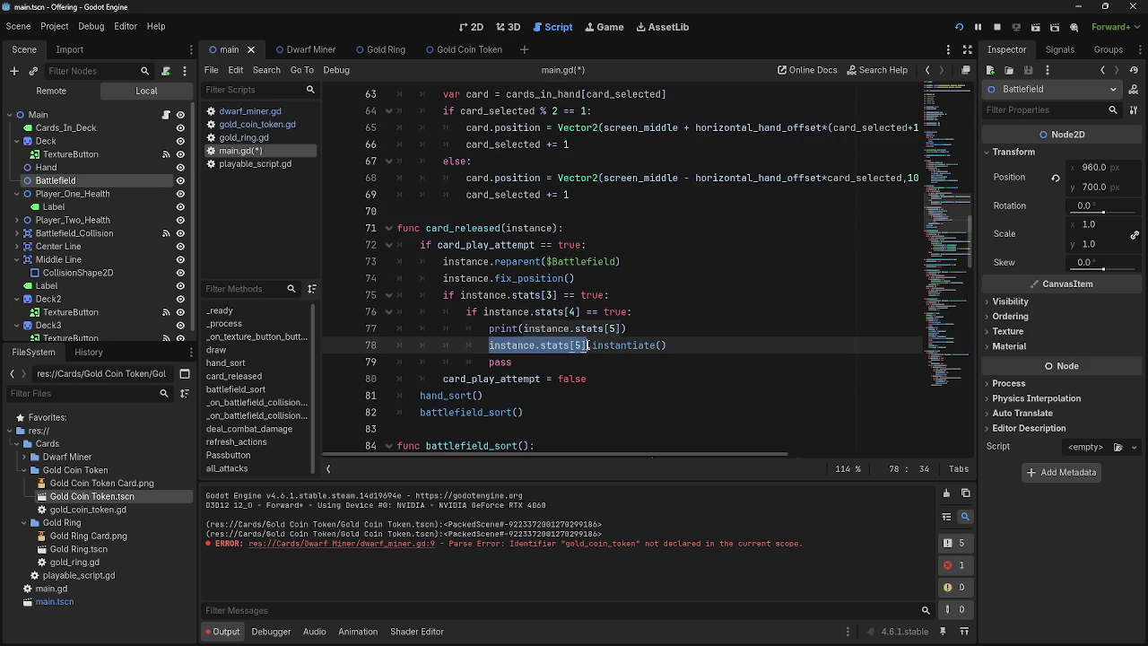
key("Left")
type("preload(")
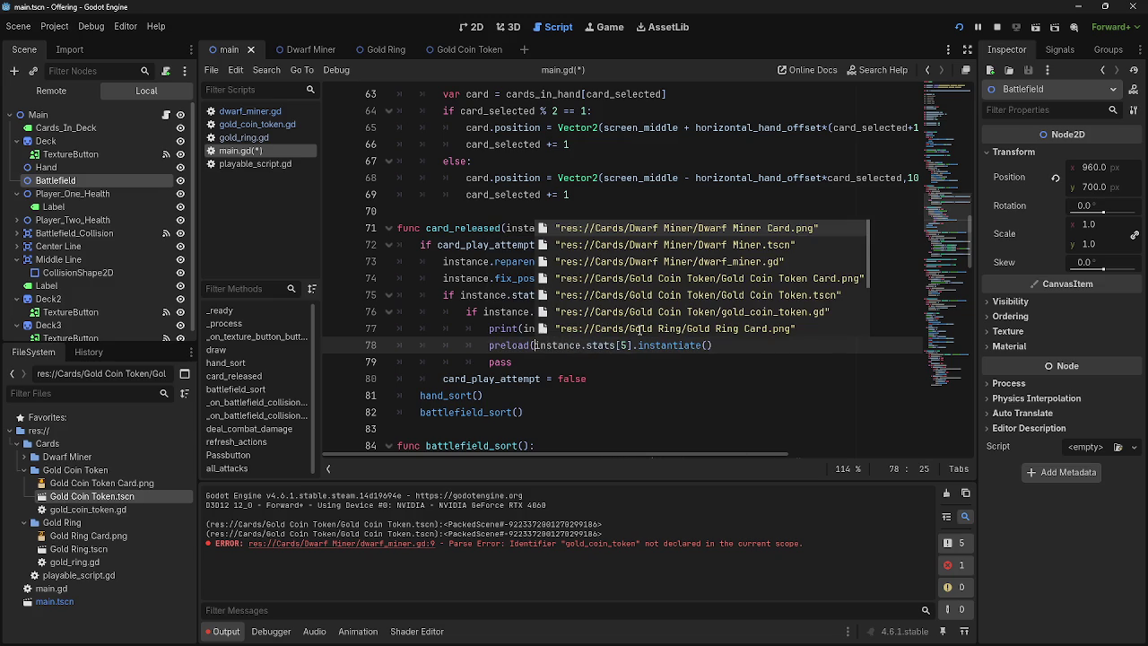
left_click(633, 345)
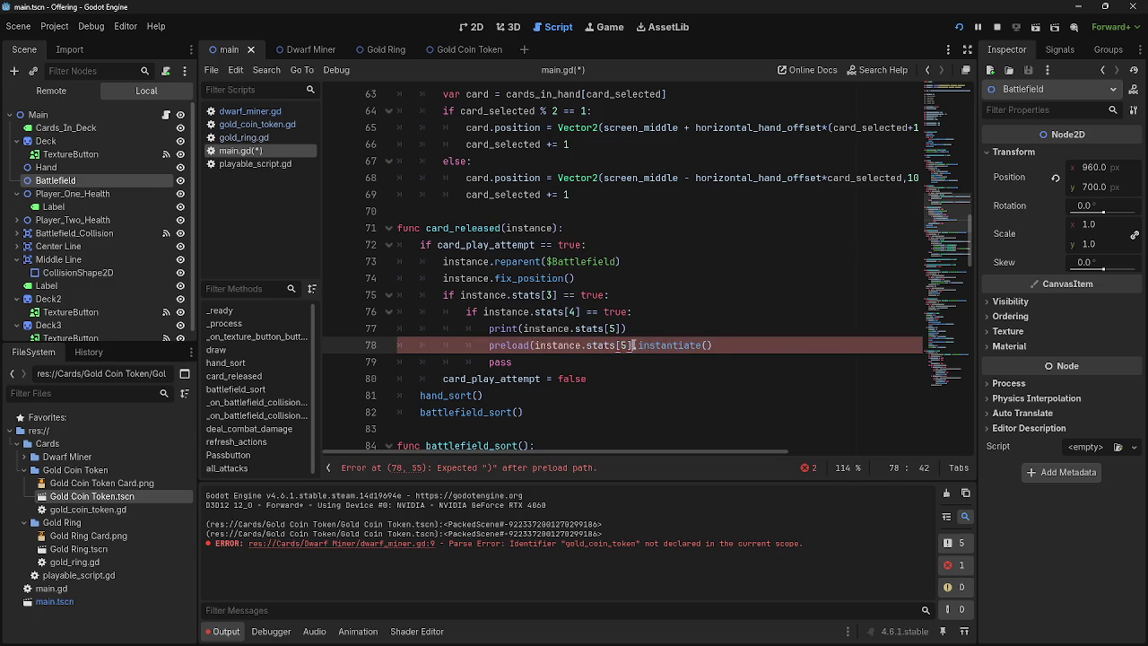
type(")")
left_click(744, 343)
Step: Stop the running game and check the constant-path error reported on line 78
key("F8")
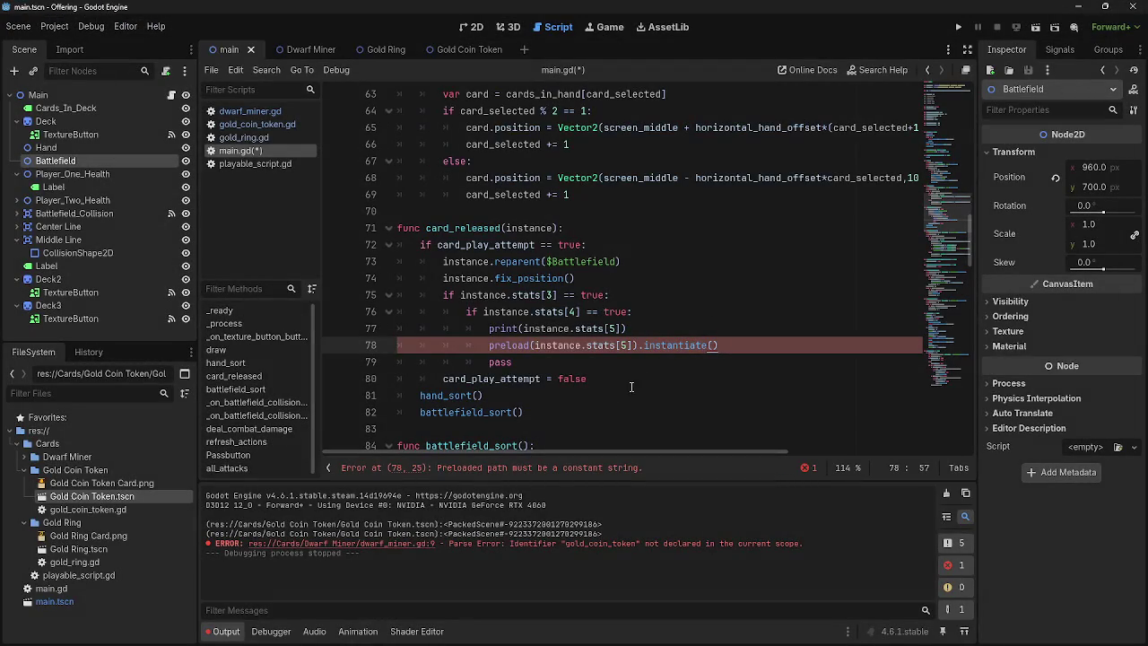
left_click(501, 470)
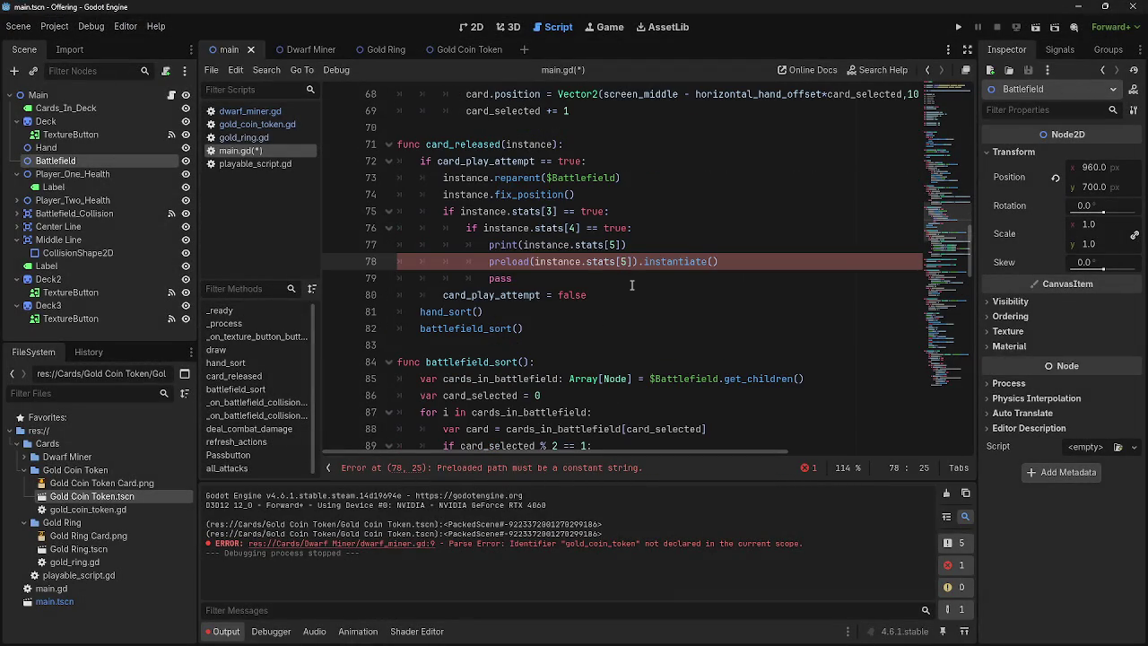
mouse_move(483, 269)
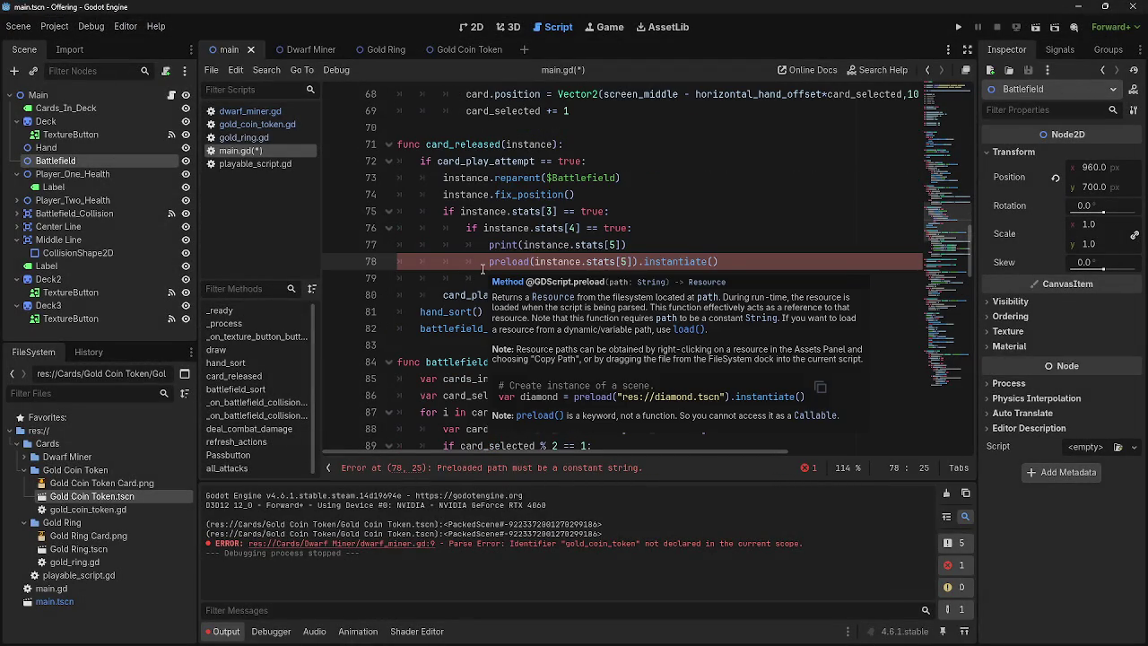
left_click(632, 277)
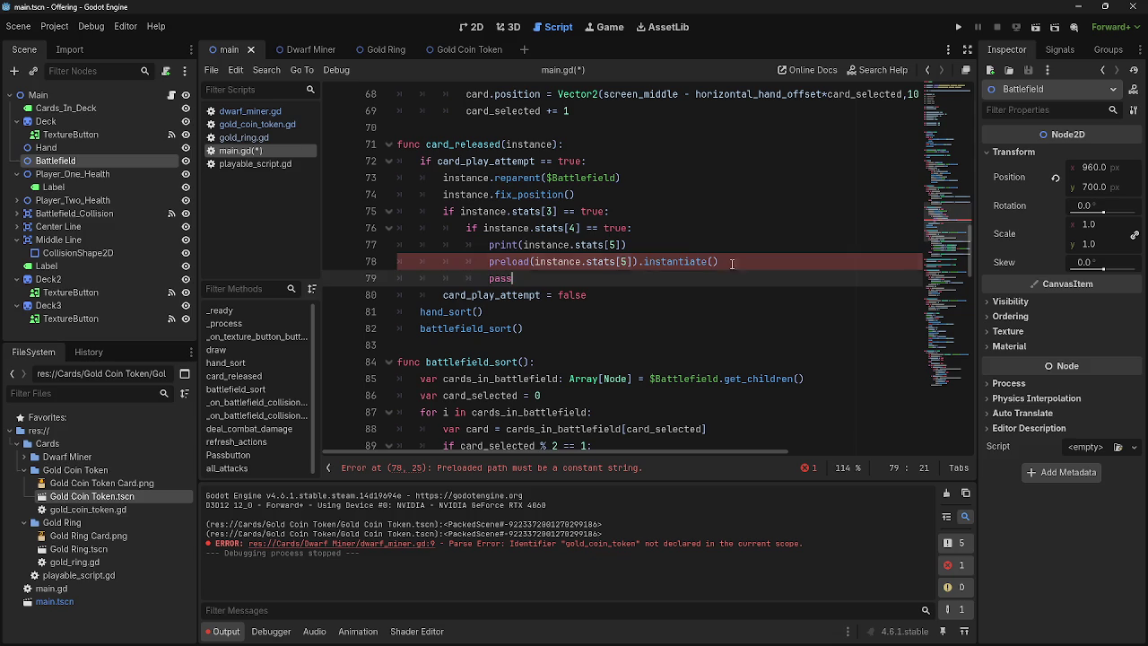
left_click(664, 244)
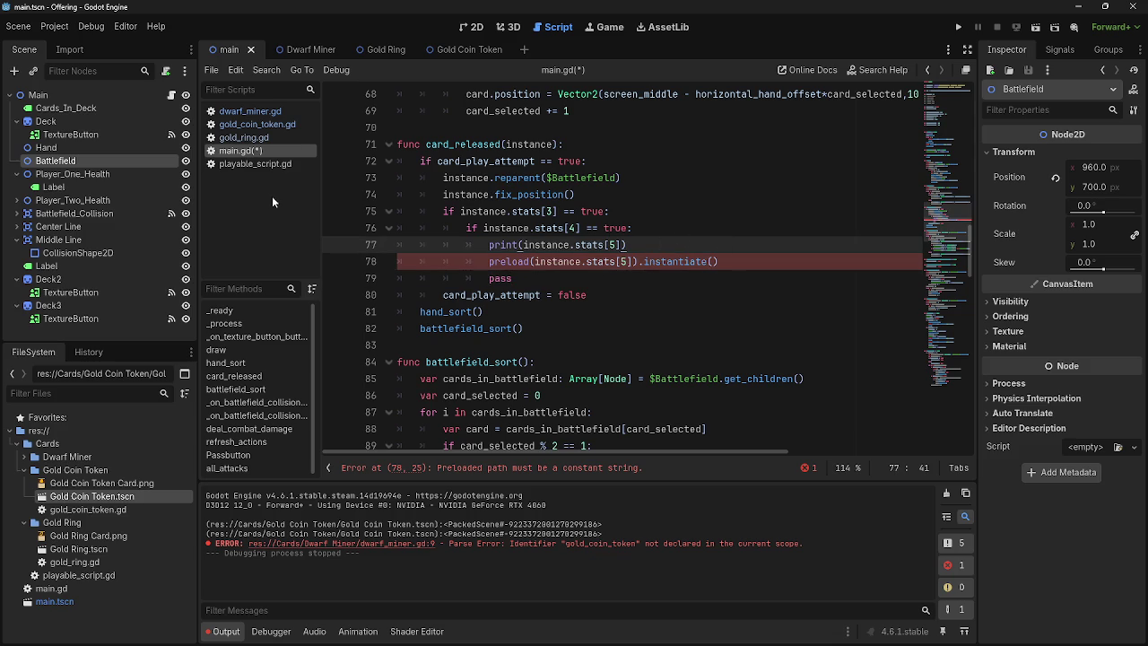
left_click(244, 137)
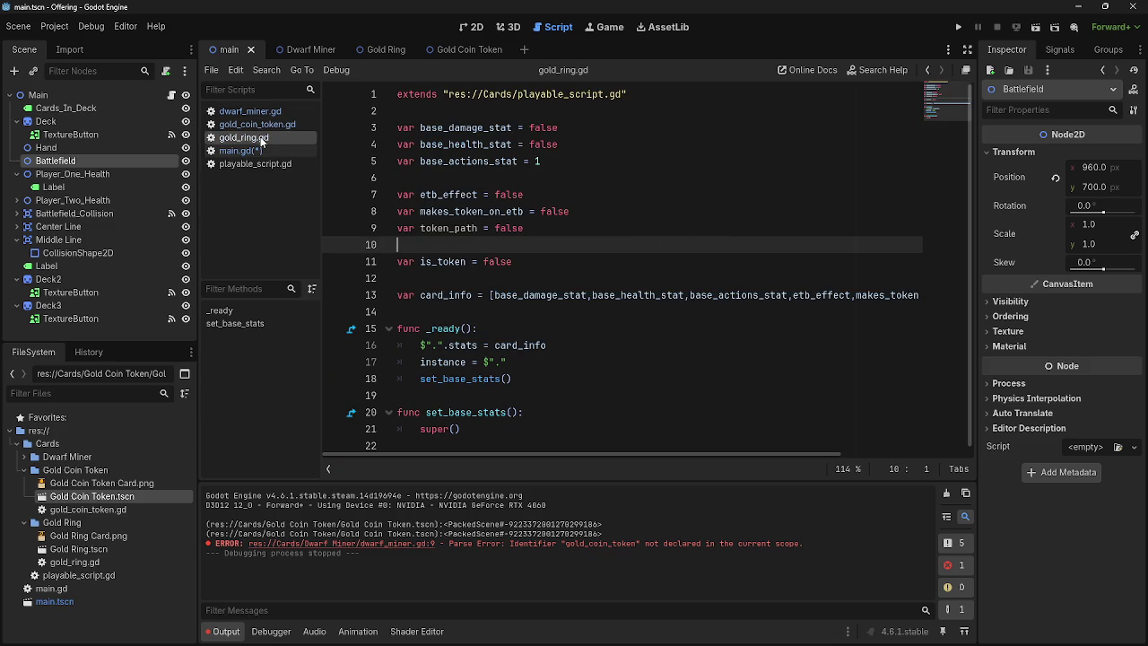
left_click(256, 124)
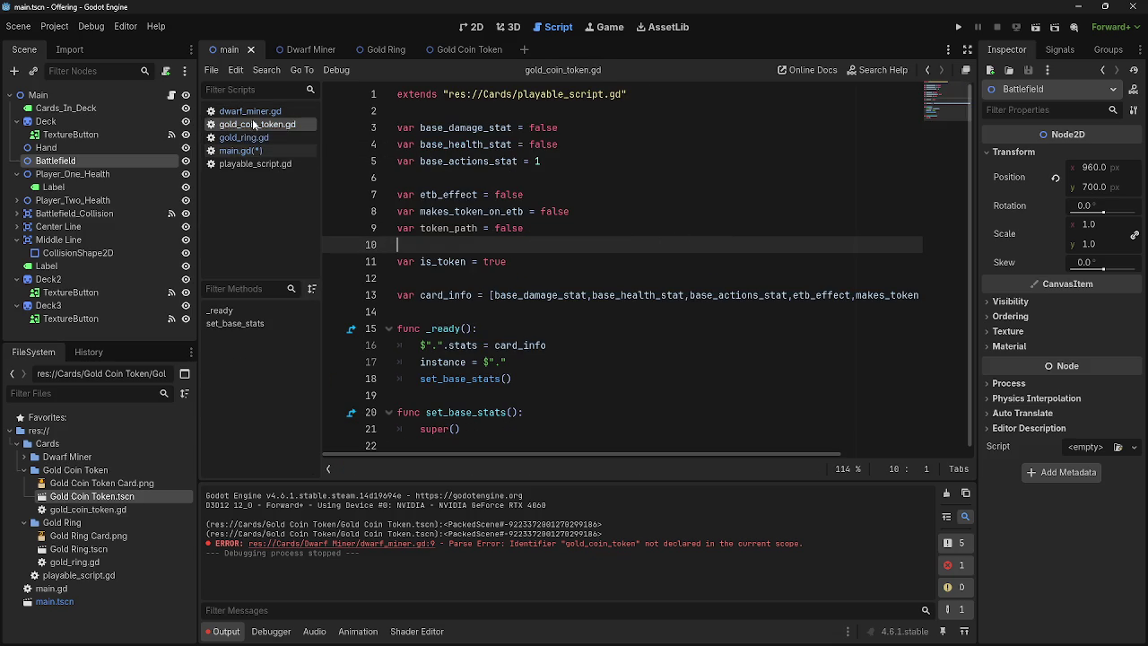
left_click(251, 137)
left_click(254, 123)
left_click(250, 111)
left_click(254, 124)
left_click(250, 111)
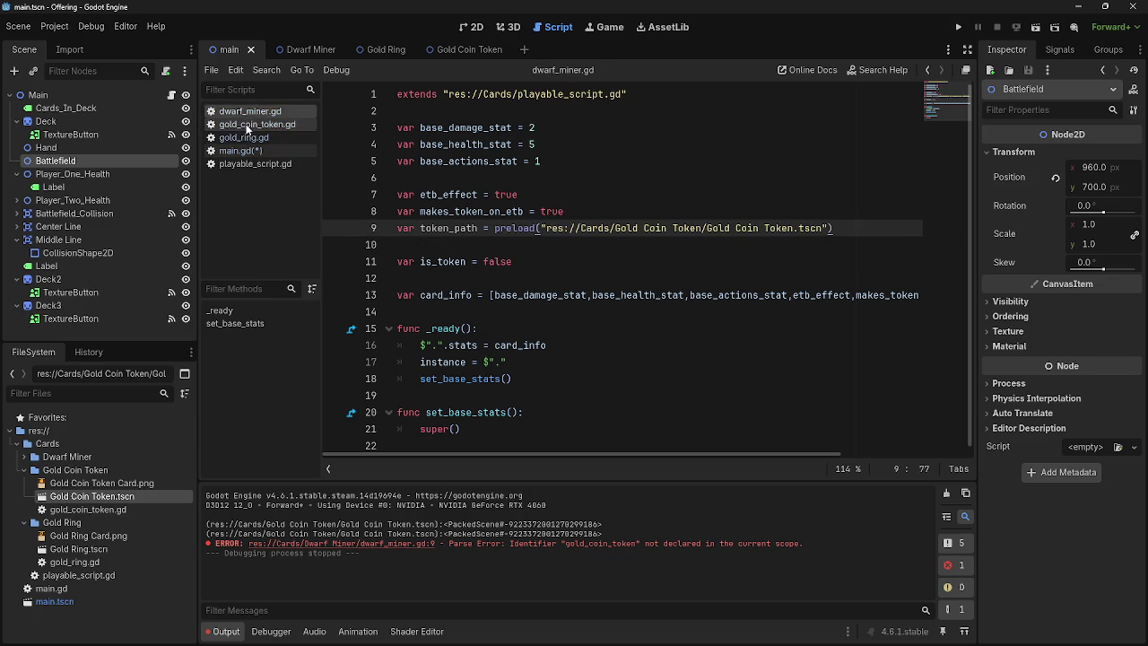
left_click(244, 137)
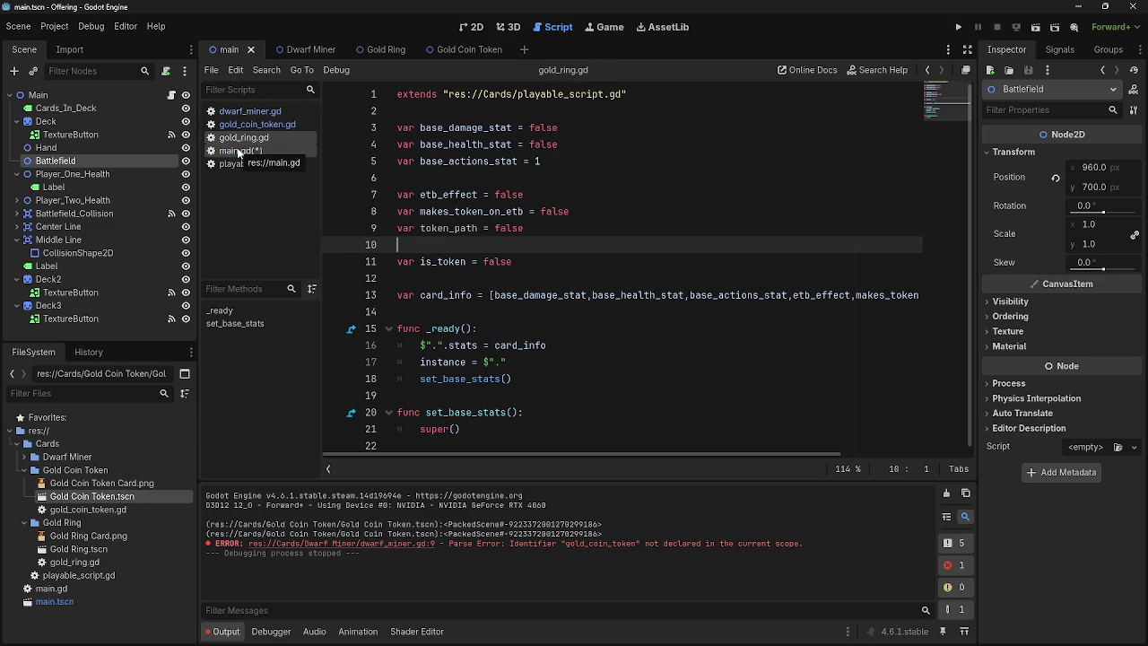
left_click(238, 150)
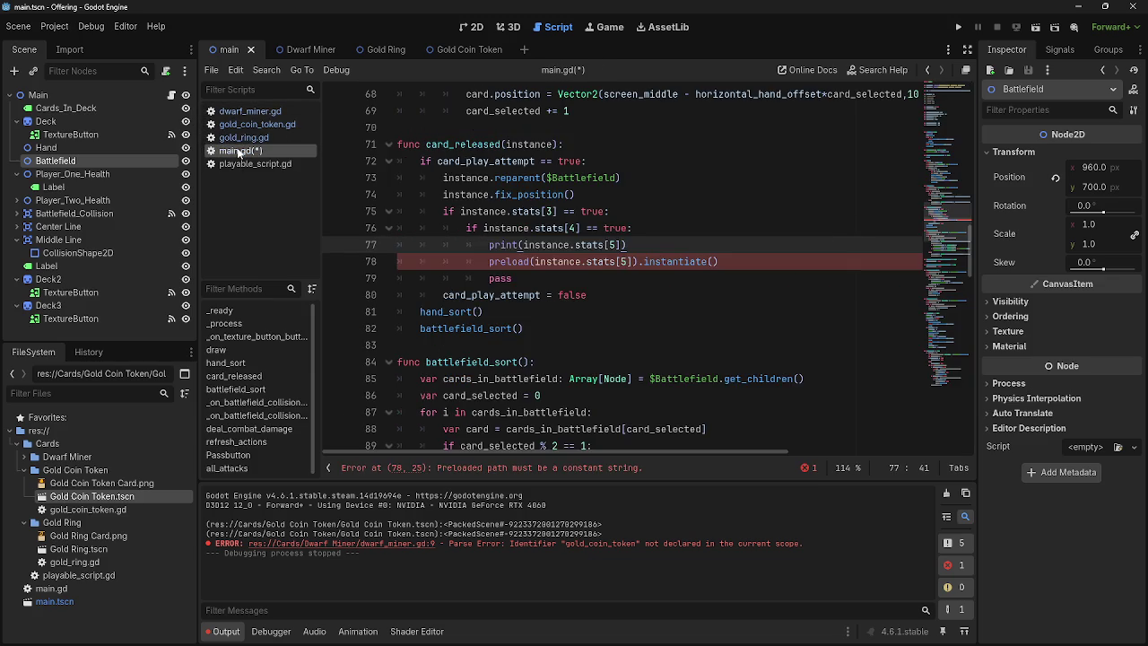
left_click(244, 137)
left_click(243, 111)
left_click(242, 124)
left_click(242, 111)
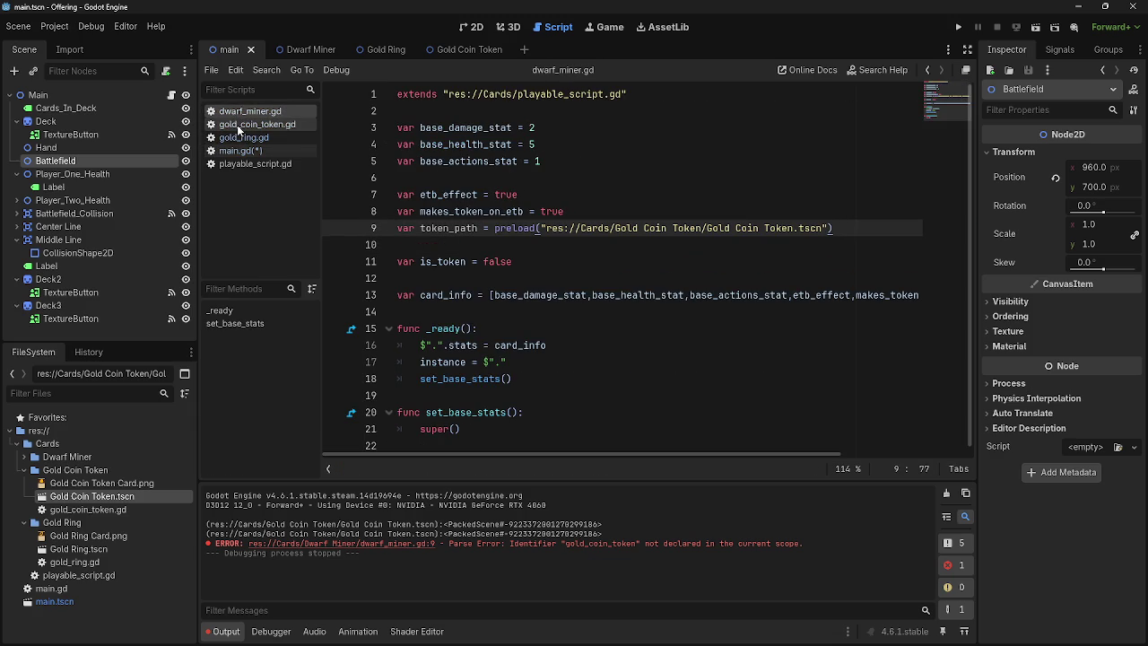
left_click(239, 125)
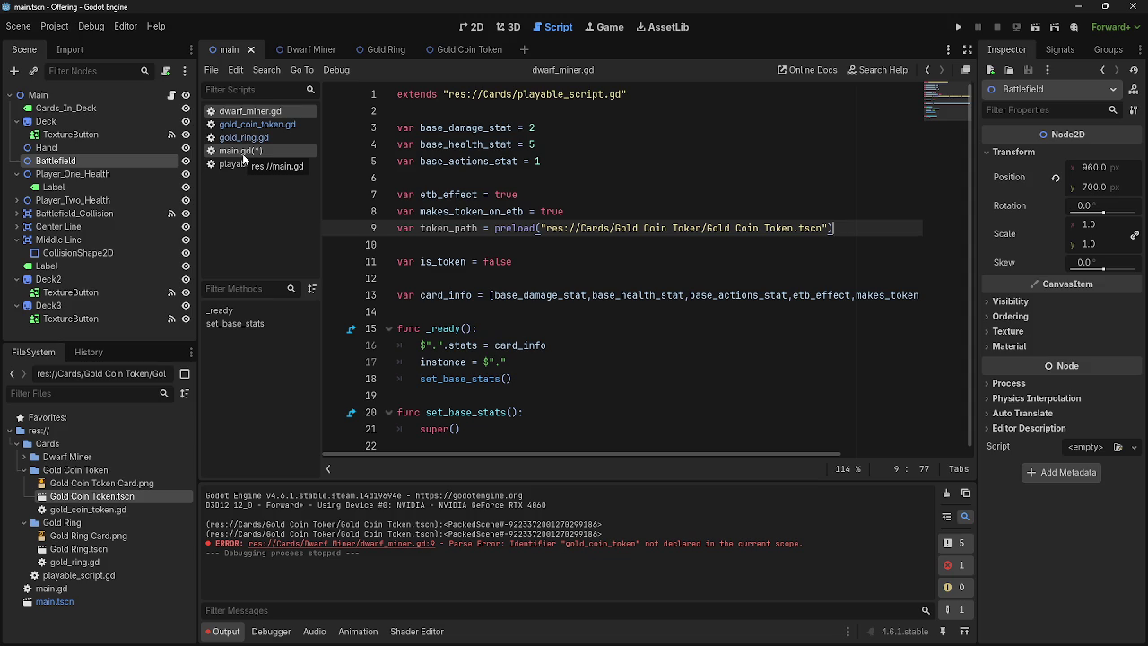
left_click(242, 152)
left_click(240, 111)
left_click(249, 139)
left_click(247, 112)
Step: Run the game, find the preload error at main.gd:78, and remove preload( from that line
key("F5")
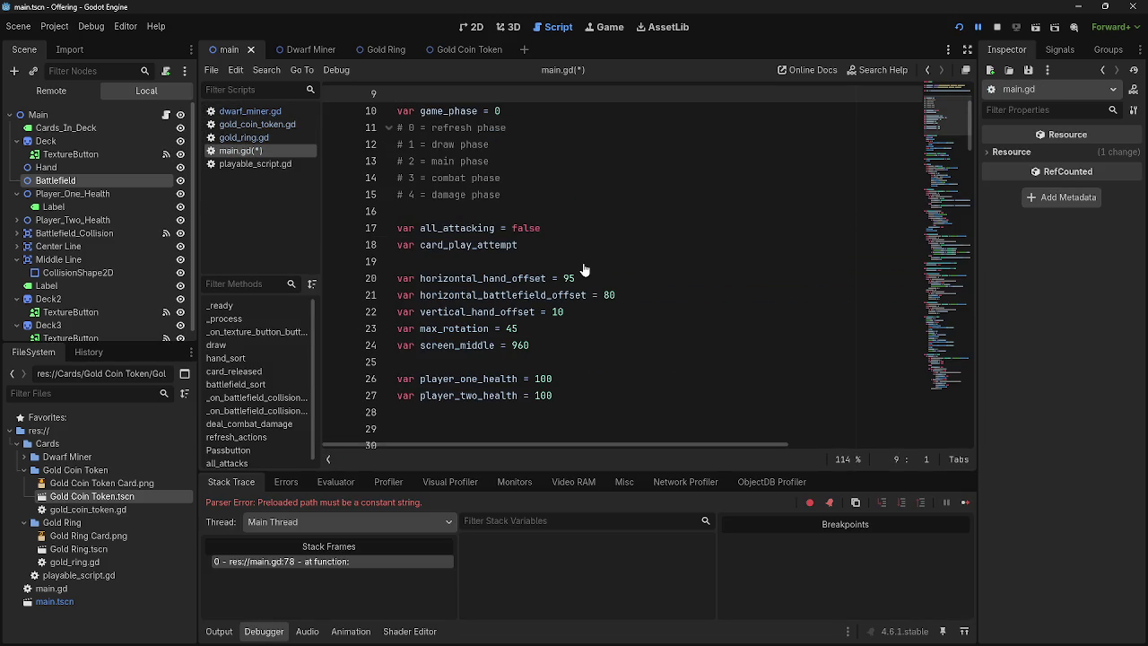
key("Up")
key("Up")
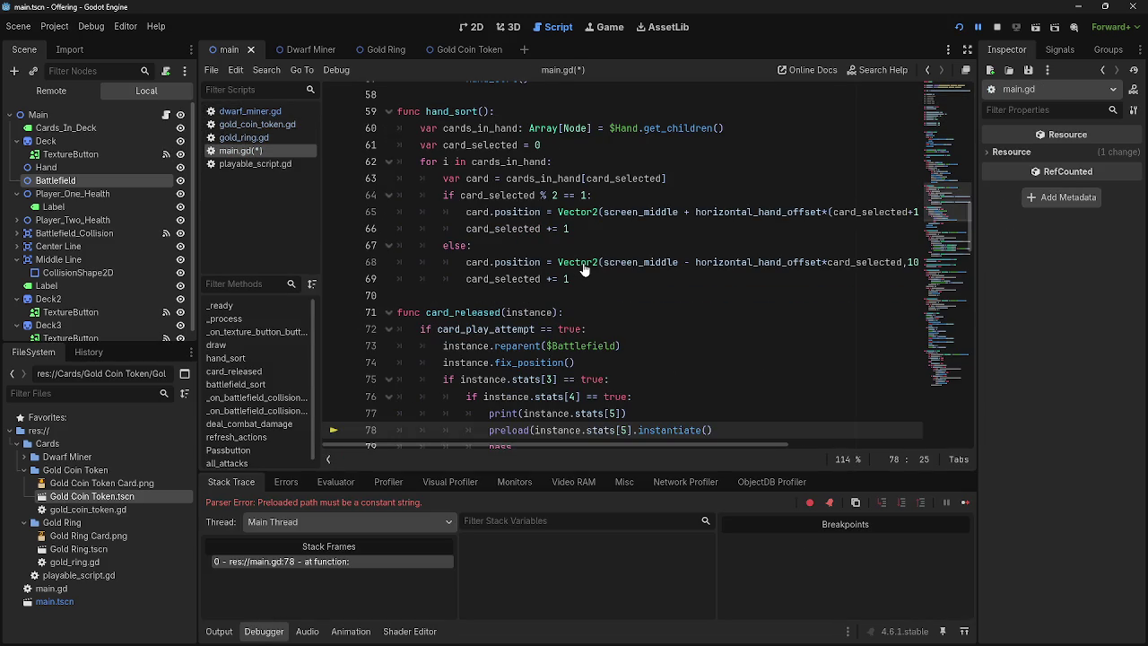
scroll(584, 269, "down", 2)
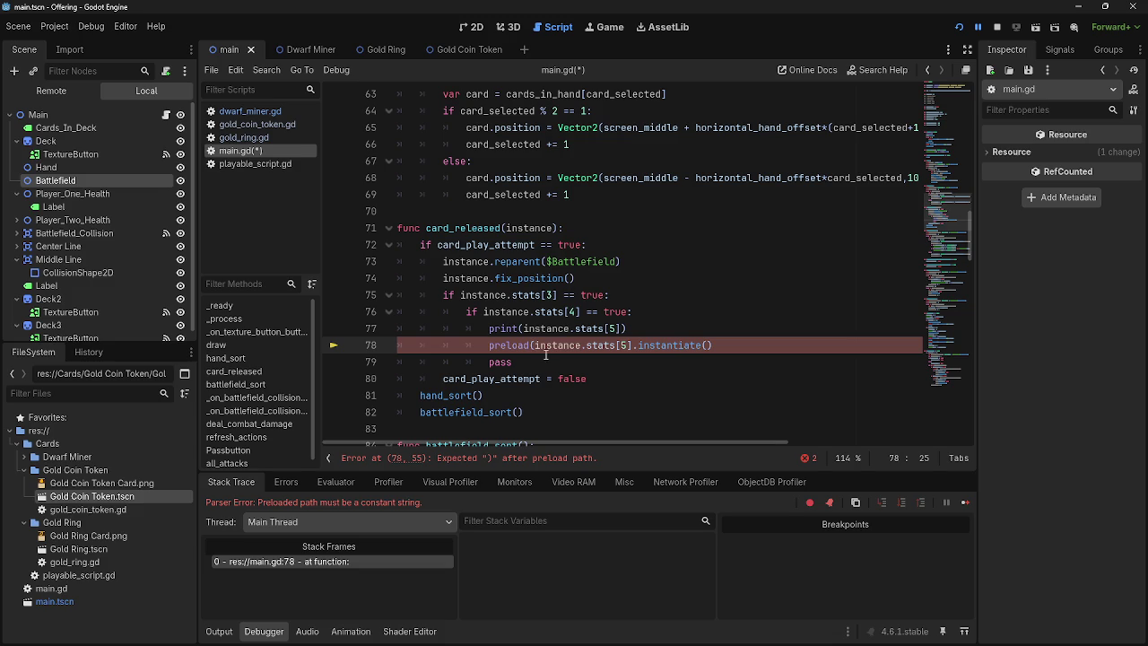
key("BackSpace")
key("BackSpace")
key("BackSpace")
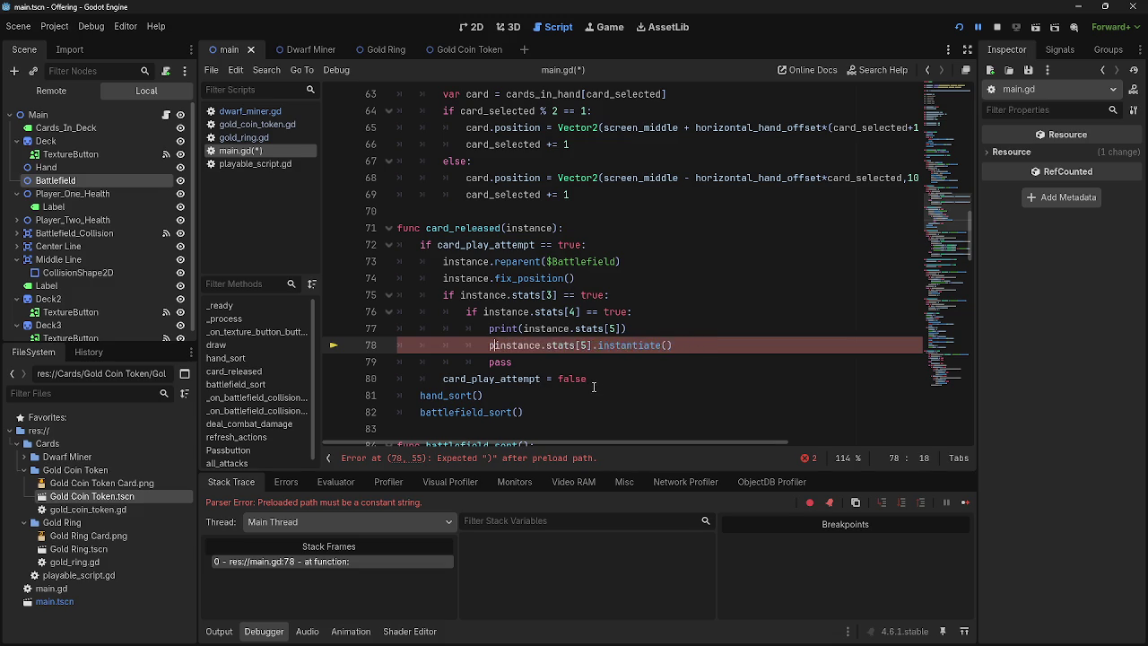
Step: Wrap dwarf_miner.gd's token_path string in preload() and save the scripts
left_click(263, 113)
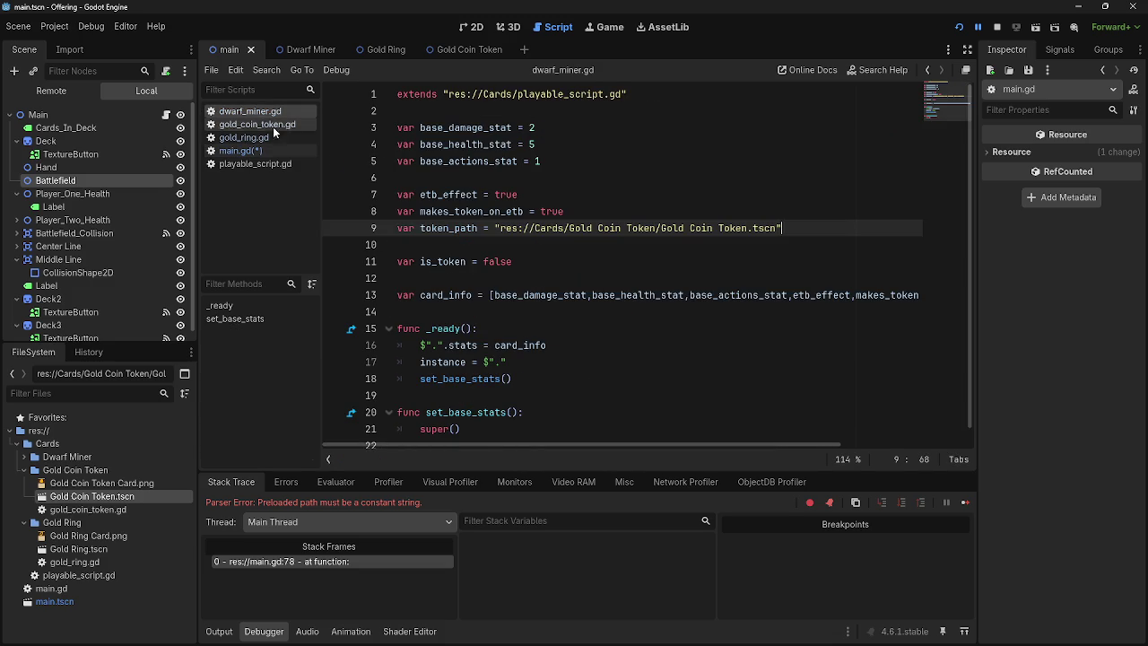
type(")")
left_click(494, 228)
type("preload(")
left_click(624, 241)
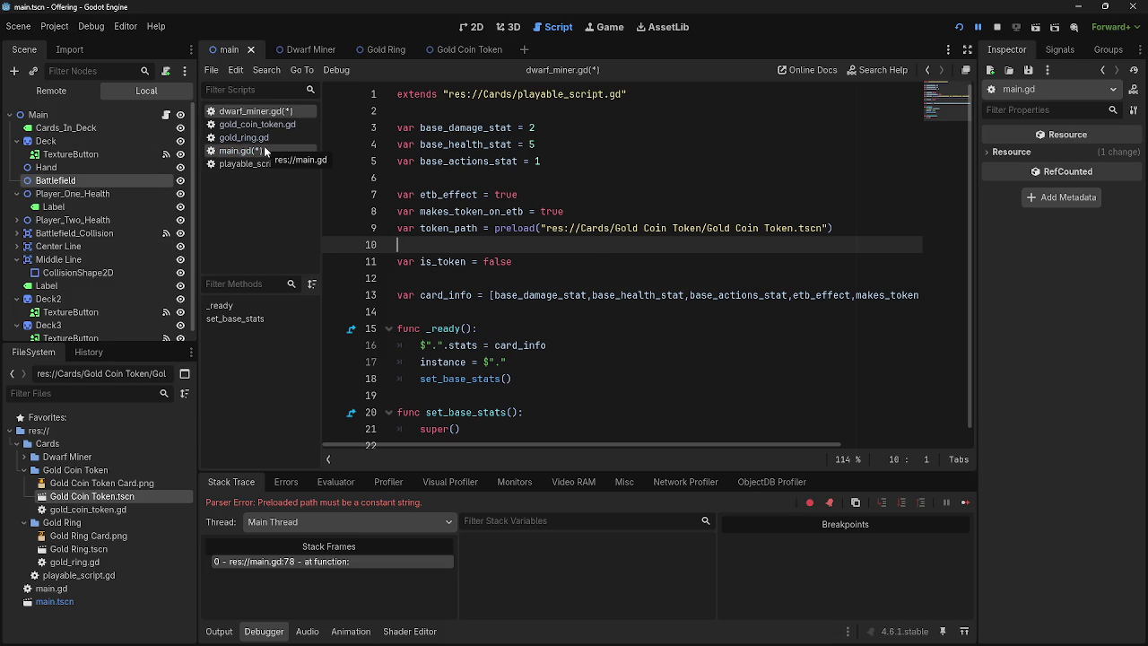
key("ctrl+s")
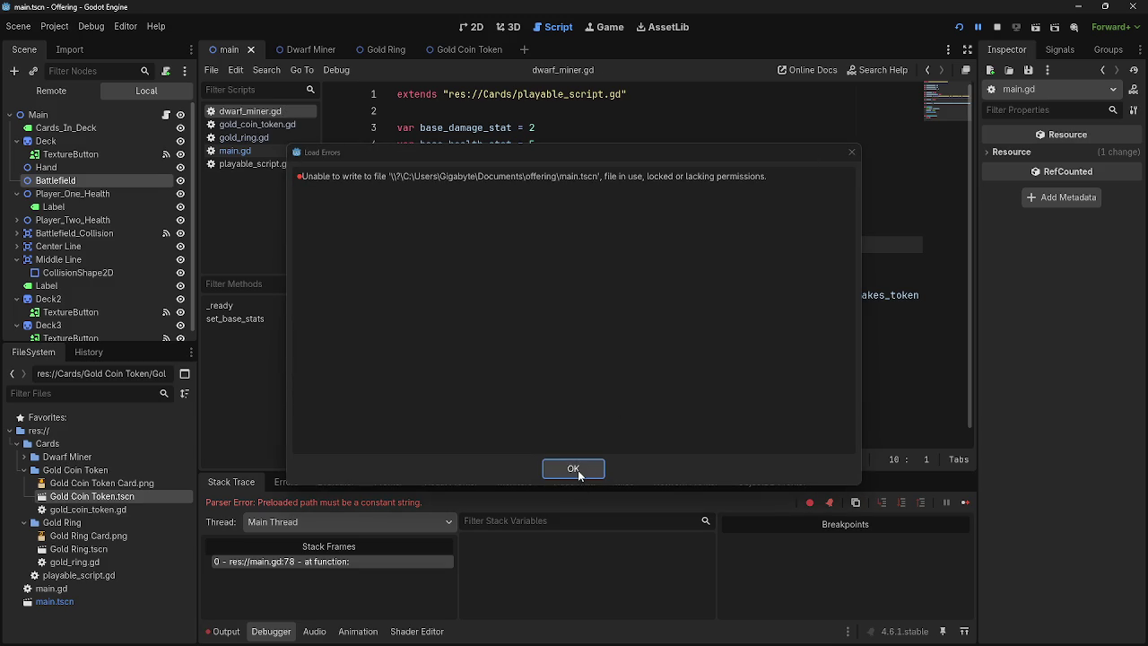
left_click(578, 475)
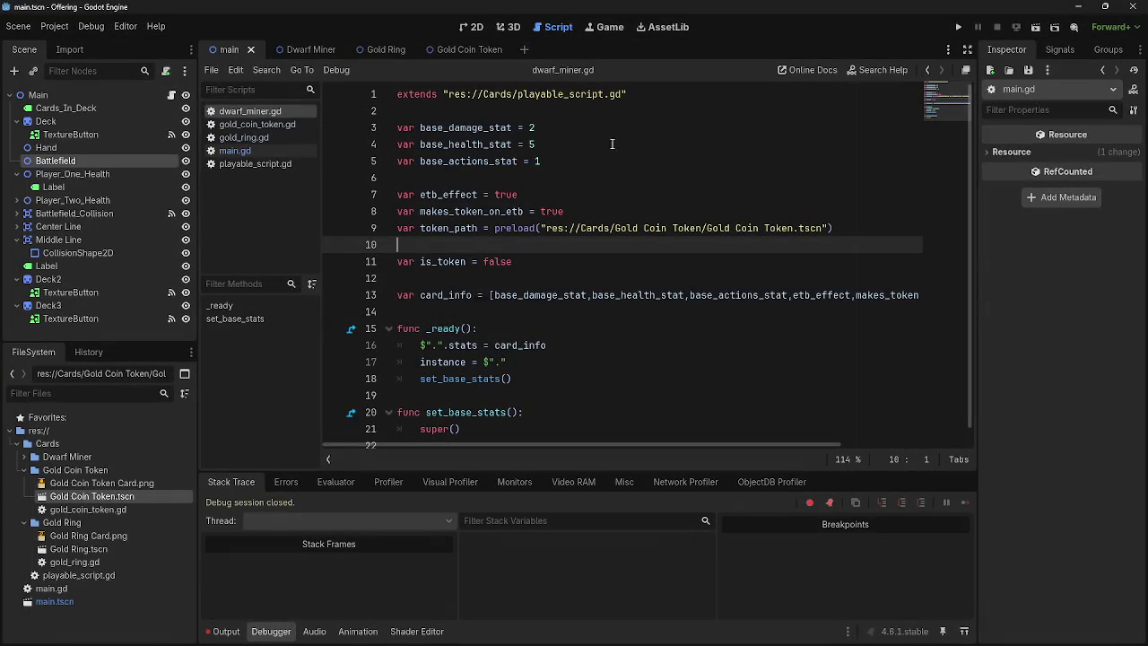
Step: Back in main.gd's token lines, run the game and play a card and the Dwarf Miner onto the battlefield
left_click(238, 149)
left_click(255, 124)
left_click(243, 137)
left_click(235, 151)
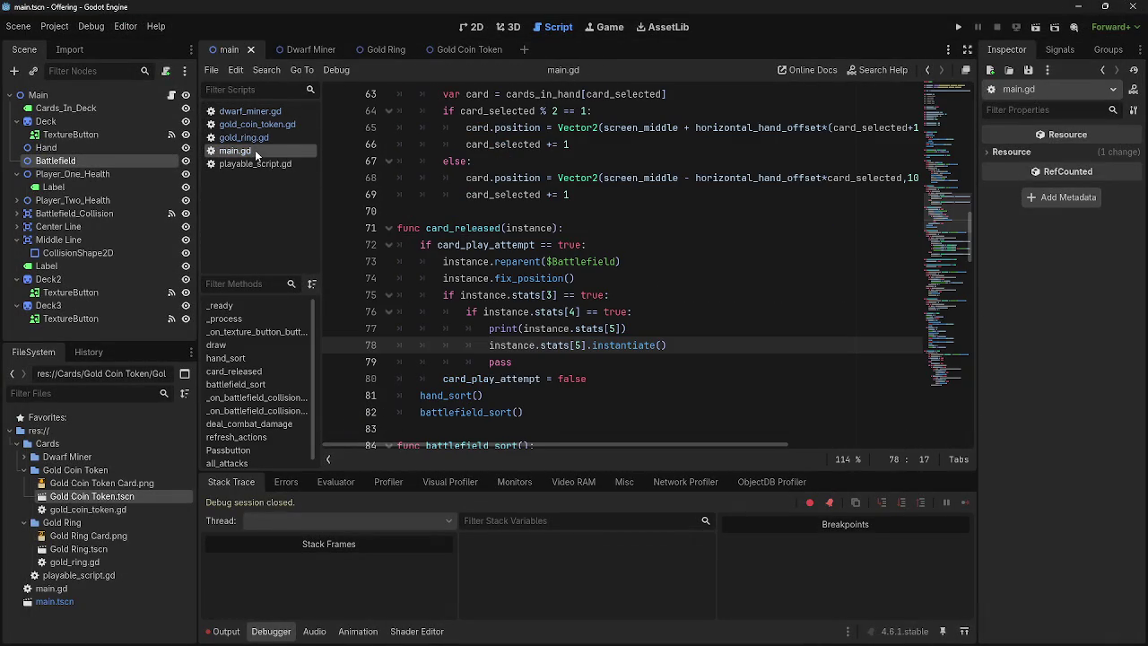
left_click(730, 328)
left_click(713, 344)
left_click(957, 27)
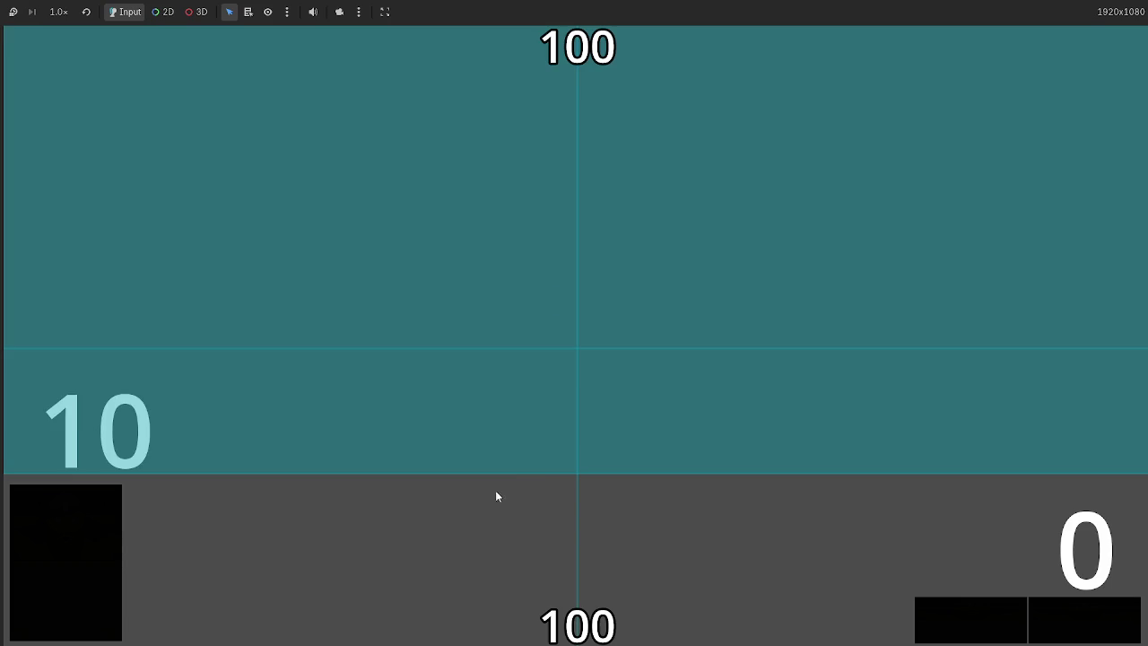
mouse_move(579, 601)
left_mouse_down()
mouse_move(587, 418)
mouse_move(597, 381)
mouse_move(628, 394)
mouse_move(484, 386)
mouse_move(549, 340)
left_mouse_up()
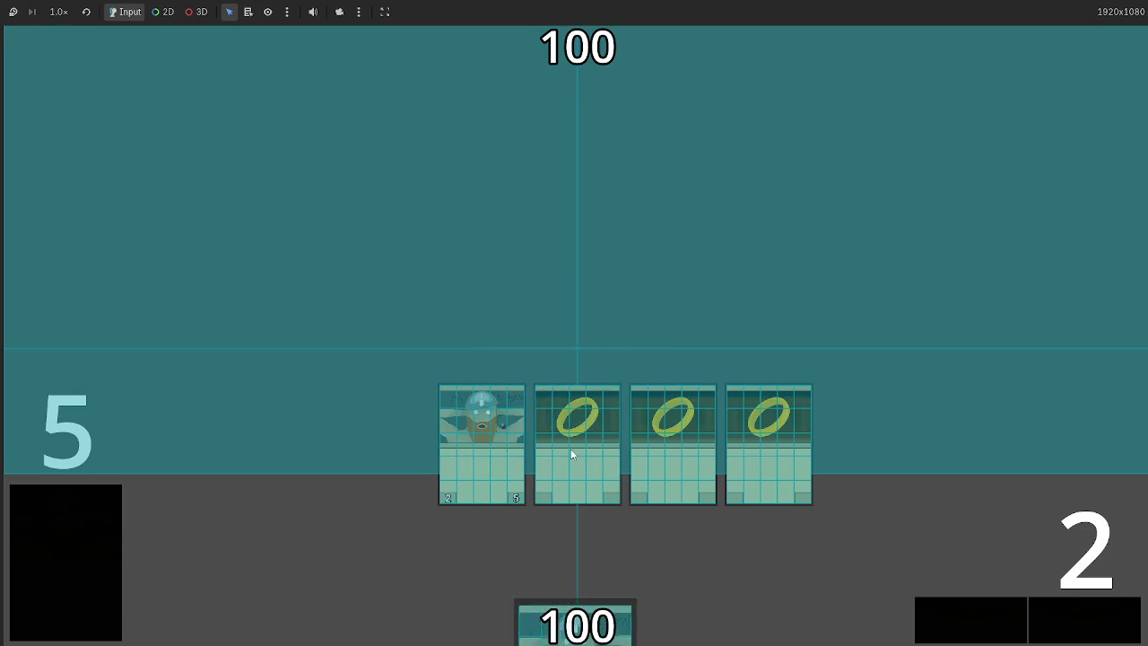
left_click_drag(576, 574, 562, 307)
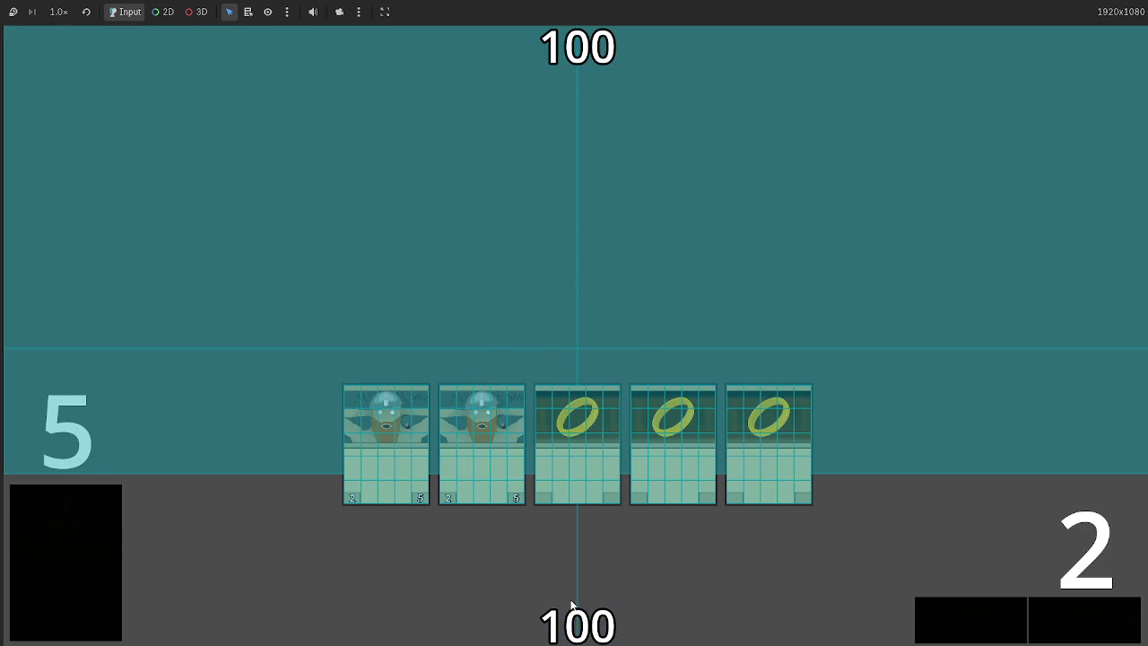
key("F8")
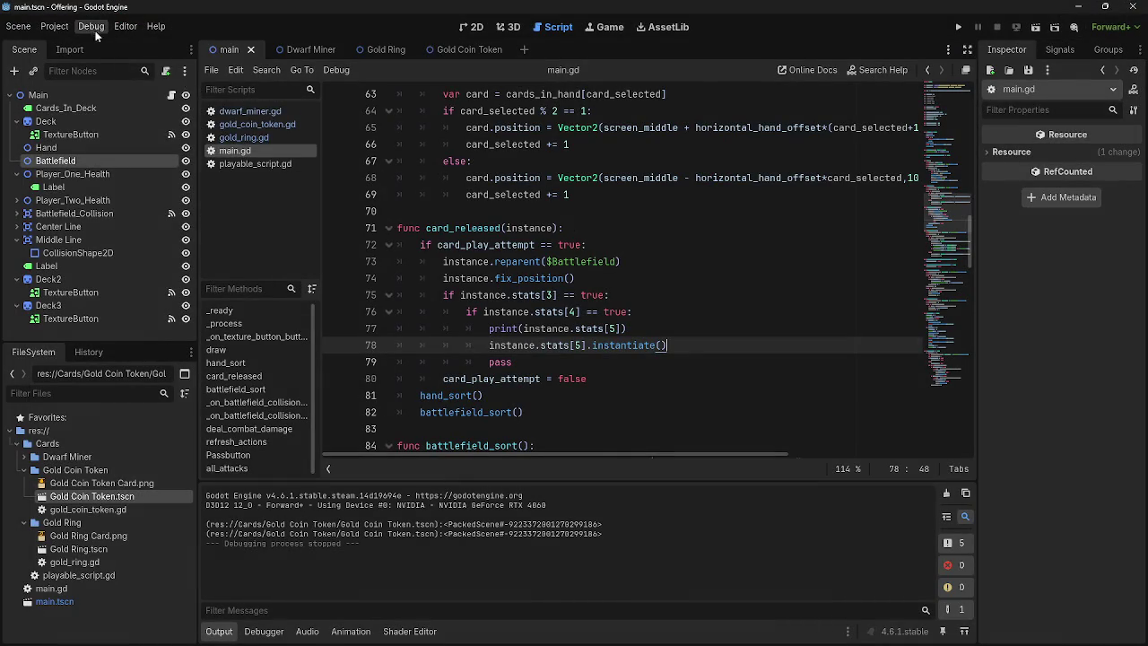
Step: Run a second test, playing another card from the hand onto the battlefield, then stop
left_click(91, 26)
left_click(361, 105)
key("Down")
key("Up")
key("Down")
key("Up")
key("Down")
left_click(958, 27)
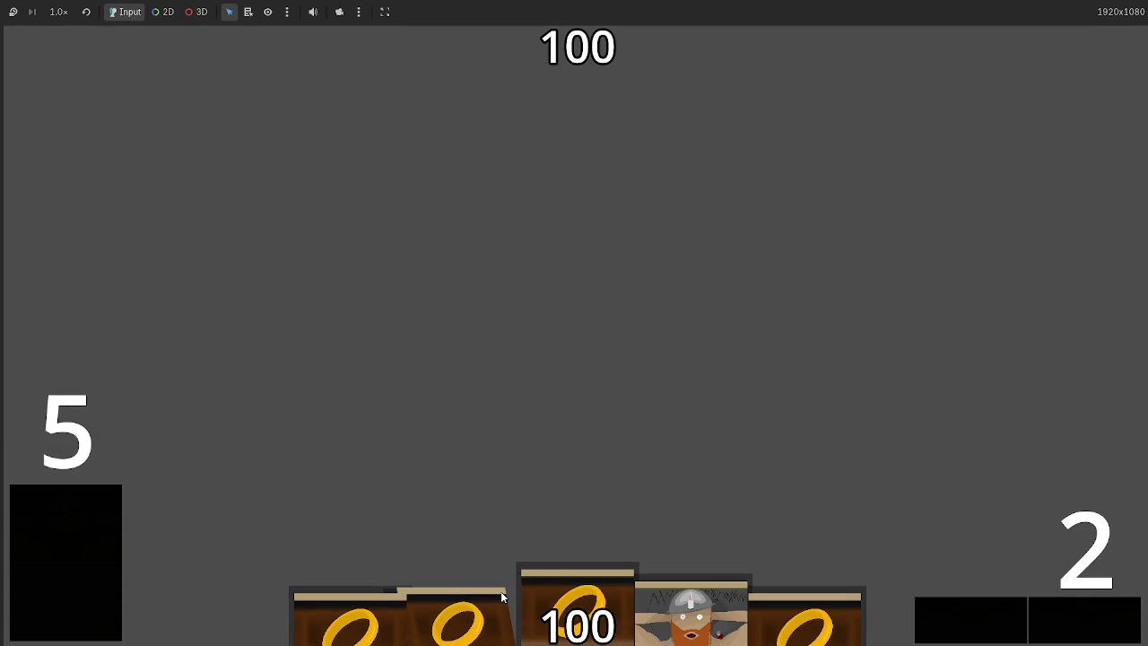
left_click_drag(504, 600, 509, 385)
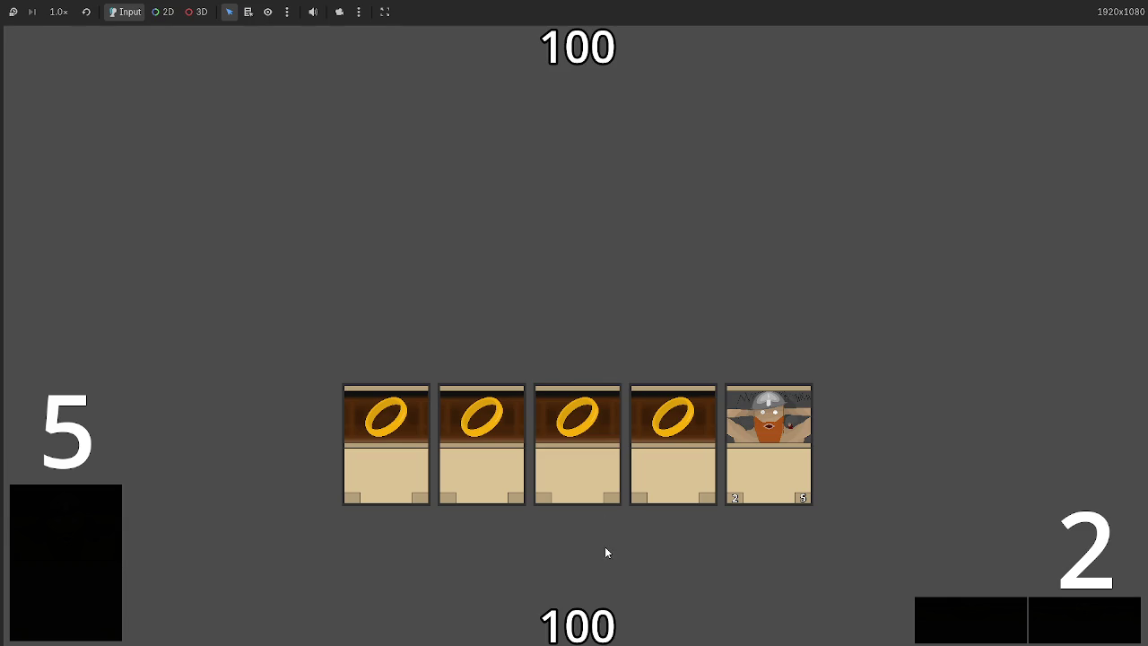
key("F8")
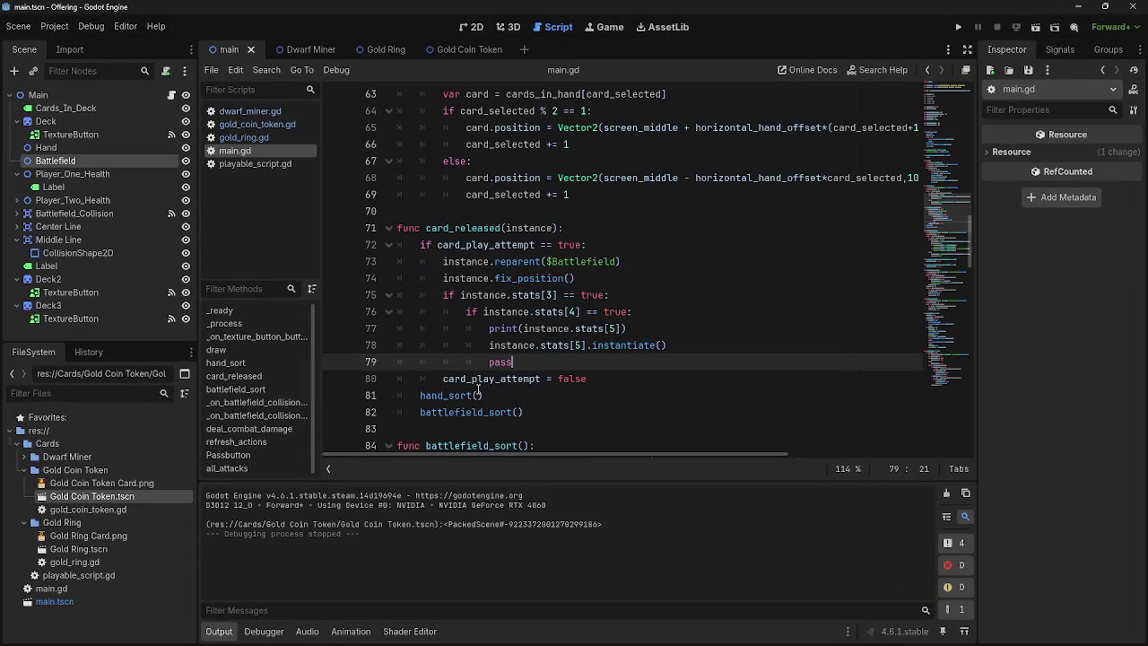
Step: Delete the pass statement on main.gd line 79 and the empty line after the instantiate call
left_click_drag(522, 364, 389, 361)
key("BackSpace")
key("BackSpace")
key("Return")
key("BackSpace")
key("BackSpace")
key("BackSpace")
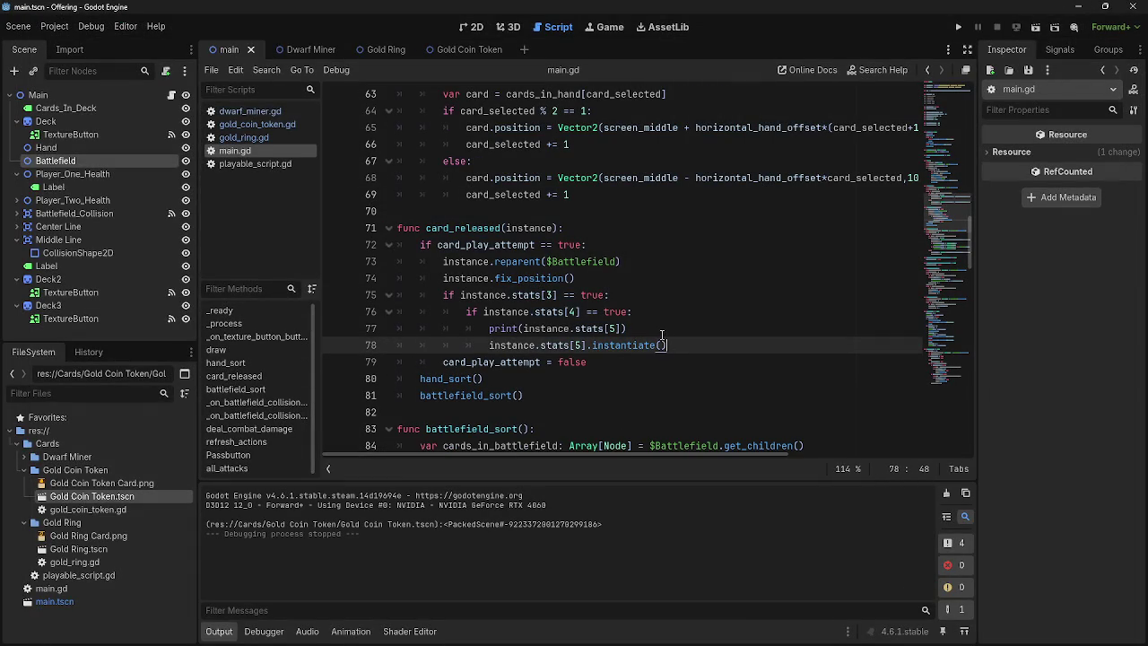
scroll(662, 335, "down", 1)
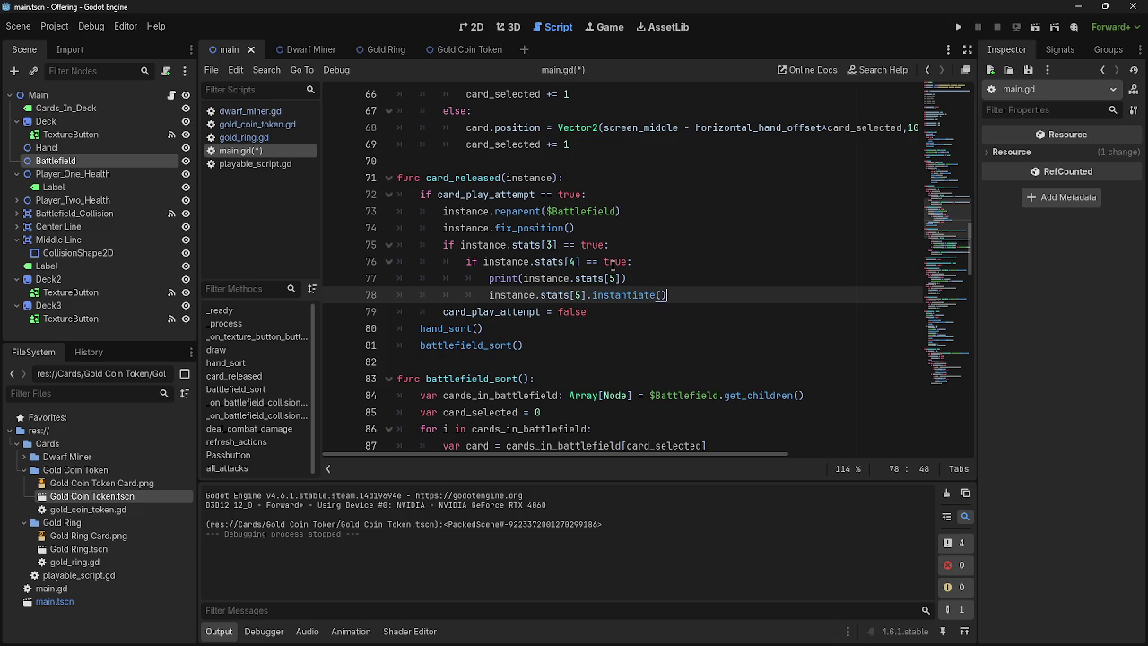
left_click_drag(668, 294, 417, 294)
left_click(664, 278)
left_click_drag(663, 278, 396, 278)
key("End")
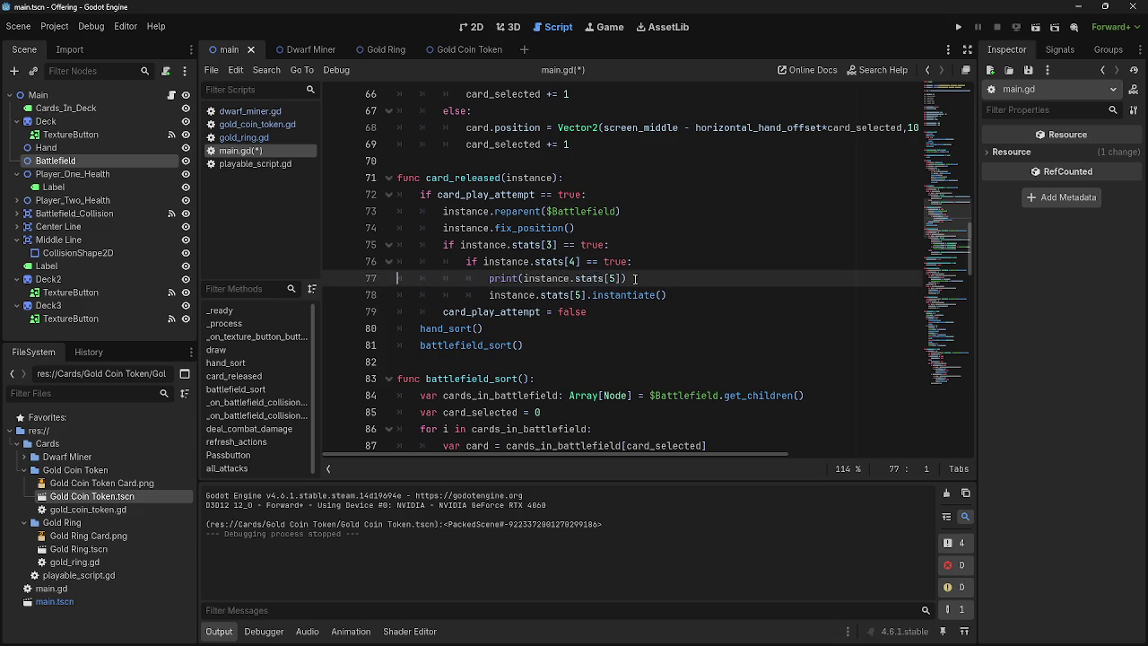
triple_click(543, 278)
left_click_drag(679, 278, 396, 278)
left_click(465, 278)
left_click_drag(678, 278, 397, 278)
left_click(473, 278)
left_click_drag(679, 278, 396, 278)
left_click(578, 278)
left_click_drag(642, 278, 388, 278)
left_click(641, 278)
left_click_drag(642, 278, 388, 278)
left_click(596, 278)
left_click_drag(644, 278, 397, 278)
left_click(470, 278)
left_click_drag(675, 278, 396, 278)
left_click(668, 294)
left_click_drag(656, 294, 411, 287)
left_click(668, 294)
left_click_drag(668, 294, 467, 294)
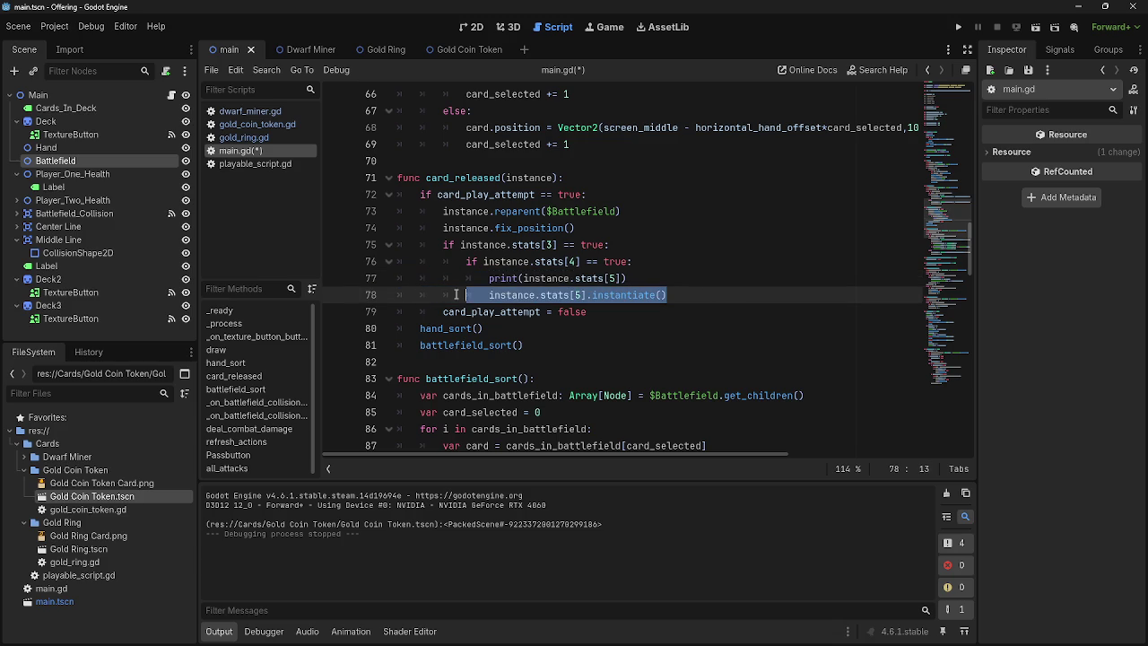
left_click(744, 296)
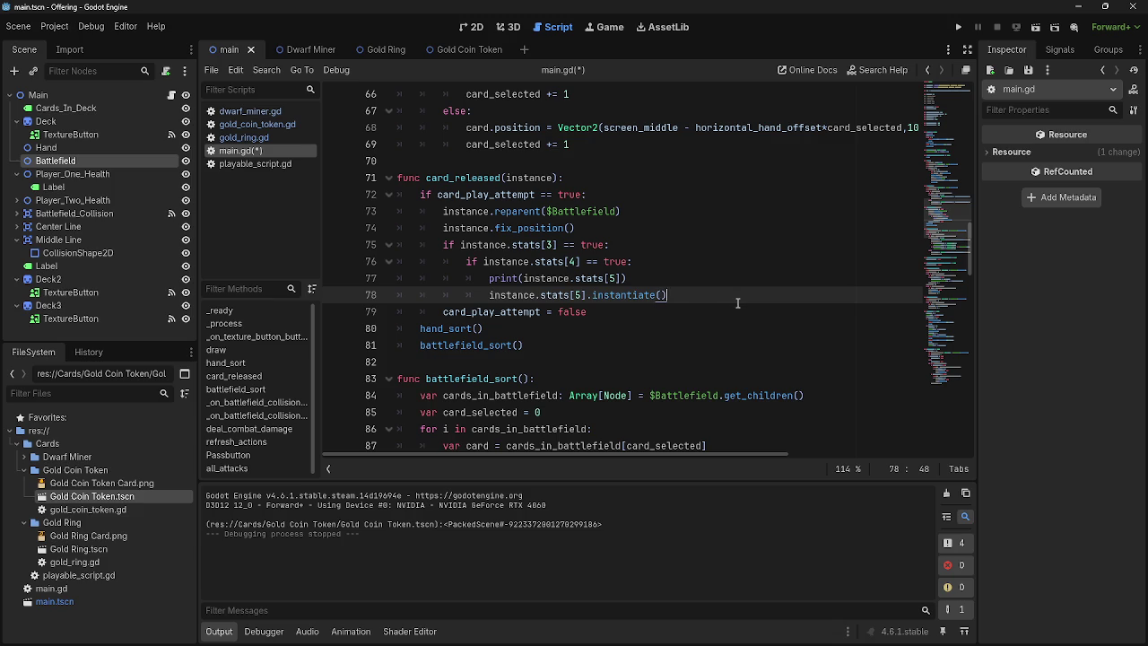
left_click(653, 211)
left_click(638, 228)
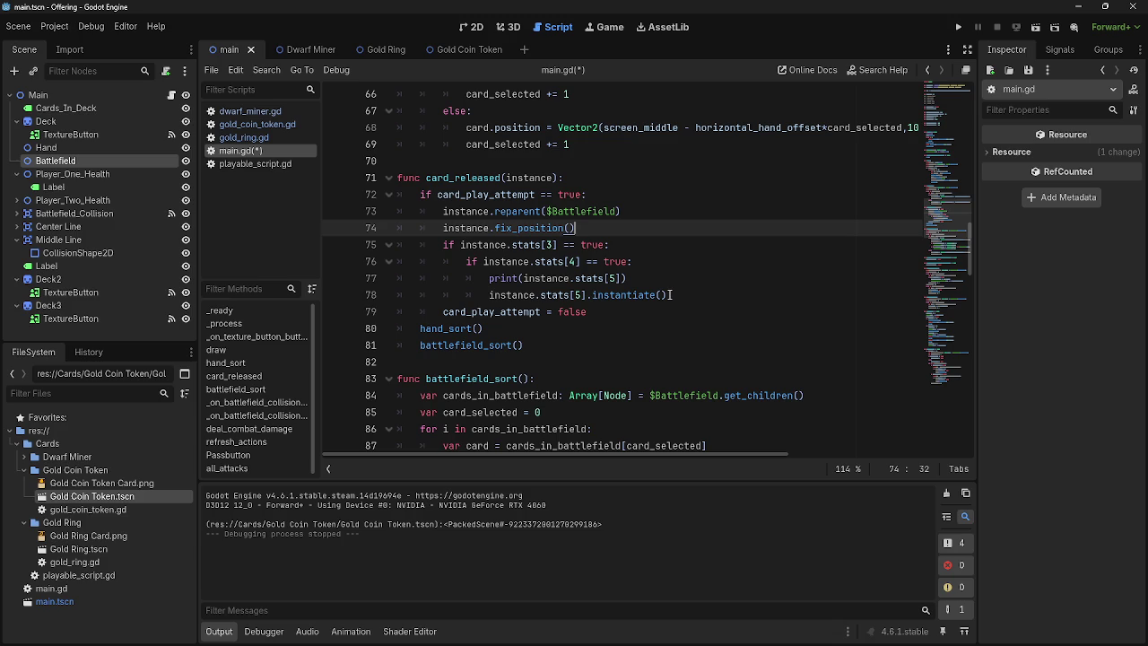
left_click(639, 248)
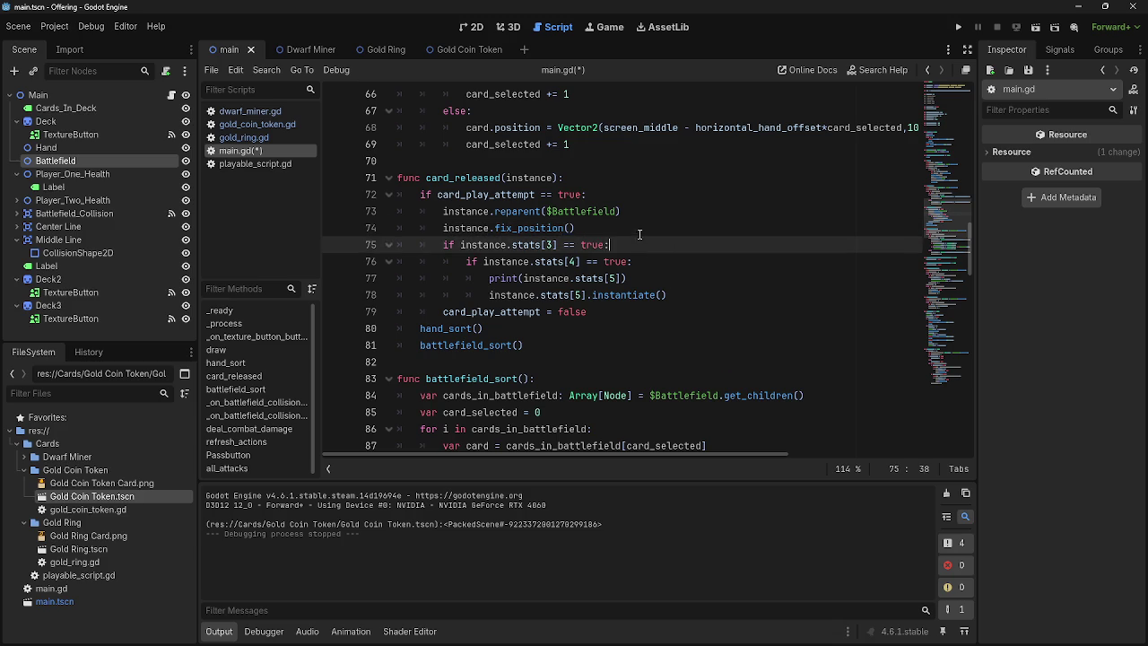
left_click(640, 226)
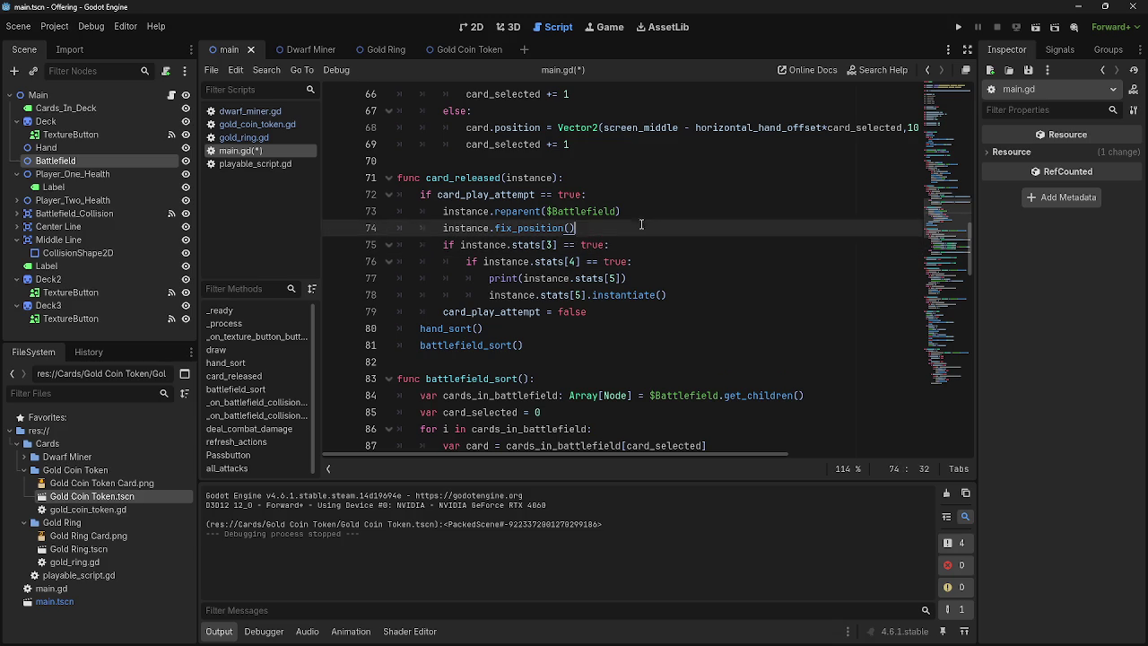
left_click(643, 244)
left_click(642, 230)
left_click(649, 261)
left_click(643, 229)
left_click(644, 261)
left_click(638, 245)
left_click(637, 228)
left_click(681, 262)
left_click_drag(679, 264, 443, 278)
left_click_drag(690, 297, 487, 295)
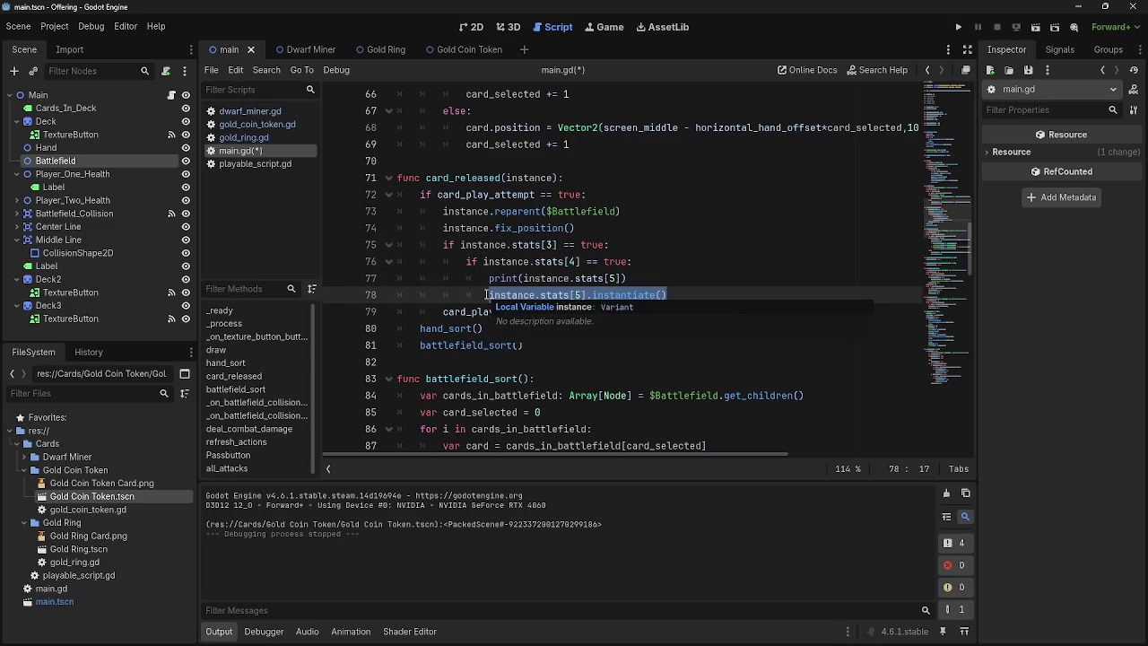
left_click(677, 281)
scroll(684, 337, "up", 6)
scroll(684, 337, "up", 15)
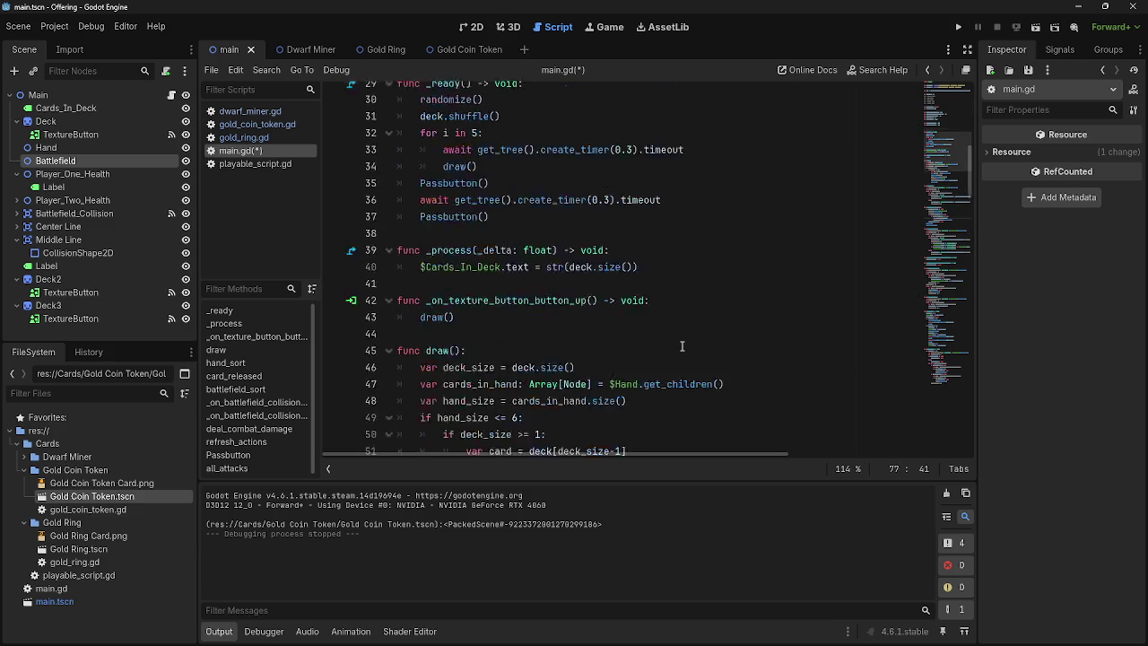
scroll(681, 346, "down", 12)
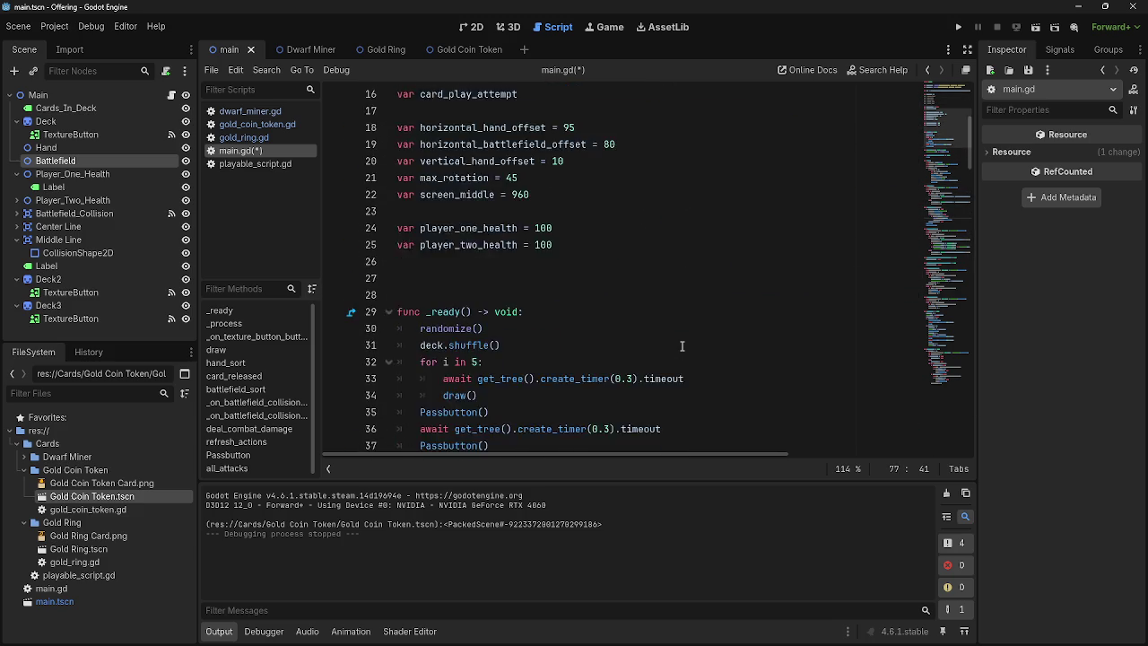
left_click_drag(668, 346, 484, 346)
left_click(518, 345)
double_click(563, 345)
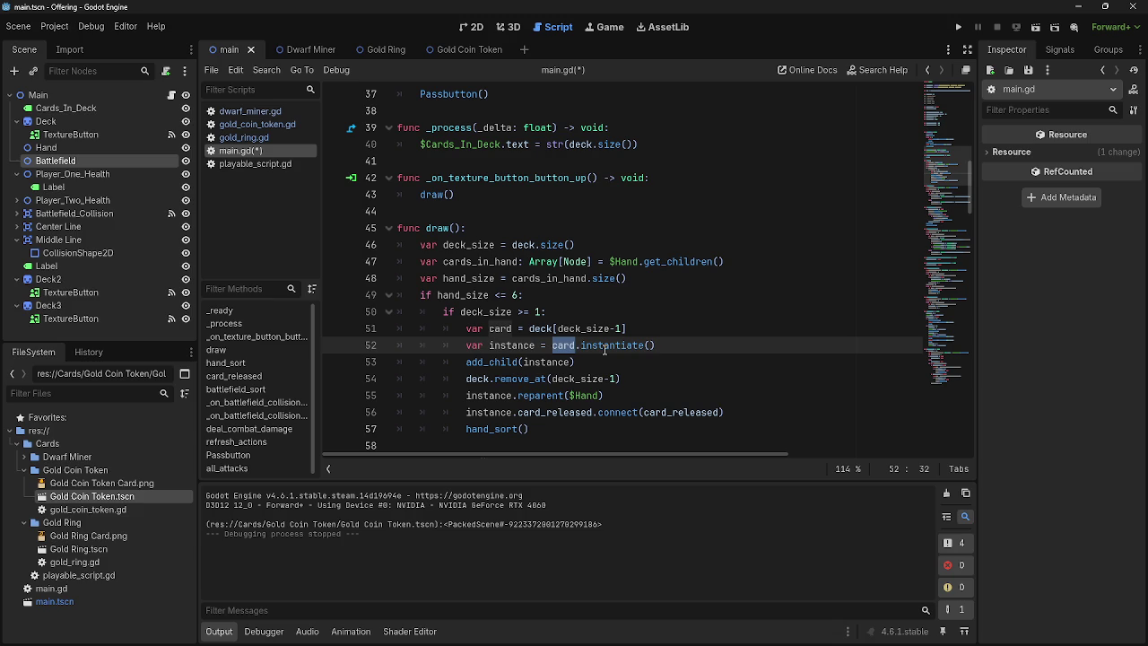
left_click(563, 361)
double_click(563, 361)
left_click(643, 362)
scroll(643, 363, "down", 13)
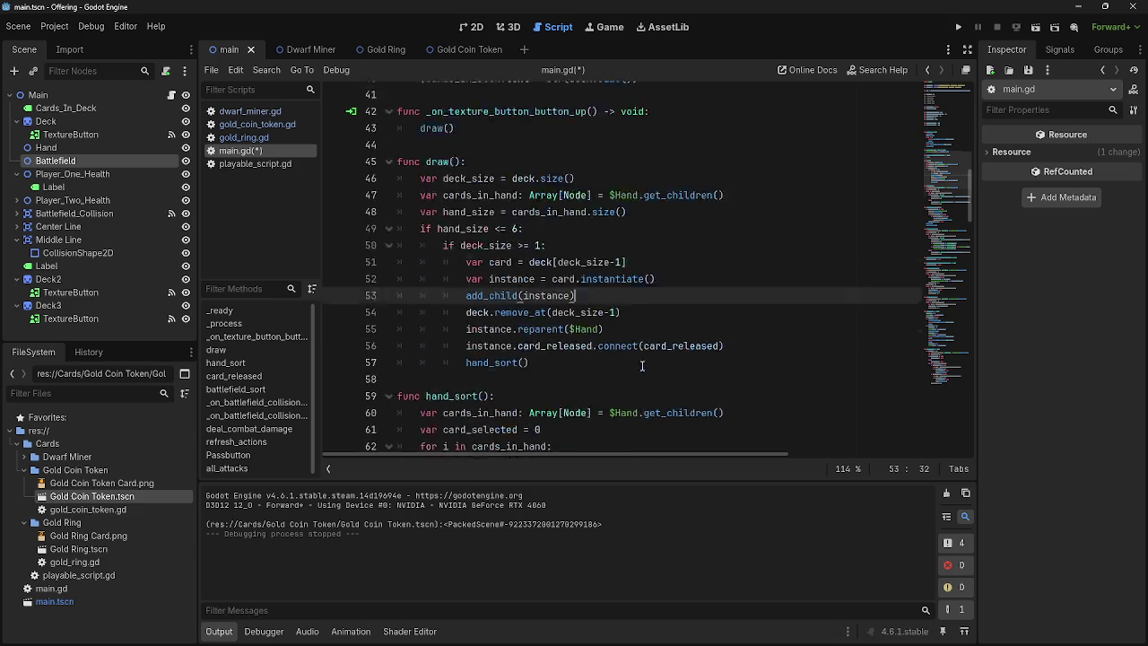
scroll(643, 366, "up", 15)
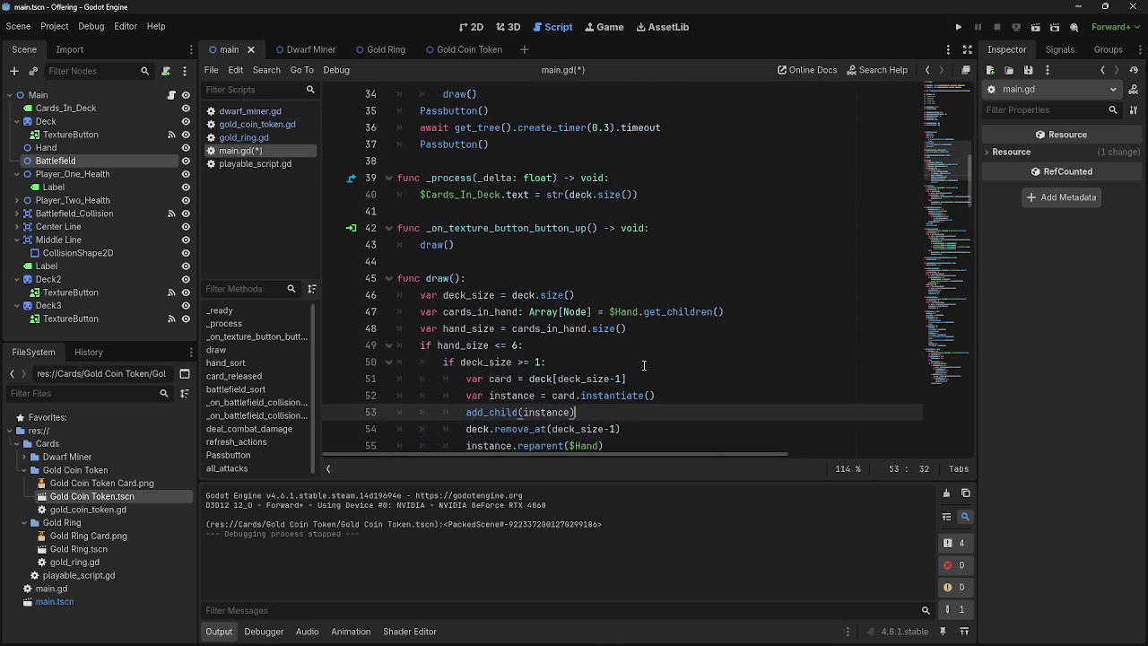
scroll(643, 366, "down", 4)
double_click(529, 245)
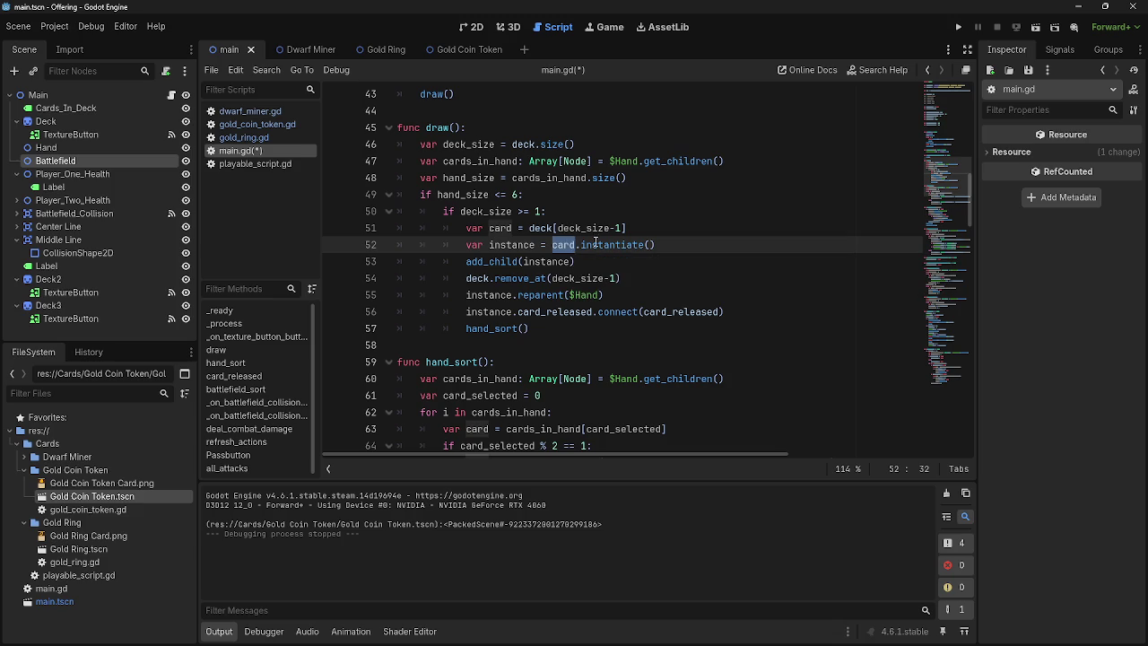
left_click(674, 247)
scroll(623, 324, "down", 15)
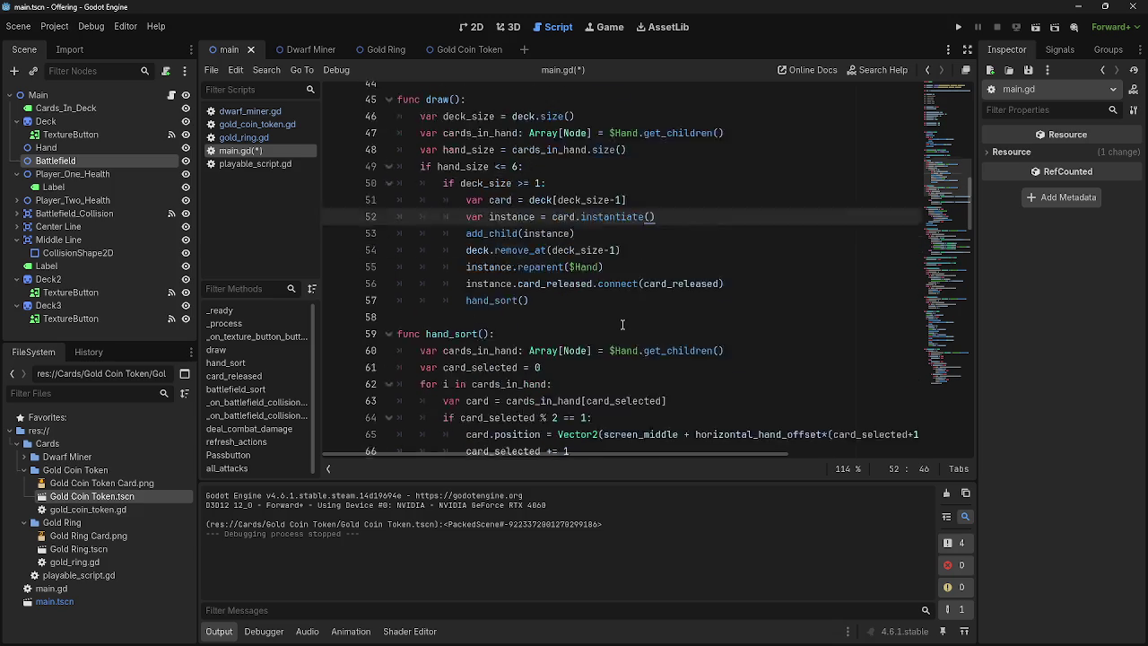
scroll(622, 325, "down", 15)
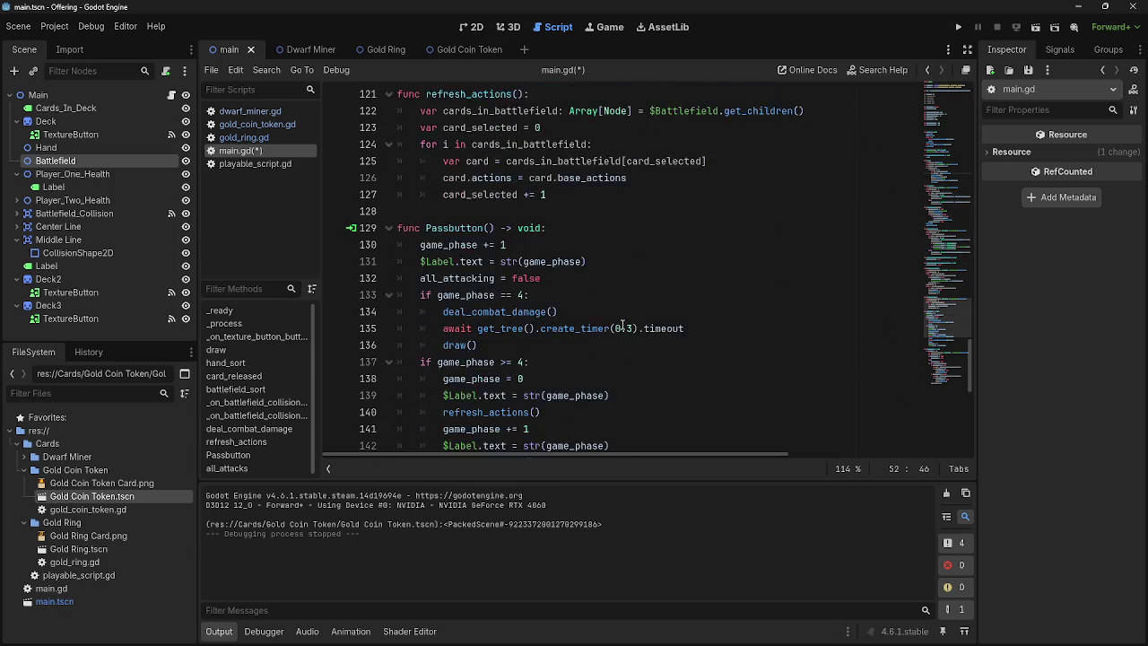
scroll(619, 323, "up", 15)
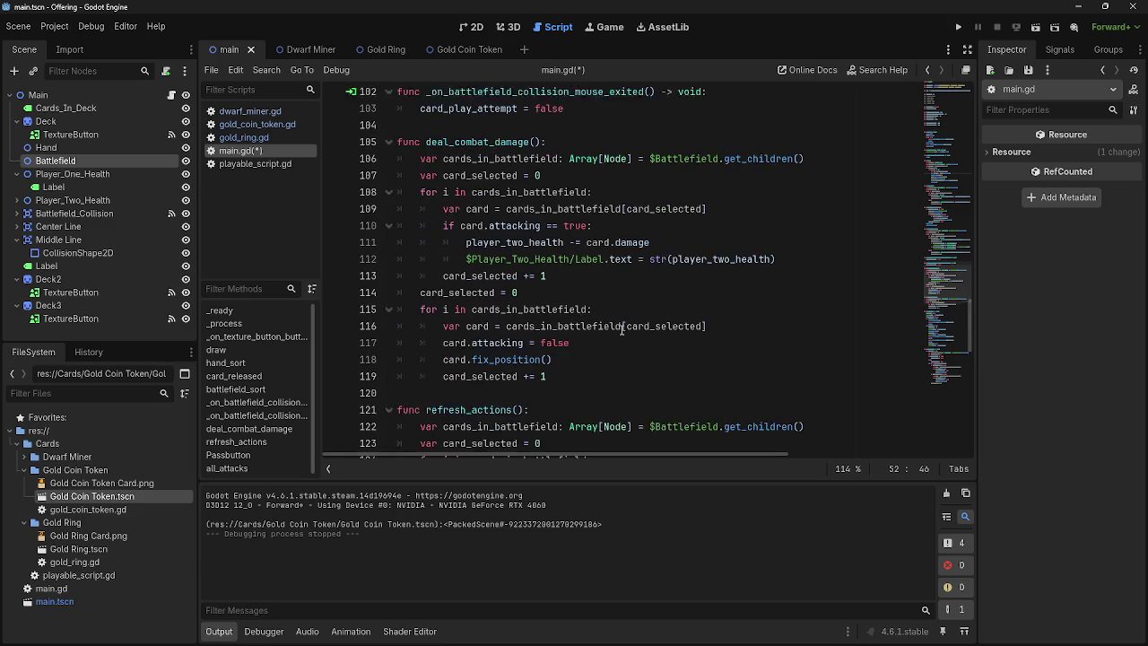
scroll(622, 330, "up", 10)
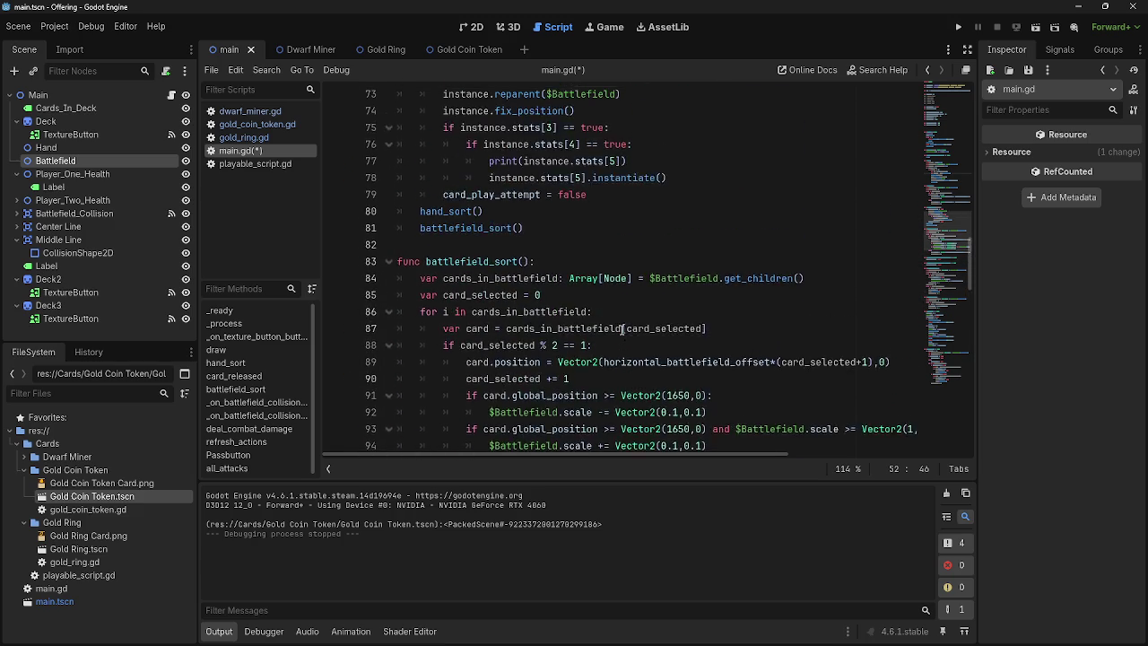
scroll(621, 330, "down", 2)
Step: Replace the print(instance.stats[5]) debug line with an add_child( call
left_click(678, 311)
left_click(684, 326)
key("Return")
left_click_drag(627, 311, 381, 312)
key("BackSpace")
key("BackSpace")
left_click(634, 326)
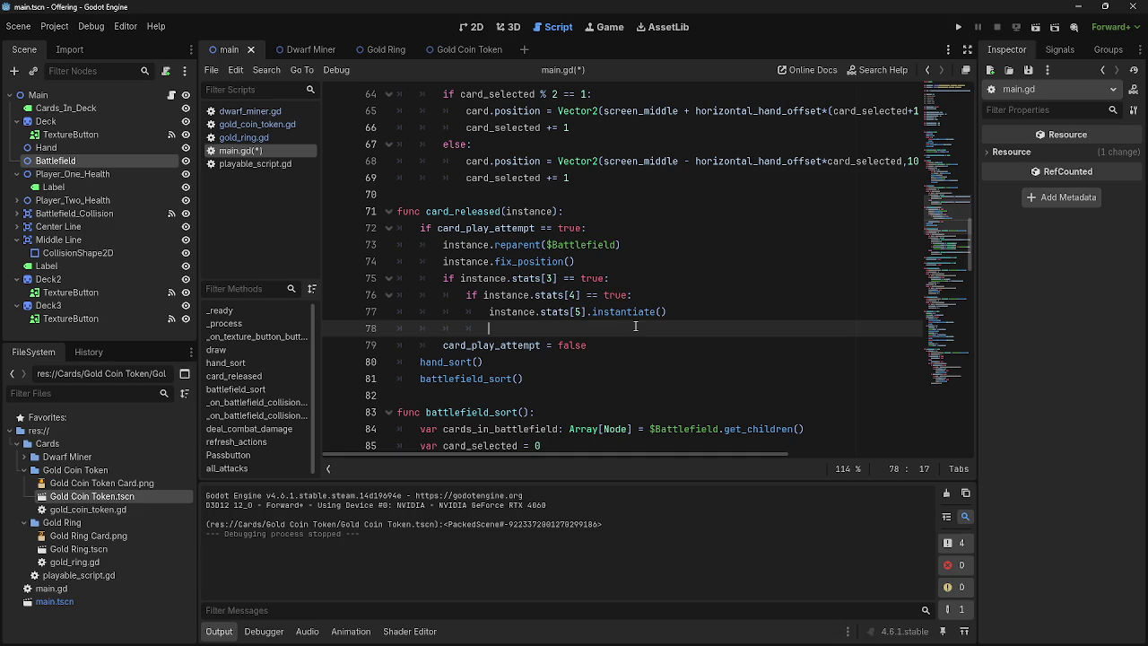
type("add")
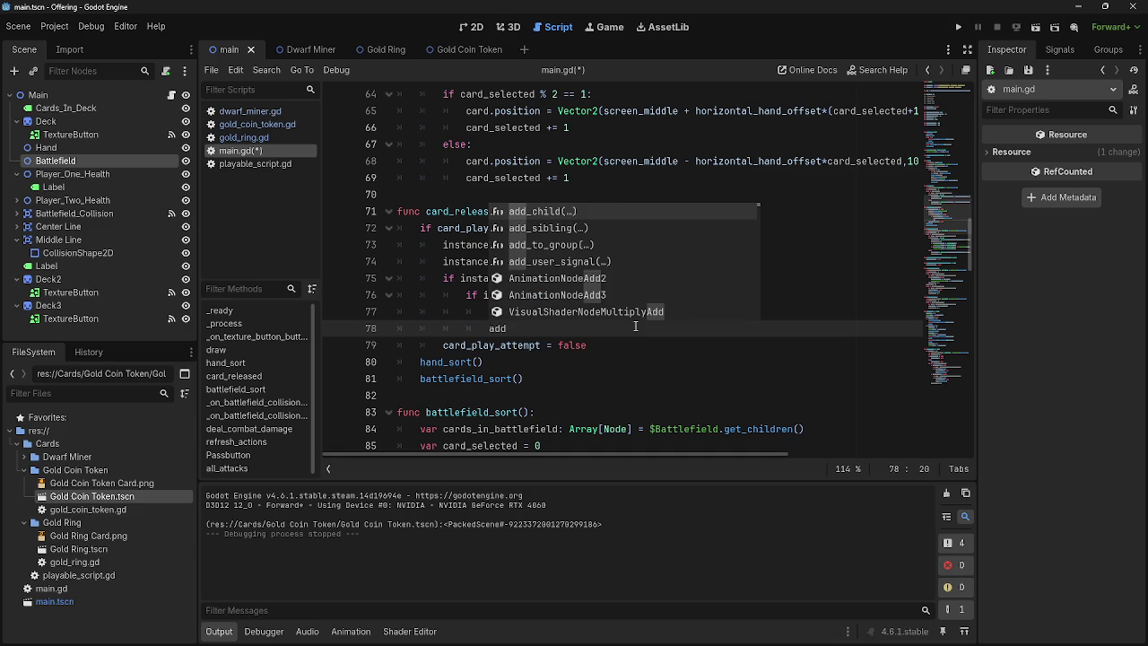
type("_chi")
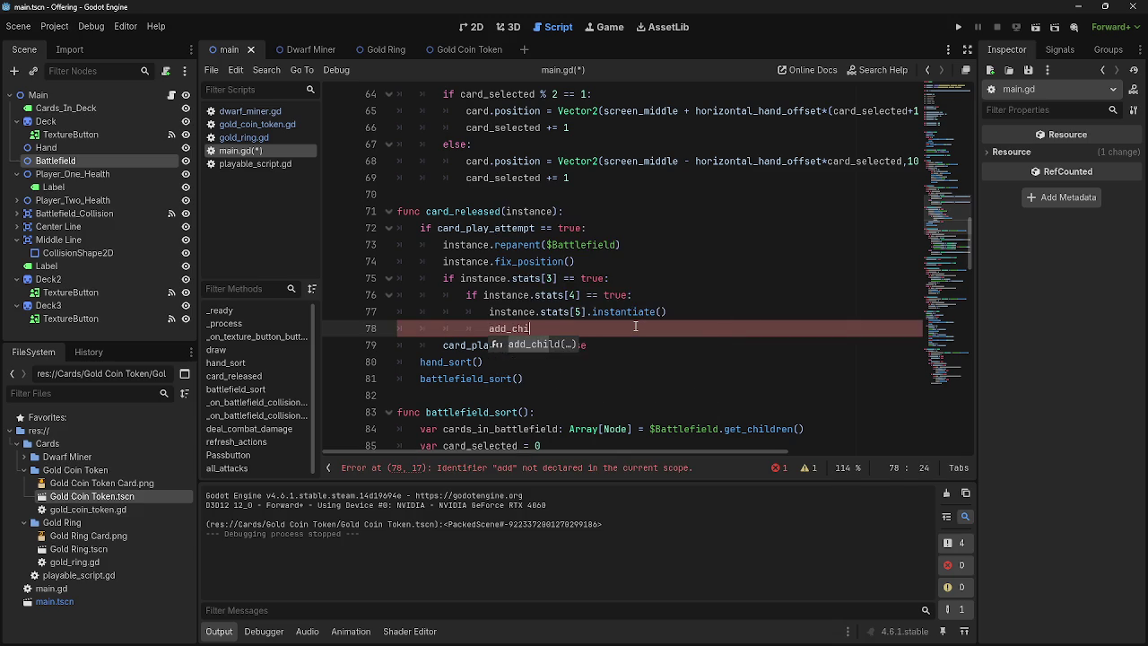
type("ld(")
Step: Store instance.stats[5].instantiate() in var token, call add_child(token), and launch the game
scroll(635, 327, "up", 9)
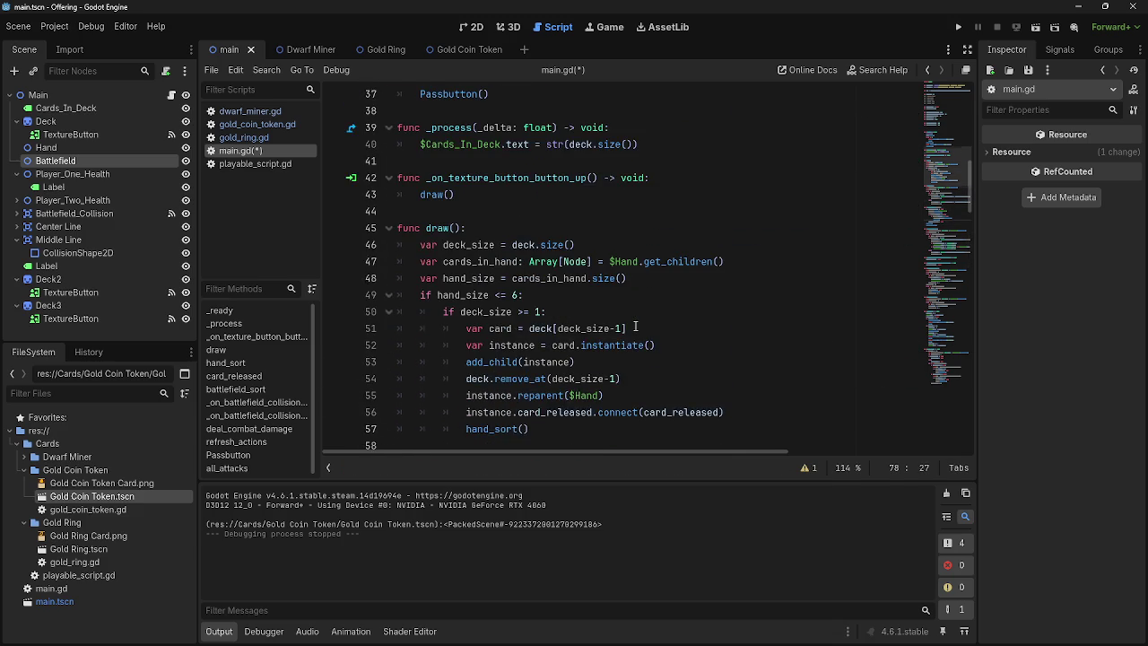
scroll(635, 327, "down", 9)
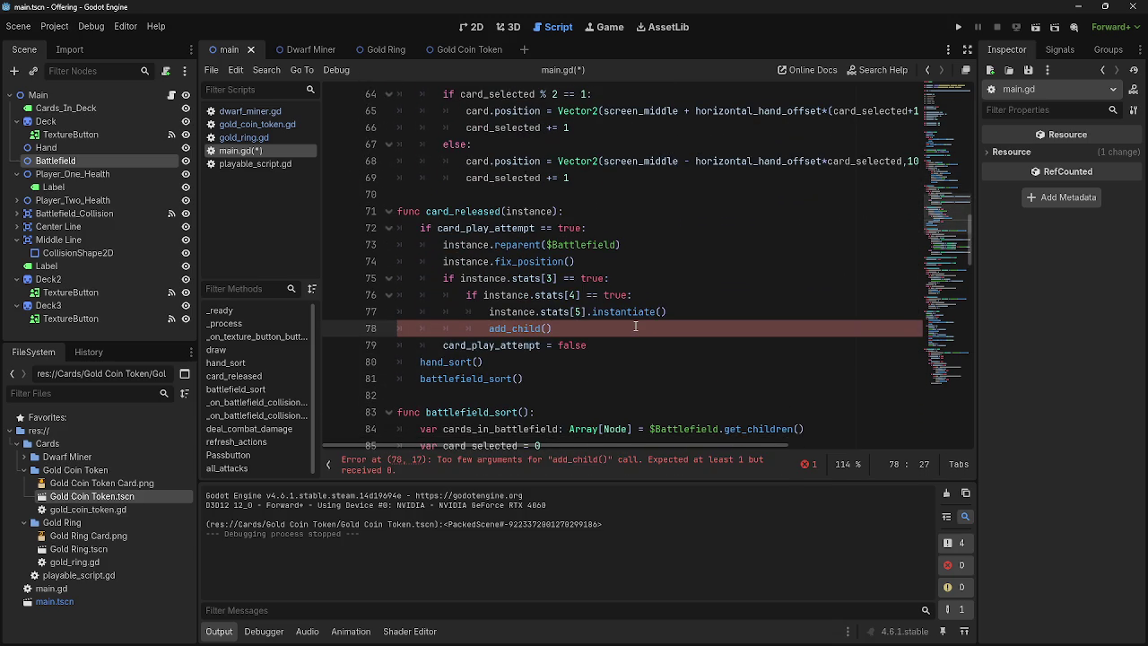
left_click(489, 311)
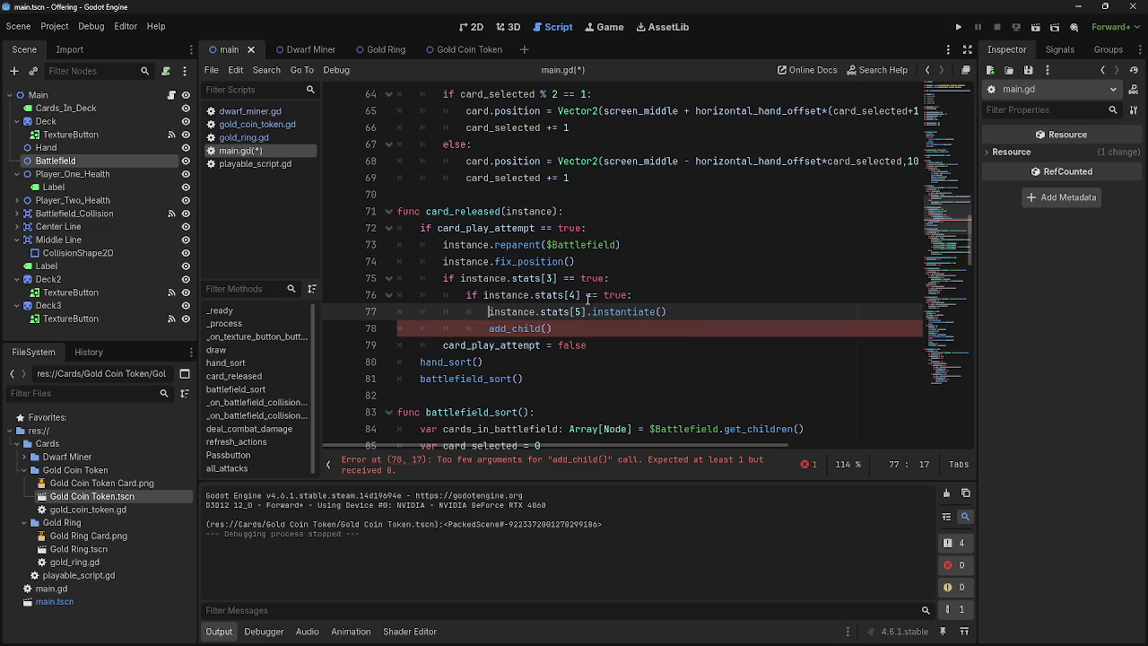
type("cat")
key("shift+Tab")
key("Tab")
type("oken ")
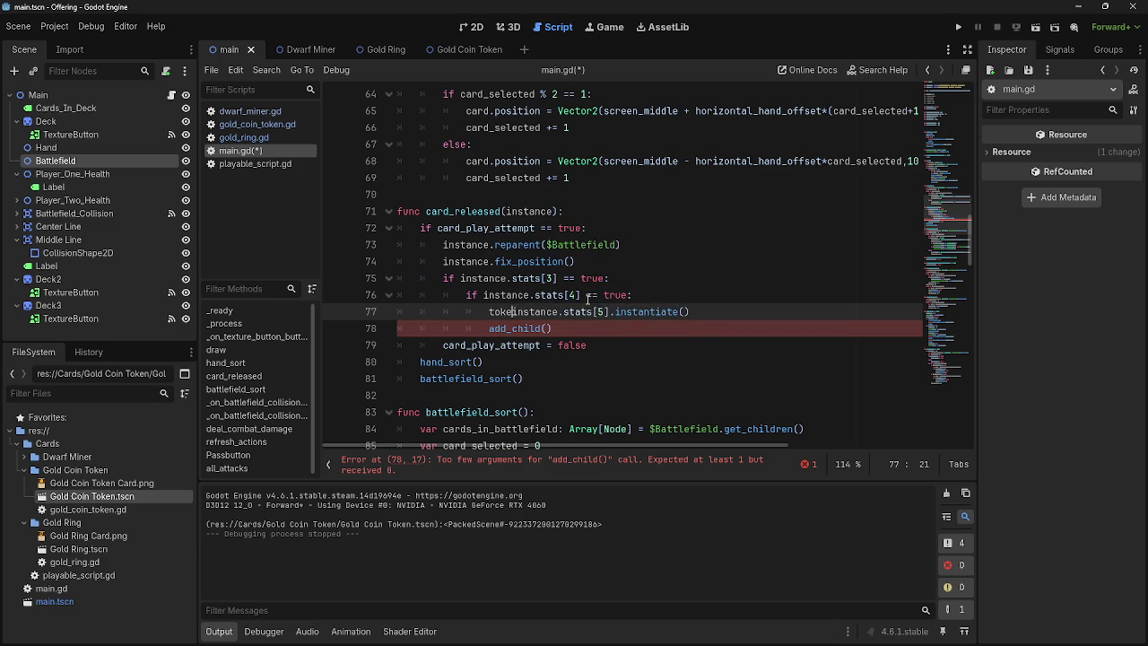
type("=")
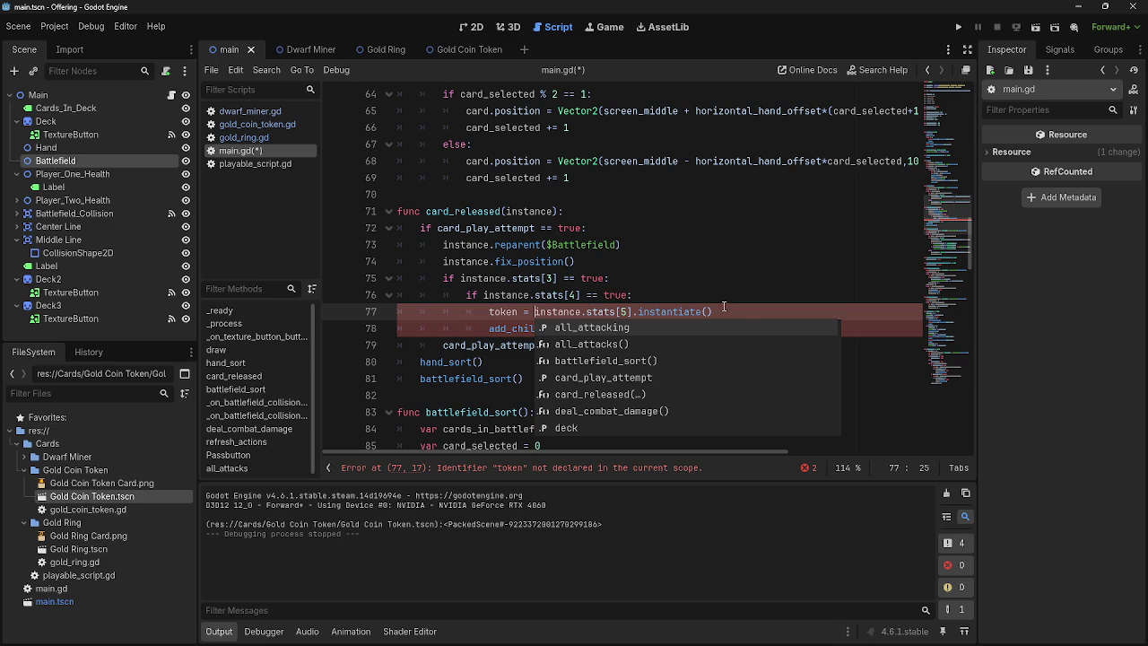
left_click(725, 308)
scroll(538, 268, "down", 1)
left_click(489, 261)
type("var")
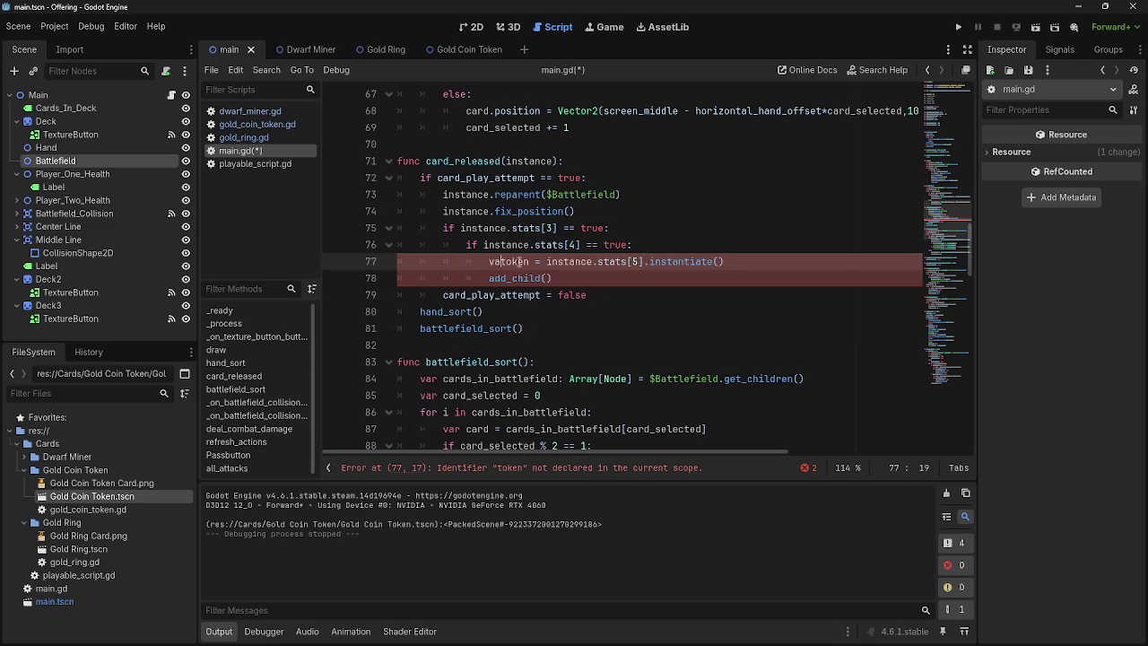
left_click(549, 278)
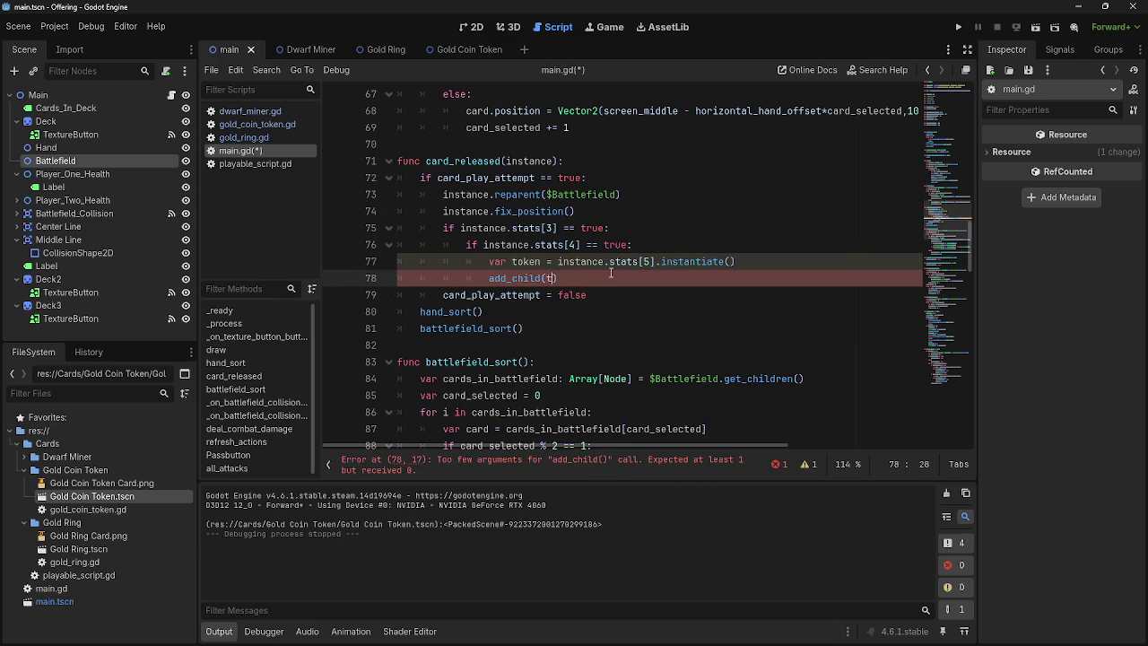
type("to")
key("Return")
key("Escape")
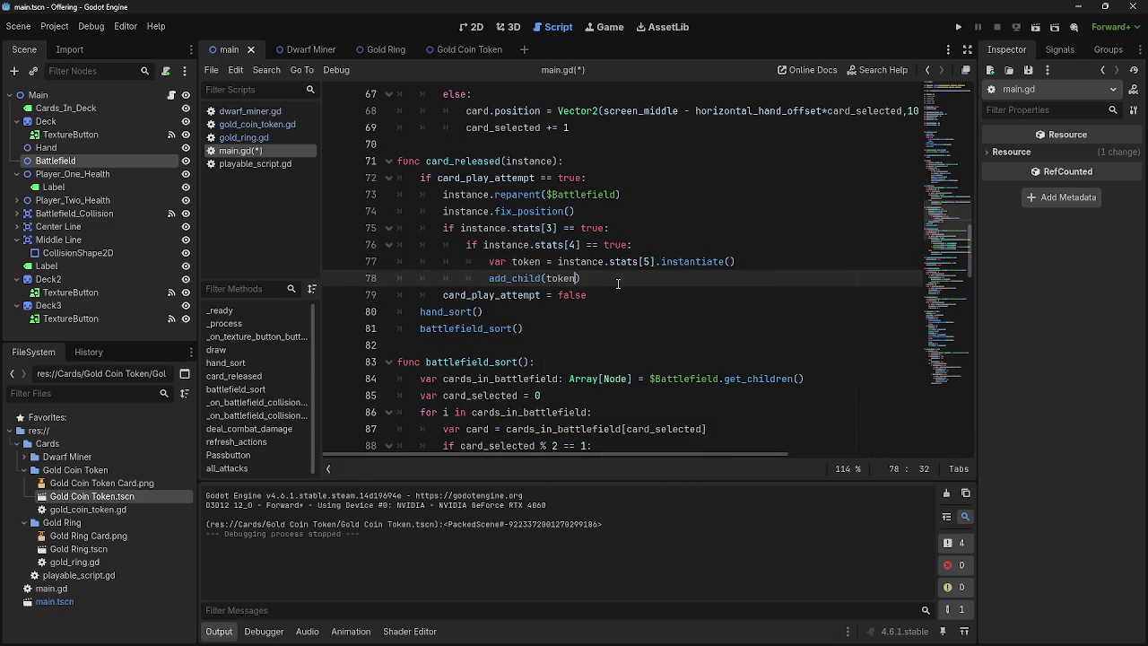
left_click(957, 27)
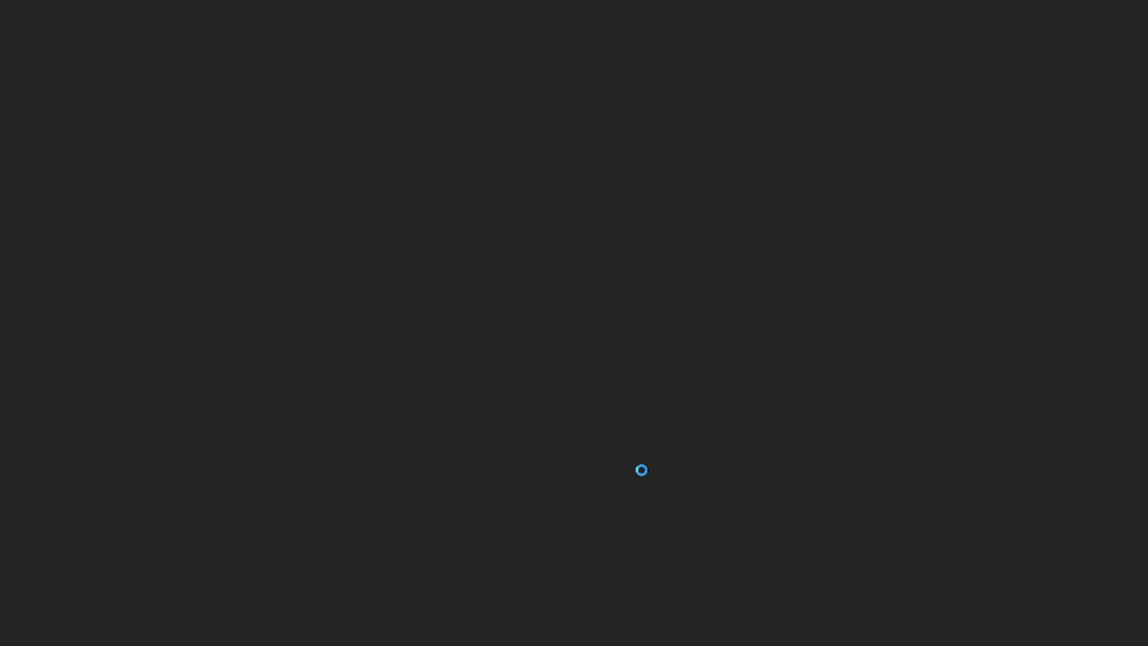
Step: Play the middle dwarf card and expand the game_phase access error's stack trace in the Debugger
left_click_drag(574, 618, 555, 323)
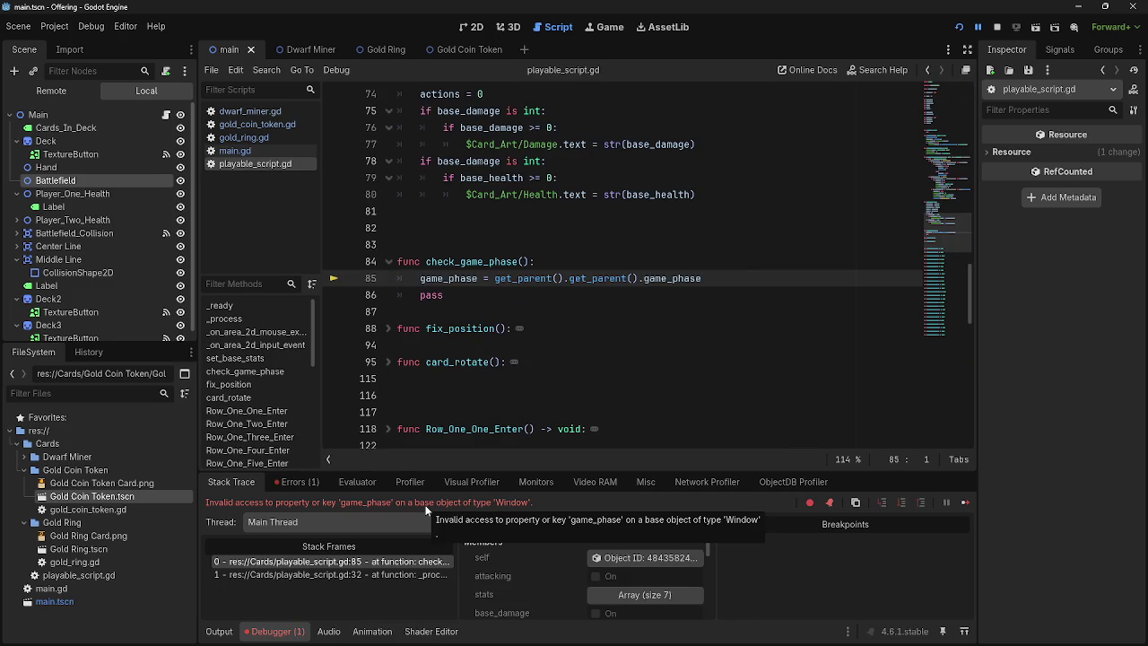
left_click_drag(223, 502, 541, 503)
left_click(542, 502)
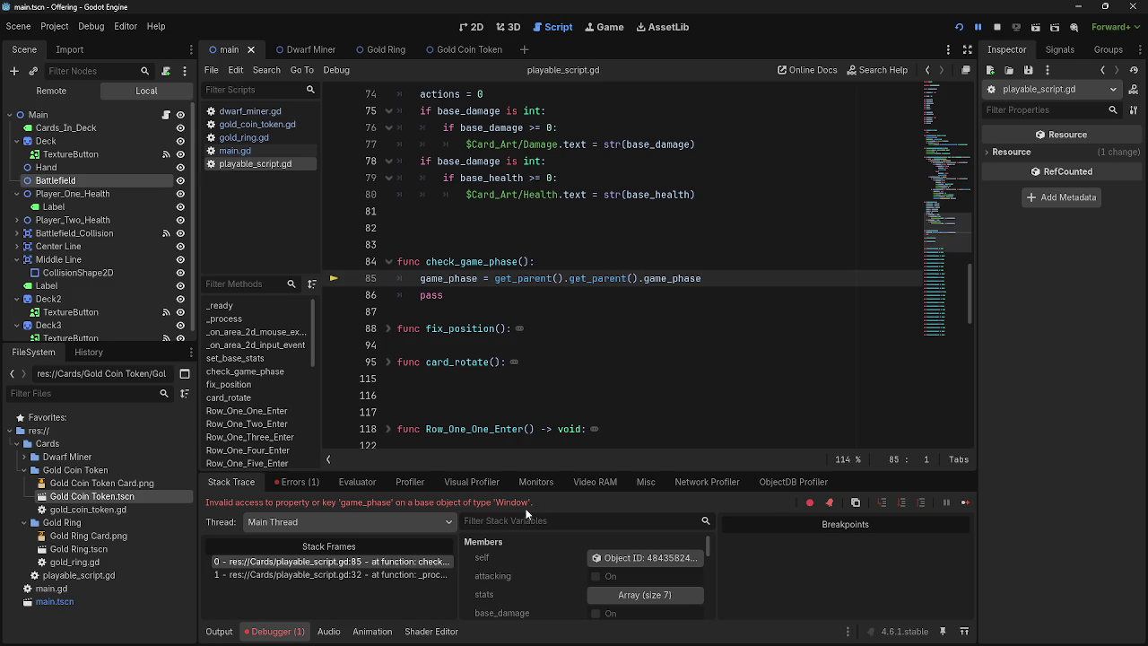
left_click(298, 481)
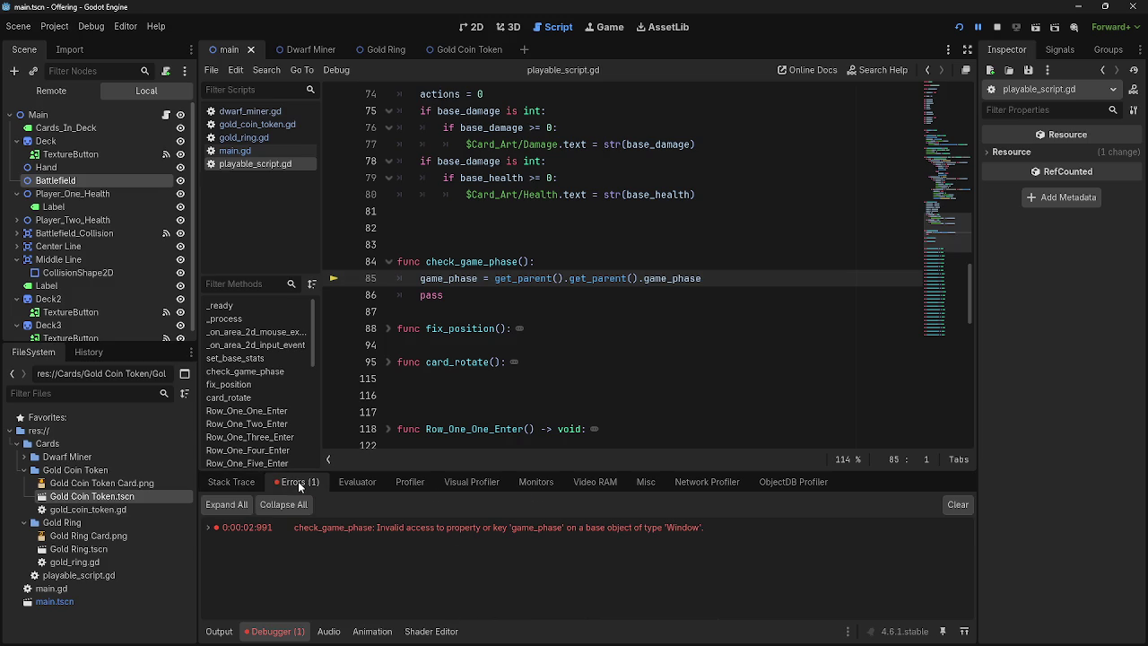
left_click(438, 527)
double_click(439, 527)
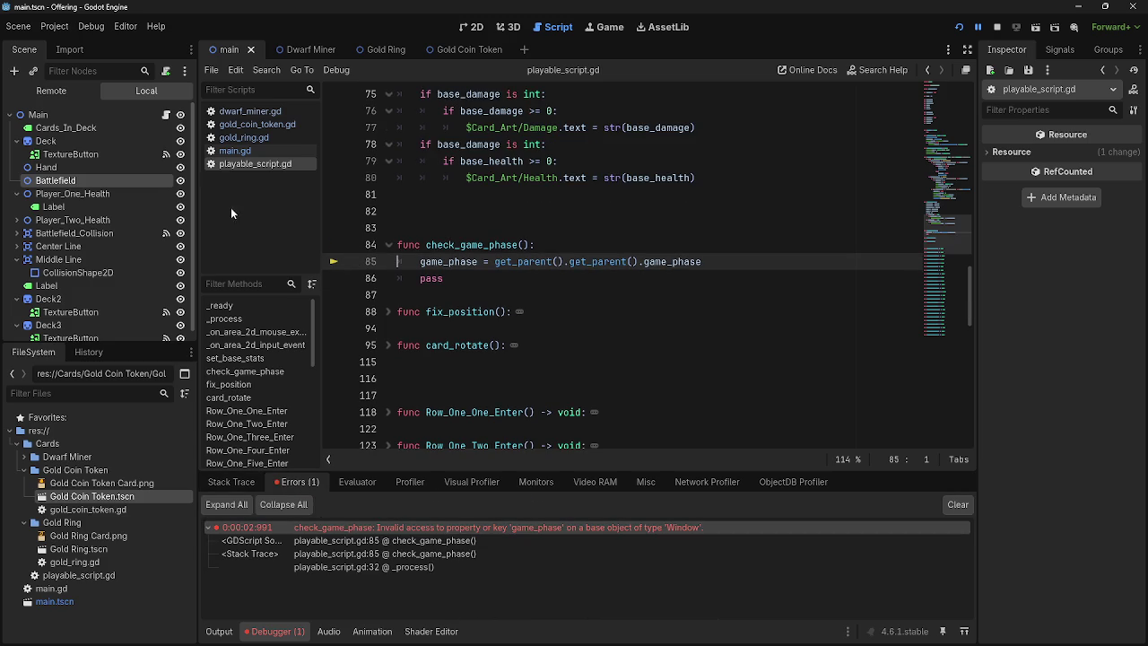
left_click(245, 146)
scroll(610, 360, "down", 3)
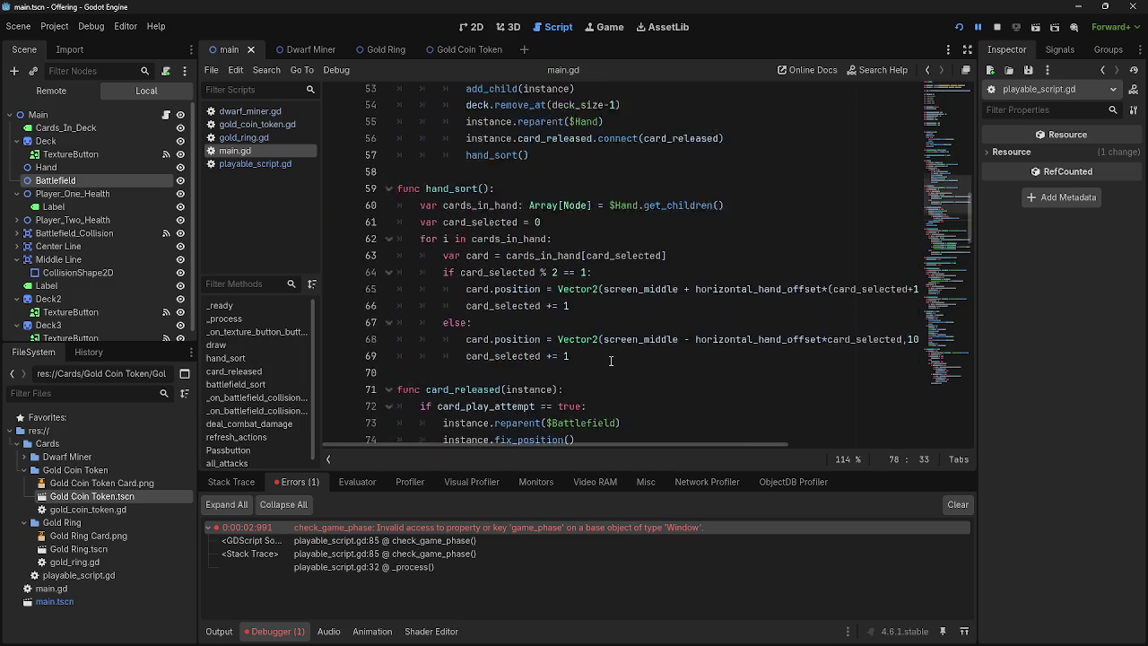
Step: Add instance.reparent($Hand) after add_child(token) in card_released and restart the game
scroll(611, 361, "up", 2)
left_click_drag(604, 194, 456, 196)
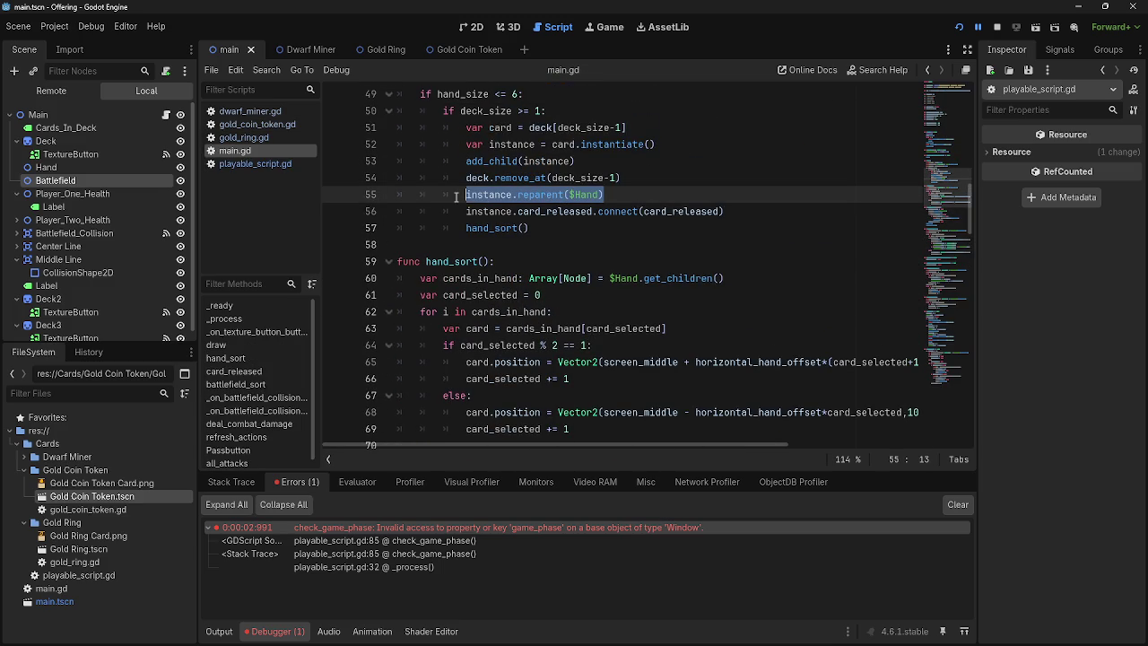
left_click(606, 244)
scroll(623, 365, "down", 4)
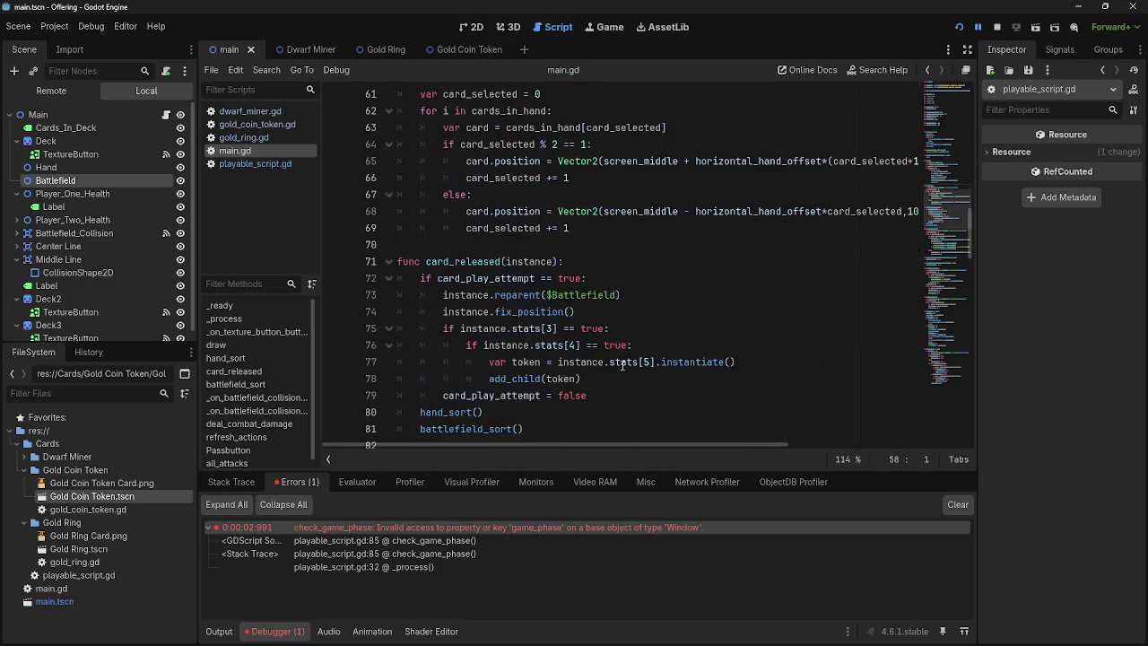
scroll(622, 364, "down", 2)
scroll(650, 248, "up", 1)
left_click(649, 261)
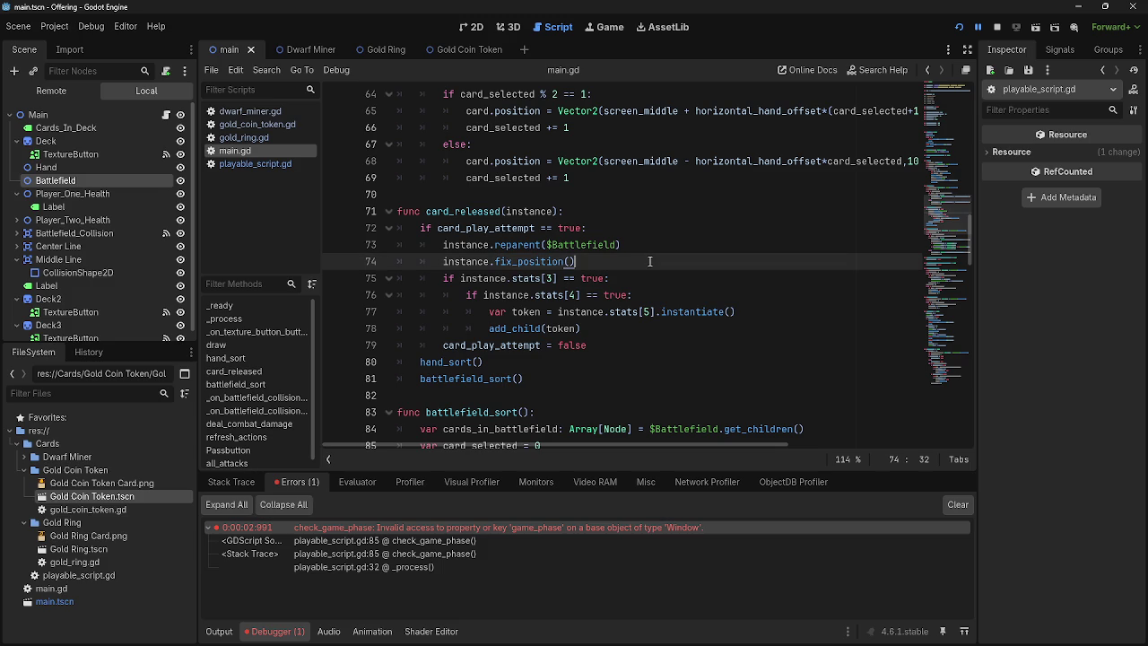
left_click(672, 328)
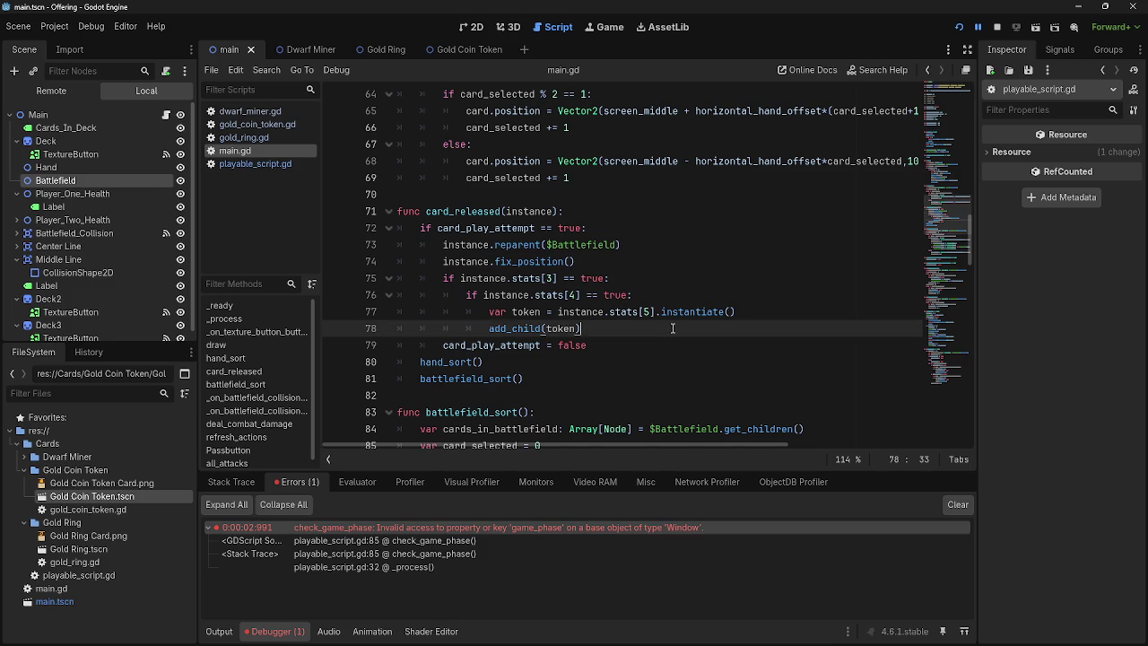
key("Return")
type("instance.reparent($Hand)")
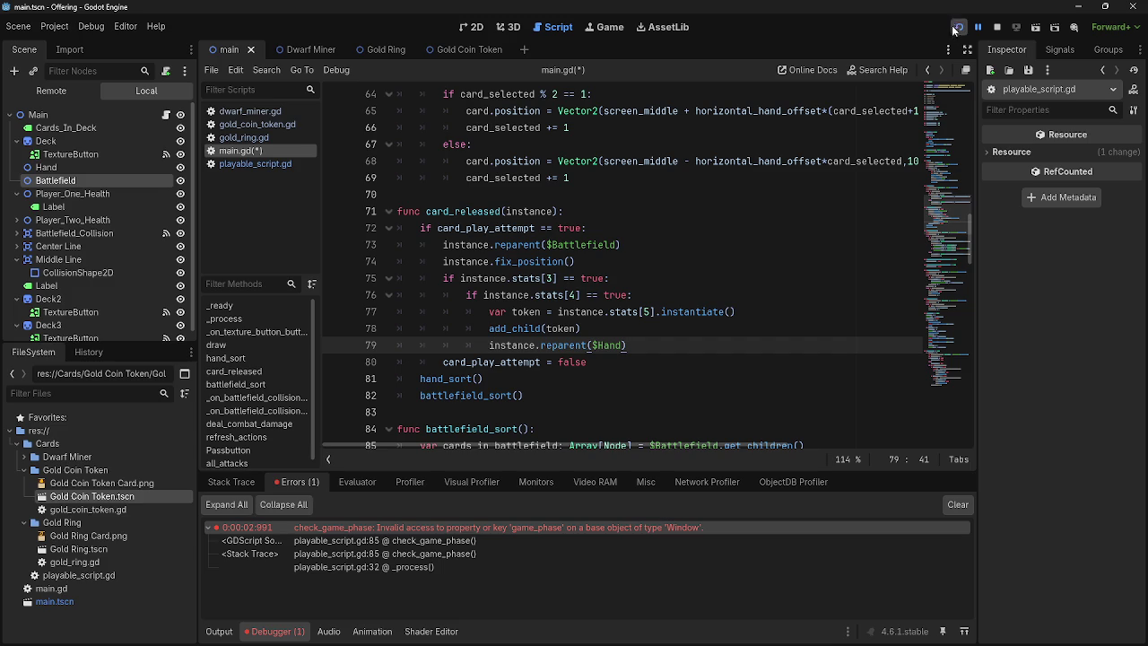
left_click(958, 26)
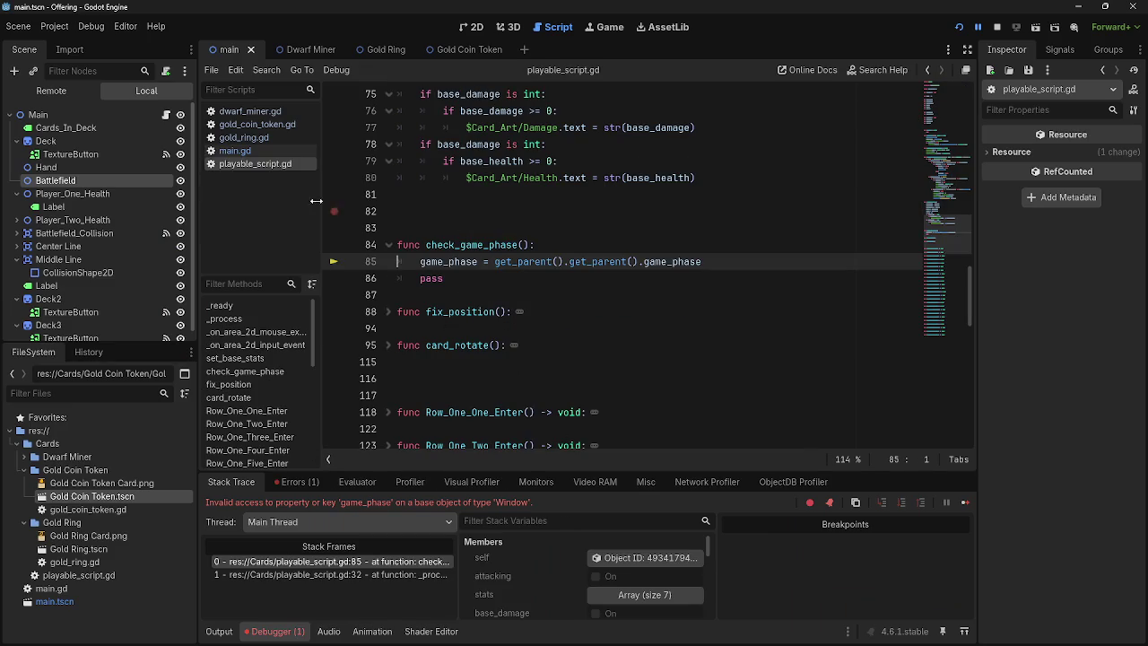
Step: Open main.gd and inspect the token instantiation, the reparent line and add_child in draw()
left_click(235, 151)
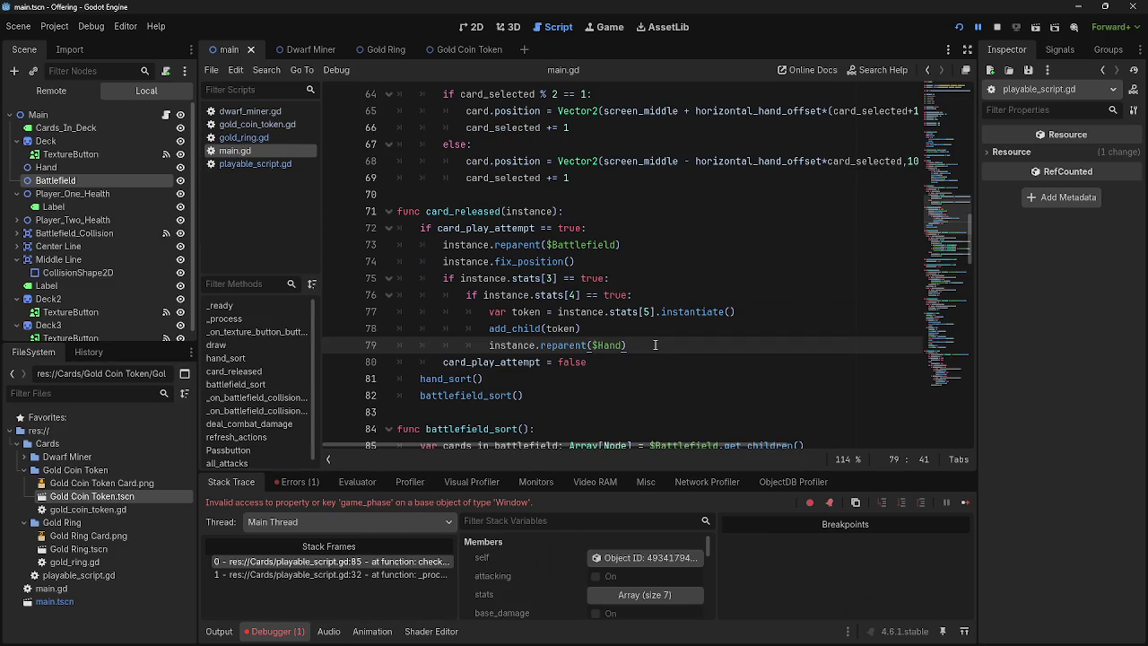
left_click(661, 333)
left_click(756, 315)
left_click(615, 343)
scroll(616, 343, "up", 6)
left_click(496, 213)
double_click(496, 212)
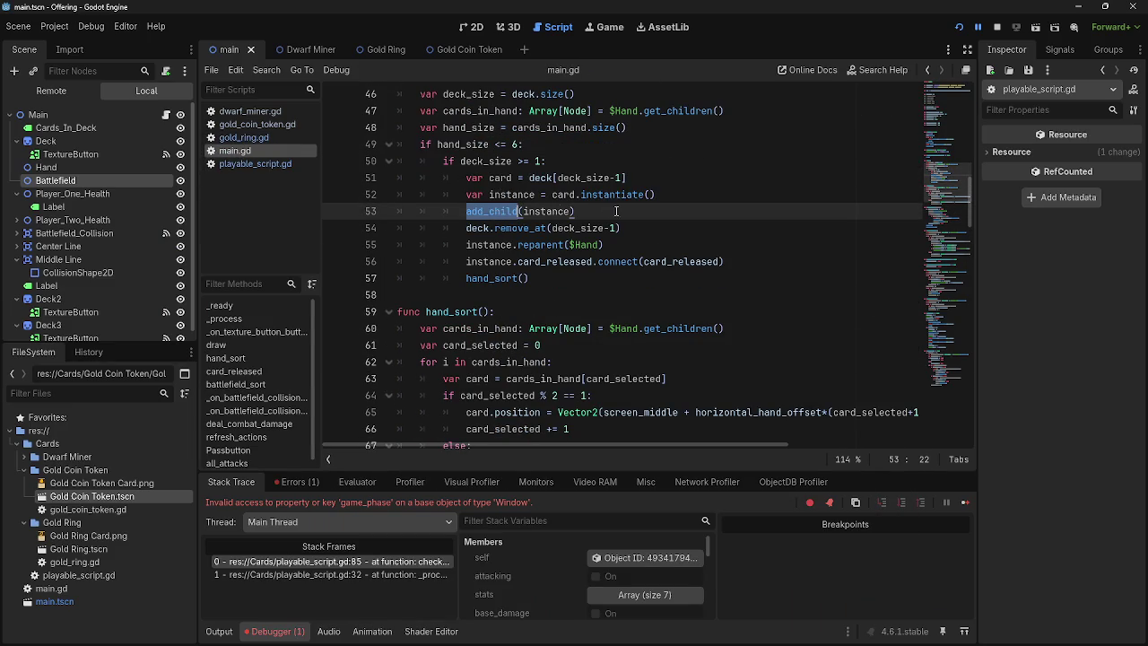
Step: Compare add_child on line 53 with add_child(token) on line 78, then switch to the game window
scroll(652, 334, "up", 7)
scroll(652, 334, "down", 7)
scroll(624, 328, "down", 6)
scroll(624, 328, "up", 8)
left_click(624, 313)
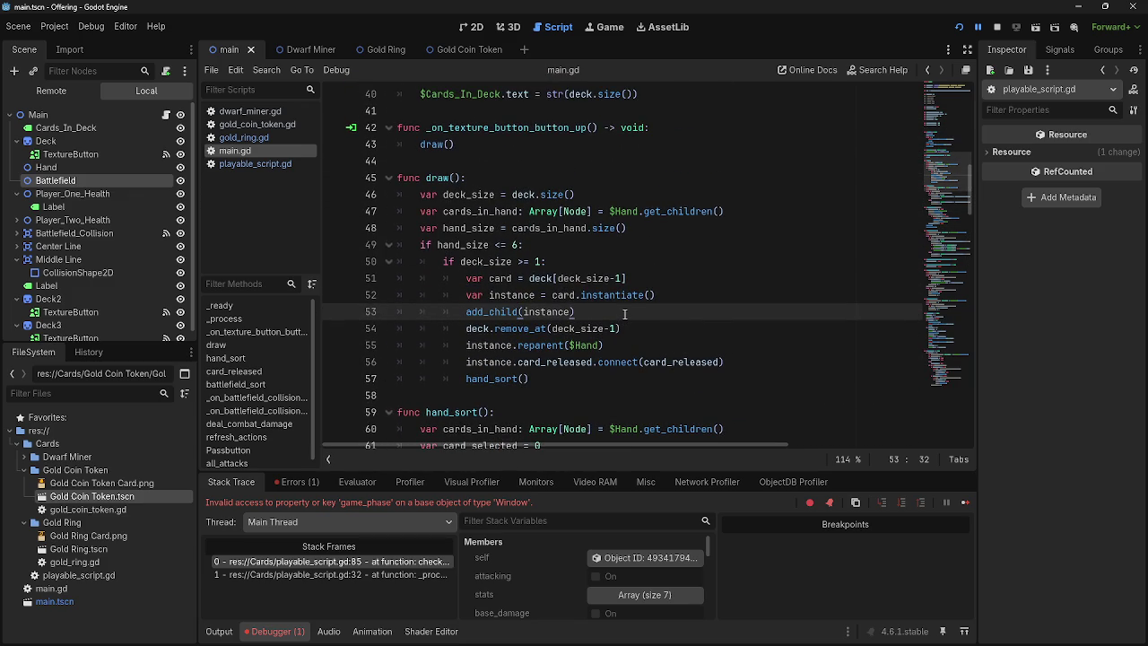
scroll(624, 313, "down", 8)
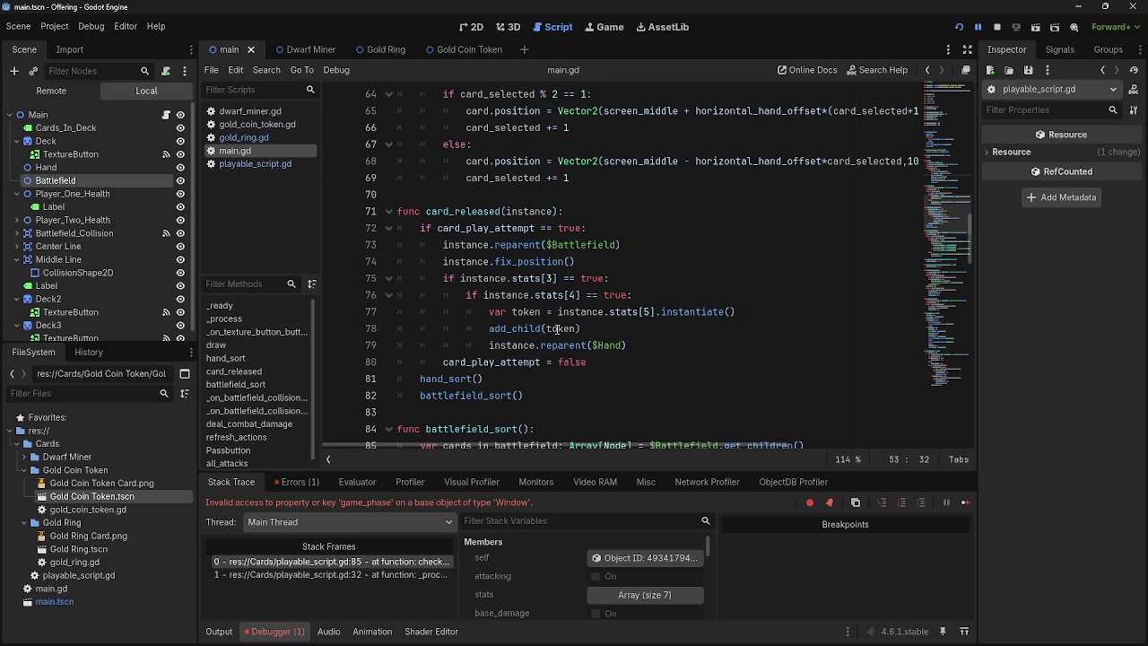
double_click(516, 328)
left_click(607, 328)
key("alt+Tab")
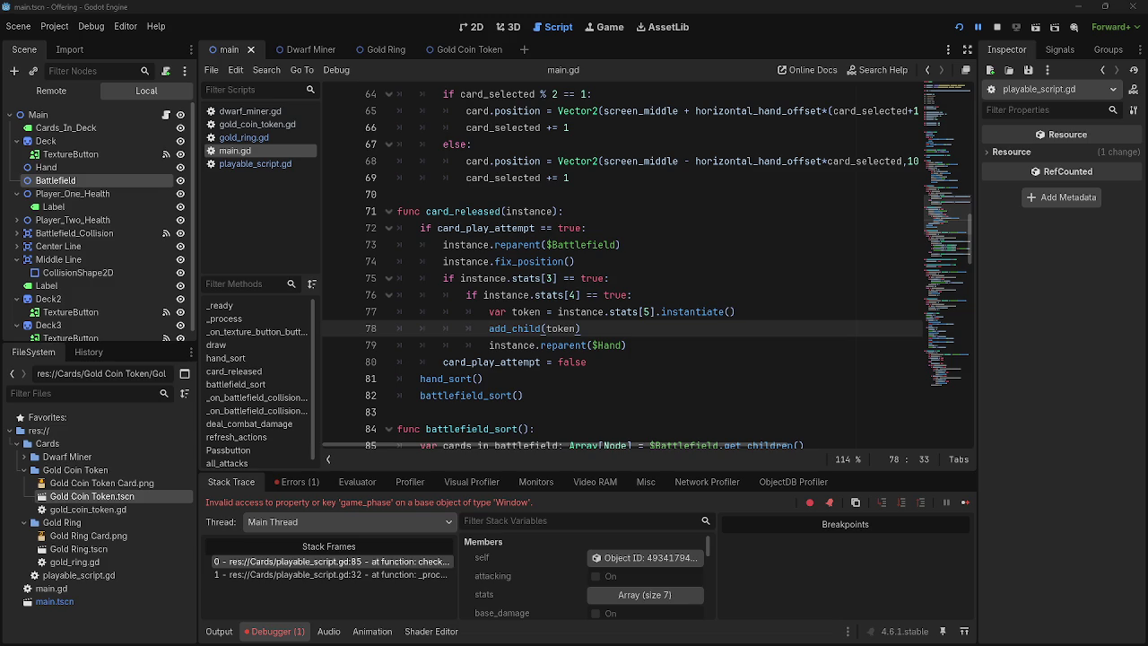
key("alt+Tab")
Step: Bring the running game to the front to check the board, then return to the editor
key("Tab")
key("Tab")
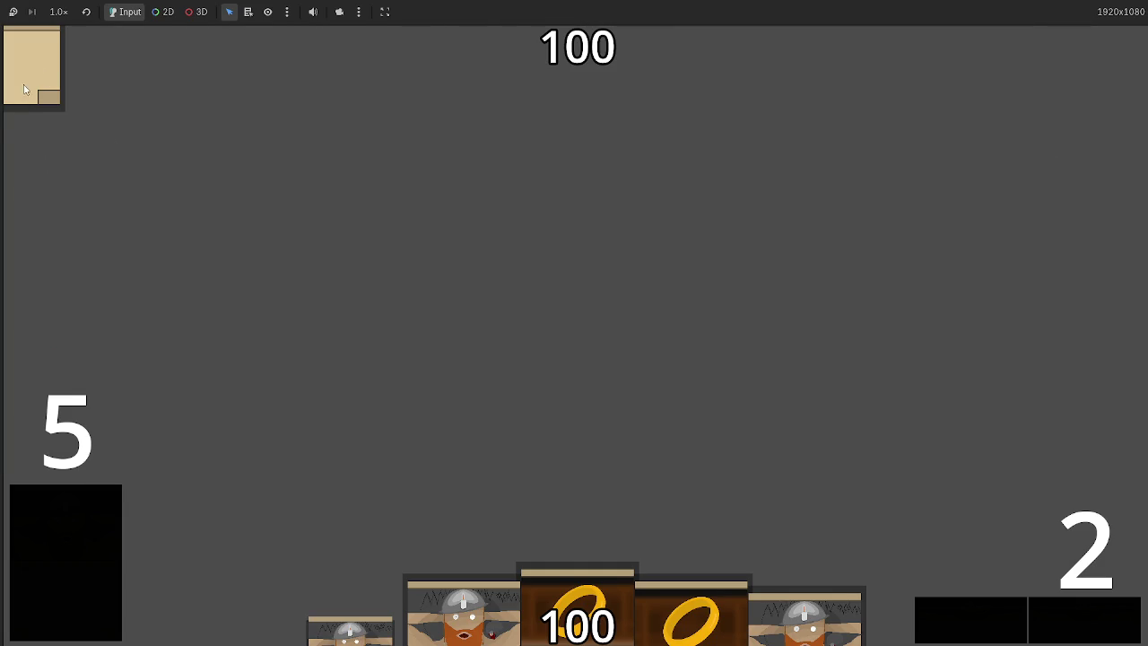
key("alt+Tab")
key("alt+Tab")
key("alt+Tab")
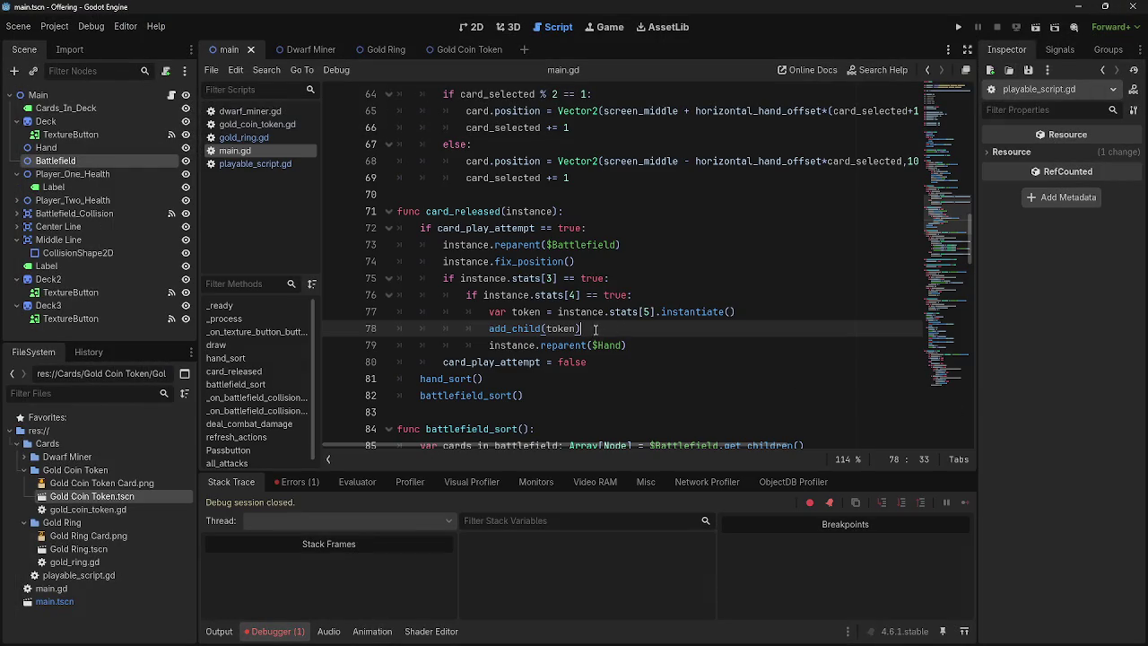
Step: Insert a blank line 77 above the token creation line in card_released
left_click_drag(581, 329, 495, 329)
left_click(495, 329)
double_click(531, 332)
left_click(655, 312)
key("ctrl+shift+Return")
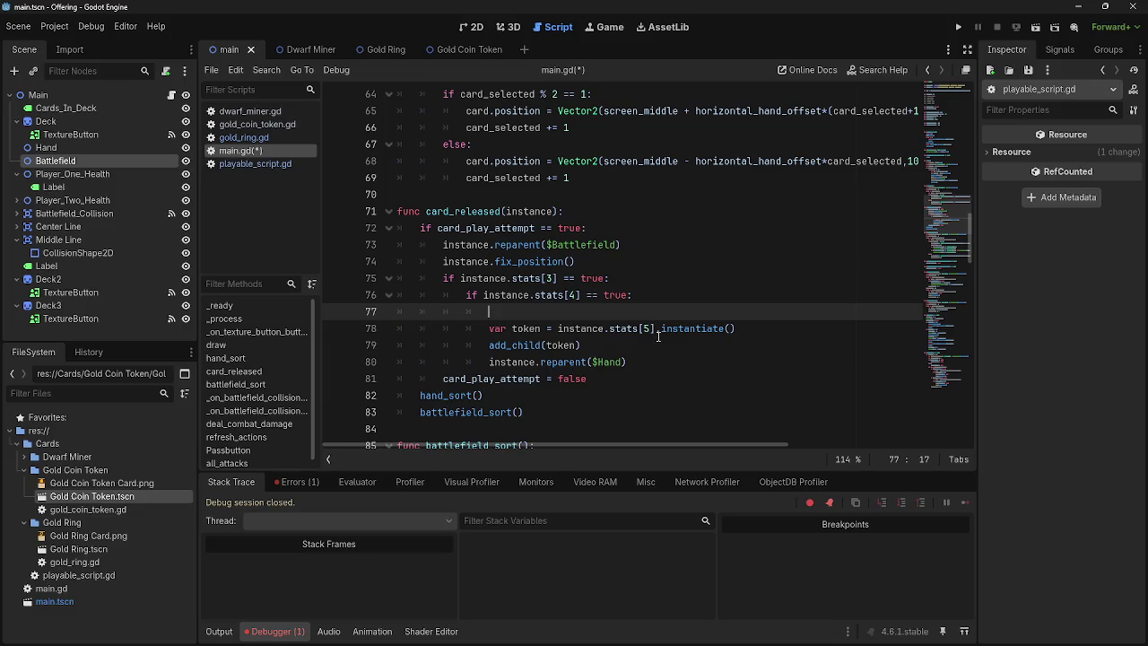
left_click_drag(654, 330, 490, 330)
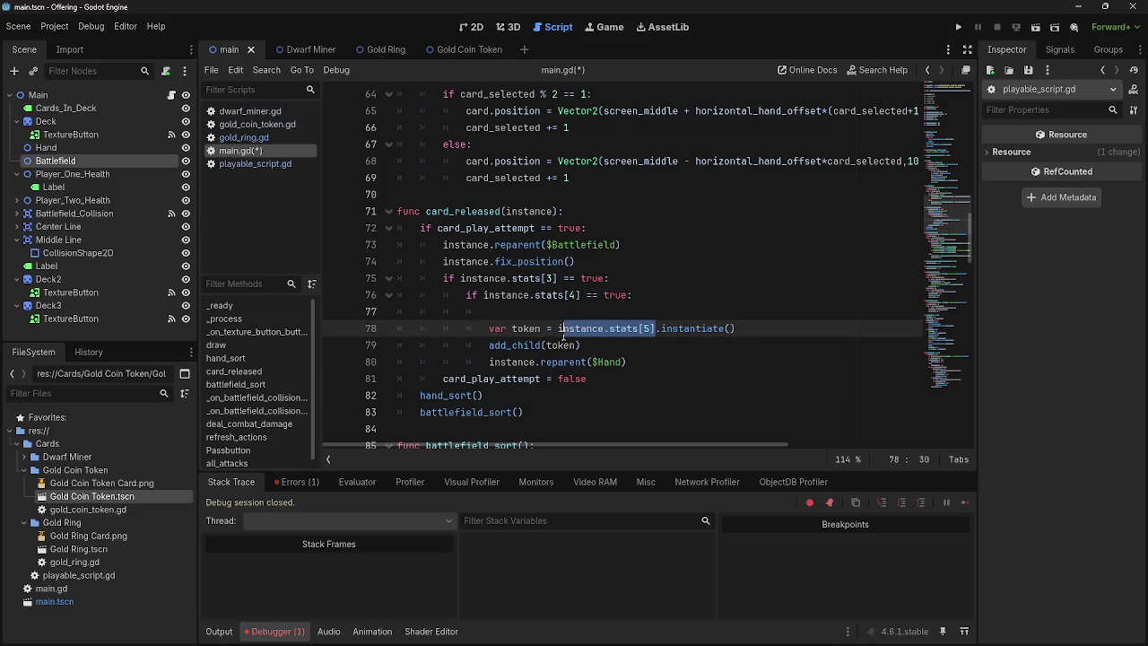
left_click_drag(562, 332, 589, 311)
left_click(619, 308)
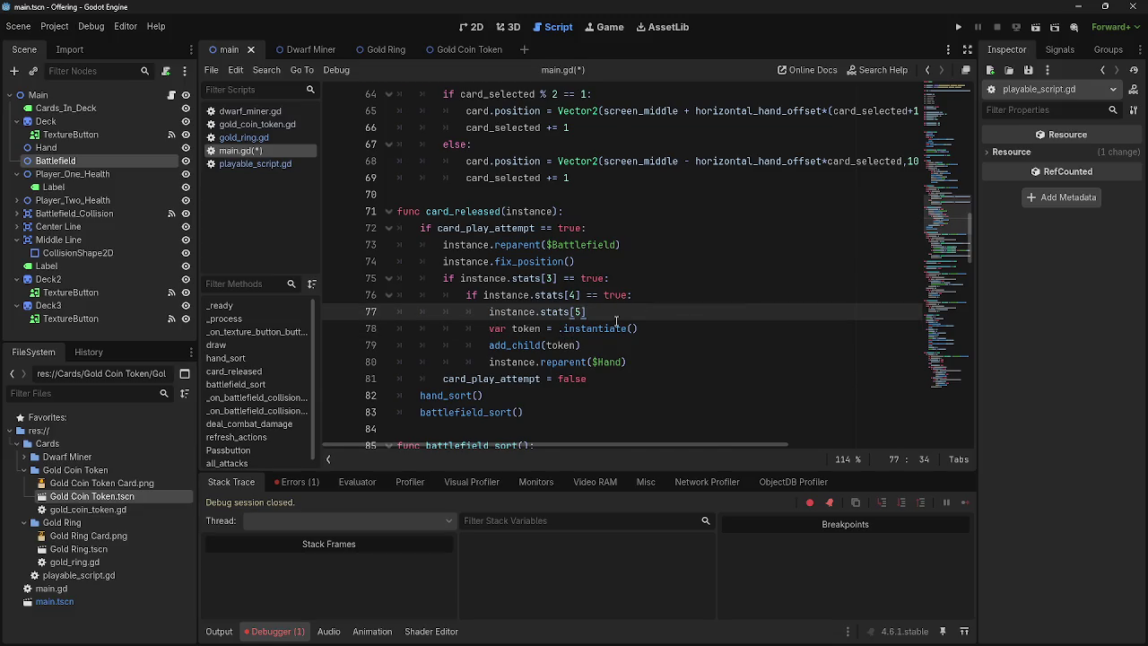
key("ctrl+z")
left_click(664, 309)
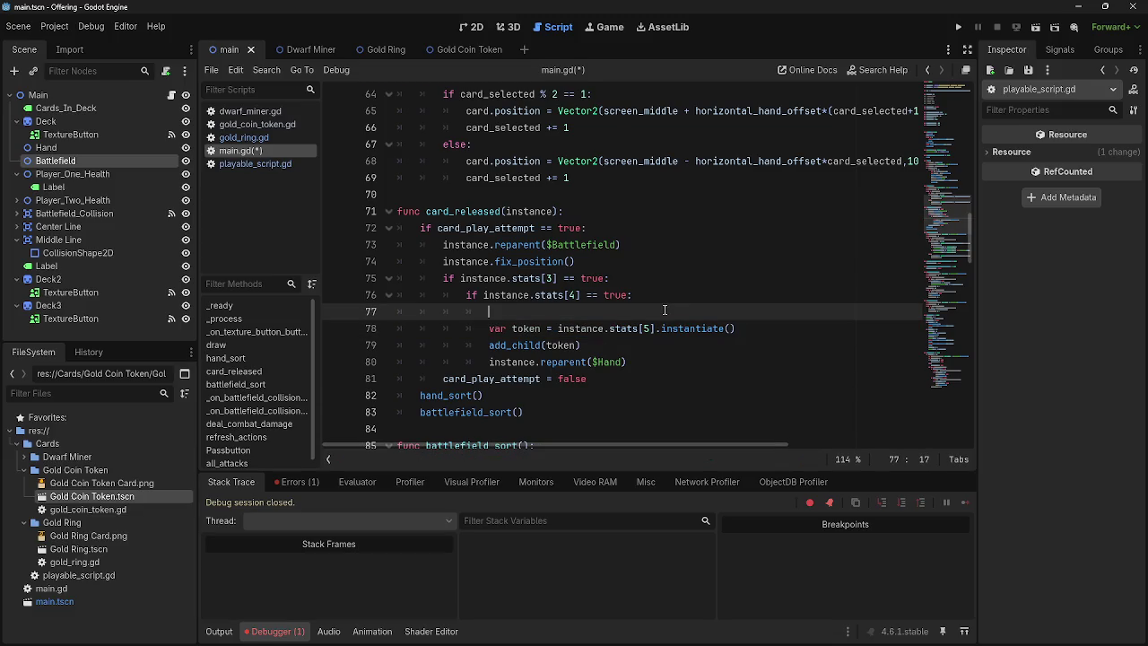
Step: Inspect the token creation line, its uses of stats, and the $Hand reparent line
double_click(623, 329)
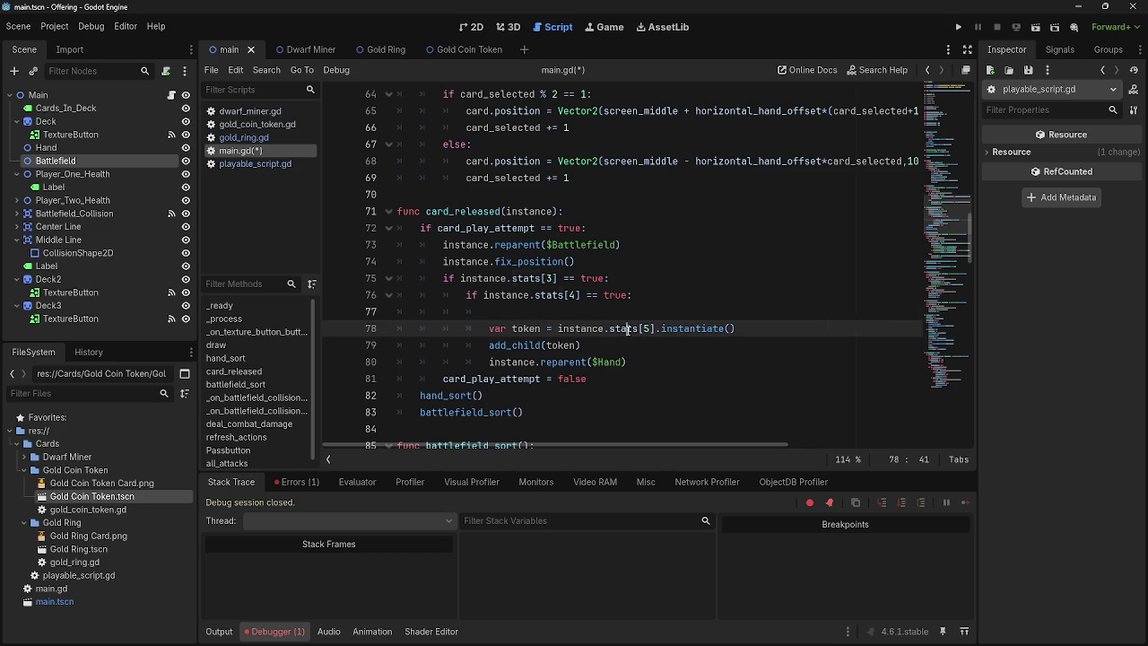
key("shift+Home")
key("shift+Home")
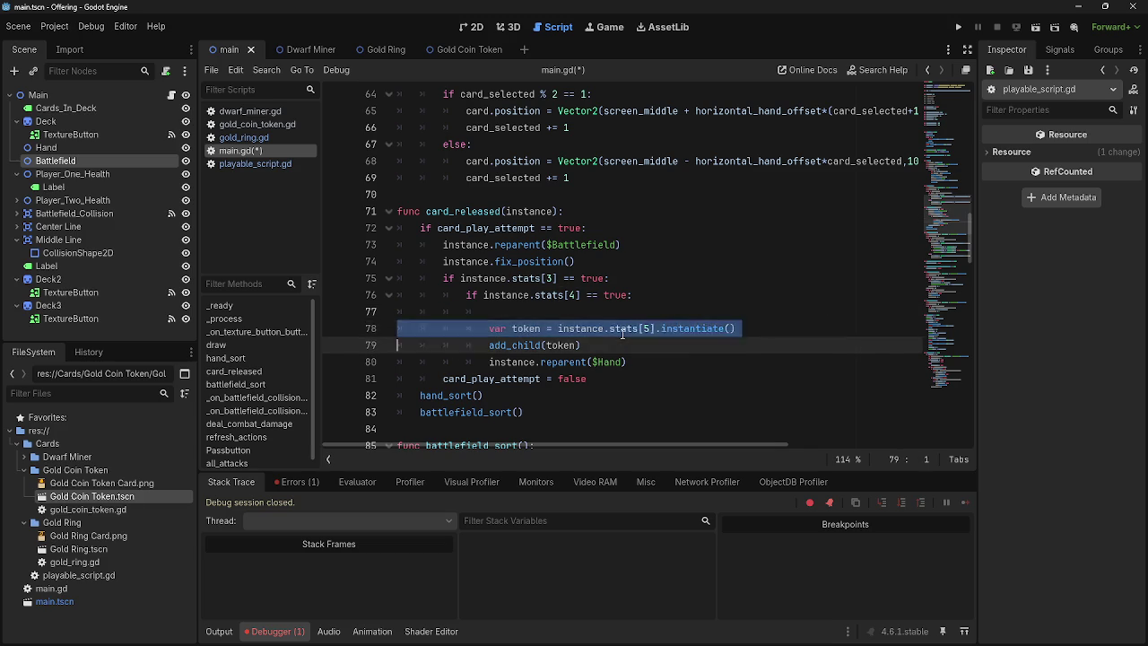
left_click(615, 330)
key("Down")
key("Down")
key("Up")
double_click(615, 329)
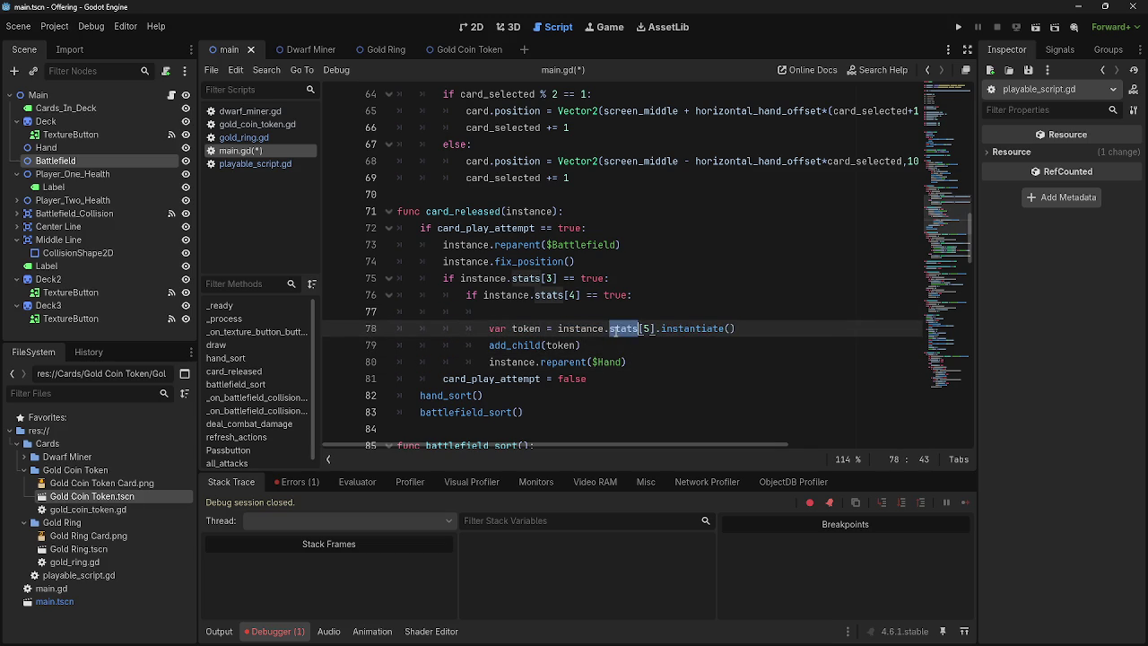
triple_click(611, 332)
left_click(602, 359)
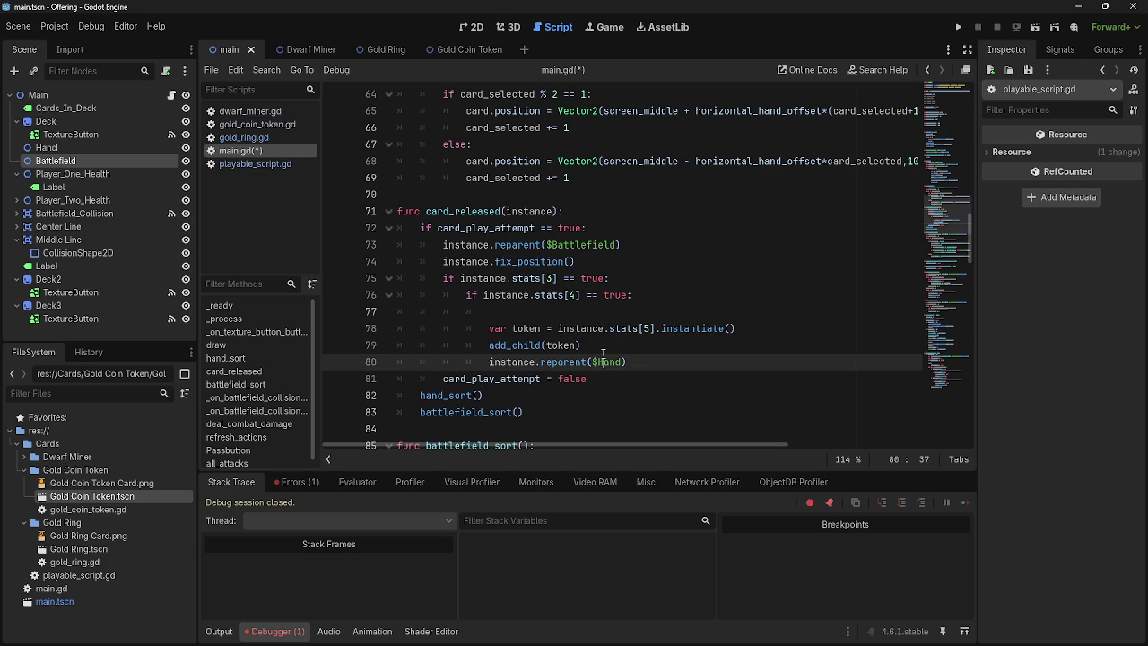
left_click(603, 352)
Step: Review add_child(instance) and each use of instance on lines 52–56 in draw()
scroll(604, 377, "up", 8)
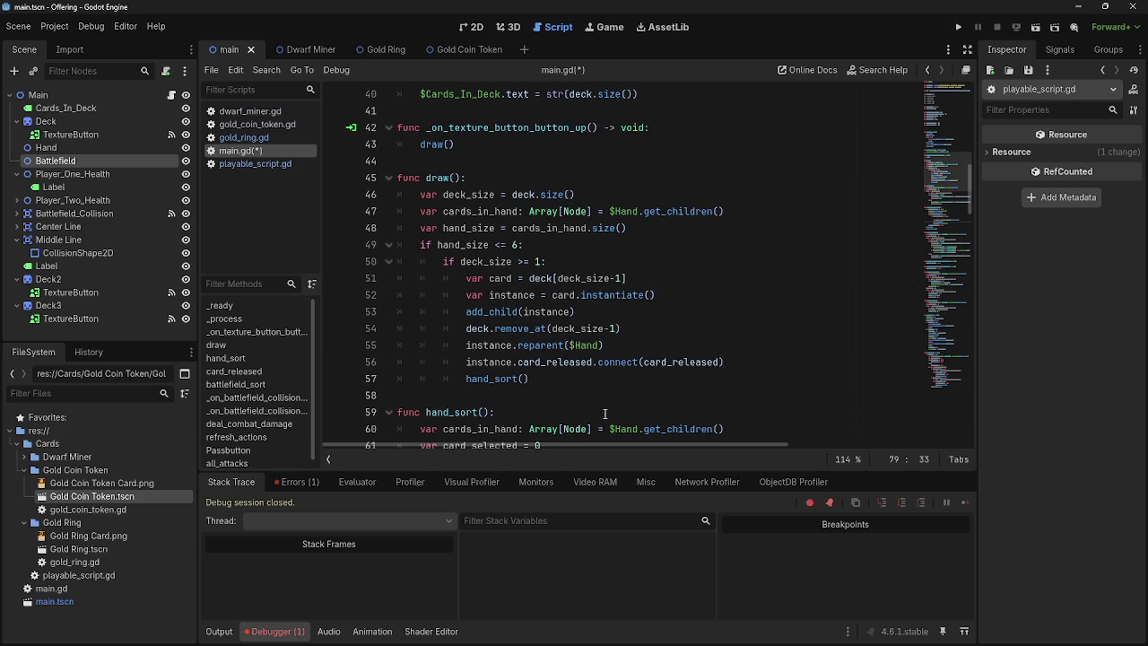
left_click(546, 311)
triple_click(546, 312)
left_click(654, 315)
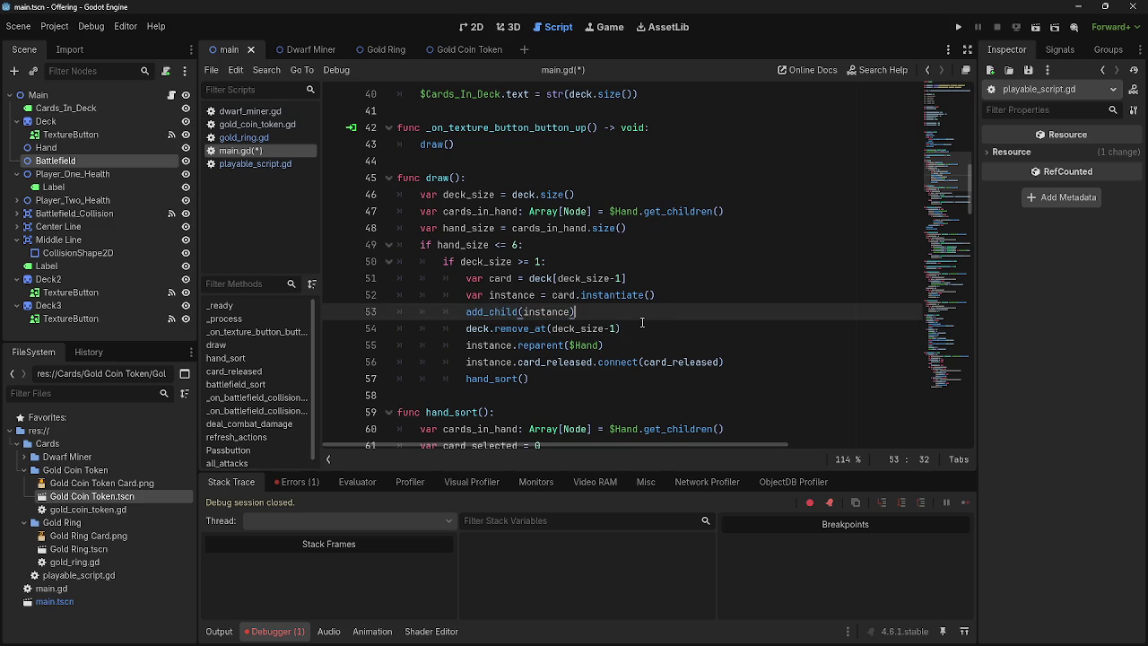
double_click(529, 312)
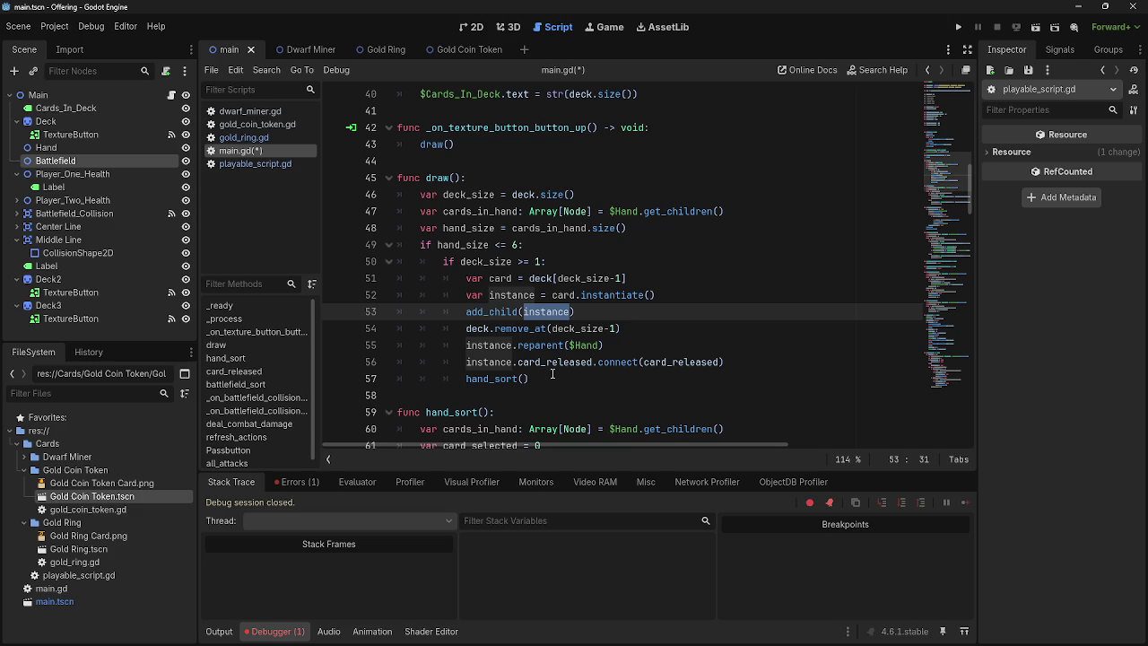
left_click(644, 311)
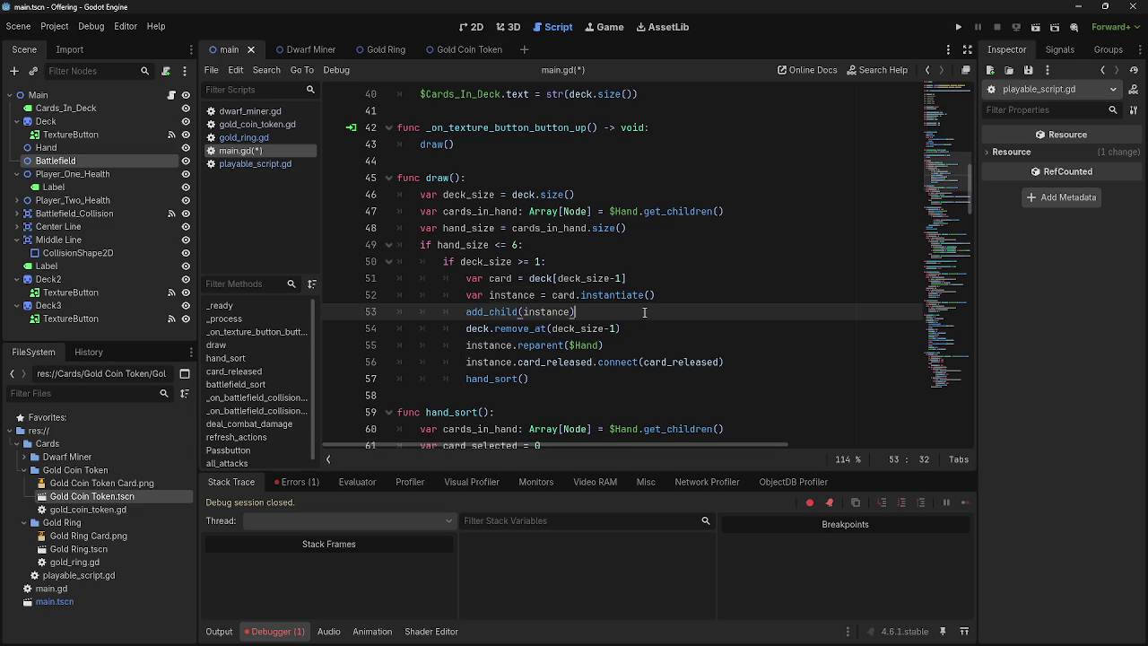
double_click(511, 346)
double_click(493, 362)
double_click(522, 295)
double_click(489, 345)
double_click(489, 361)
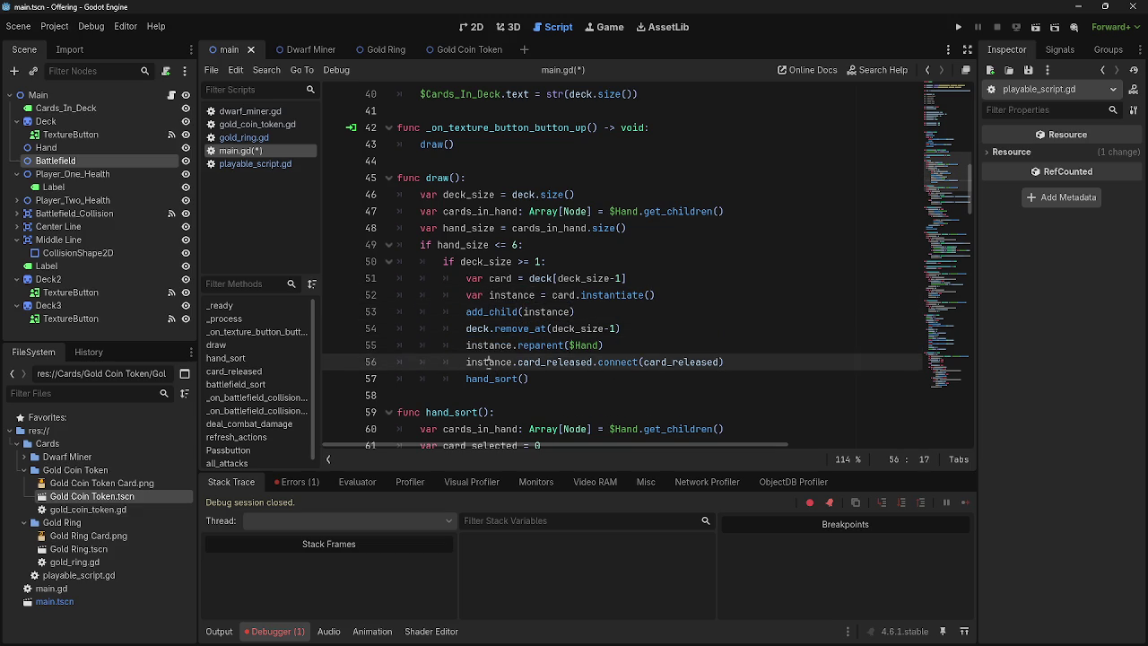
left_click(644, 345)
Step: Select the token code on lines 78–80, then open dwarf_miner.gd
scroll(644, 344, "down", 6)
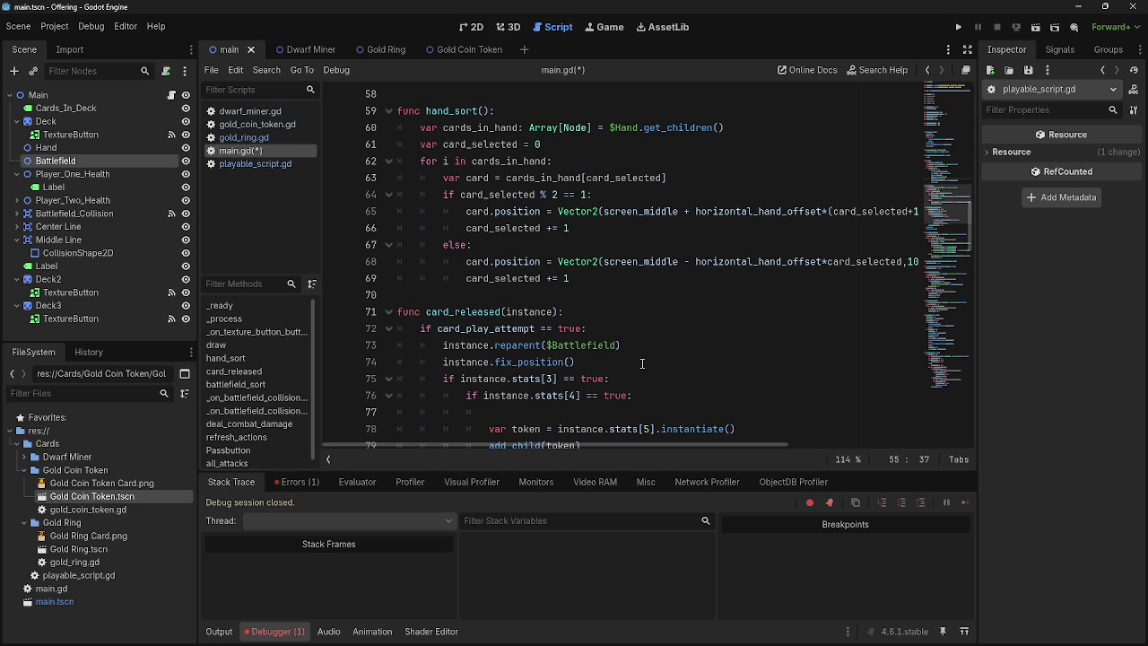
left_click(642, 362)
scroll(642, 361, "down", 2)
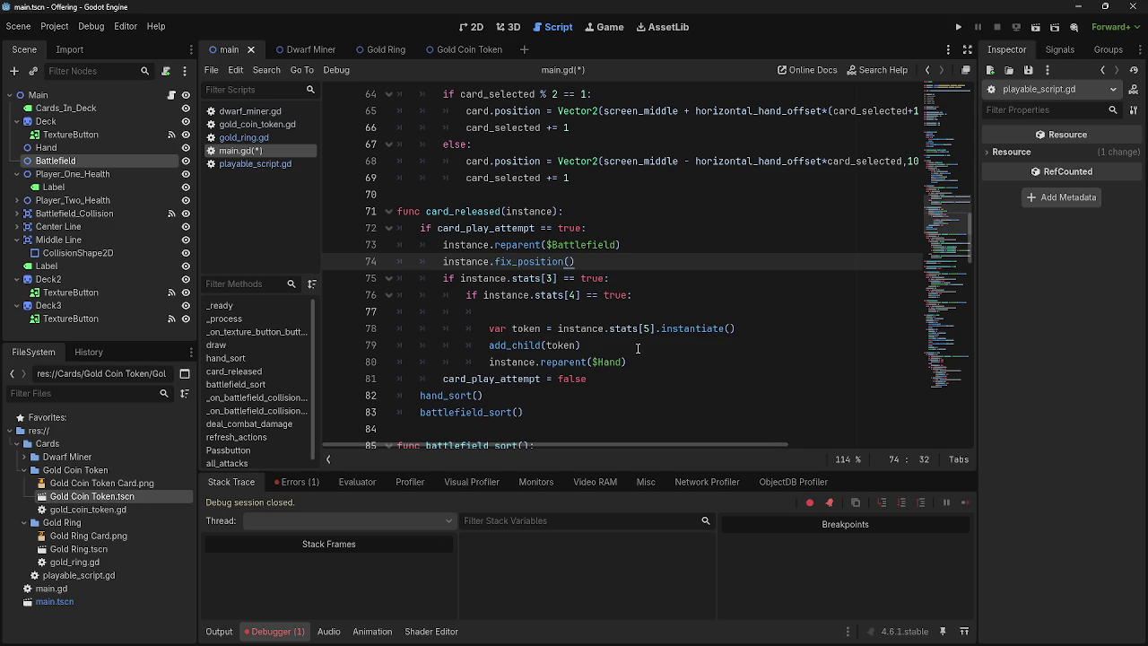
left_click_drag(632, 362, 484, 328)
left_click(260, 112)
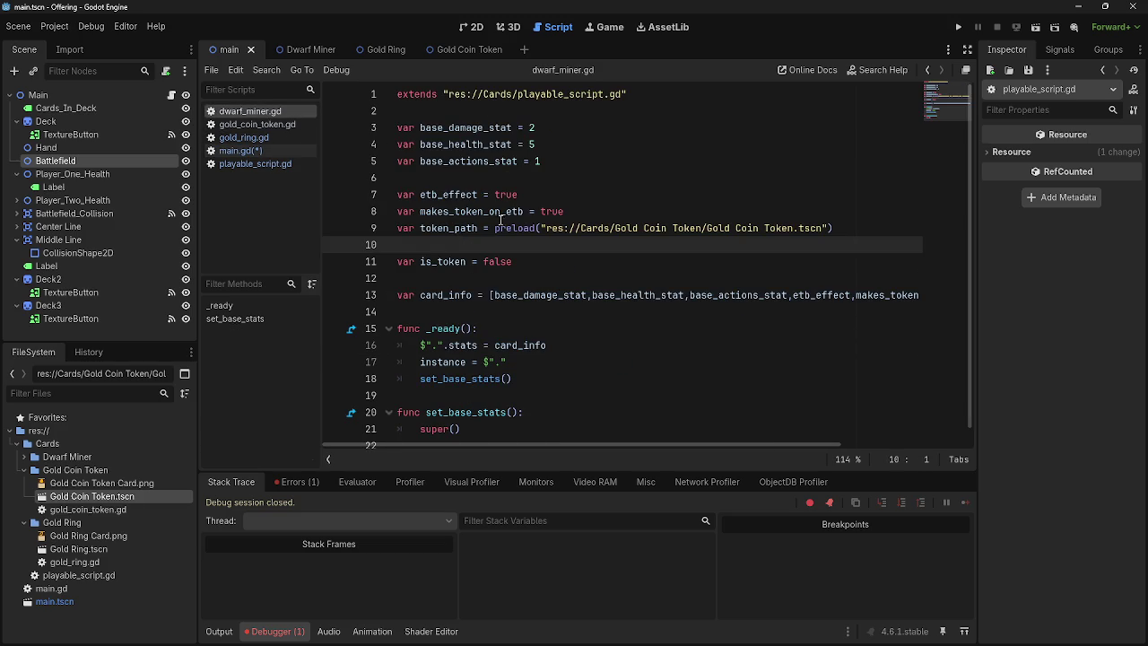
Step: Check the Gold Coin Token preload in dwarf_miner.gd, then delete main.gd's add_child(token) line
left_click_drag(496, 228, 858, 227)
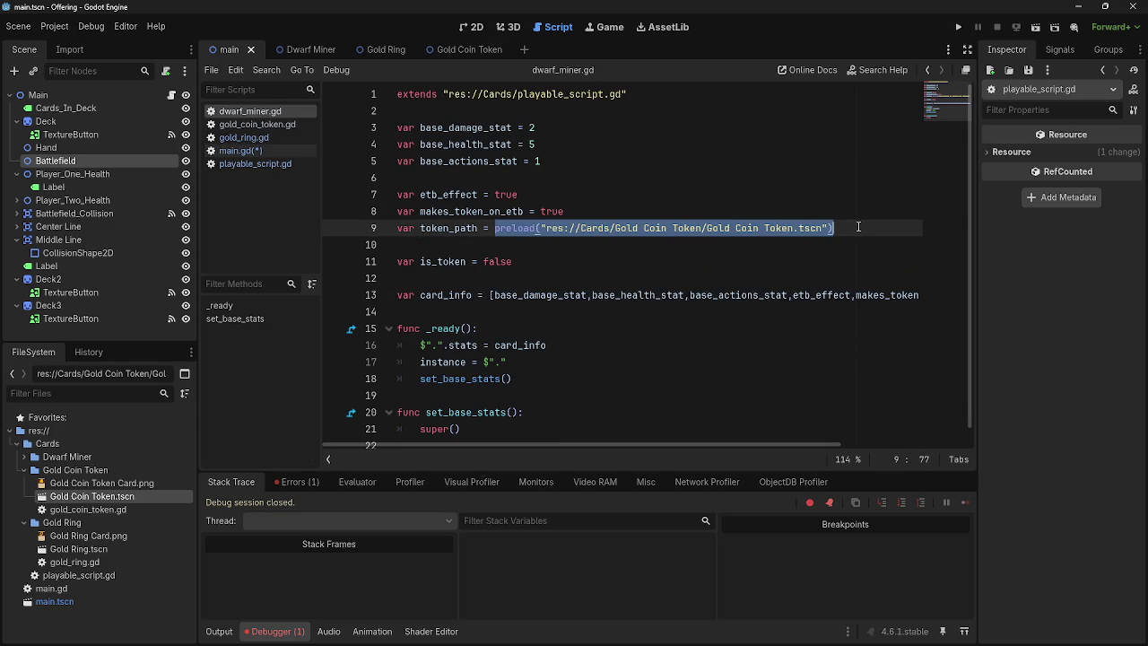
left_click(258, 124)
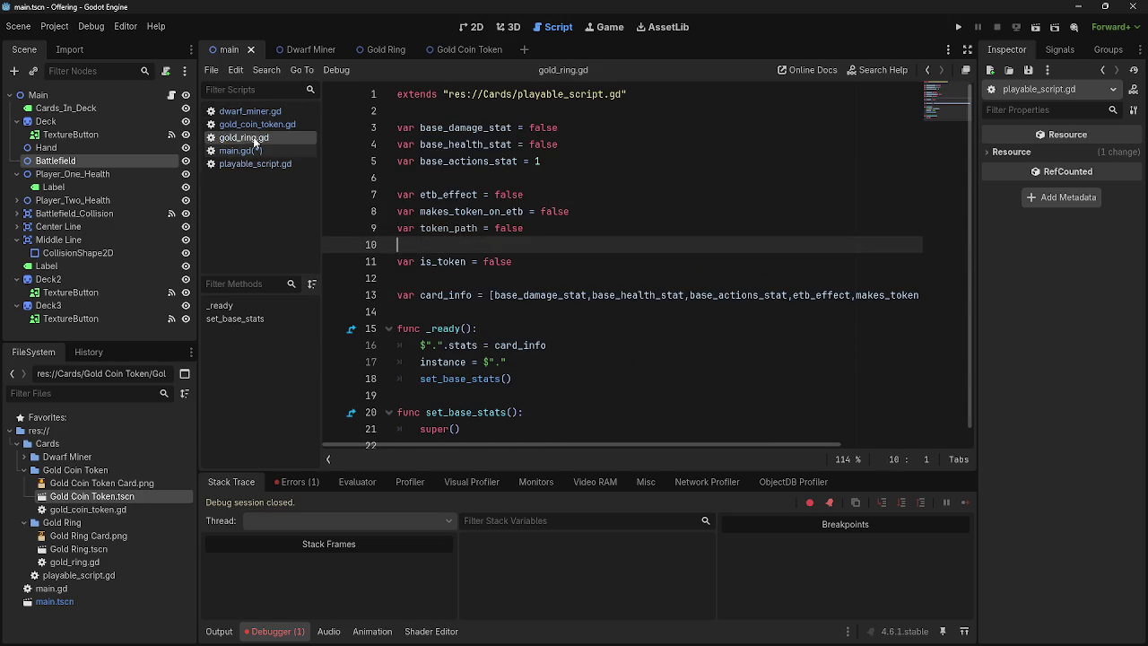
left_click(251, 150)
left_click_drag(622, 349, 374, 340)
key("BackSpace")
key("Delete")
Step: Restore the add_child(token) line and change line 80 to token.reparent($Hand)
left_click_drag(652, 350, 348, 339)
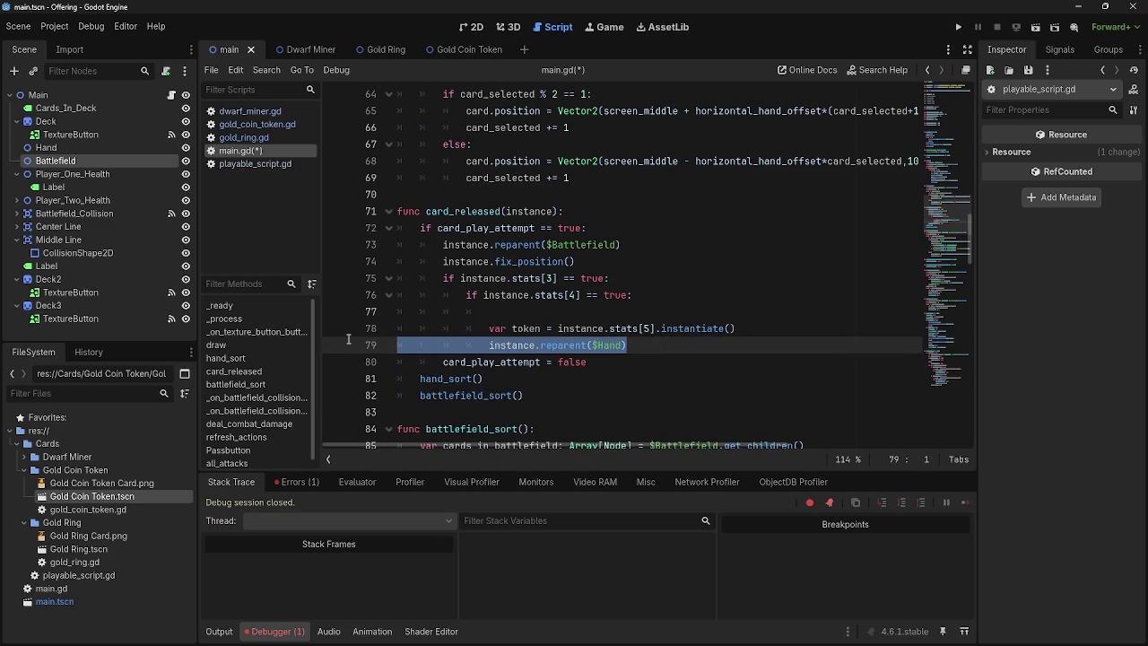
double_click(529, 345)
left_click(682, 350)
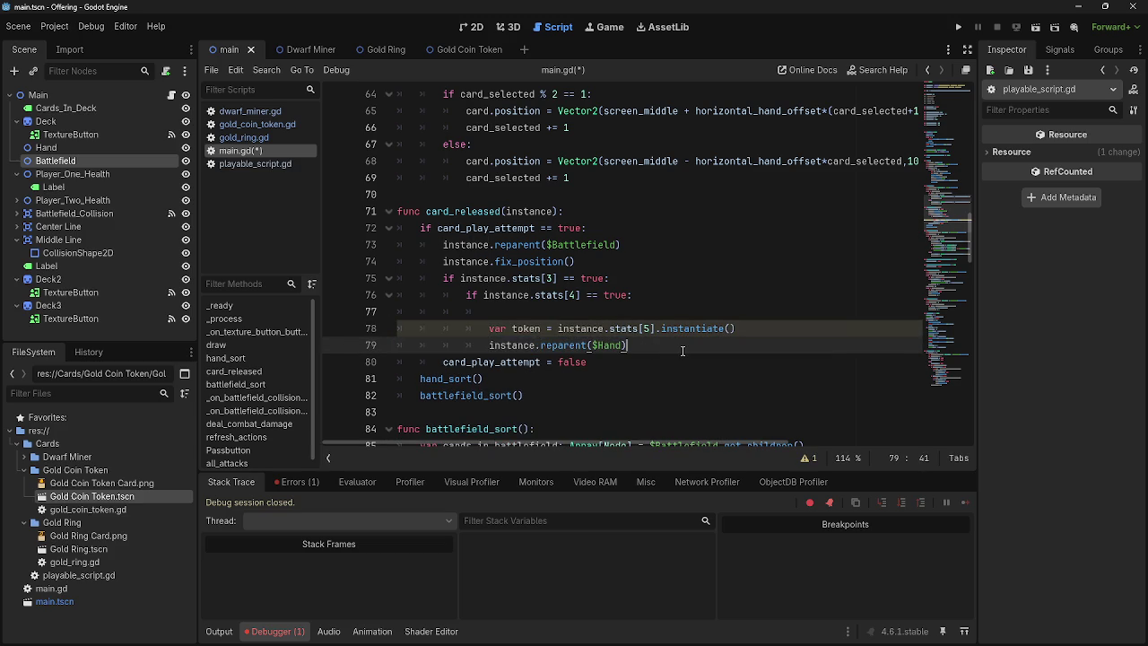
key("ctrl+z")
key("ctrl+z")
double_click(499, 362)
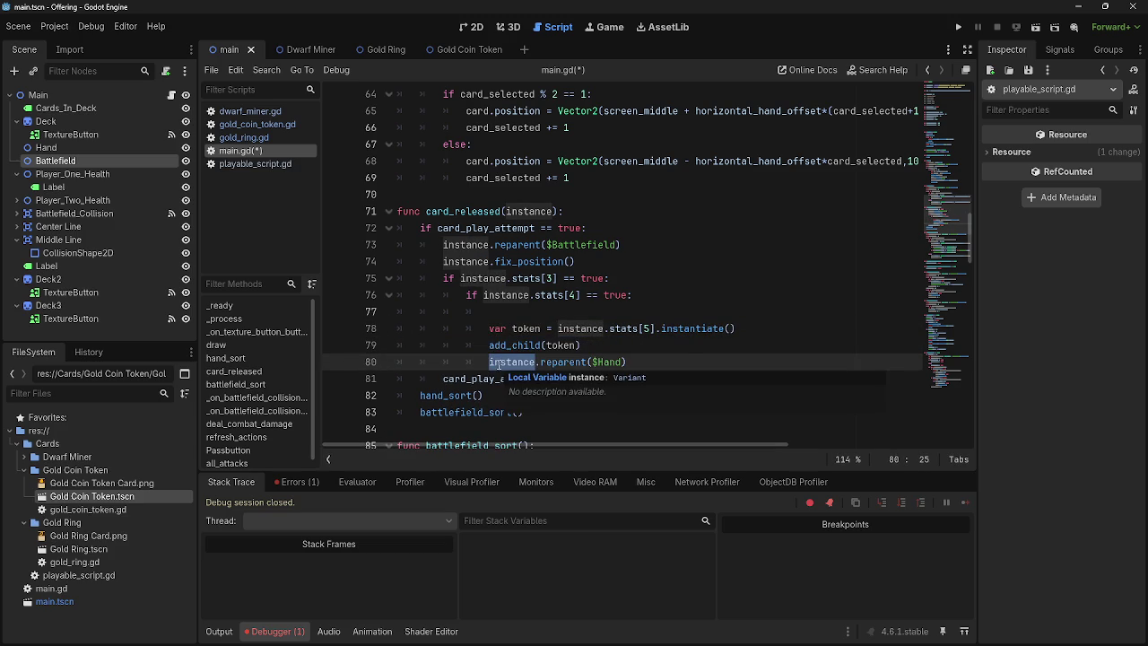
type("token")
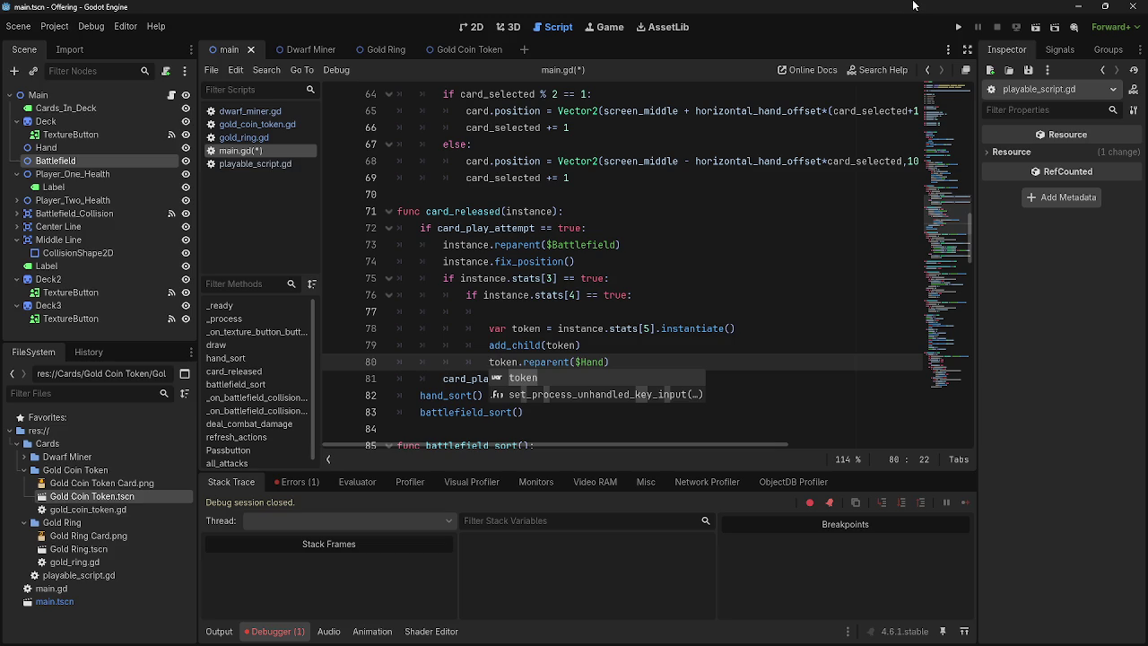
Step: Run the game, play a Dwarf Miner, drag the spawned Gold Coin cards around, then stop
left_click(958, 27)
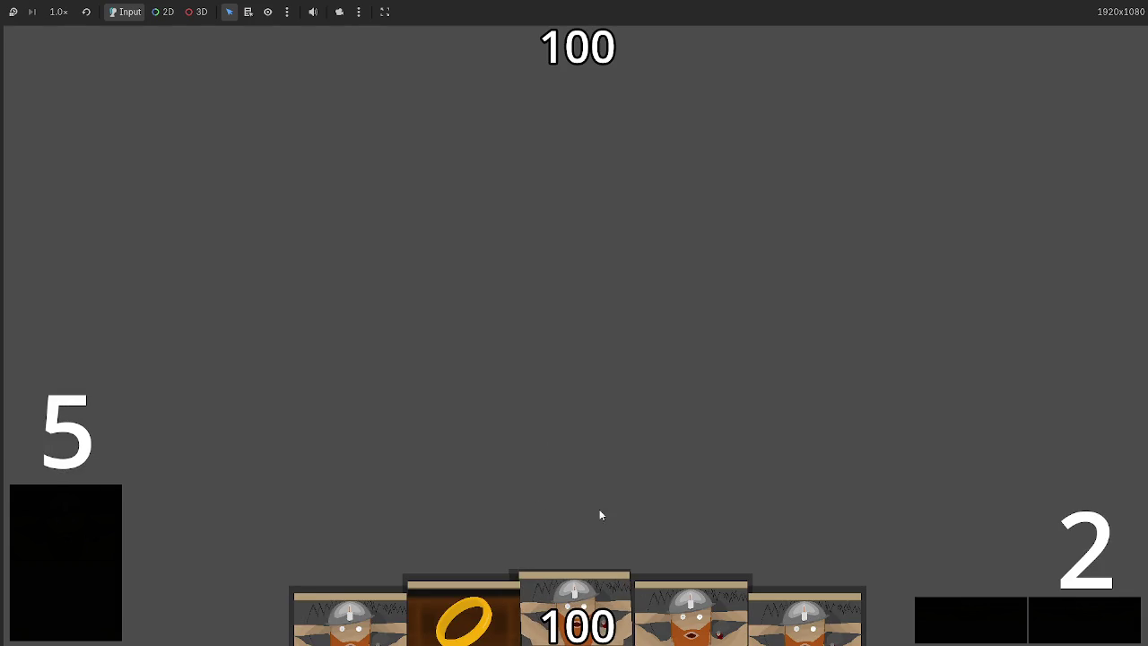
left_click_drag(595, 589, 581, 342)
mouse_move(349, 623)
left_mouse_down()
mouse_move(380, 405)
mouse_move(443, 386)
mouse_move(468, 400)
mouse_move(766, 278)
mouse_move(208, 253)
left_mouse_up()
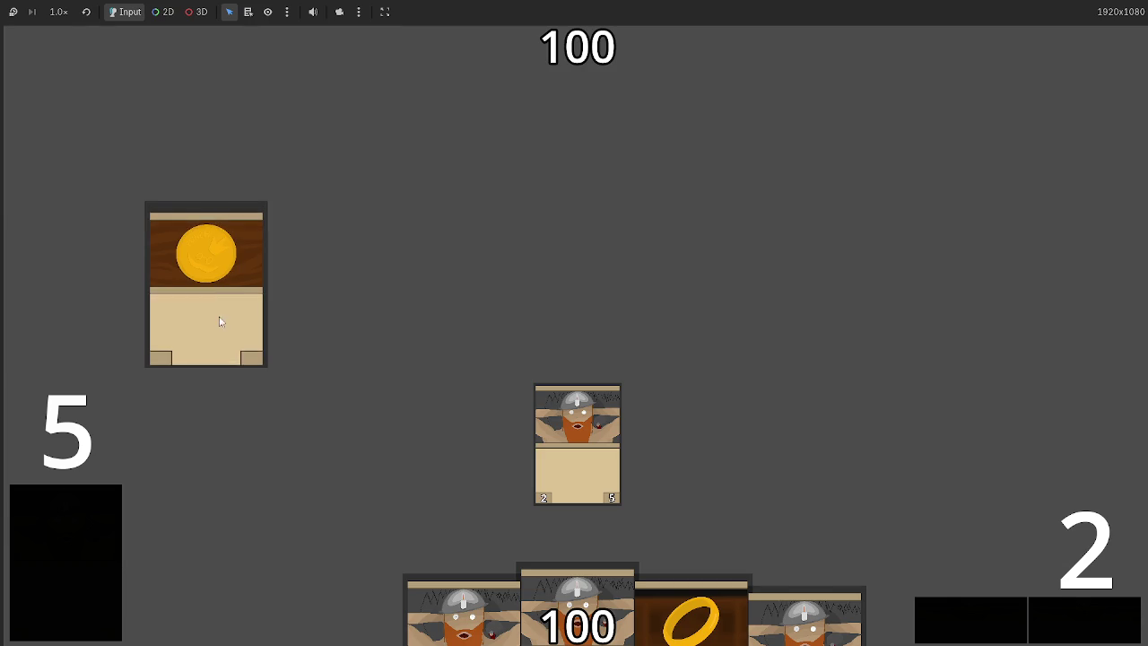
mouse_move(335, 301)
left_mouse_down()
mouse_move(1015, 274)
mouse_move(305, 253)
mouse_move(618, 251)
mouse_move(705, 230)
mouse_move(274, 230)
mouse_move(896, 230)
mouse_move(249, 538)
mouse_move(193, 517)
mouse_move(203, 523)
left_mouse_up()
mouse_move(341, 619)
left_mouse_down()
mouse_move(293, 372)
mouse_move(311, 395)
left_mouse_up()
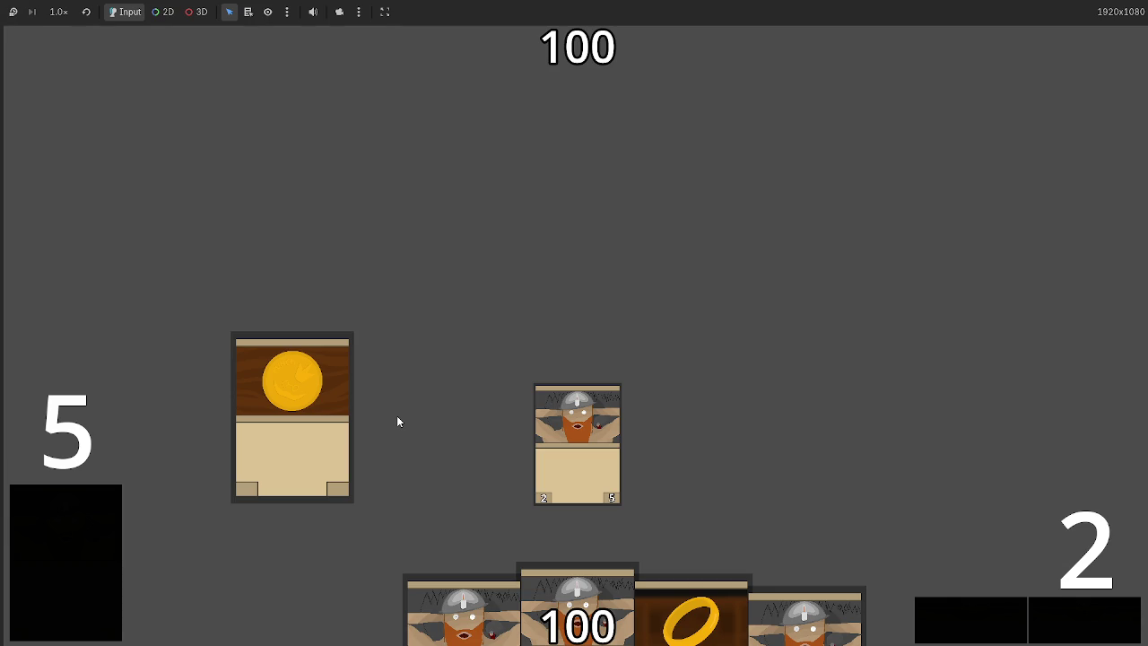
key("F8")
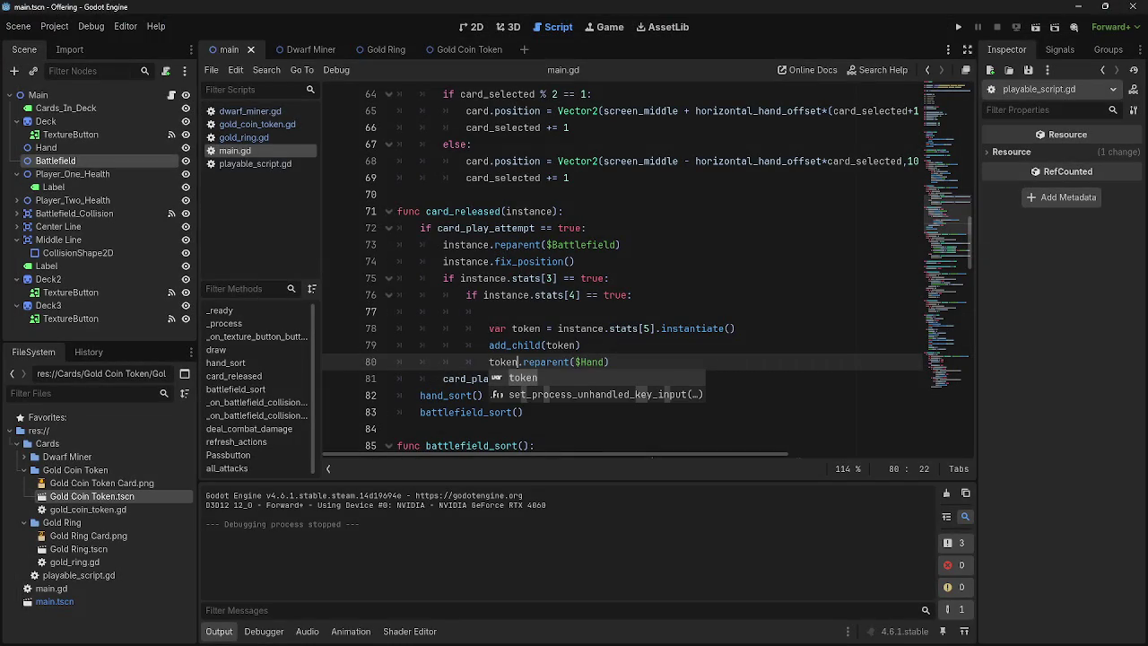
Step: Run a second test playing a coin card from the hand onto the board, then stop
left_click(644, 348)
key("Up")
key("Up")
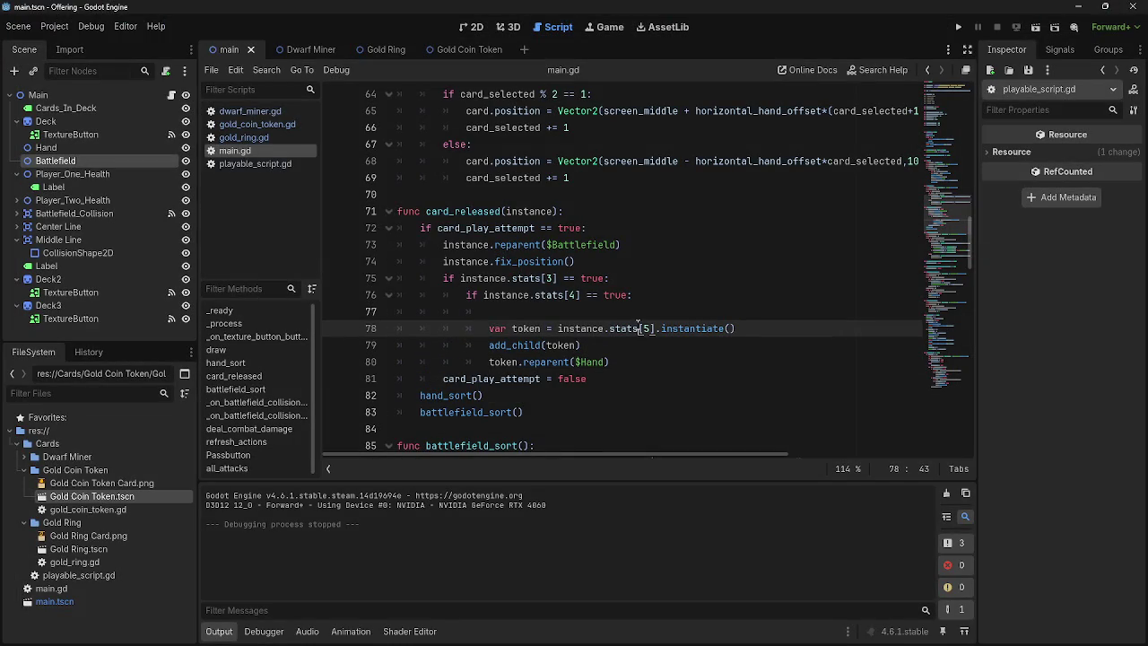
left_click(957, 27)
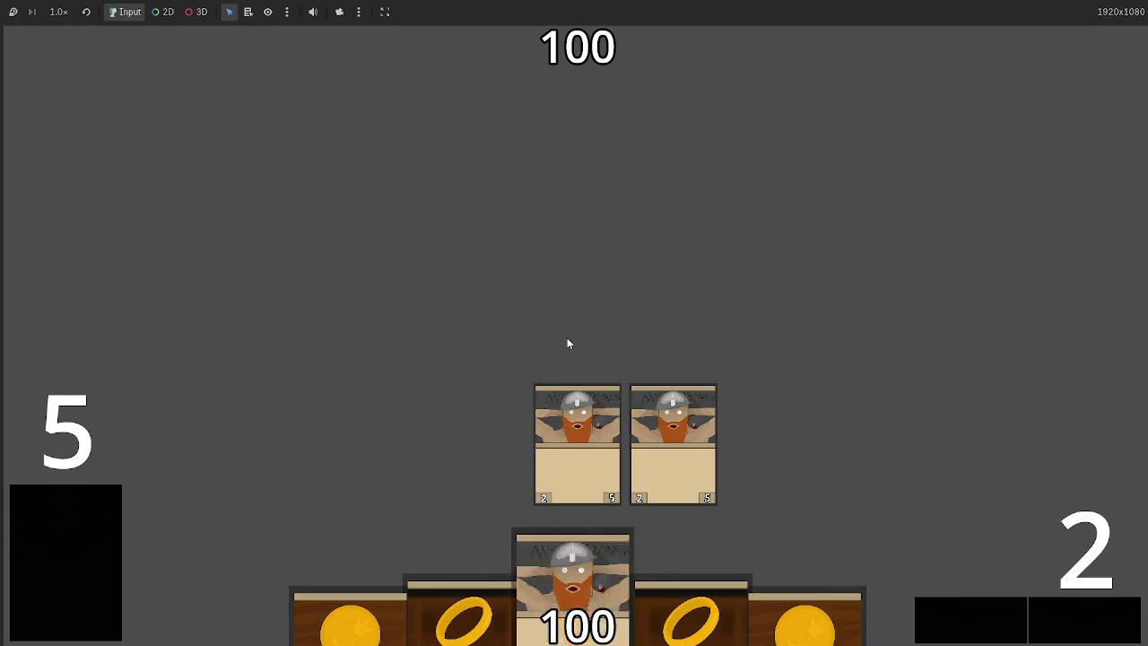
left_click_drag(627, 604, 655, 269)
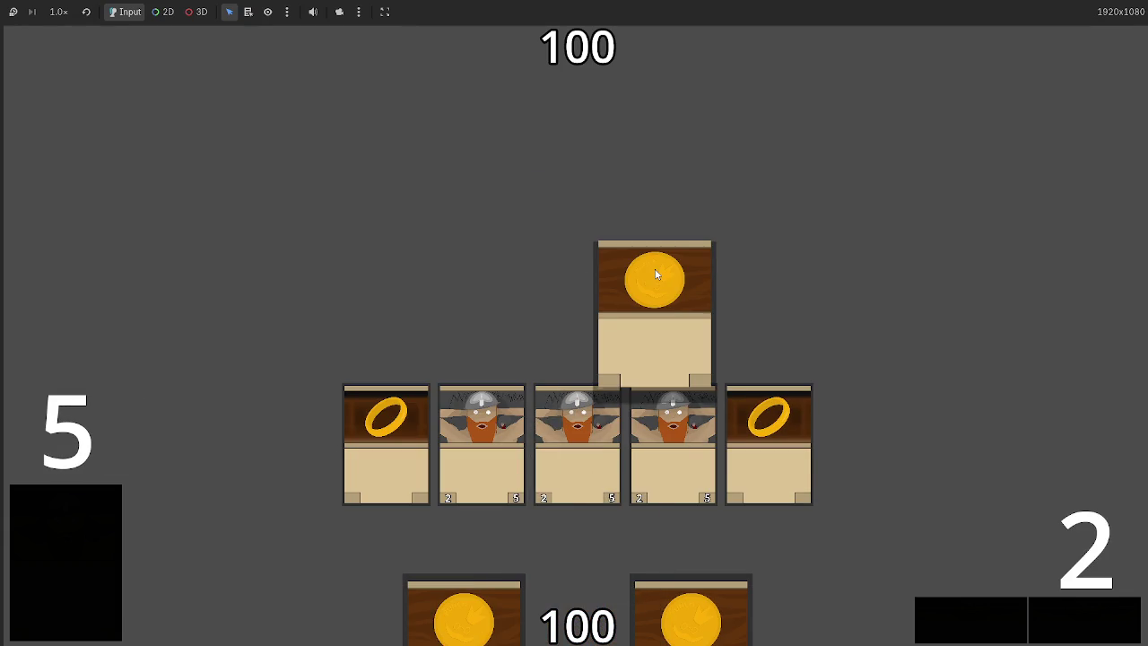
key("F8")
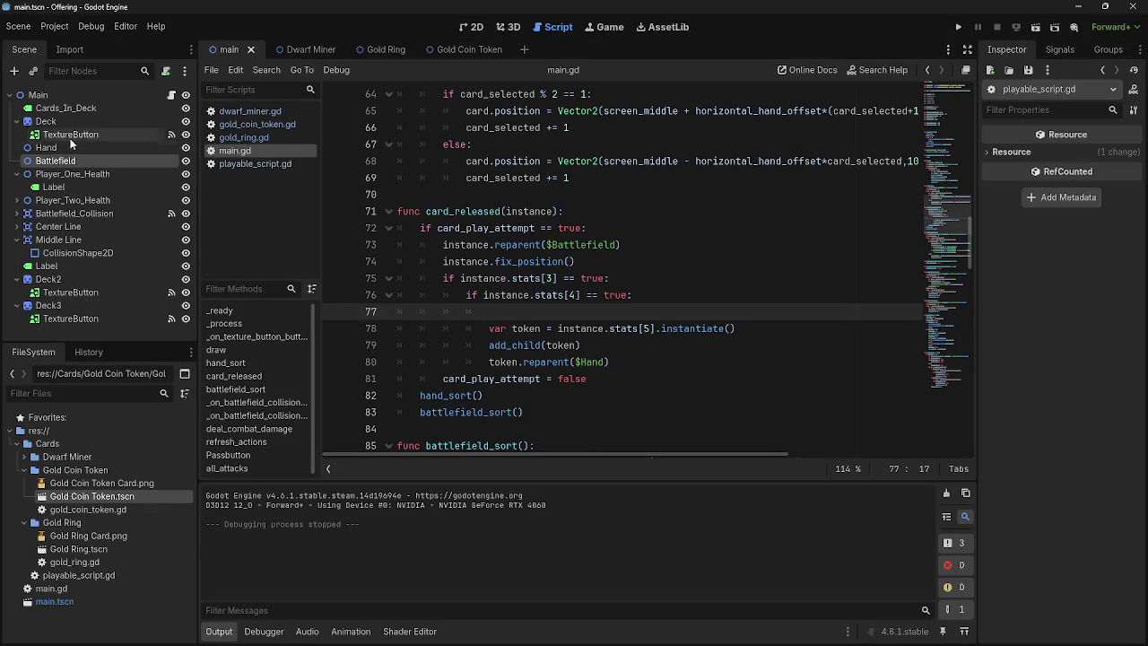
Step: Start adding a child node under Main, browsing the Control node types
left_click(38, 95)
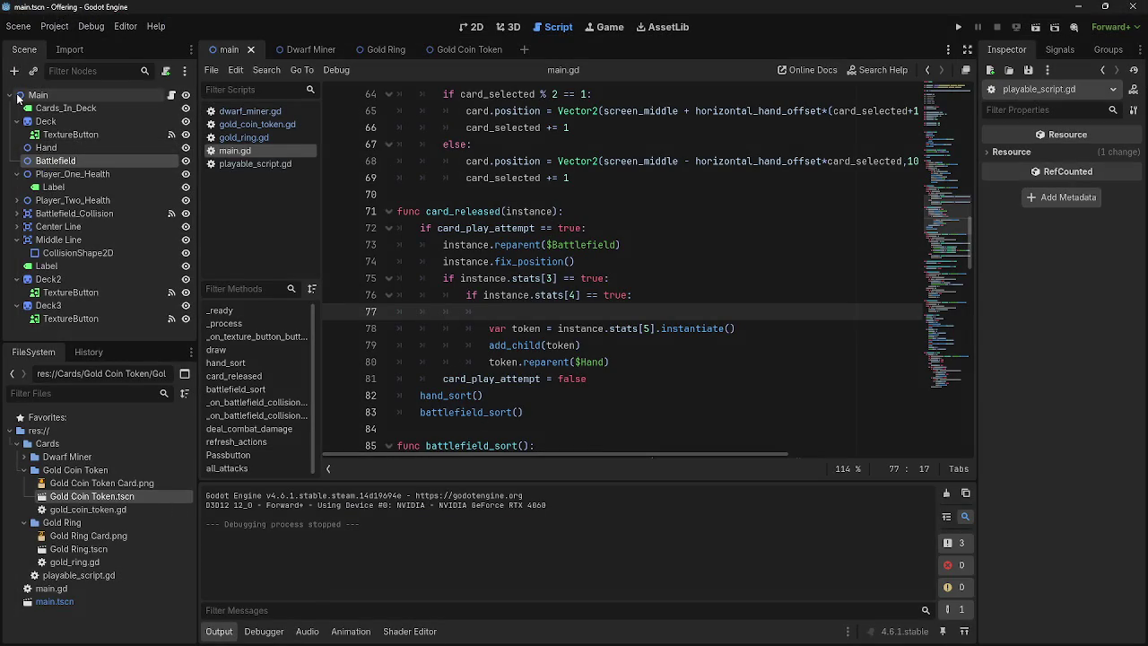
left_click(14, 70)
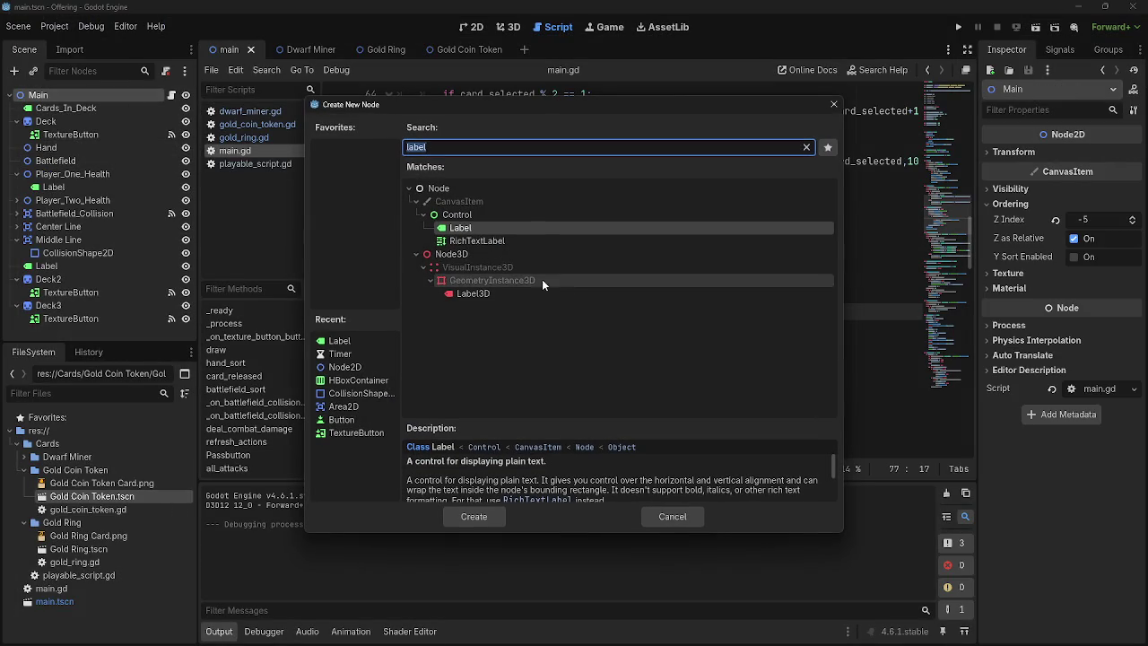
left_click(441, 215)
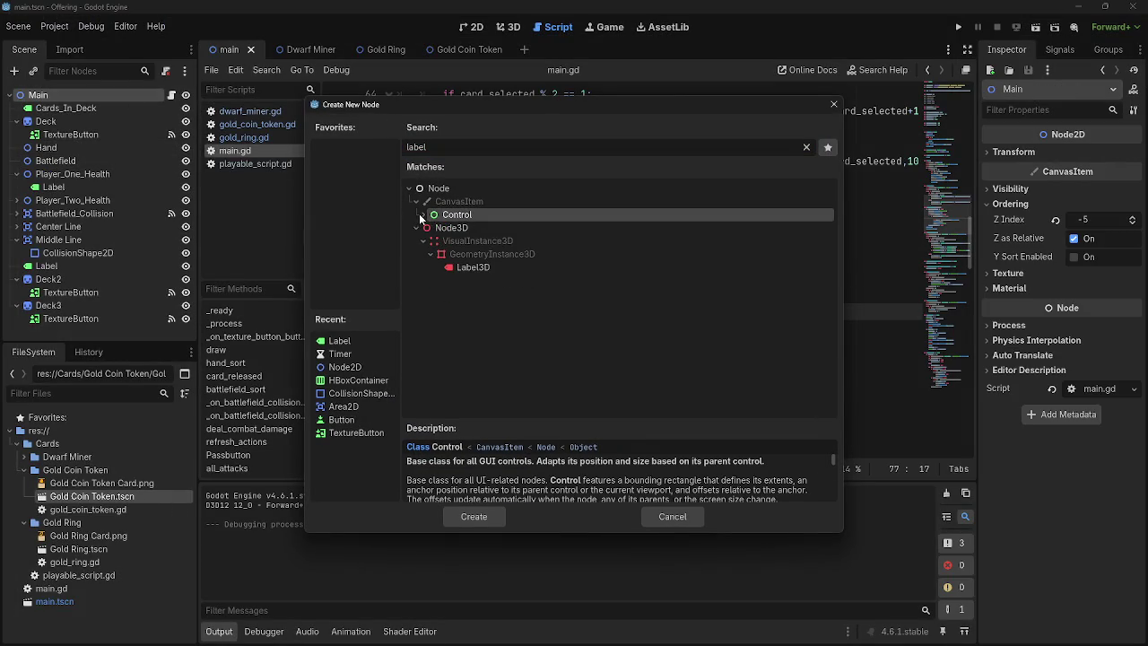
key("Down")
key("Up")
left_click(421, 215)
left_click(421, 215)
left_click(421, 215)
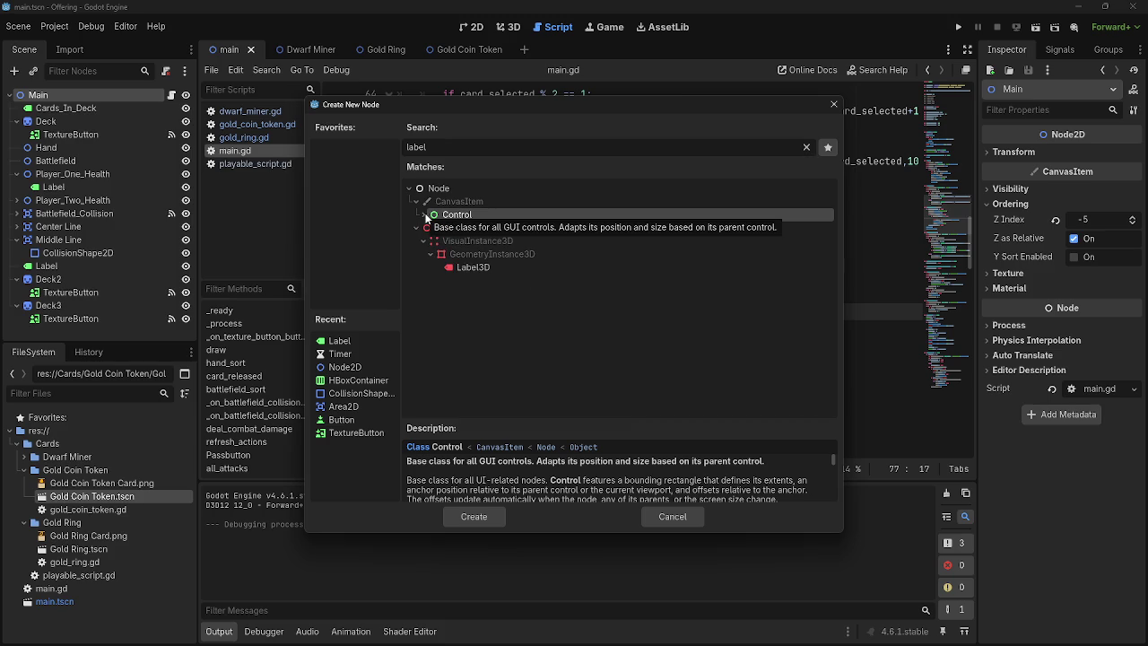
left_click(423, 215)
left_click(422, 216)
Step: Create a Node2D as a child of Main
left_click(430, 189)
left_click(463, 221)
left_click(462, 188)
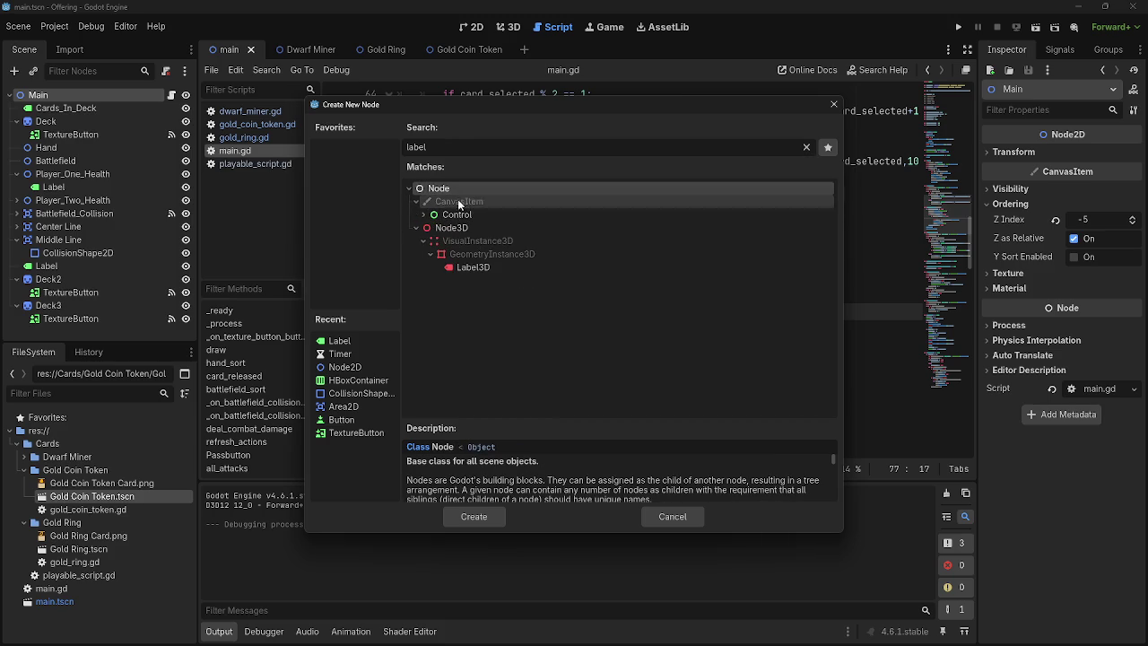
left_click(806, 147)
left_click(475, 267)
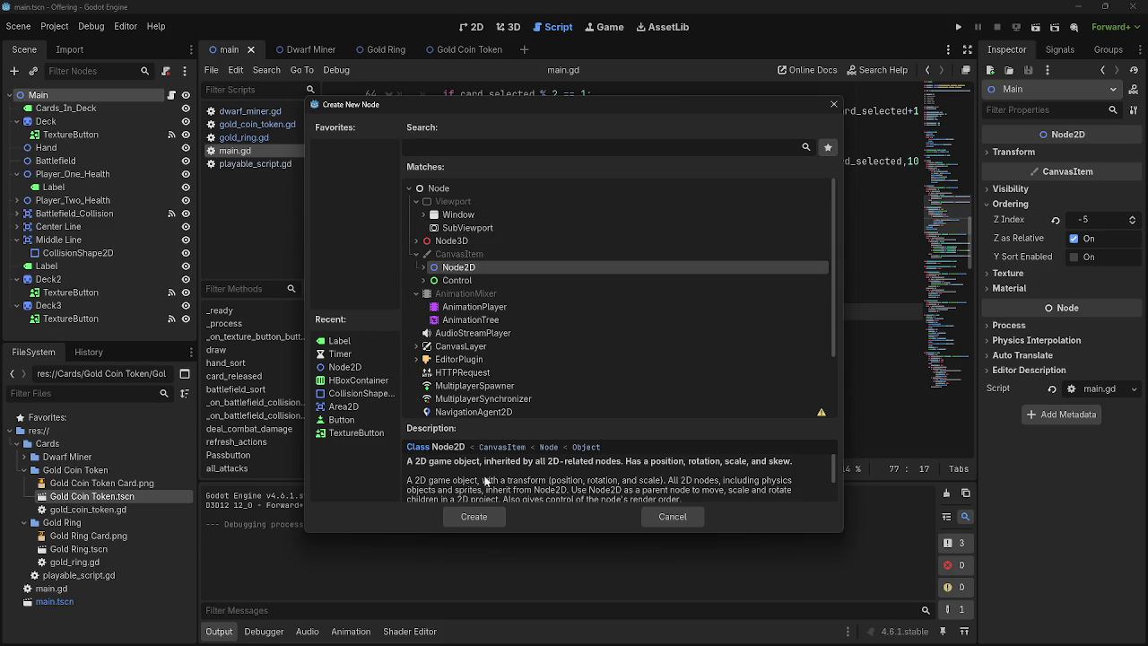
left_click(473, 516)
Step: Move the new Node2D just below Battlefield and rename it Tokens
mouse_move(51, 325)
left_mouse_down()
mouse_move(71, 159)
mouse_move(77, 167)
left_mouse_up()
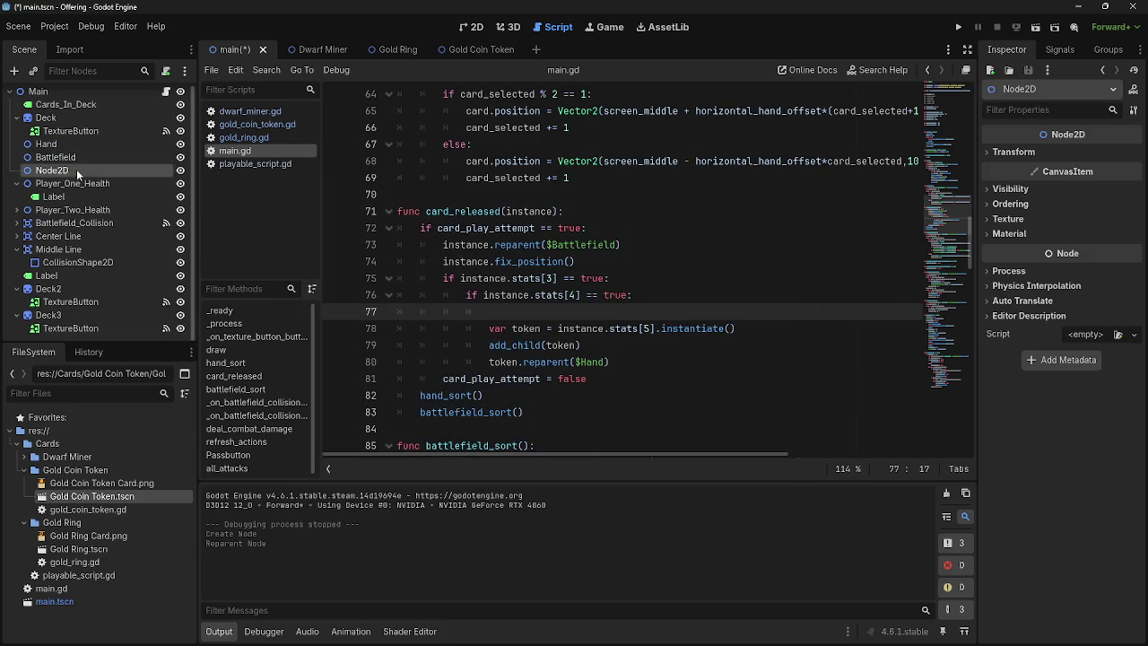
double_click(77, 167)
type("T")
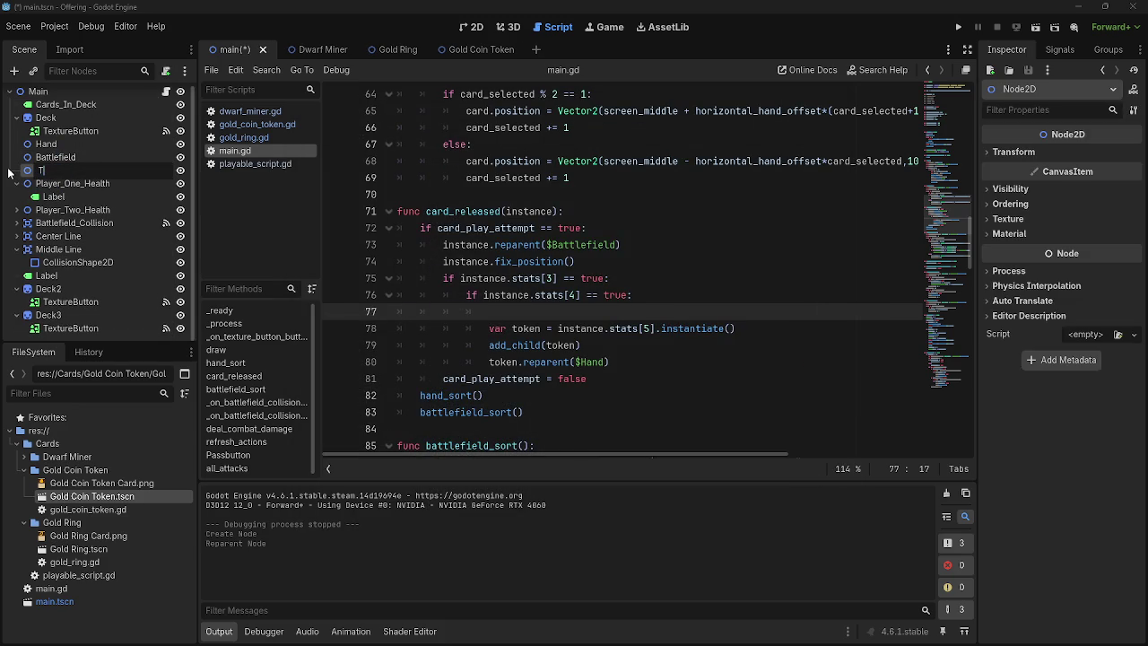
type("okens")
key("Return")
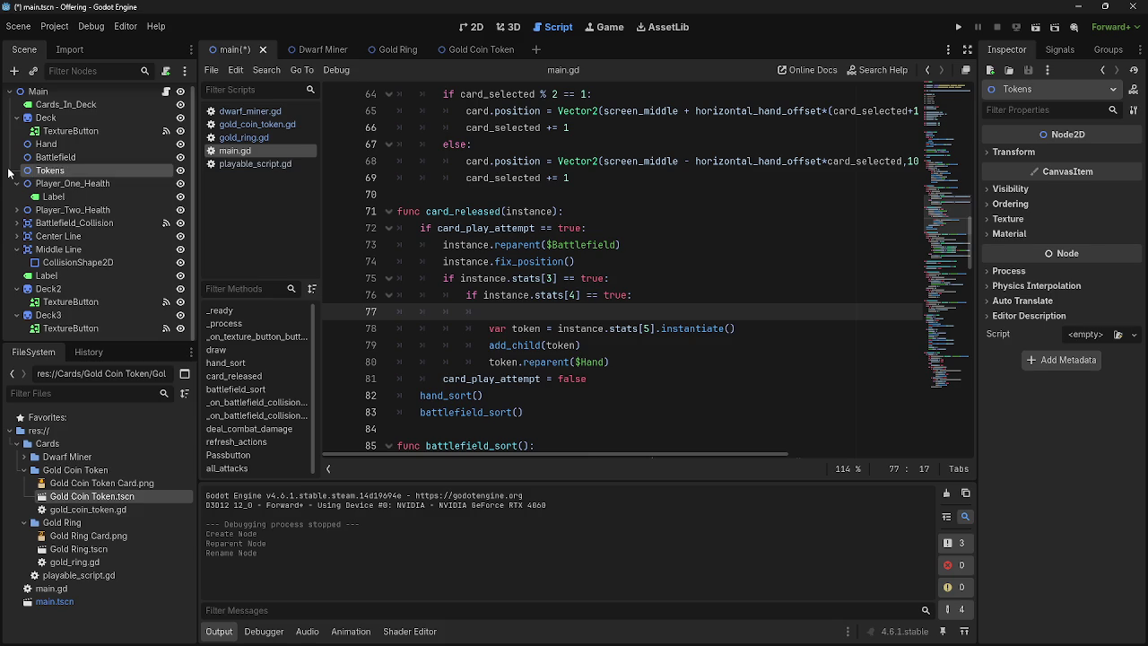
Step: Change the reparent call on line 80 to token.reparent($Tokens)
double_click(593, 362)
type("Token")
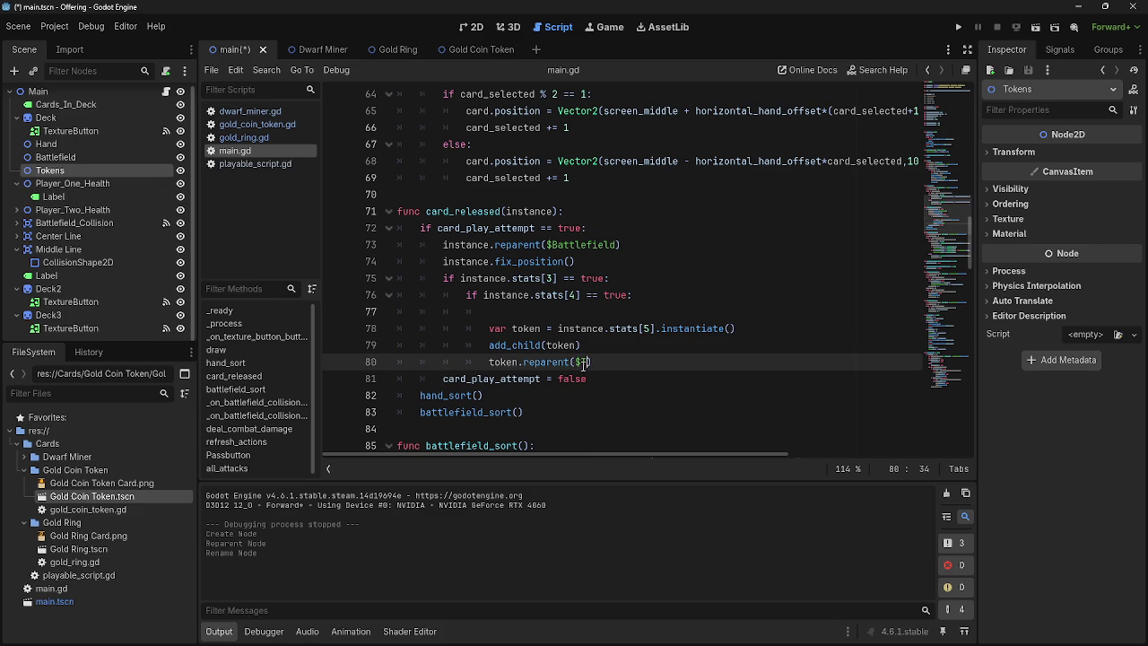
key("Return")
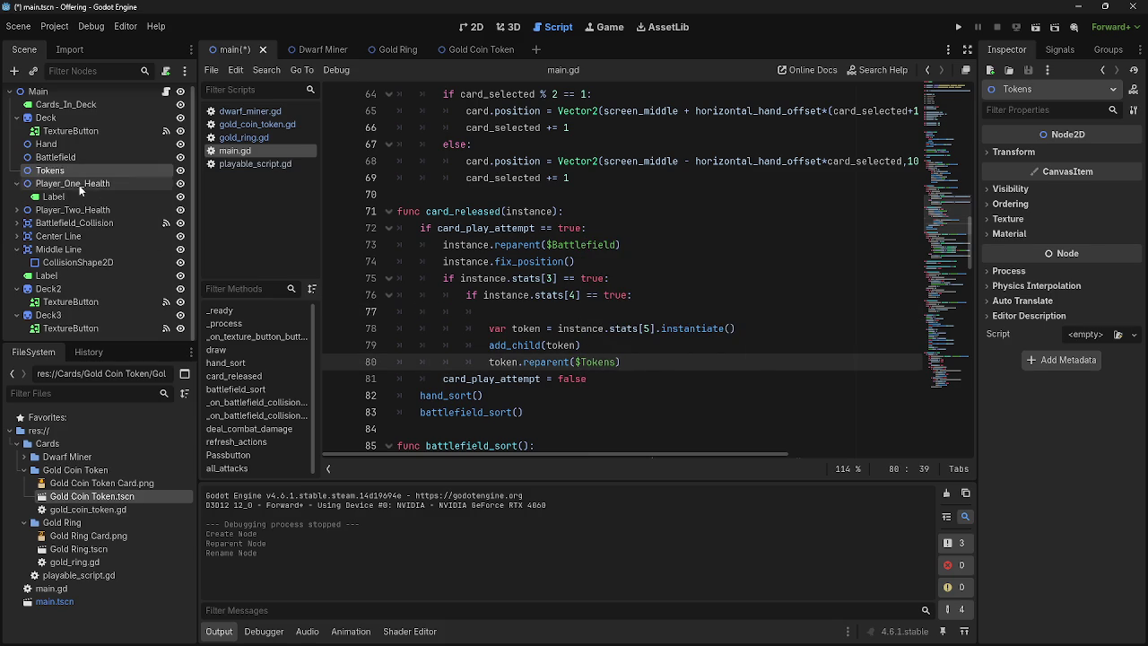
left_click(674, 351)
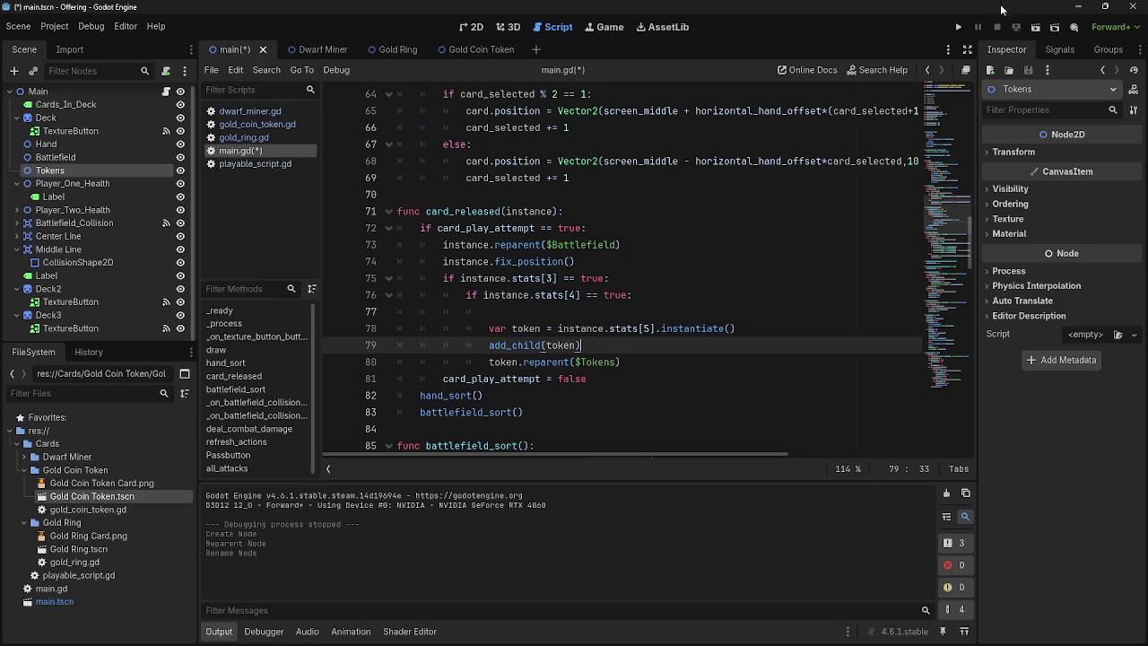
left_click(672, 361)
left_click(472, 27)
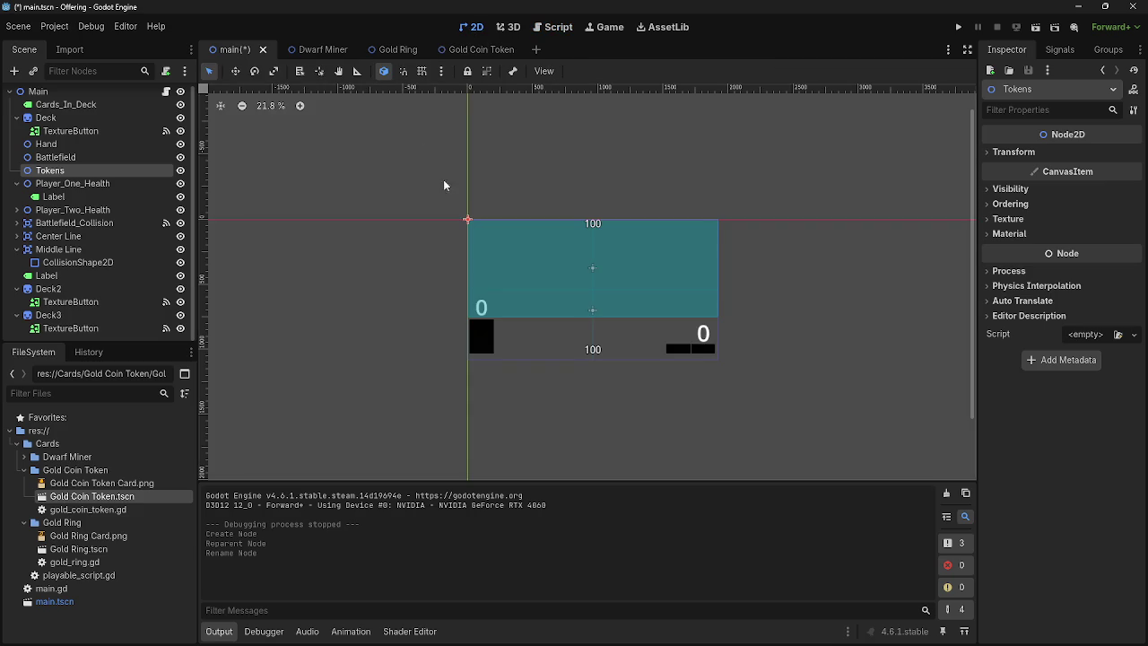
Step: Shift the Tokens node left and drag it down beside the deck
scroll(439, 264, "up", 3)
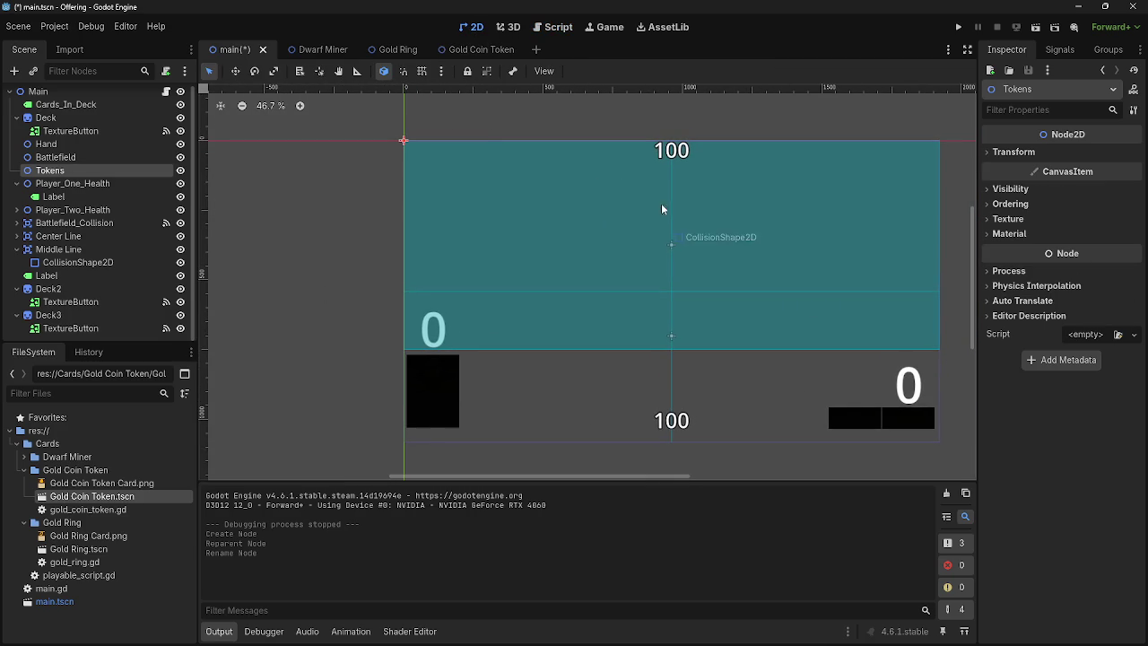
left_click(1081, 153)
left_click_drag(1099, 171, 1049, 171)
mouse_move(390, 140)
left_mouse_down()
mouse_move(409, 292)
mouse_move(484, 390)
mouse_move(495, 388)
left_mouse_up()
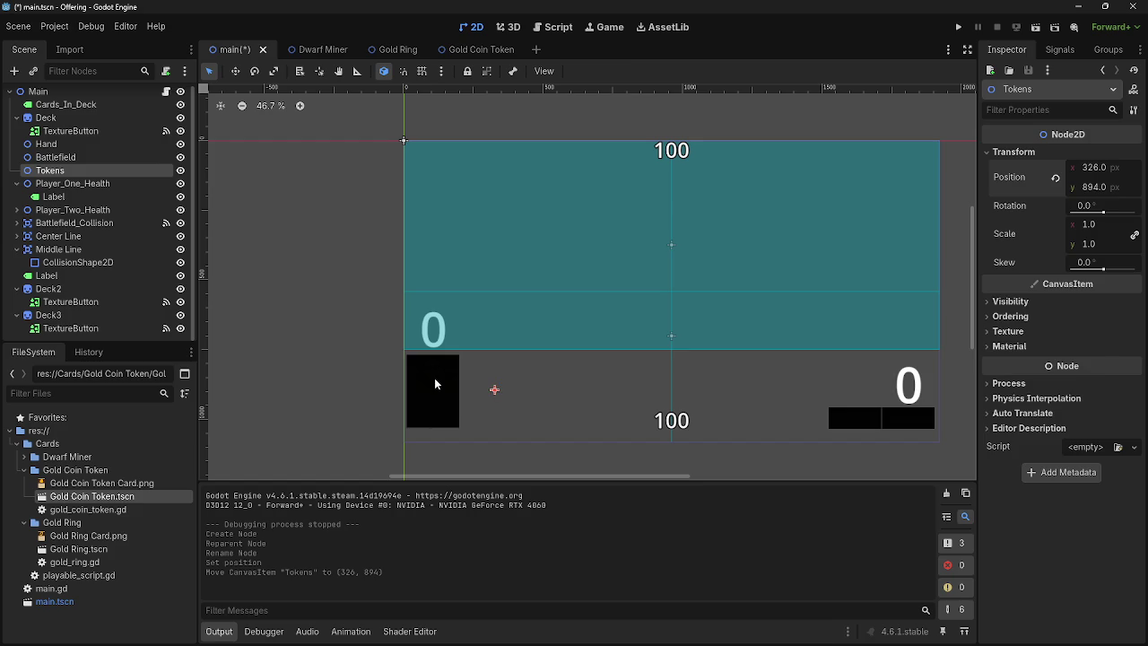
Step: Set the Deck node's position to x 105, y 895
left_click(433, 377)
left_click(46, 117)
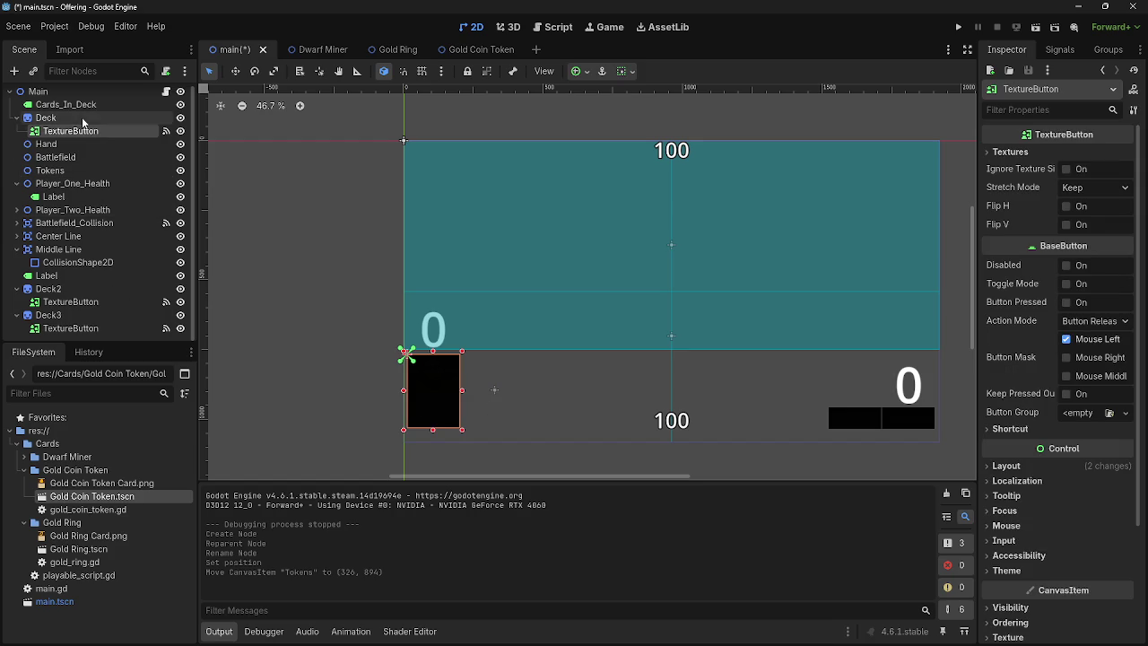
left_click(1090, 284)
type("105")
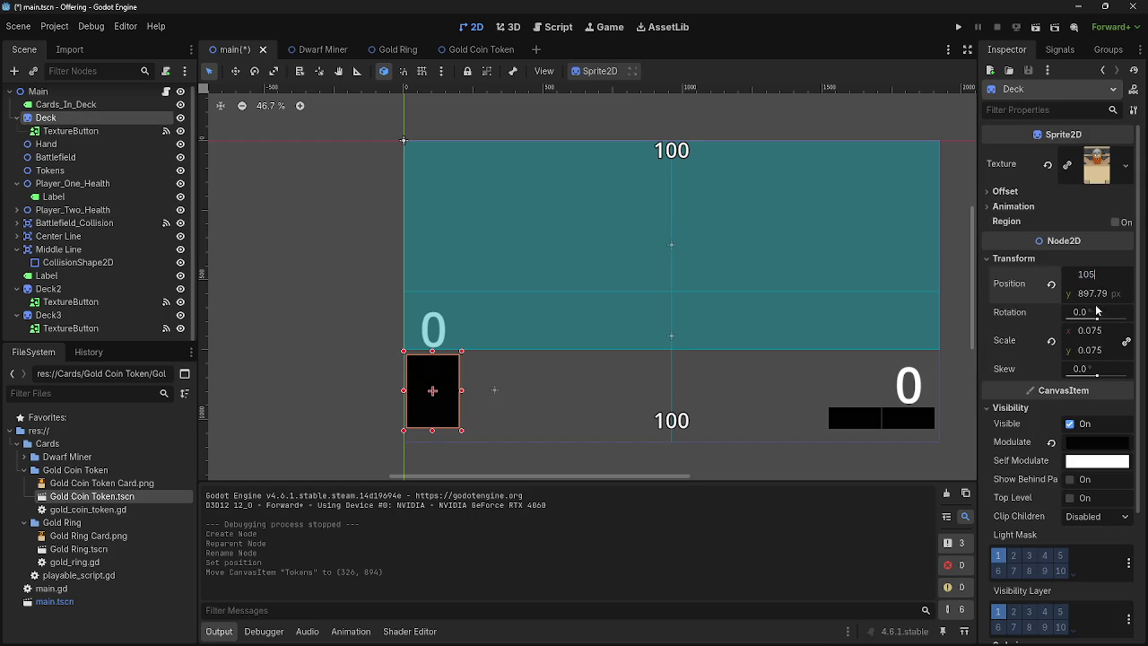
key("Return")
left_click(1109, 296)
left_click_drag(1108, 296, 1083, 296)
type("95")
key("Return")
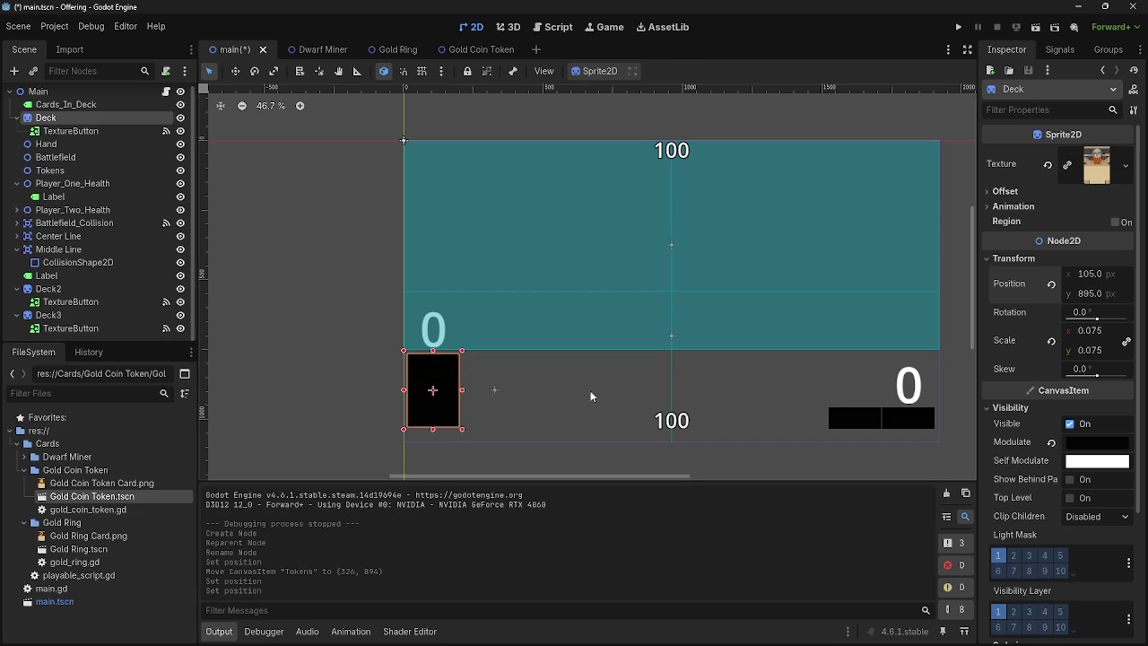
Step: Set the Tokens node's position to x 105, y 895
scroll(96, 172, "up", 1)
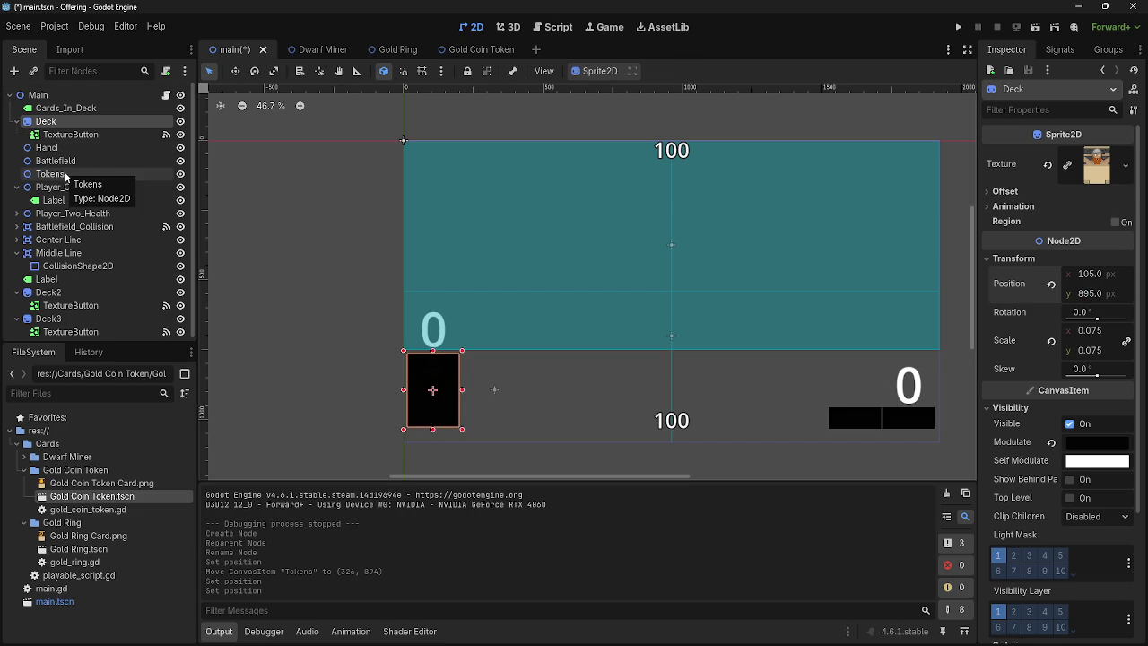
left_click(65, 176)
left_click(1105, 168)
type("105")
key("Return")
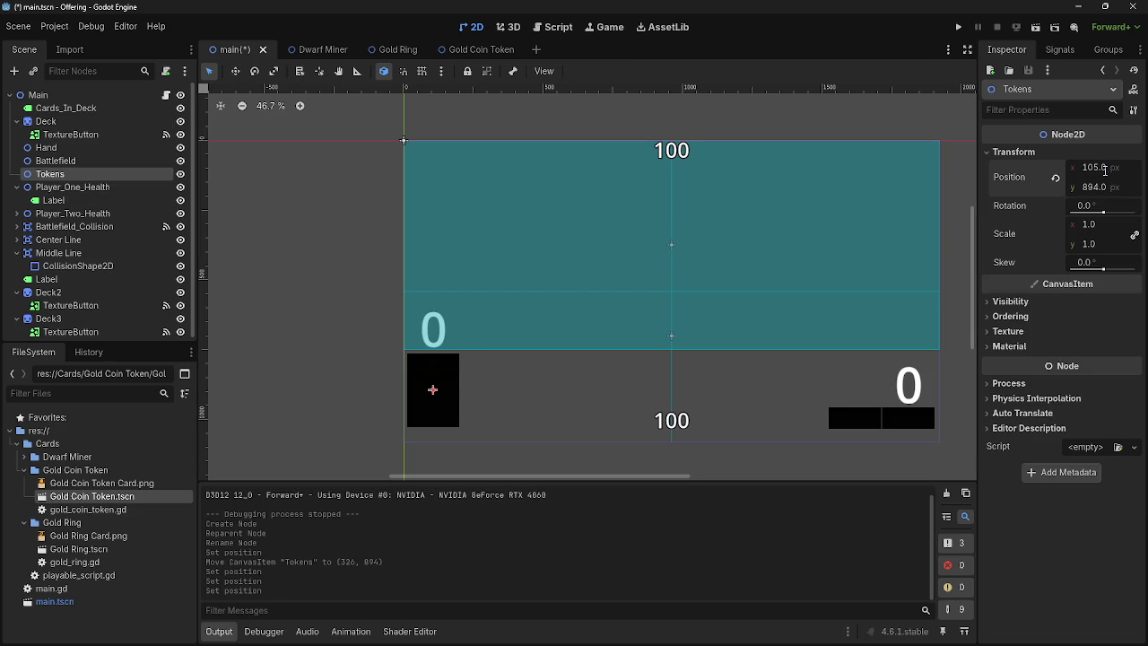
left_click(1103, 186)
type("90")
key("Return")
Step: Move the Tokens node right, trying 205 and 305 before settling on x 325, then launch the game
left_click(1095, 169)
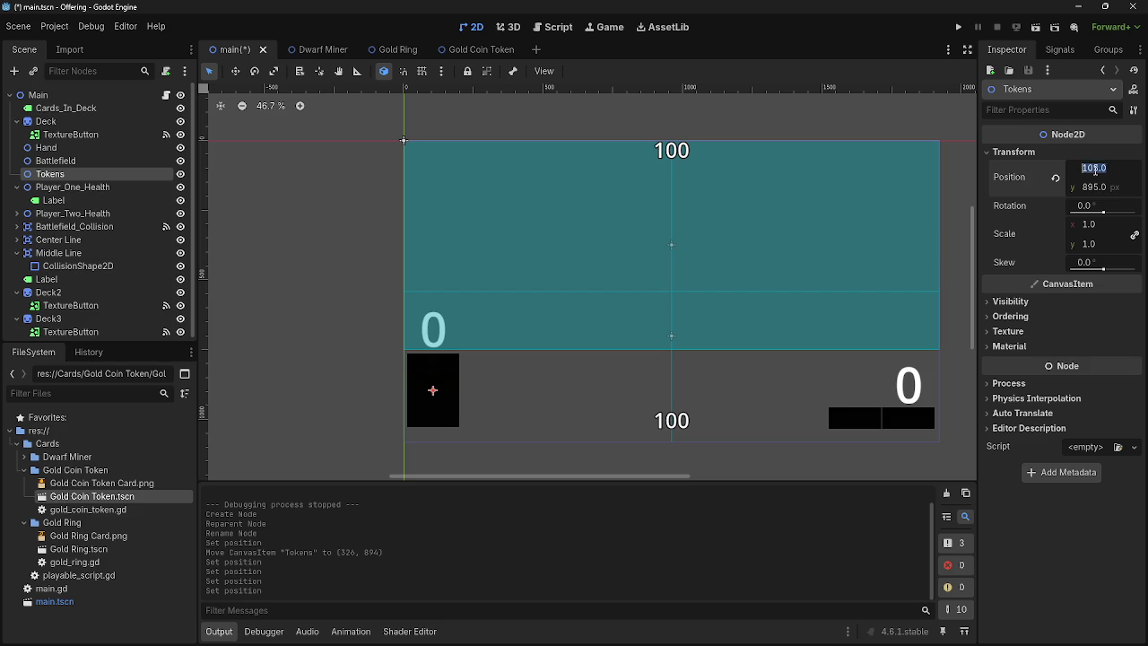
left_click(1090, 168)
key("Delete")
type("205")
key("Return")
key("BackSpace")
type("355")
key("Return")
left_click(1093, 167)
key("BackSpace")
type("55")
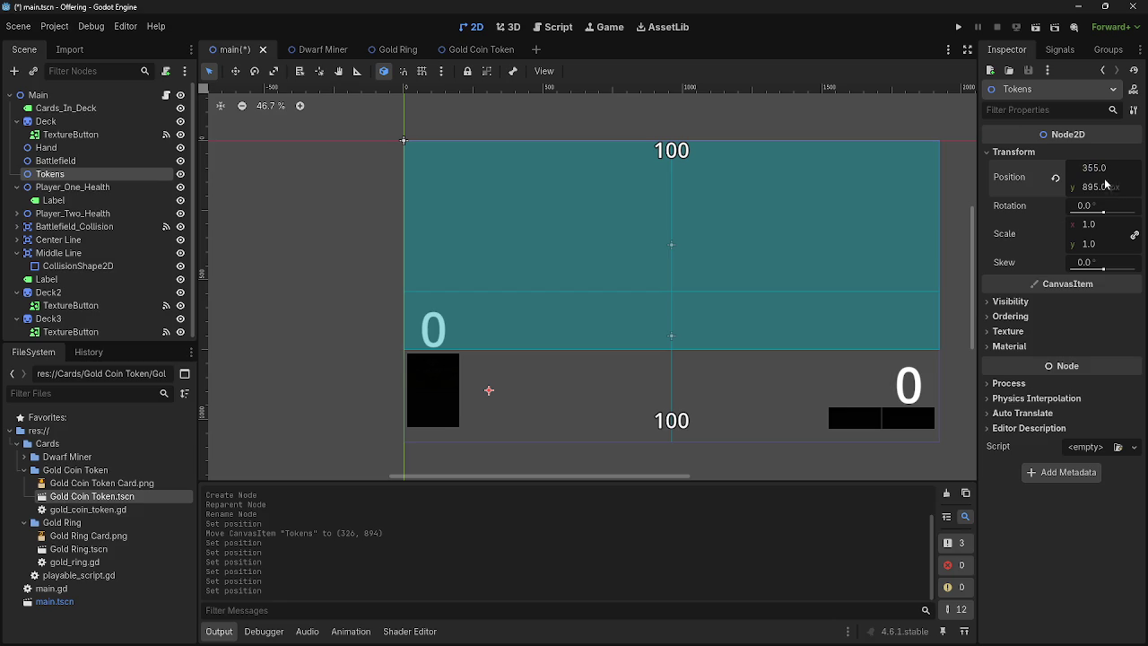
key("BackSpace")
type("2")
key("Return")
left_click(958, 27)
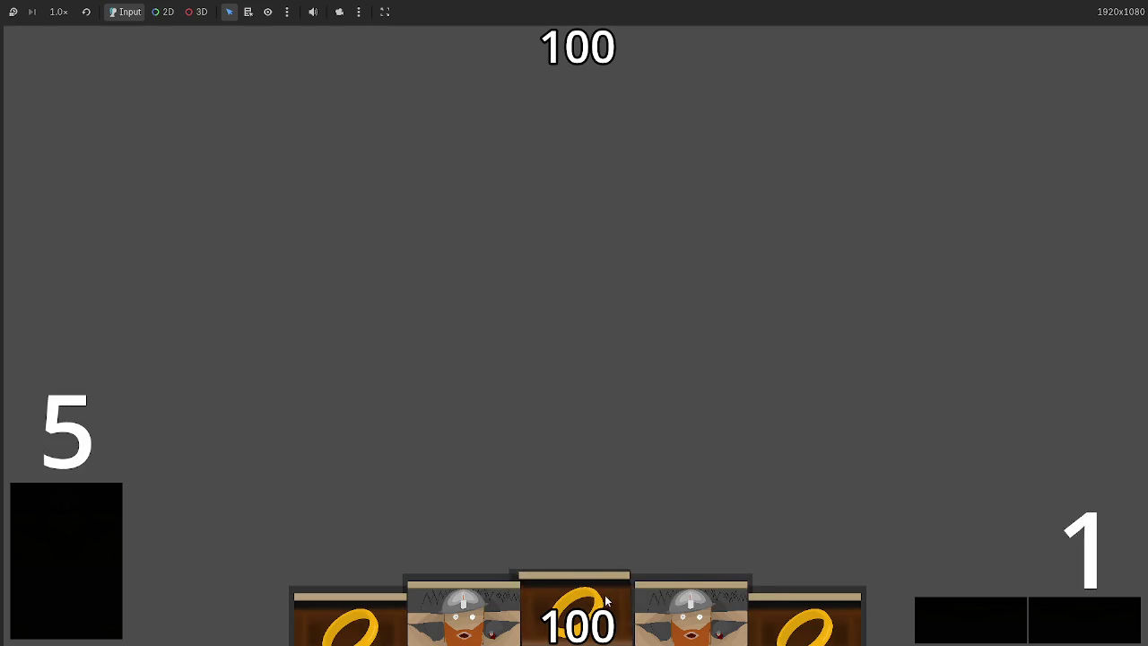
Step: Play a Dwarf Miner in the running game, stop it, and review the Gold Coin Token and Dwarf Miner scenes
left_click_drag(691, 609, 656, 276)
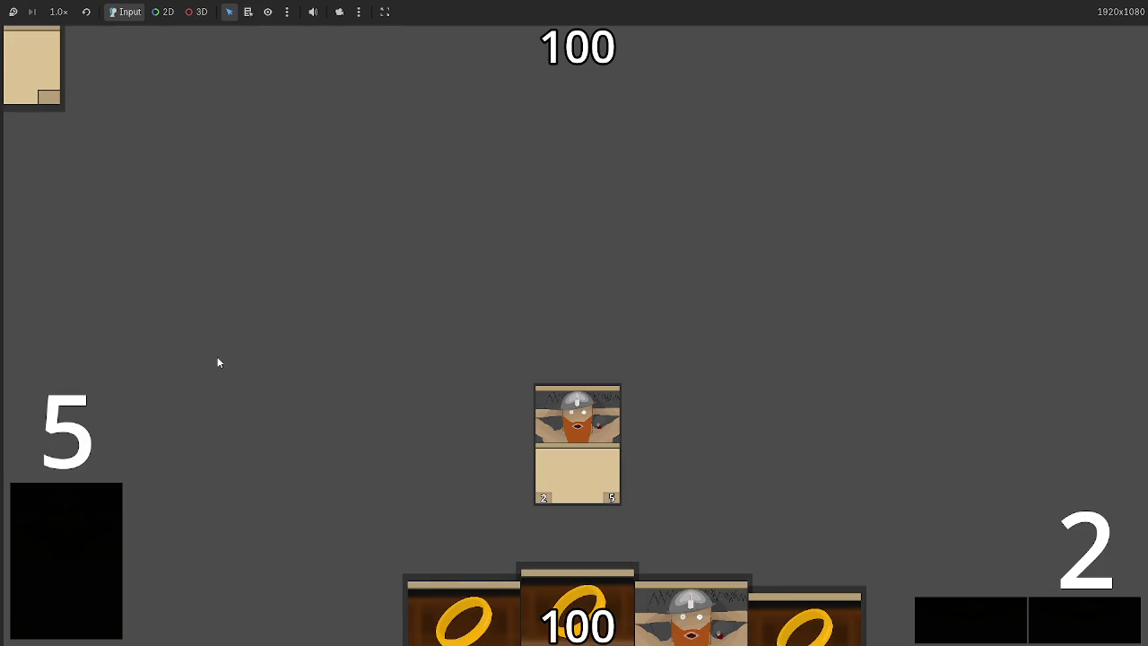
key("F8")
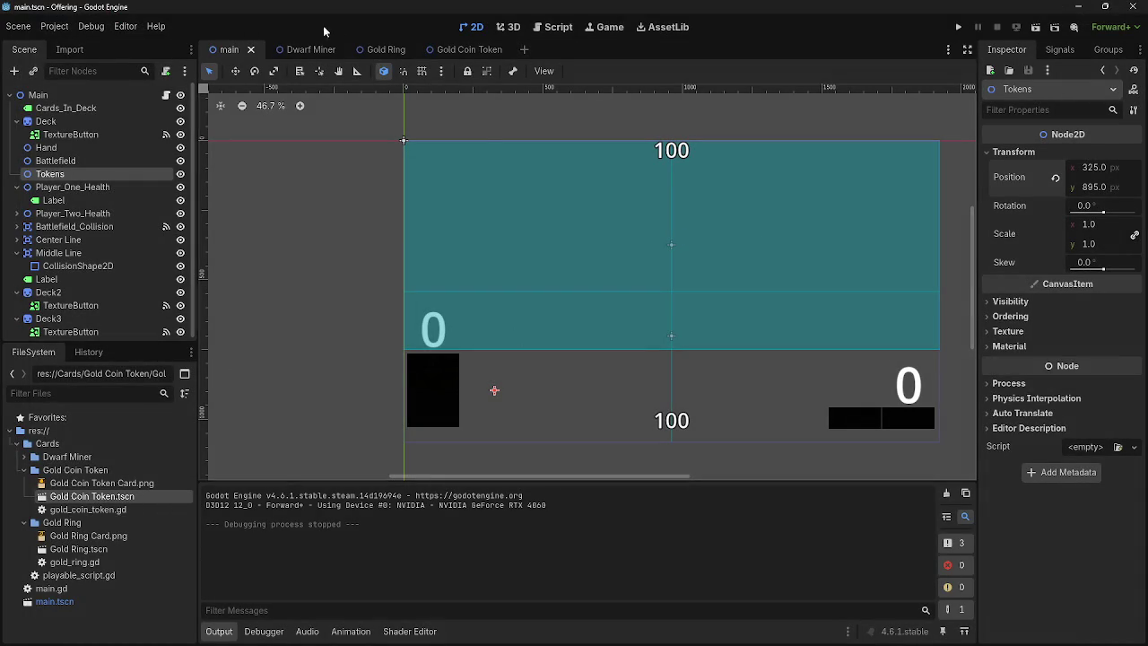
left_click(472, 57)
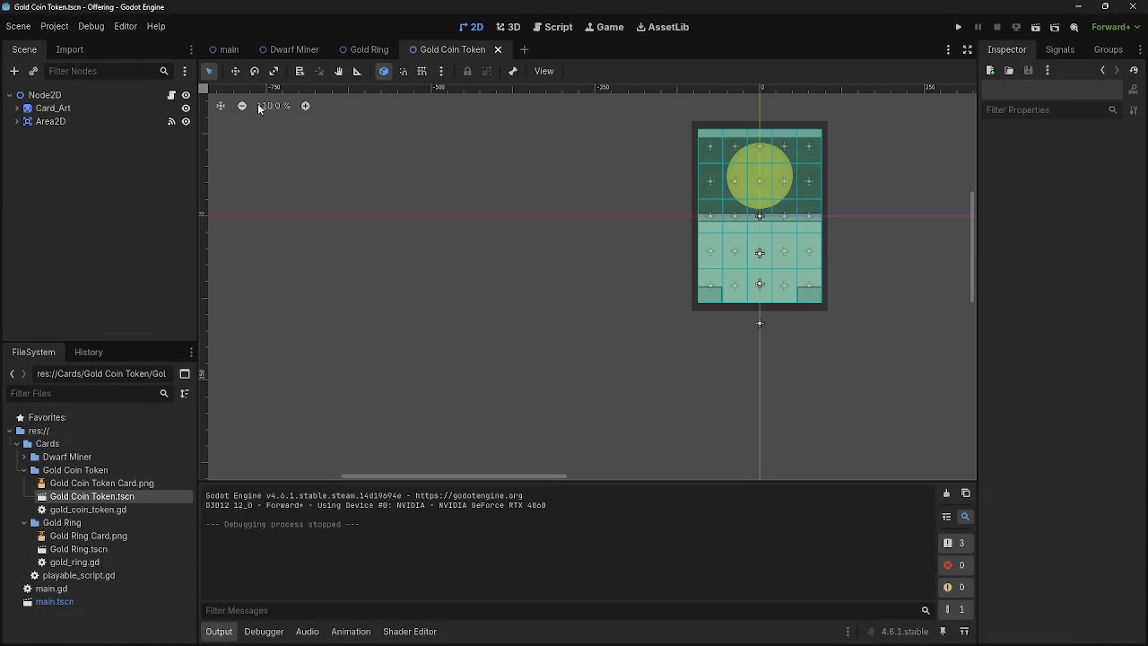
left_click(554, 23)
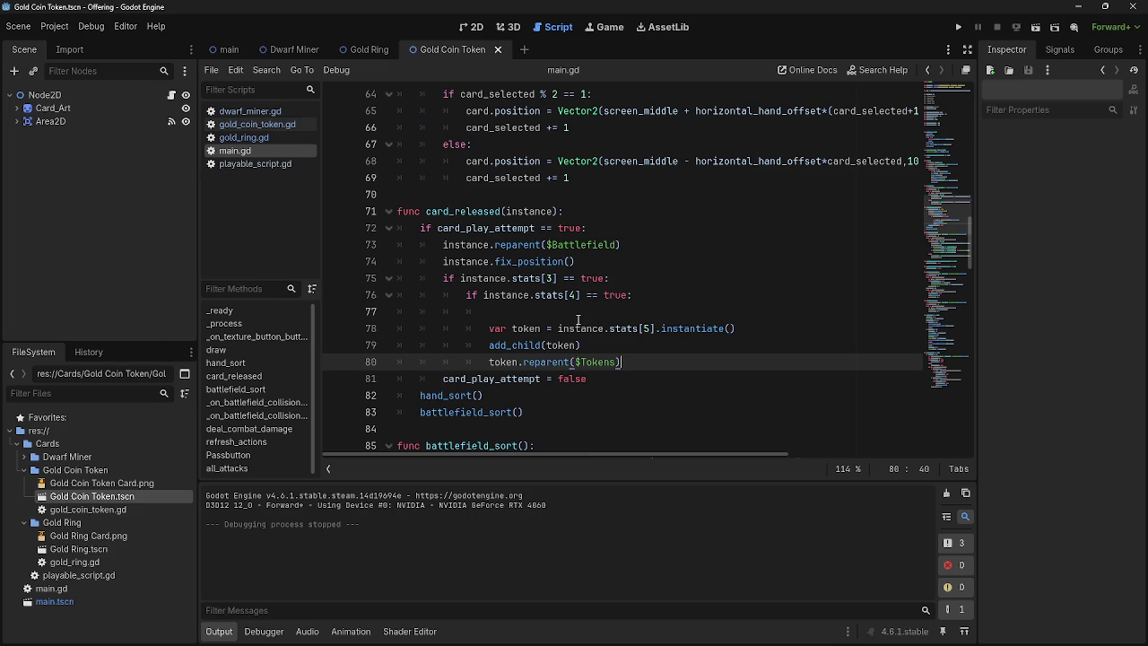
left_click(223, 50)
left_click(288, 51)
left_click(224, 50)
Step: Check the Tokens position (325, 895) in the main scene's 2D view, then return to main.gd's token code
left_click(471, 27)
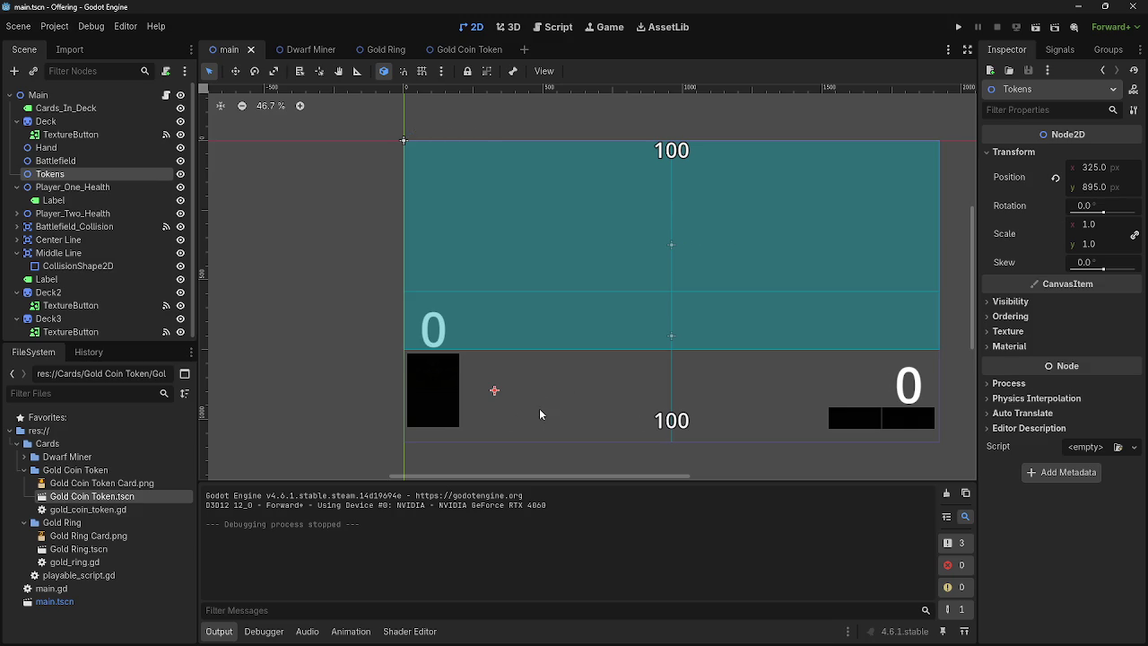
scroll(539, 408, "up", 3)
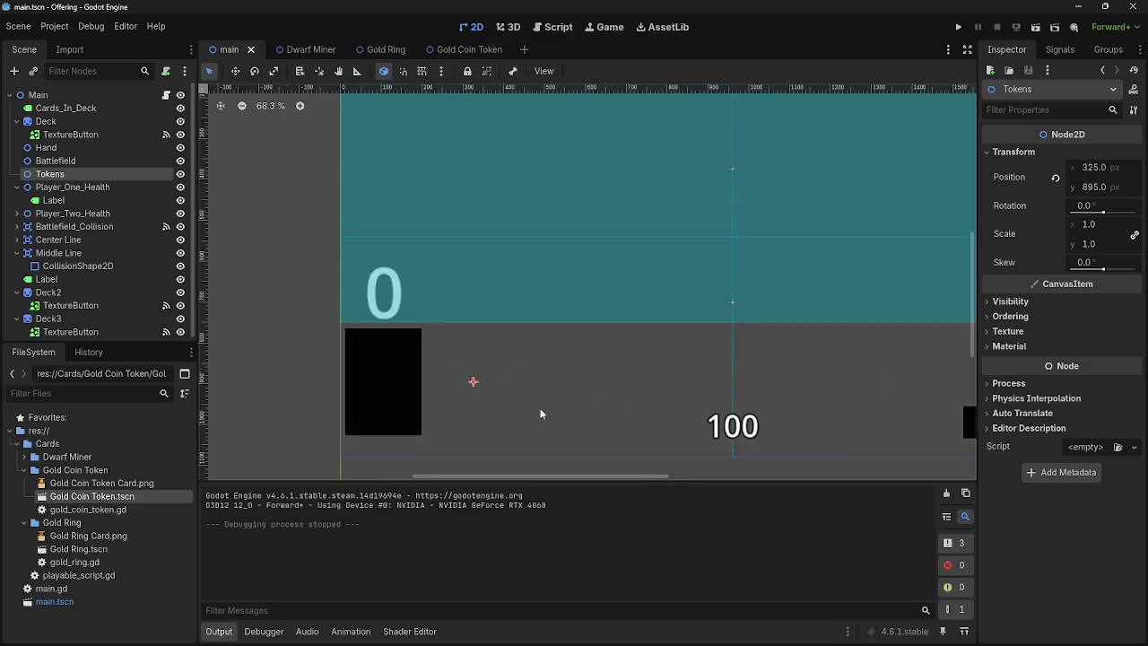
scroll(539, 408, "down", 3)
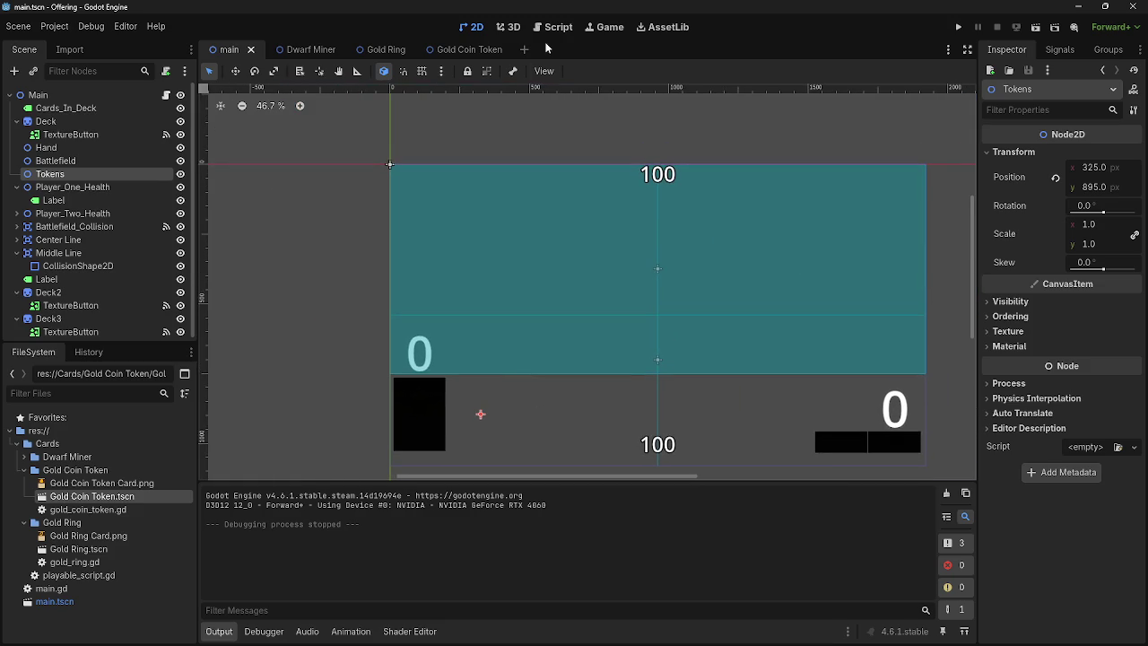
left_click(550, 28)
left_click(538, 313)
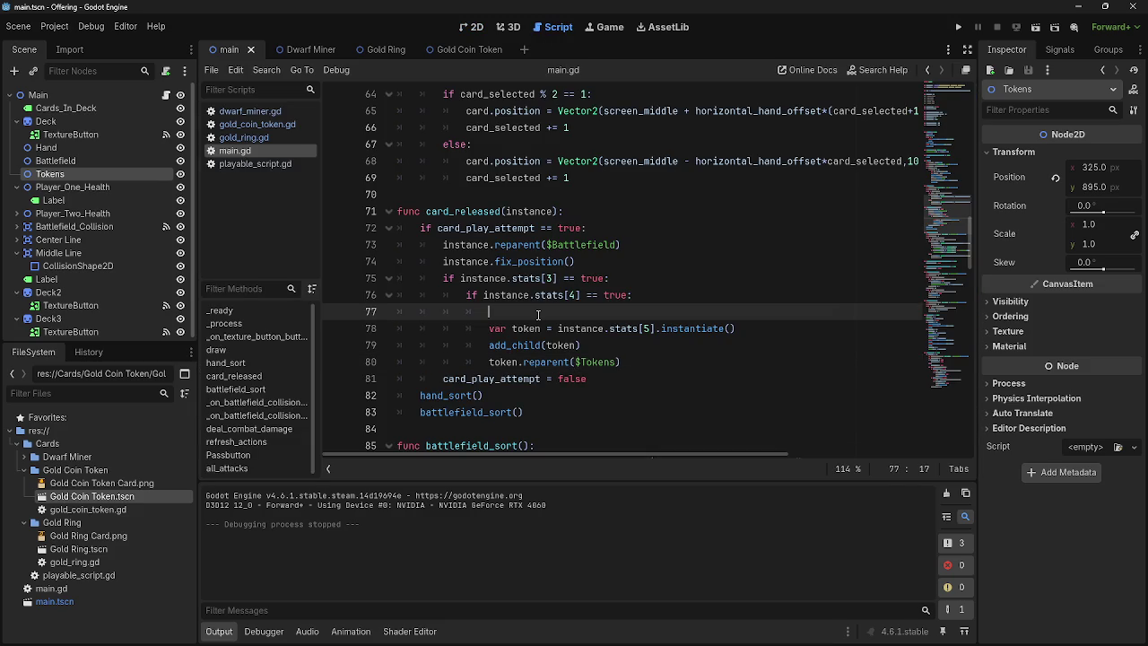
Step: In card_released, remove the blank line and add token.position = Vector2(325,895) after the reparent line
key("BackSpace")
key("BackSpace")
key("BackSpace")
left_click(694, 347)
key("Return")
type("tok")
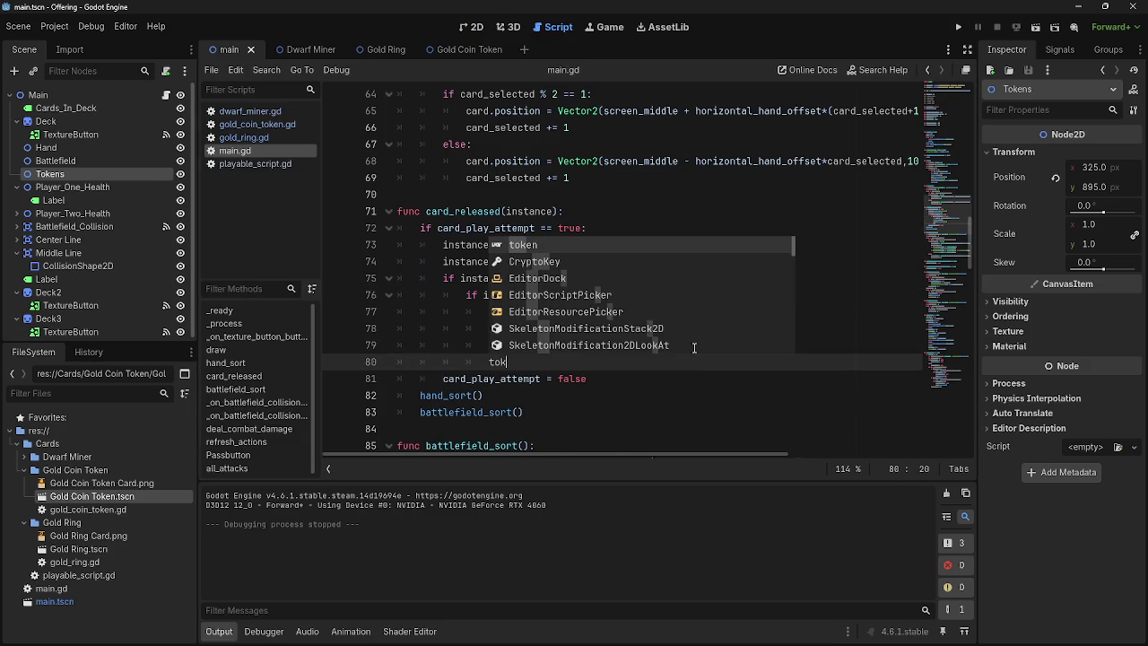
type("en.")
key("Escape")
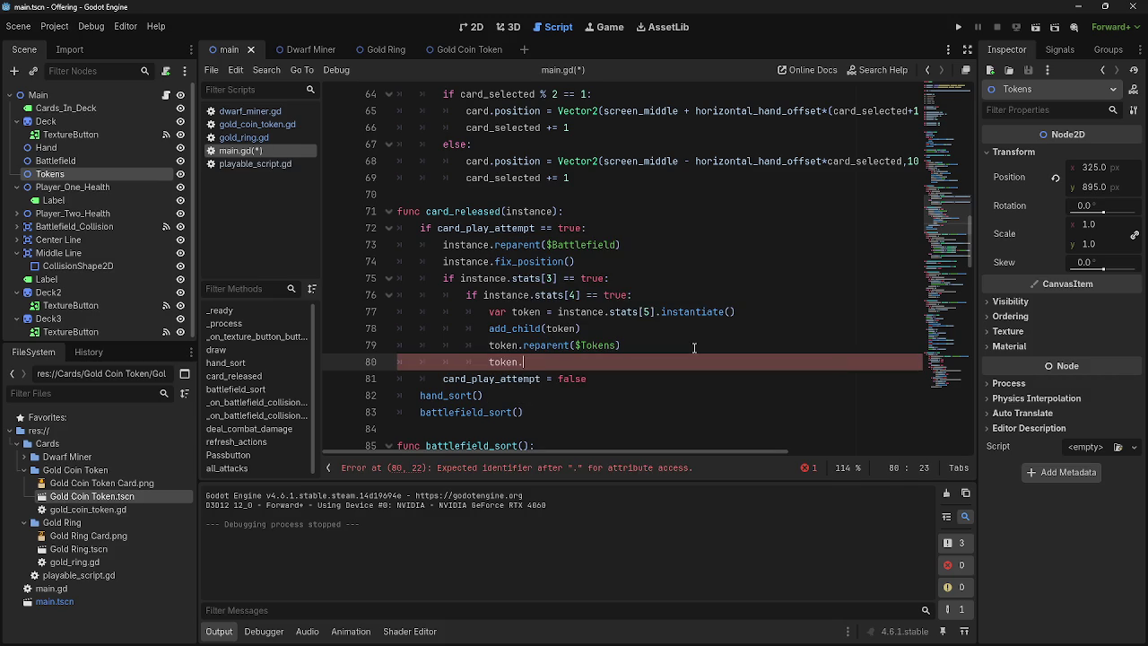
type("position ")
type("= Vector2")
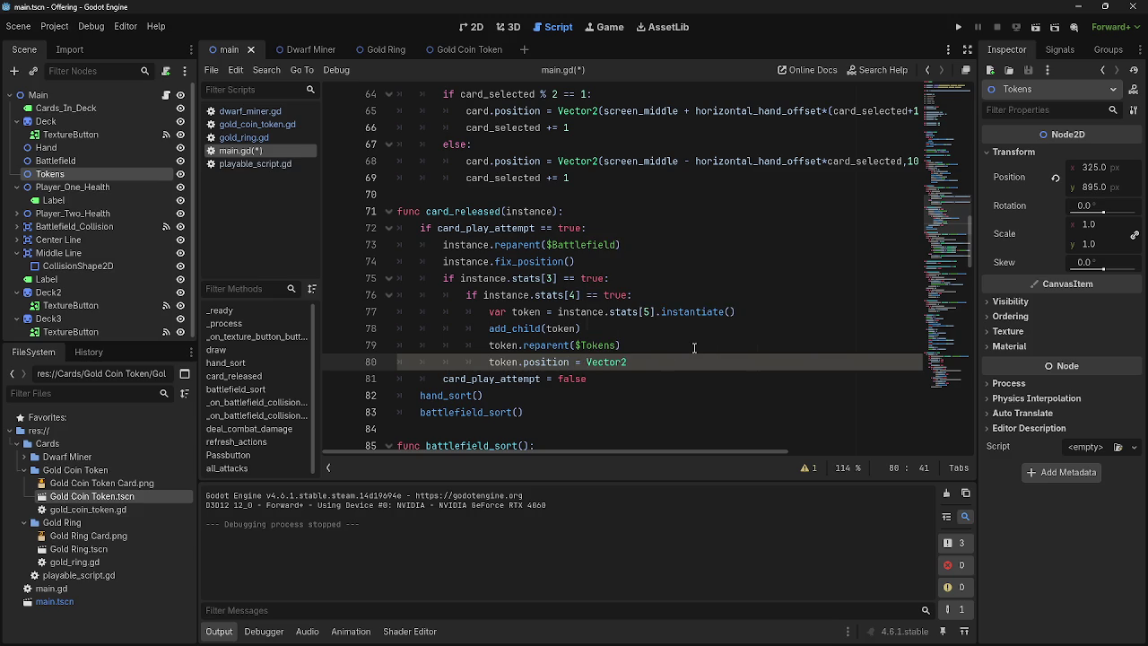
type("(325,")
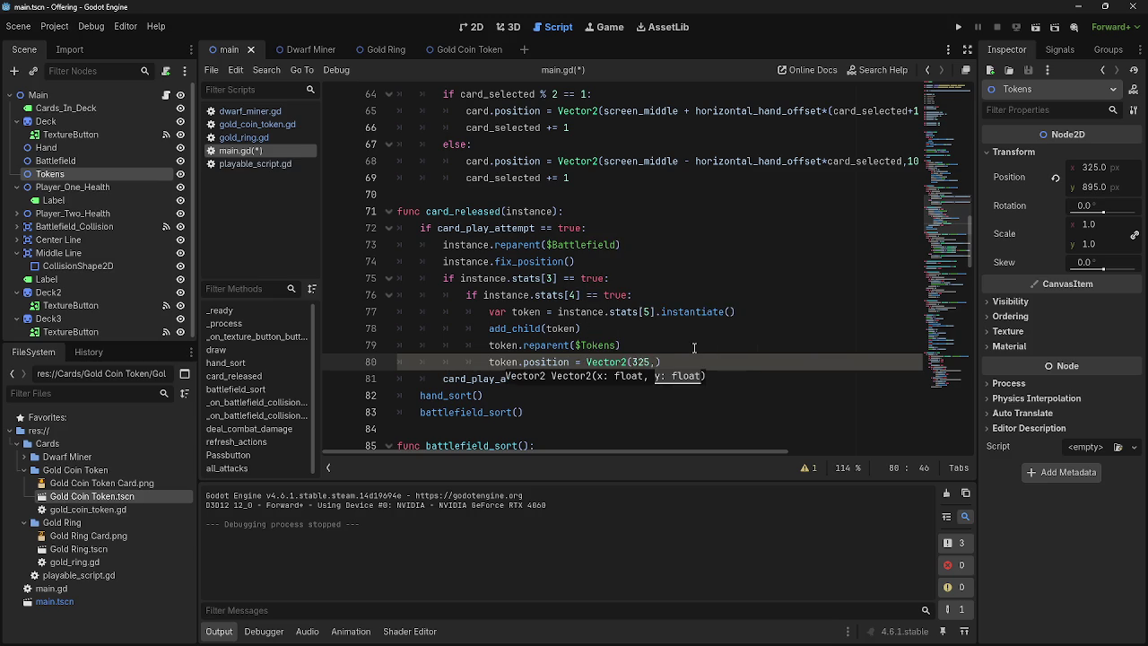
type("895)")
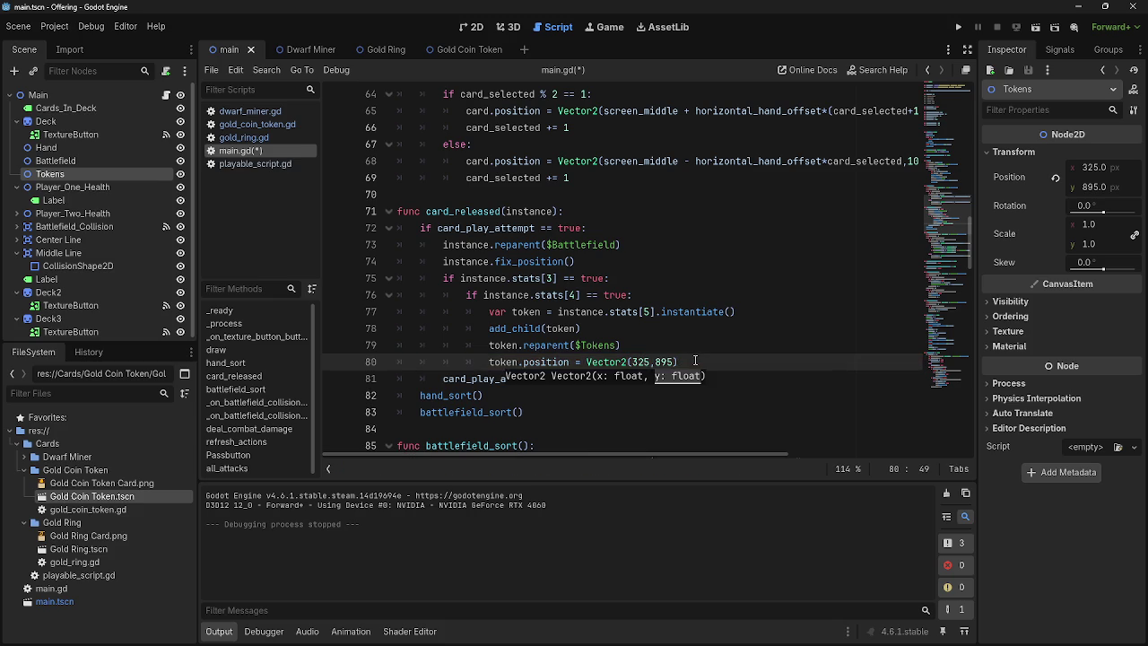
Step: Run the project, play a Dwarf Miner card to test token placement, and return to the editor
left_click(957, 27)
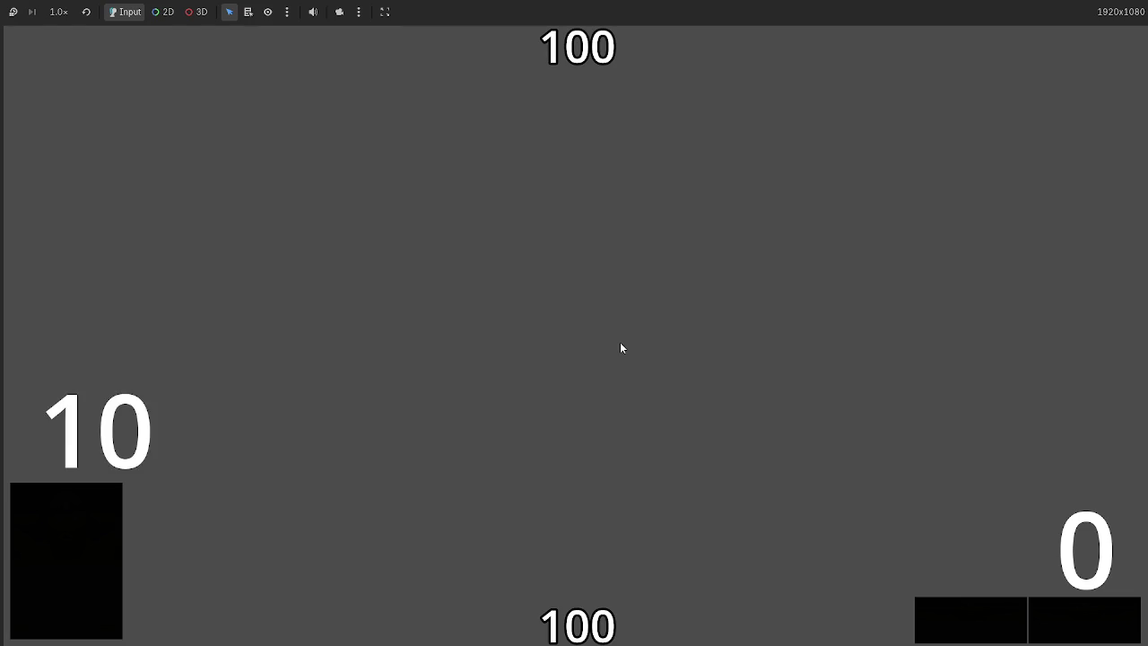
mouse_move(789, 615)
left_mouse_down()
mouse_move(747, 336)
mouse_move(583, 430)
left_mouse_up()
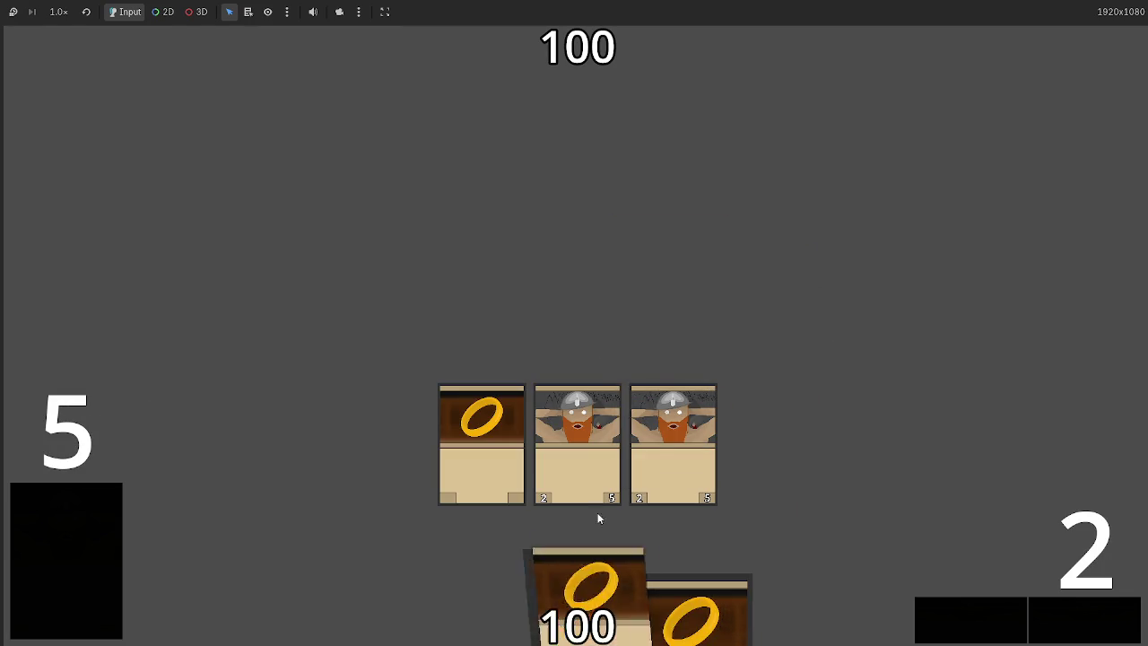
key("alt+Tab")
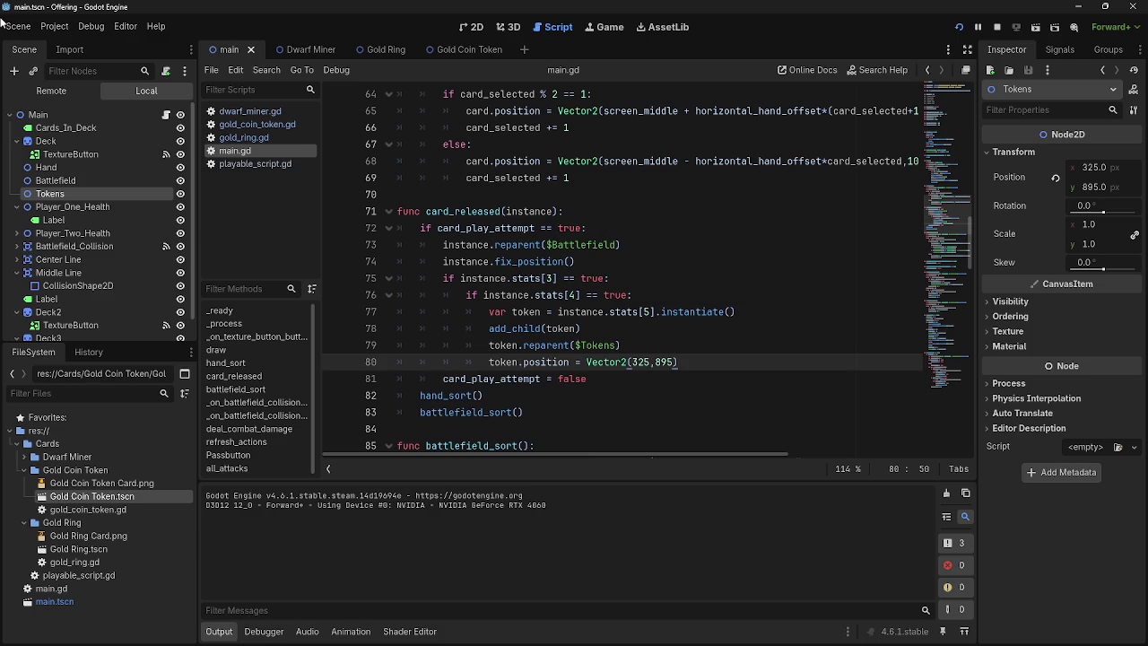
left_click(63, 207)
Step: In the Remote scene tree, select the spawned token under Tokens to inspect its properties
left_click(49, 193)
left_click(51, 91)
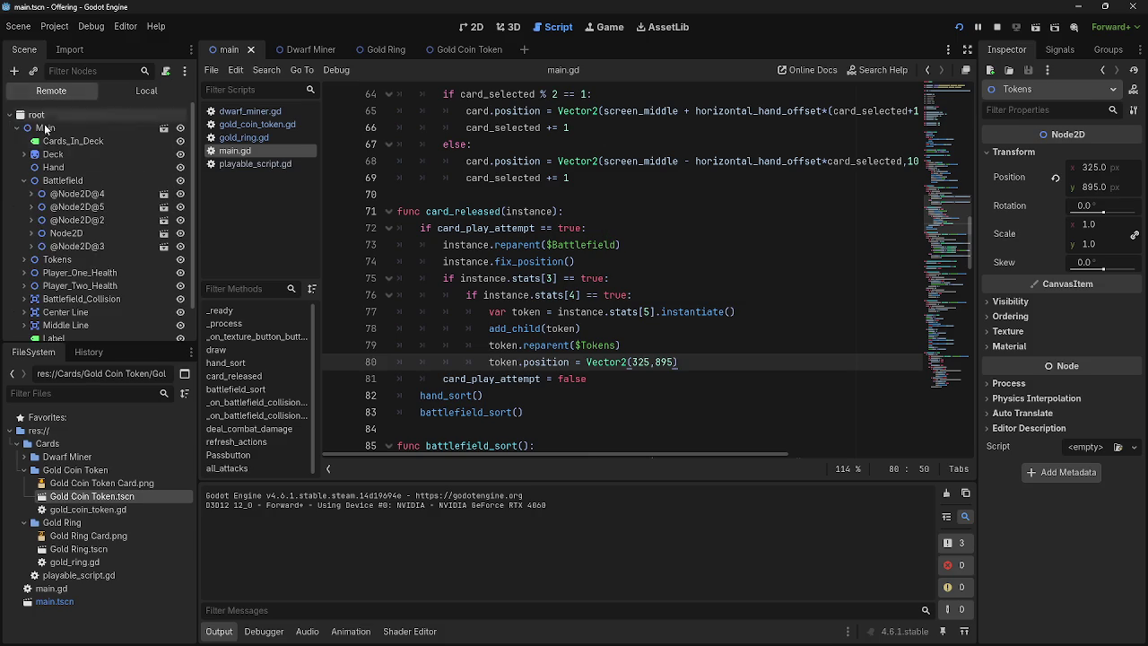
left_click(23, 180)
left_click(23, 194)
left_click(31, 206)
left_click(65, 207)
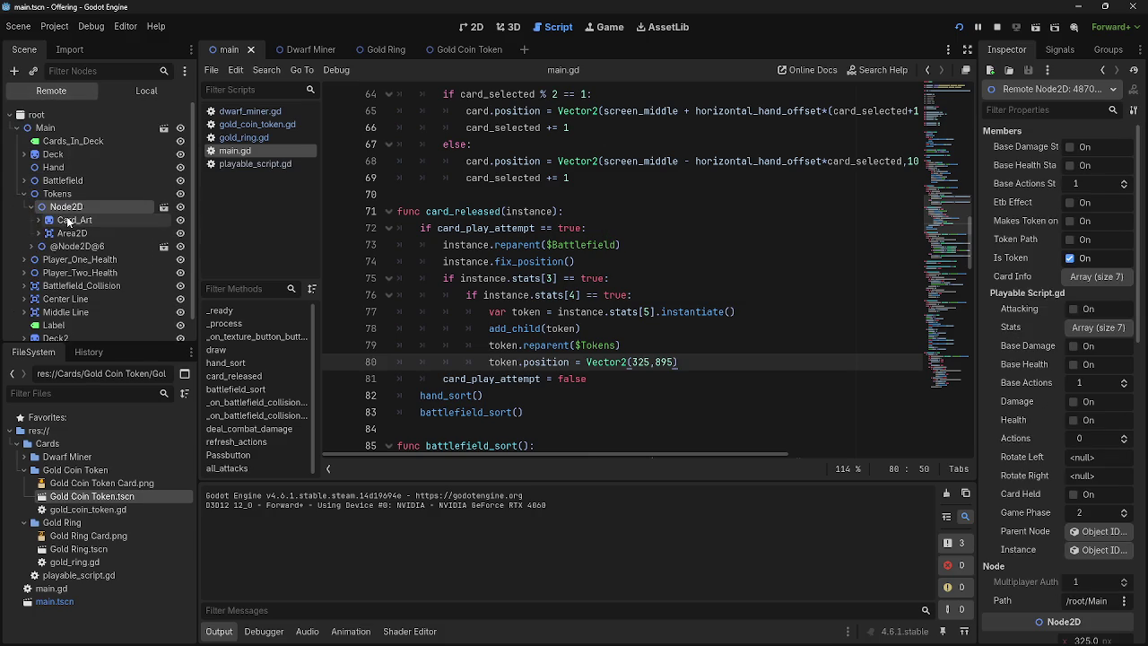
scroll(1018, 193, "down", 5)
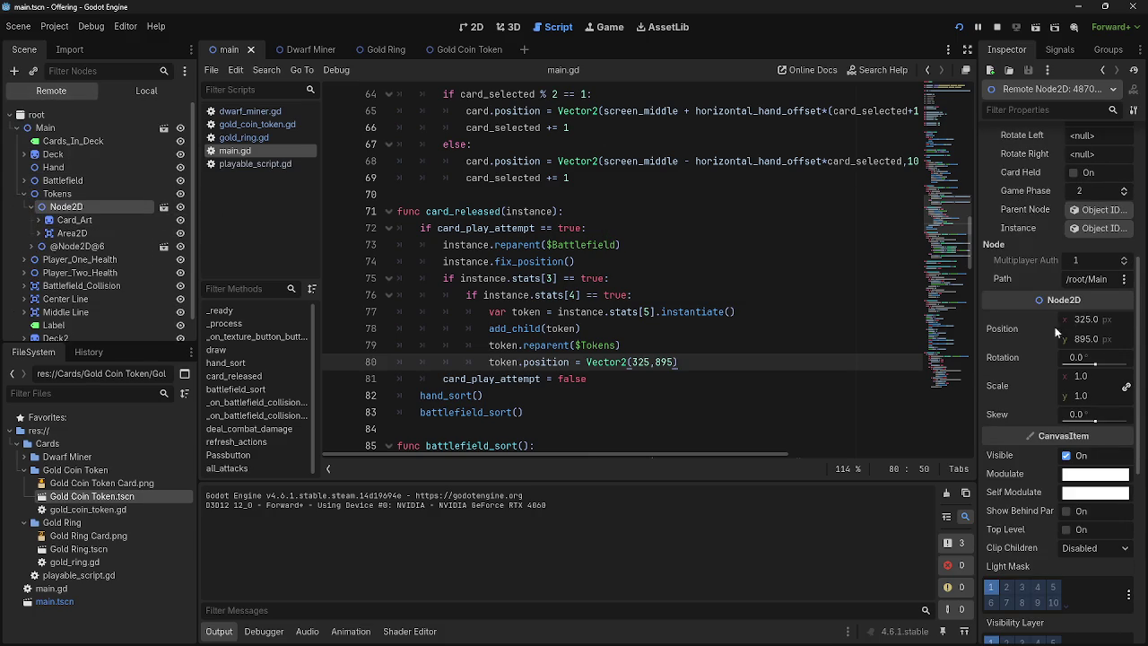
Step: Try offsets on the live token, setting its Inspector position to 0, 0, and check it in the game
left_click_drag(1087, 321, 460, 323)
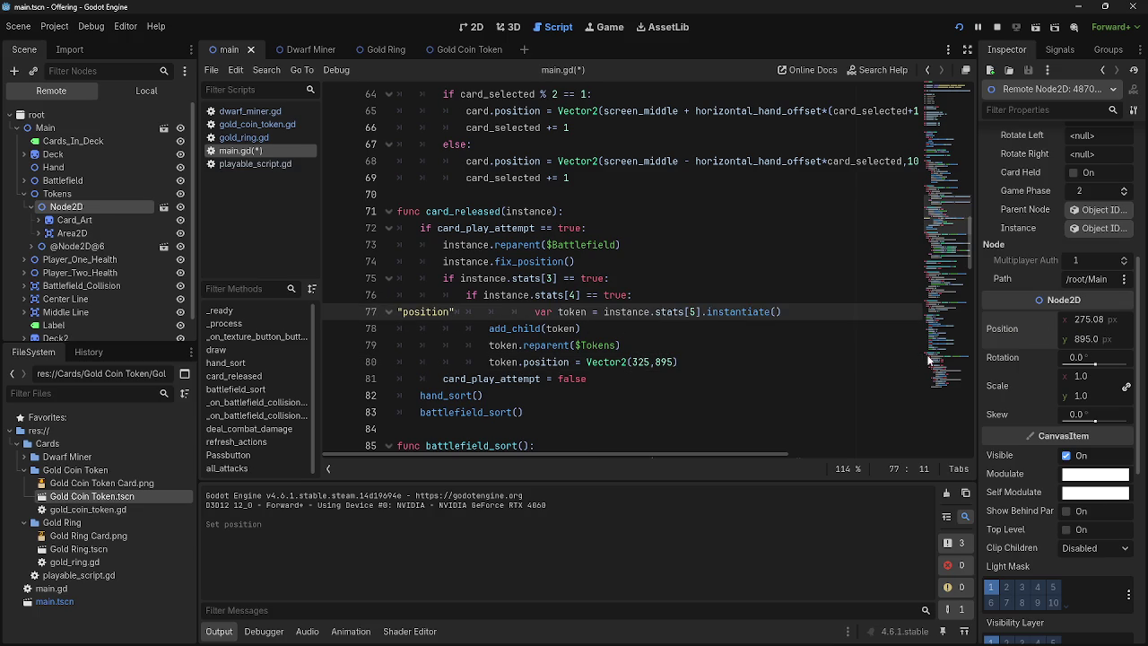
key("ctrl+z")
left_click_drag(1081, 338, 1074, 338)
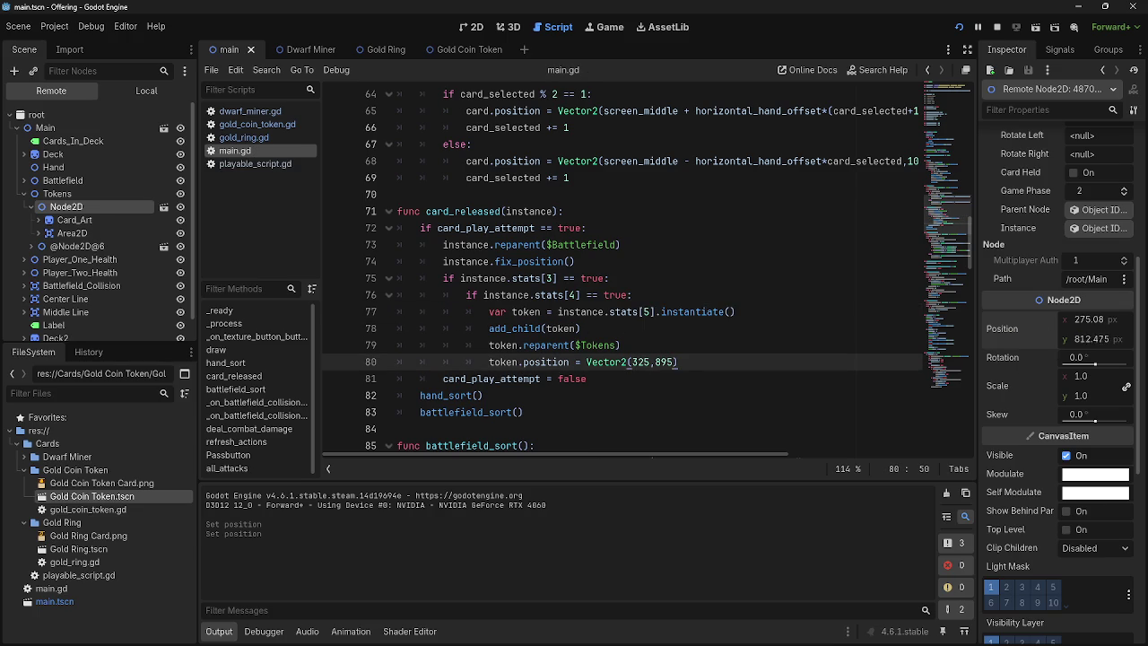
left_click(1080, 338)
type("0")
key("Return")
left_click(1093, 320)
type("0")
key("Return")
key("alt+Tab")
key("alt+Tab")
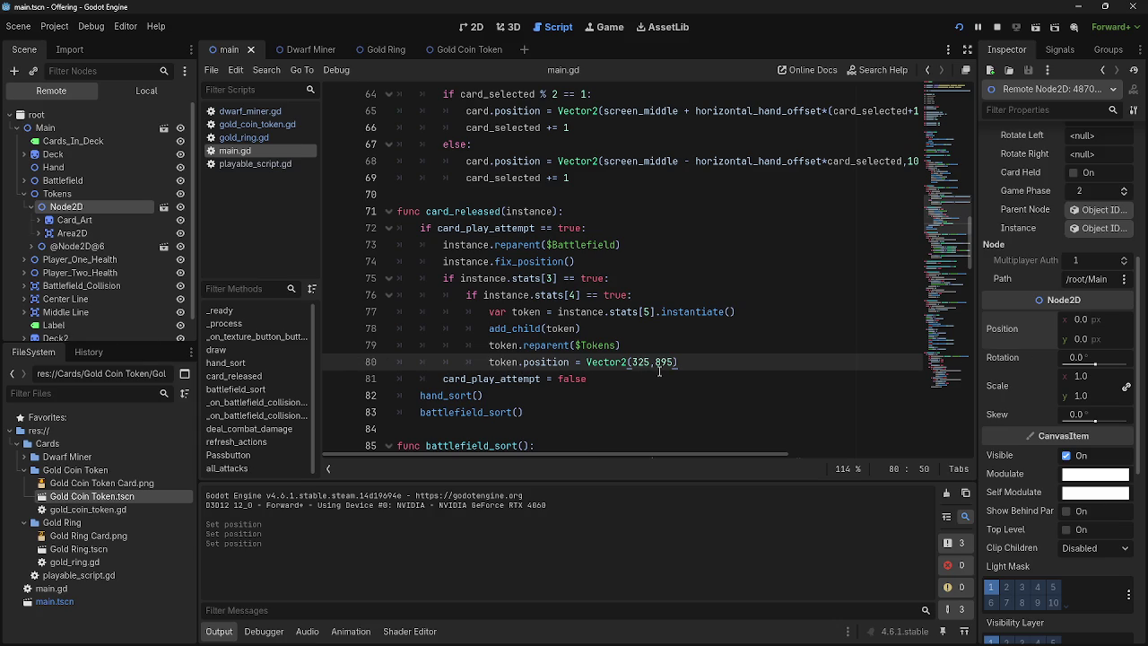
Step: Change the script's token position to Vector2(0,0) and relaunch the game with F5
left_click_drag(651, 362, 635, 362)
type("0")
double_click(656, 361)
type("0")
key("End")
key("F5")
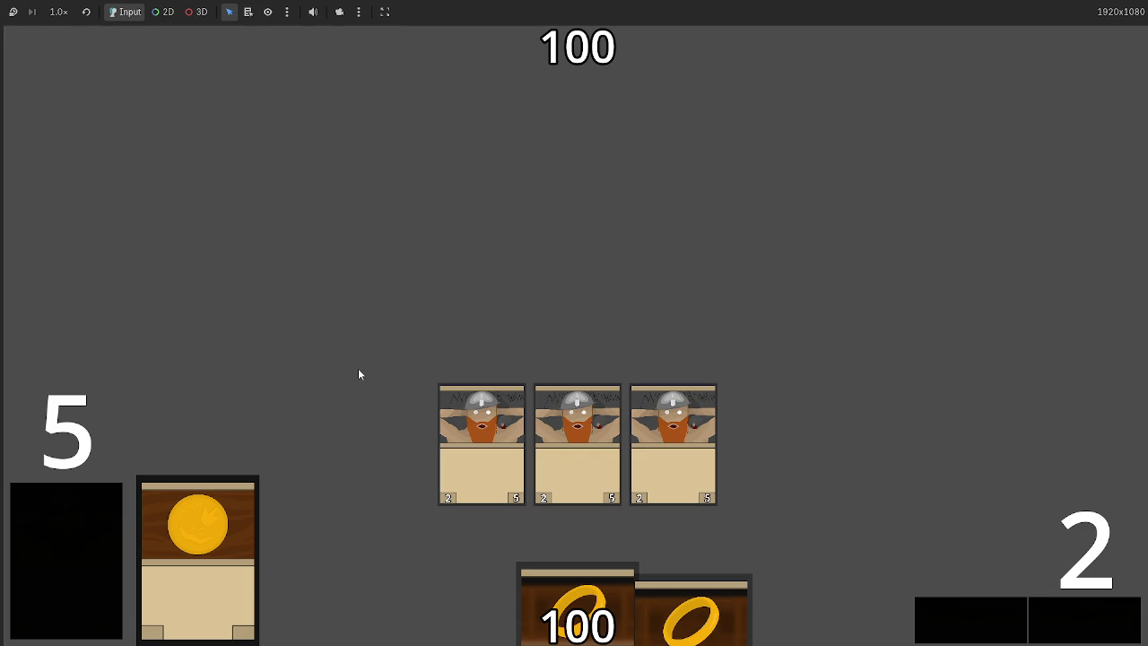
key("F8")
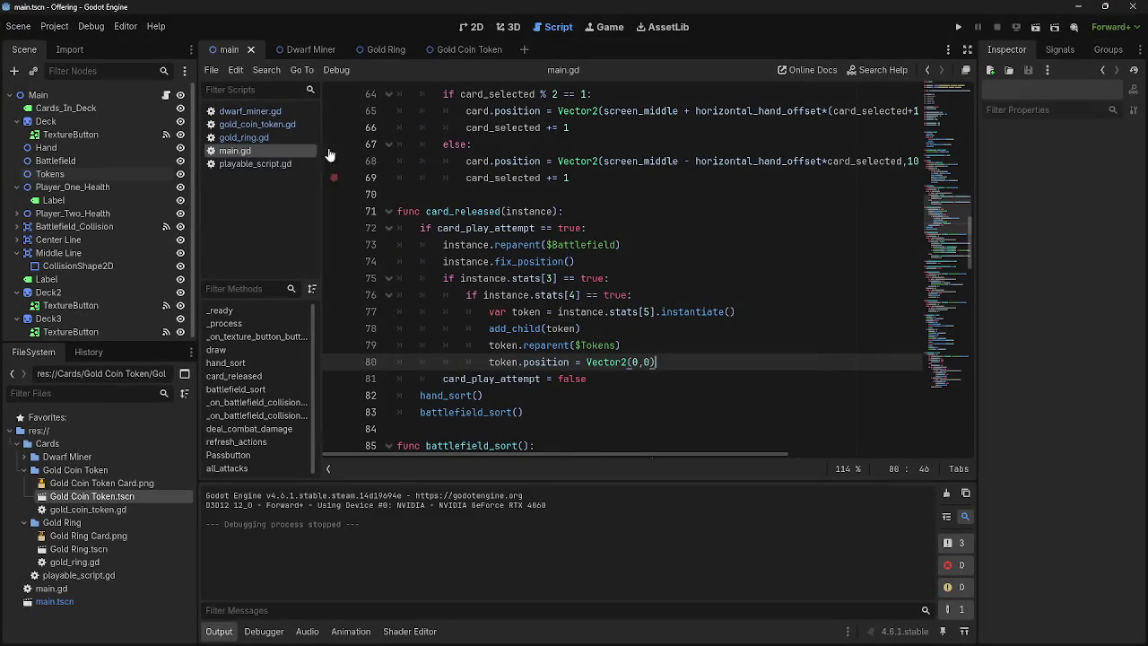
Step: Revert the Gold Coin Token's Card_Art Shadow scale from 1.1 to 1.0 and run the project
left_click(694, 352)
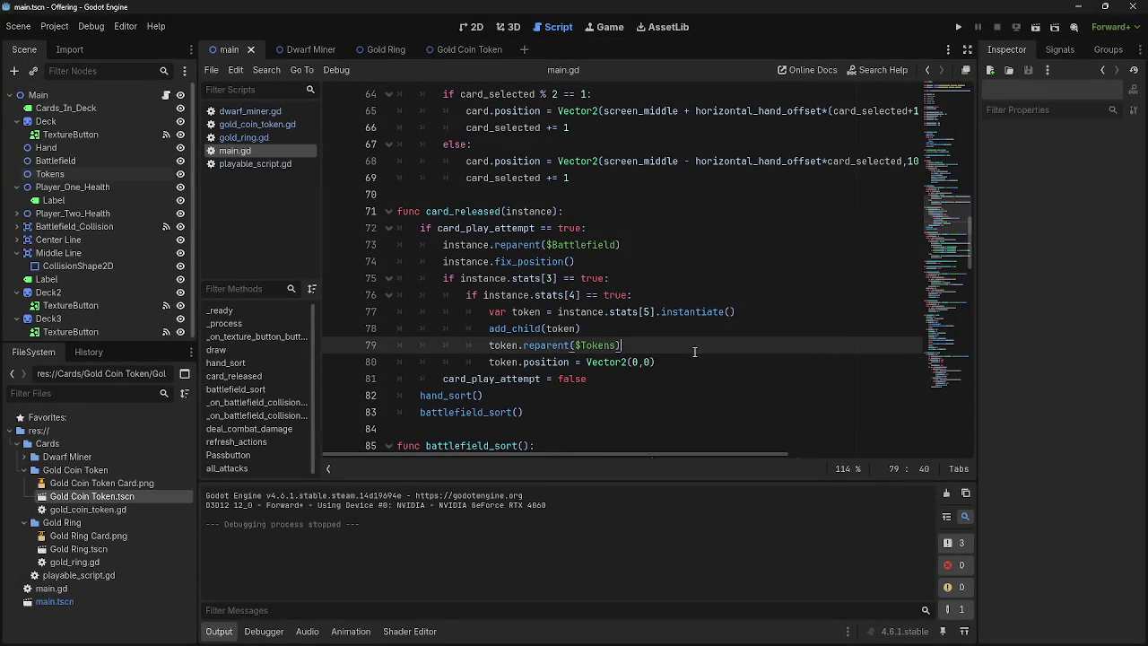
left_click(461, 49)
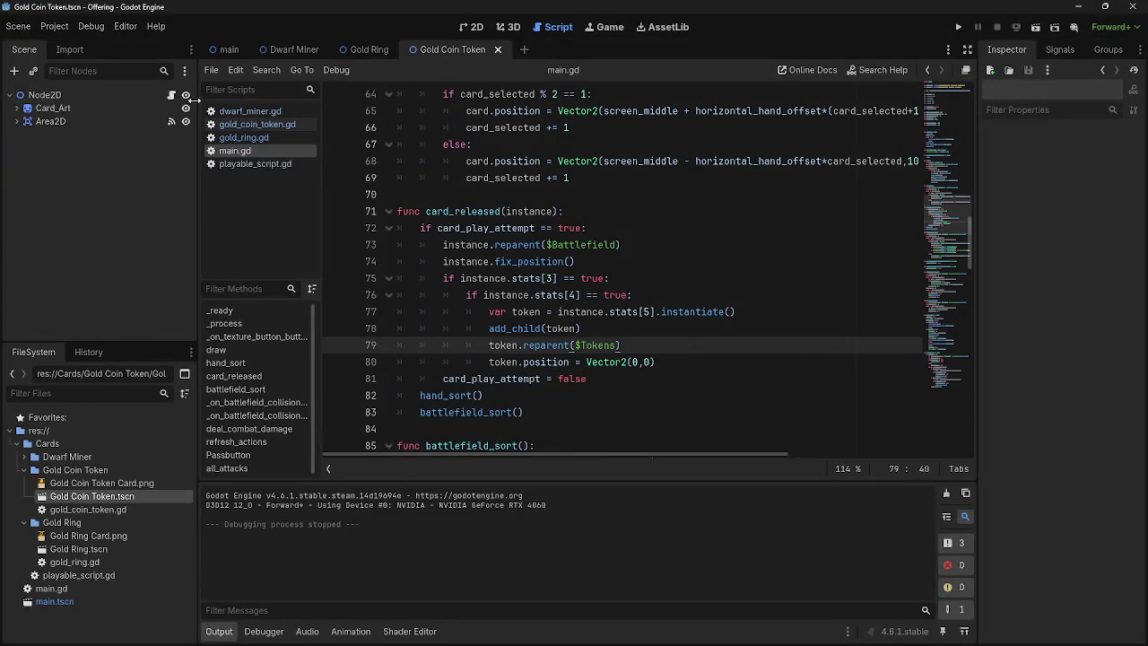
left_click(18, 108)
left_click(59, 121)
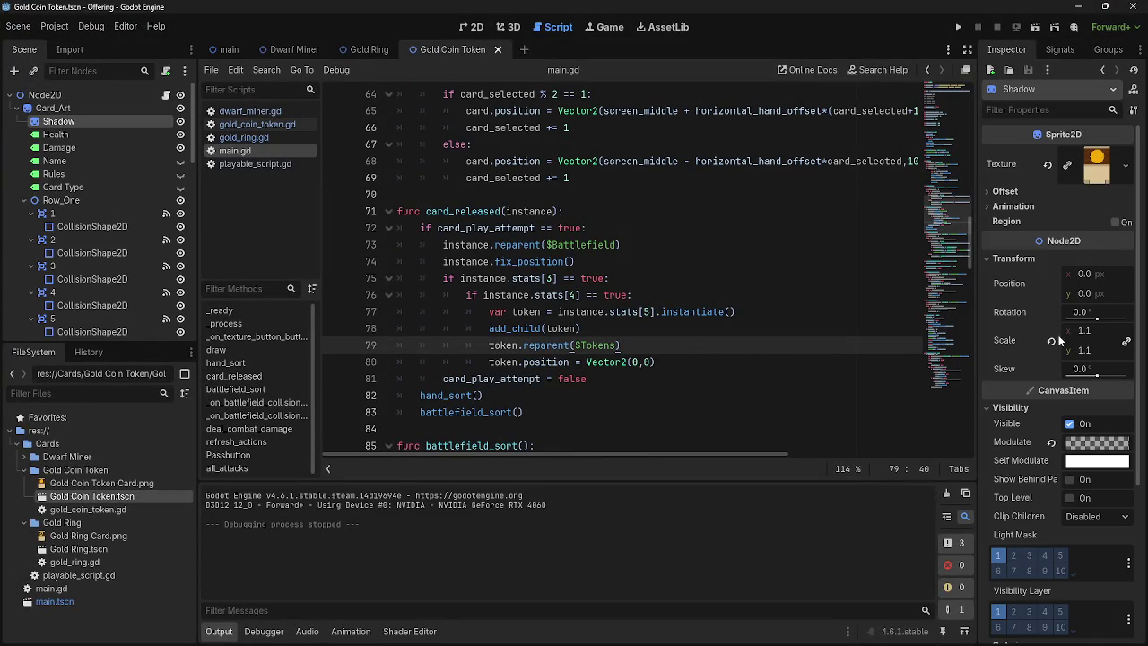
left_click(1051, 342)
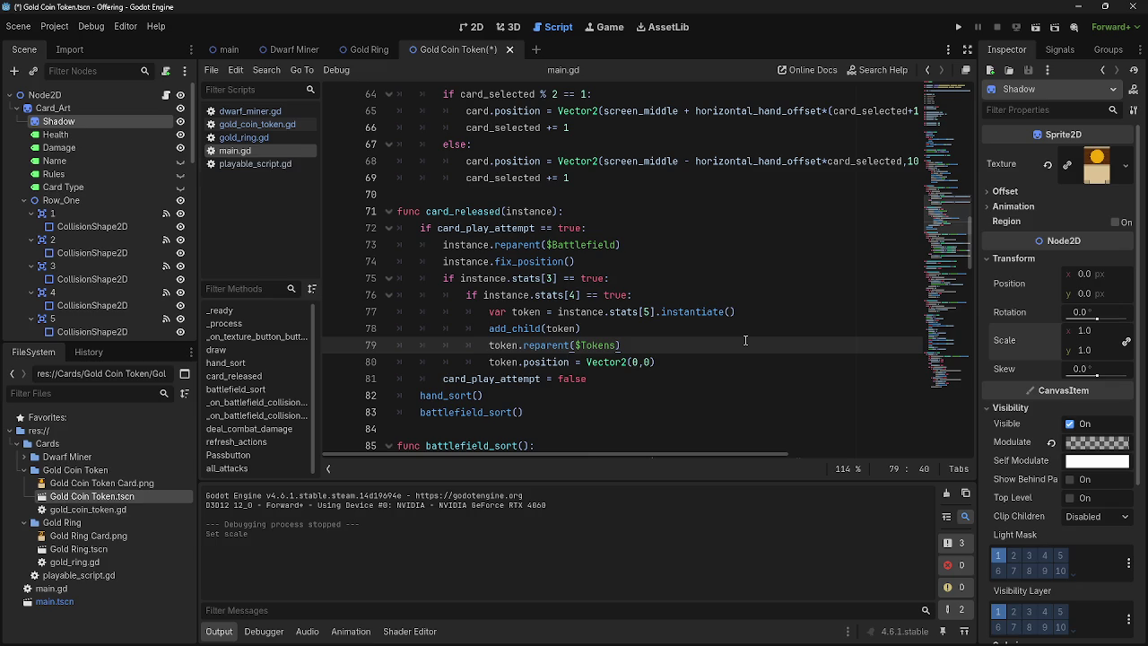
left_click(957, 27)
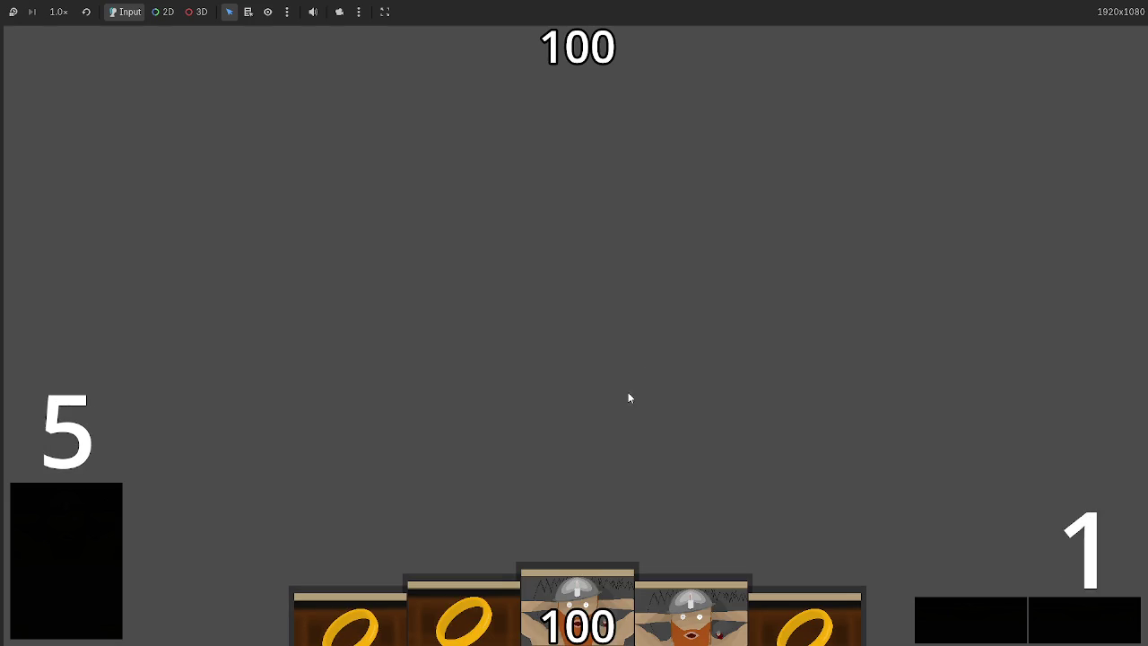
Step: Play two Dwarf Miners and a Gold Ring in the test run, then stop it with F8
left_click(585, 599)
left_click(571, 407)
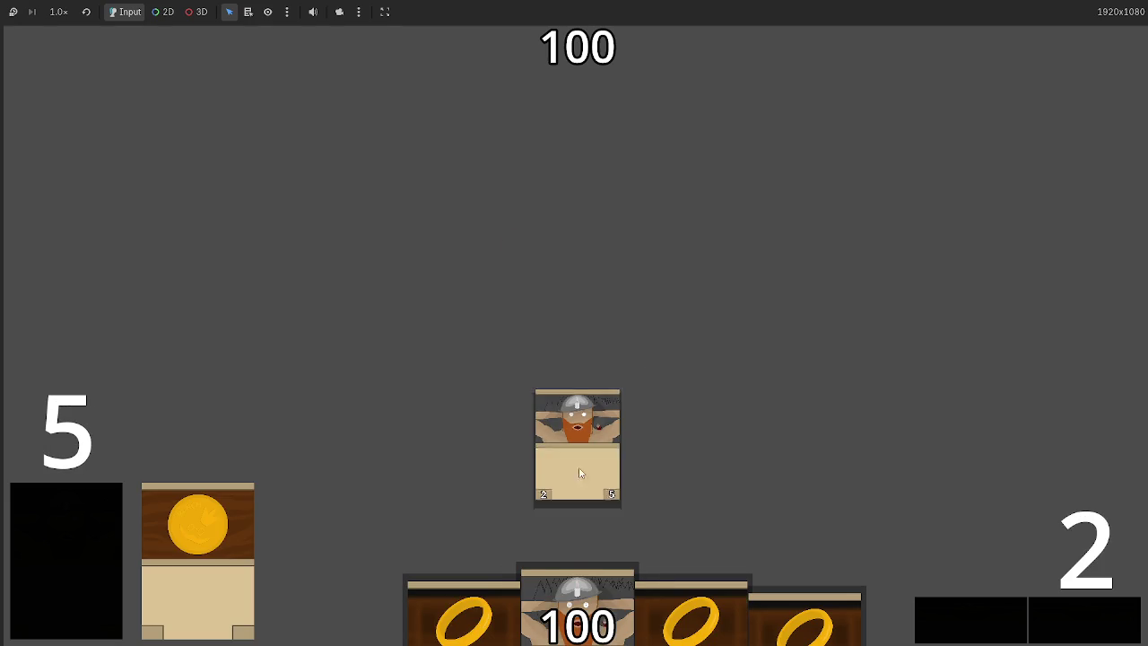
left_click(587, 578)
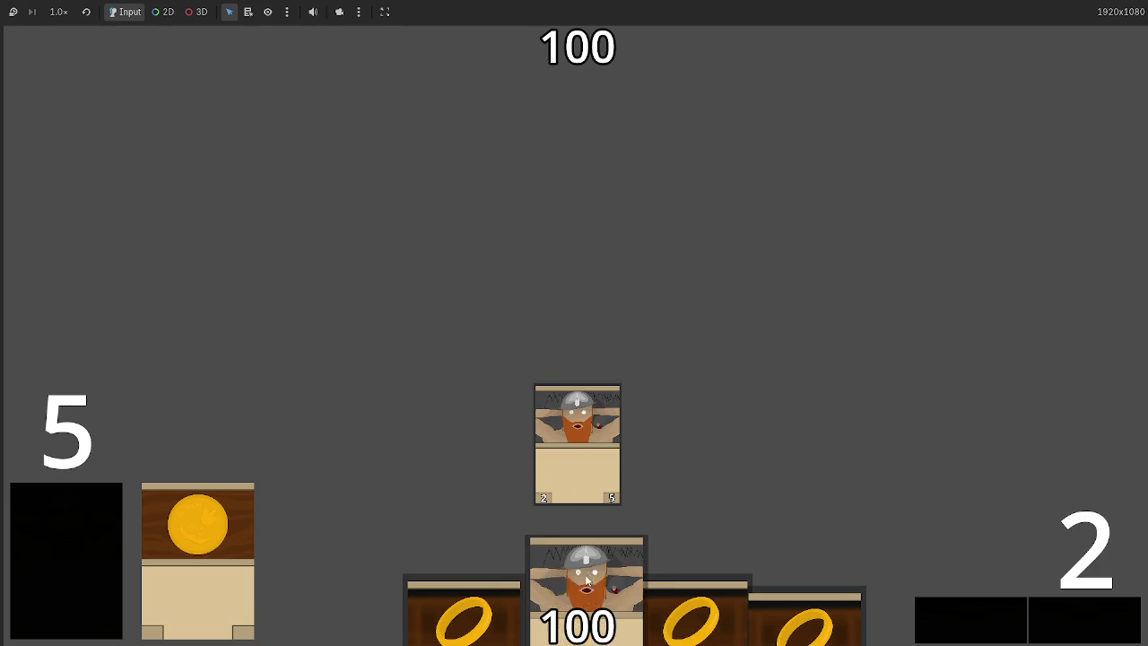
left_click(615, 336)
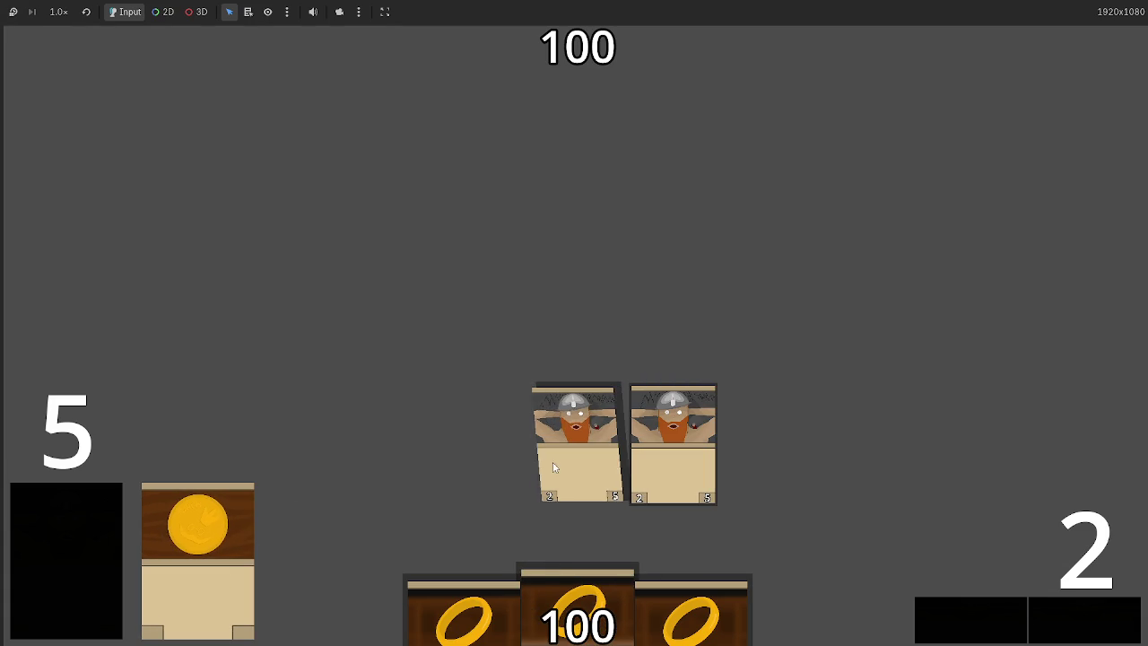
left_click(516, 480)
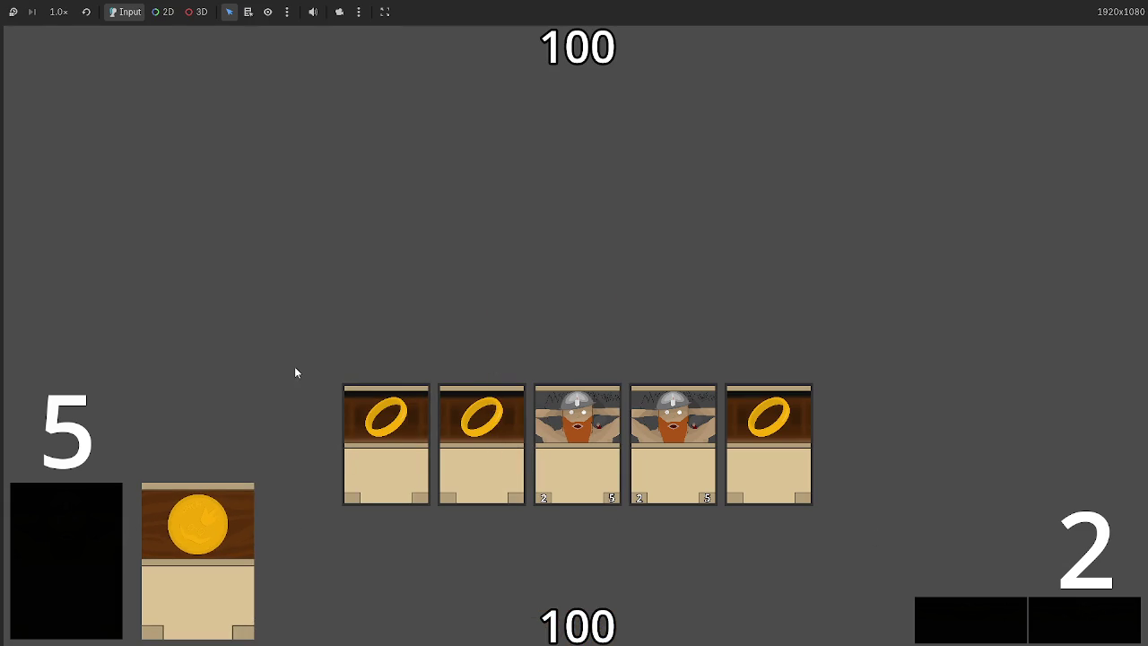
key("F8")
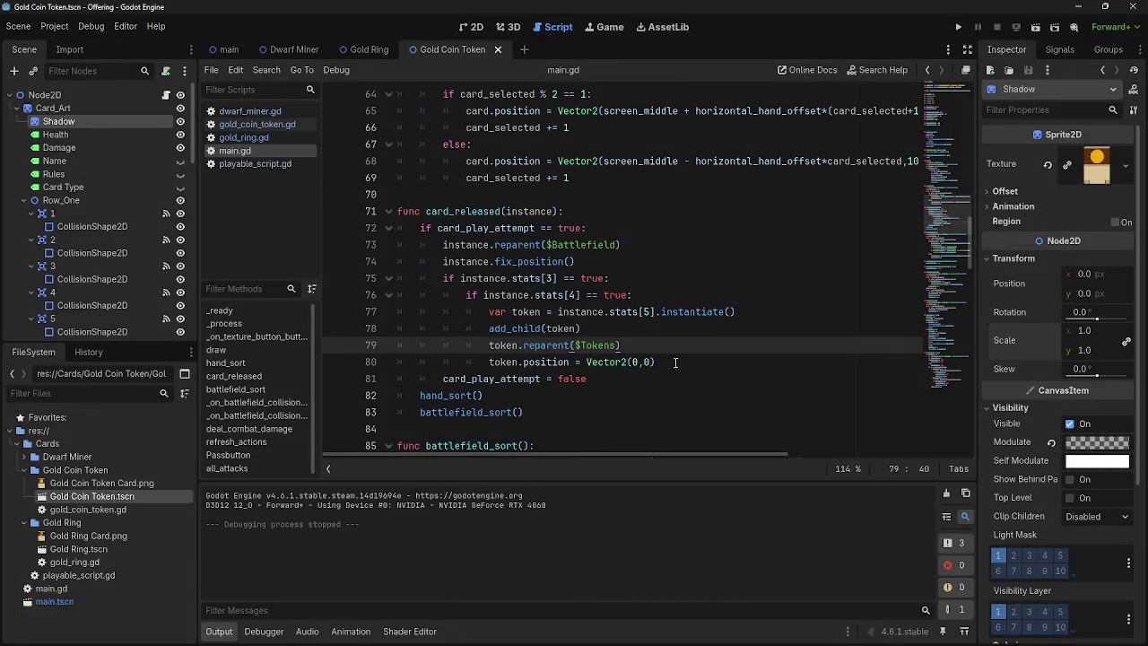
Step: Shrink the token's Shadow scale to 0.75, playtest with a Dwarf Miner, then revert it to 1.0
left_click(673, 362)
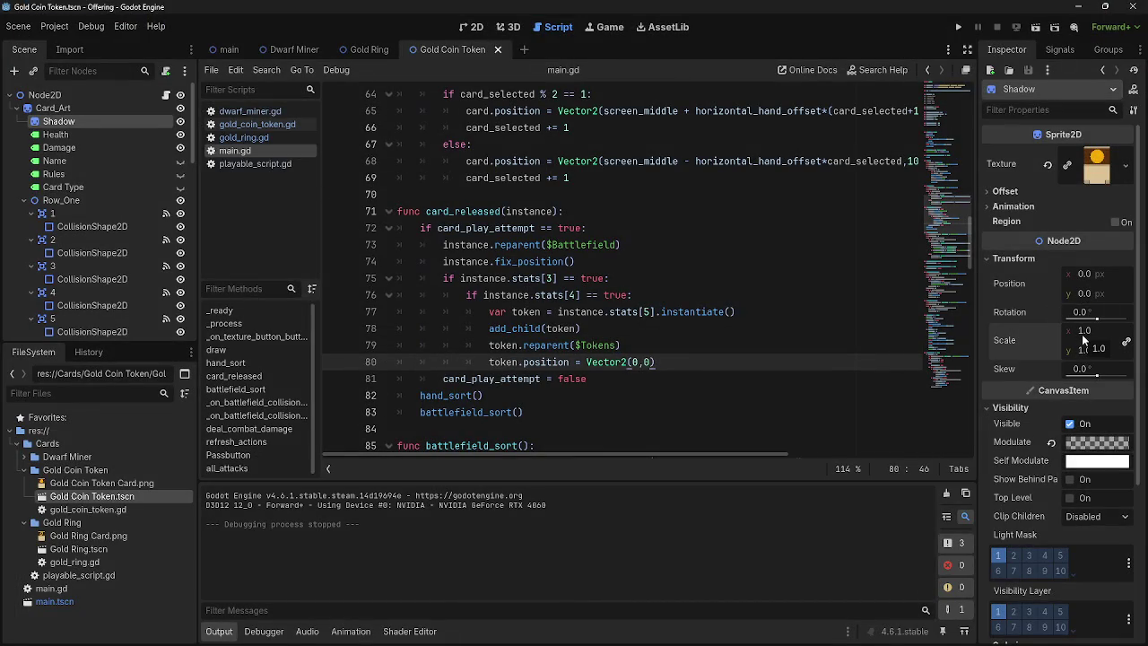
left_click_drag(1085, 339, 1053, 339)
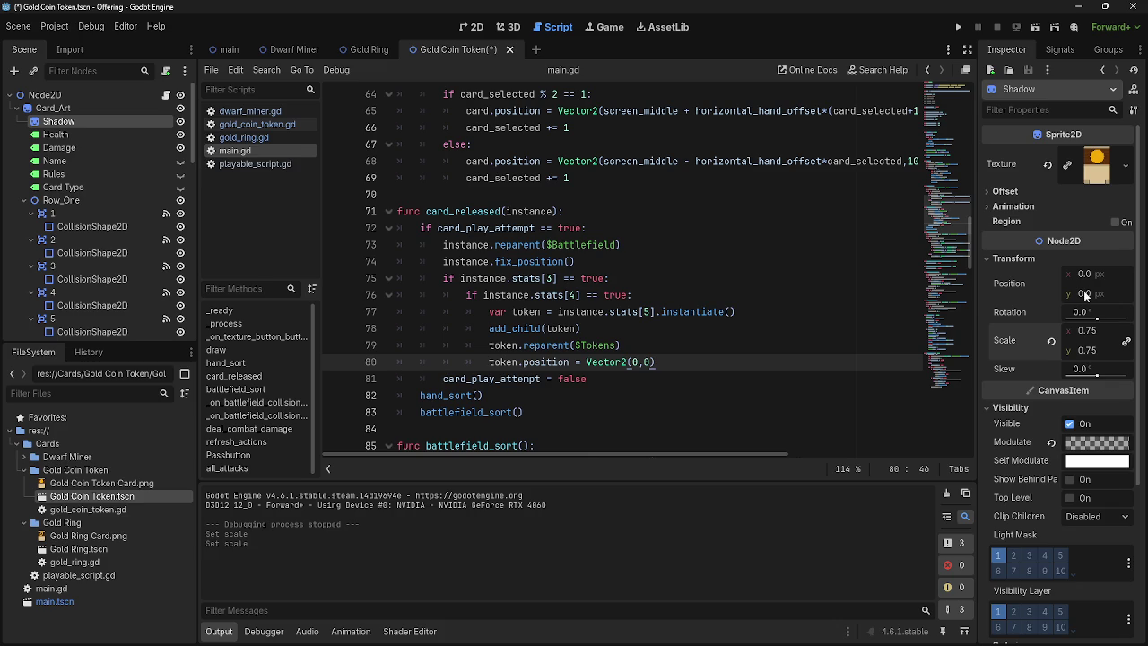
left_click(959, 28)
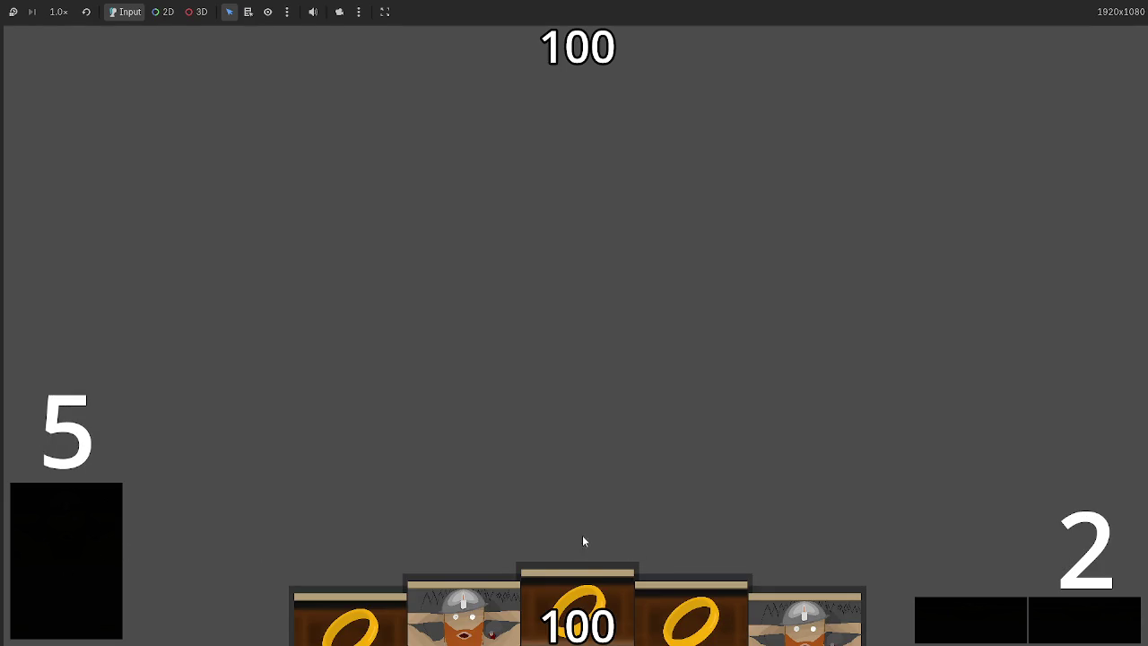
left_click(482, 607)
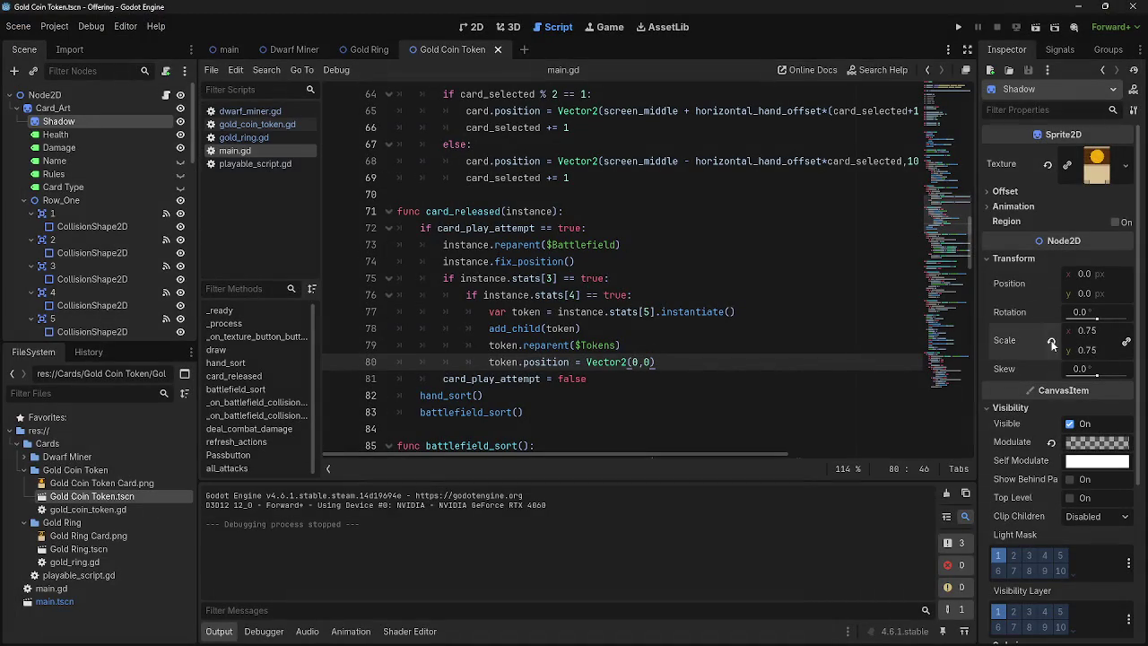
left_click(1052, 342)
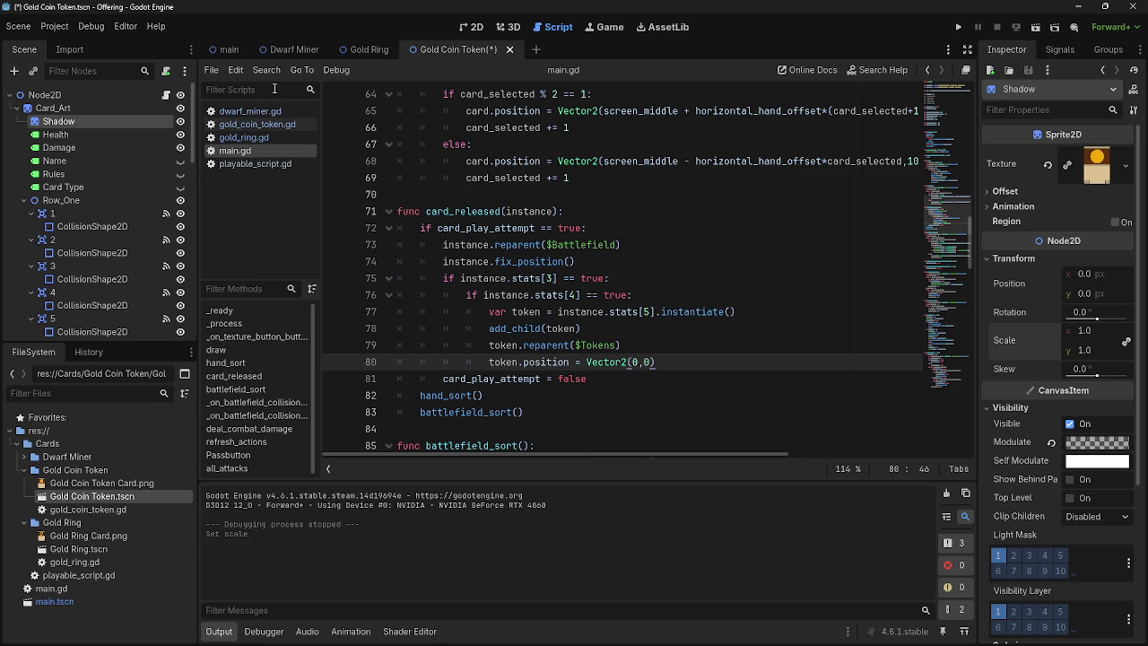
Step: Run the game, draw the deck down to 0 and lay out ten cards, then stop and view the main scene
left_click(954, 28)
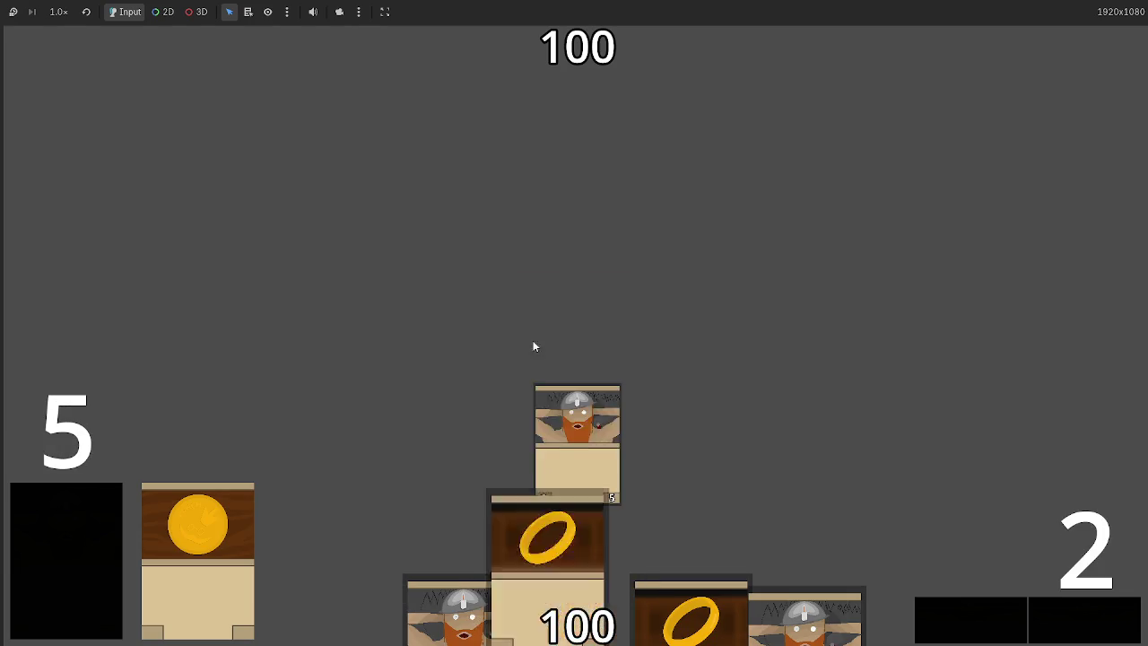
left_click(1092, 618)
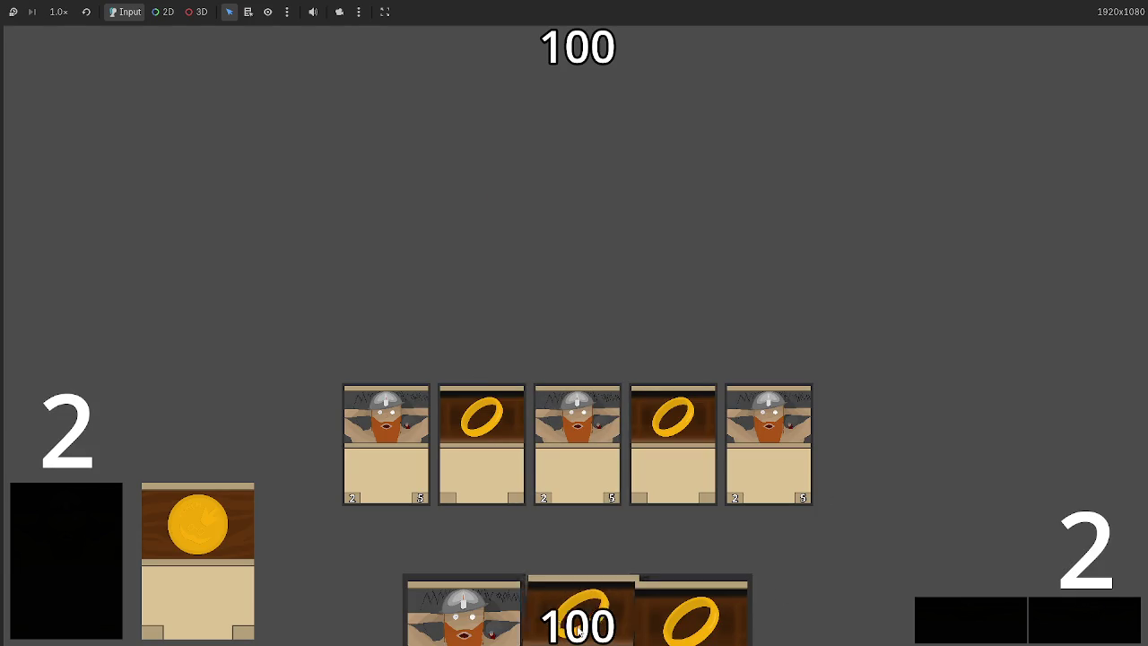
left_click(43, 541)
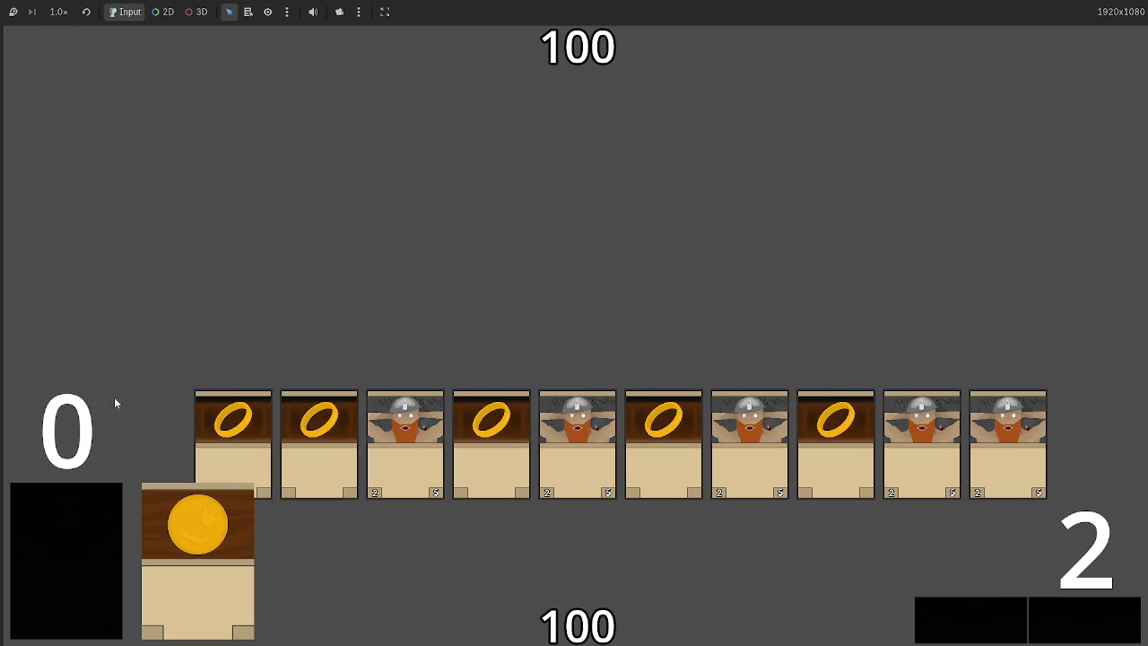
key("F8")
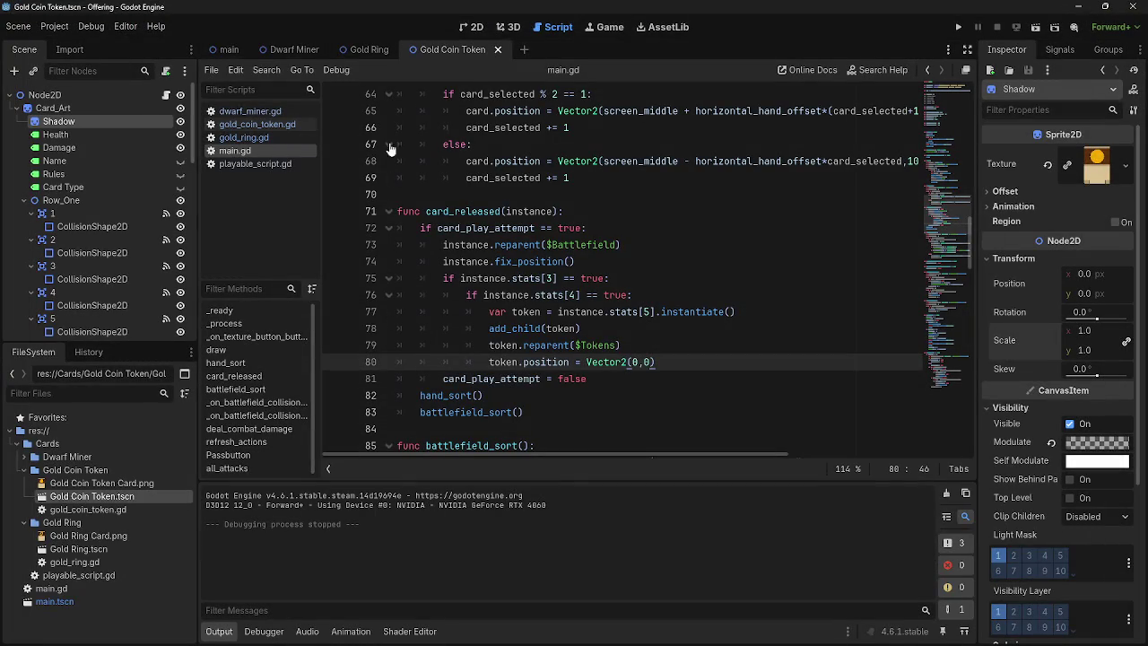
left_click(468, 27)
Step: Place the Tokens node at x 105, y about 574 just above the deck, then run the project
left_click(226, 49)
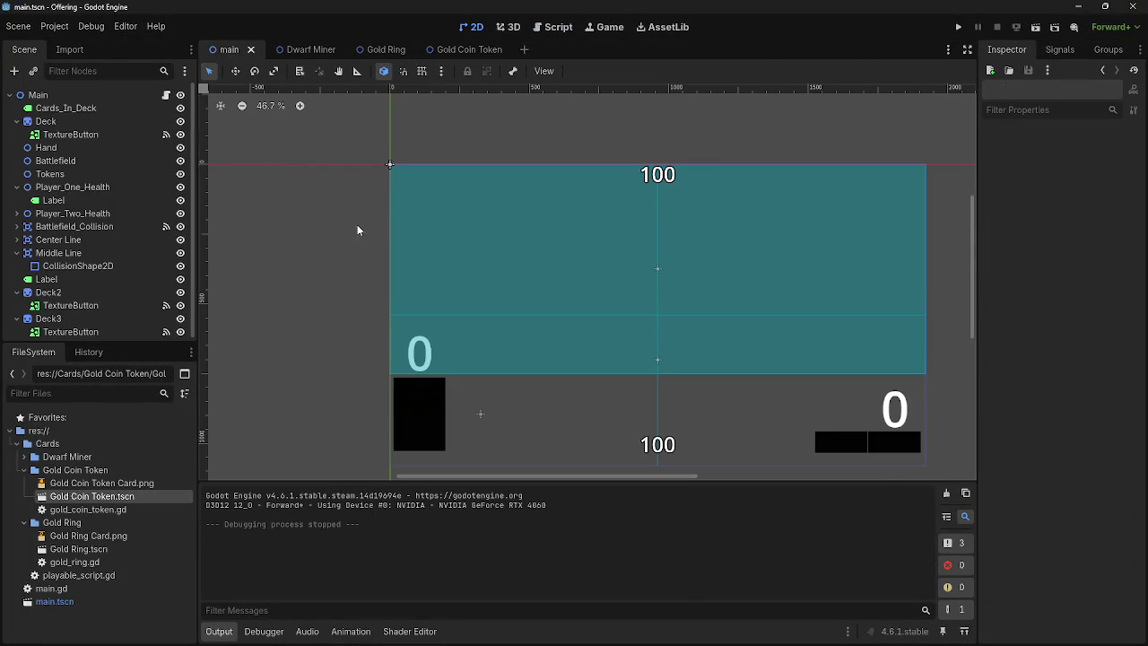
mouse_move(478, 417)
left_mouse_down()
mouse_move(413, 345)
mouse_move(420, 333)
left_mouse_up()
left_click(66, 123)
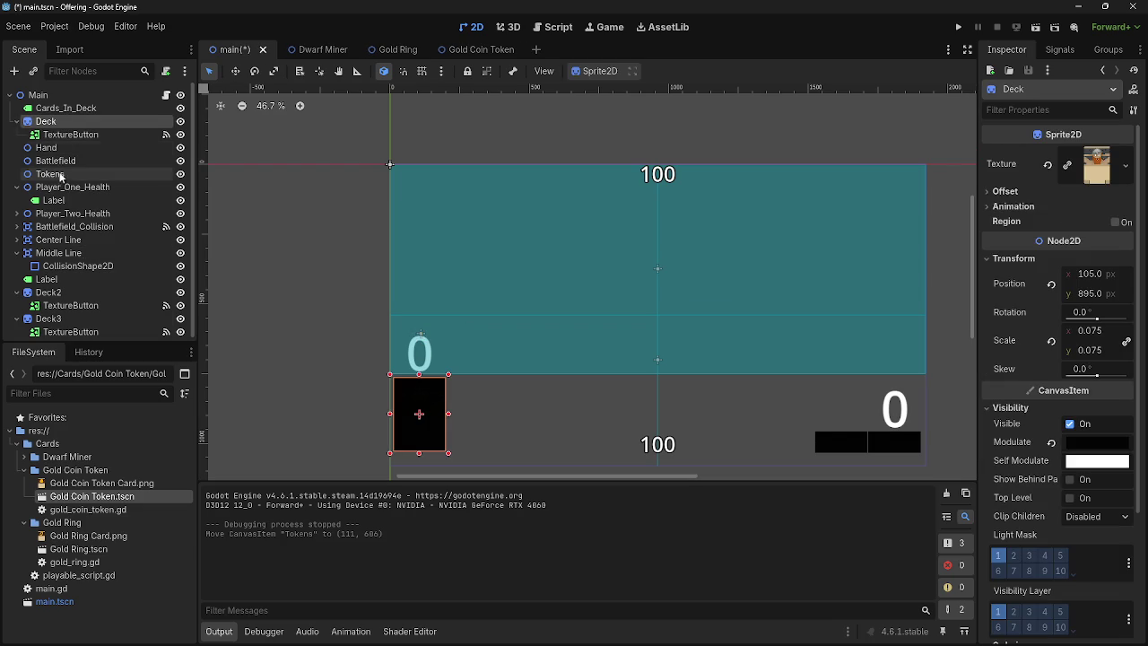
left_click(60, 174)
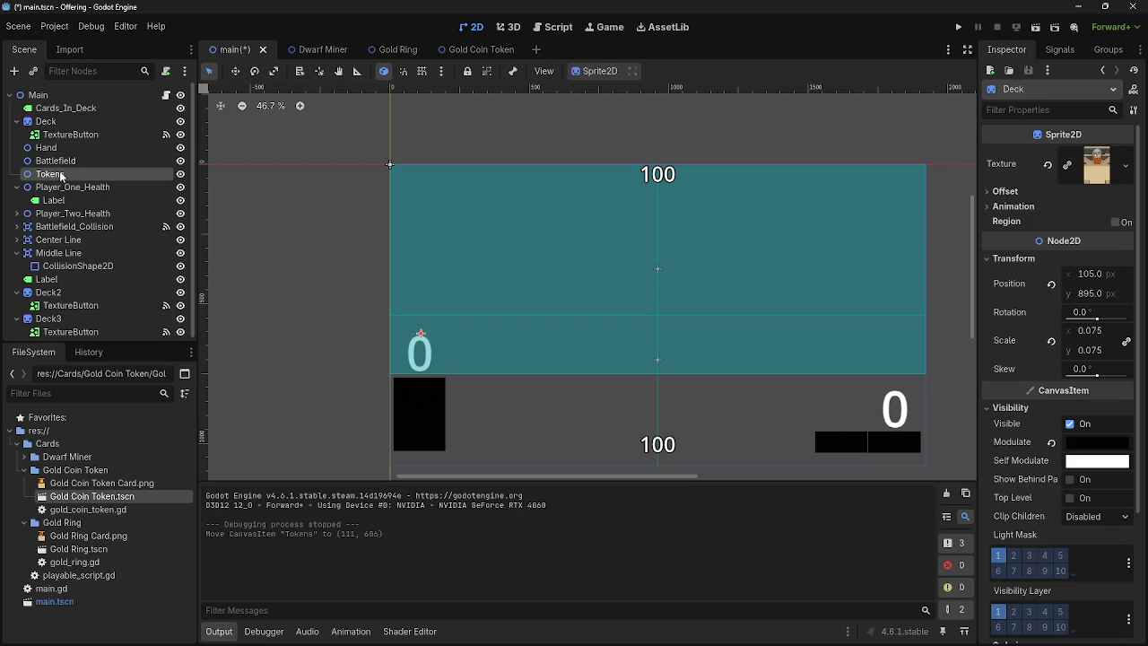
left_click(1096, 168)
type("105")
key("Return")
left_click_drag(1103, 190, 1080, 190)
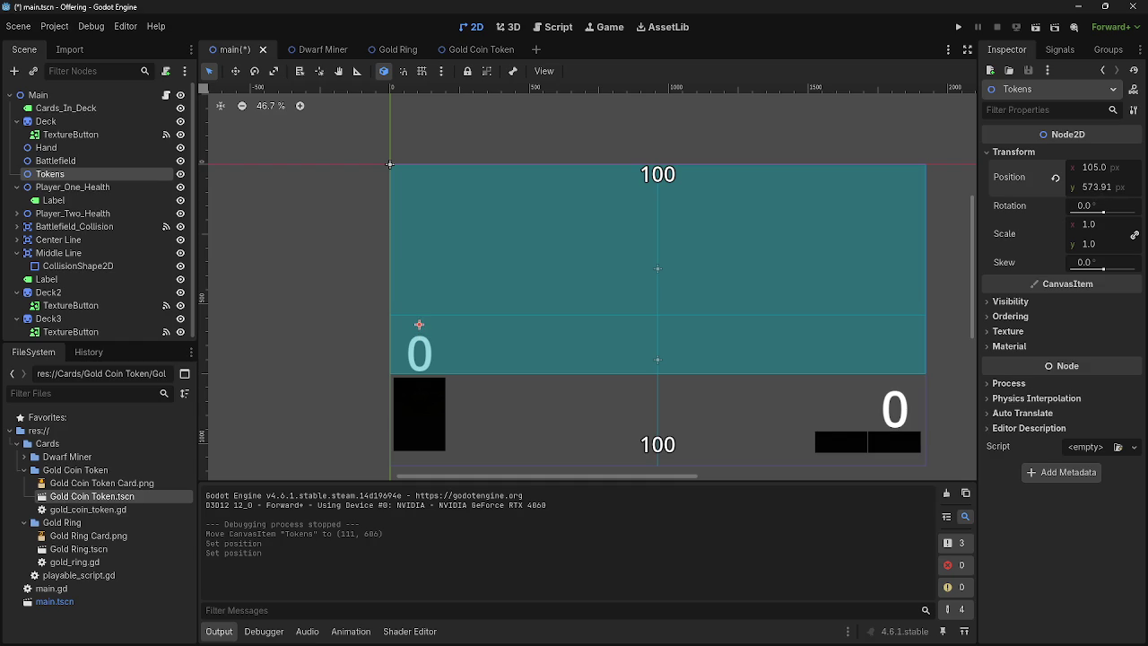
left_click(958, 27)
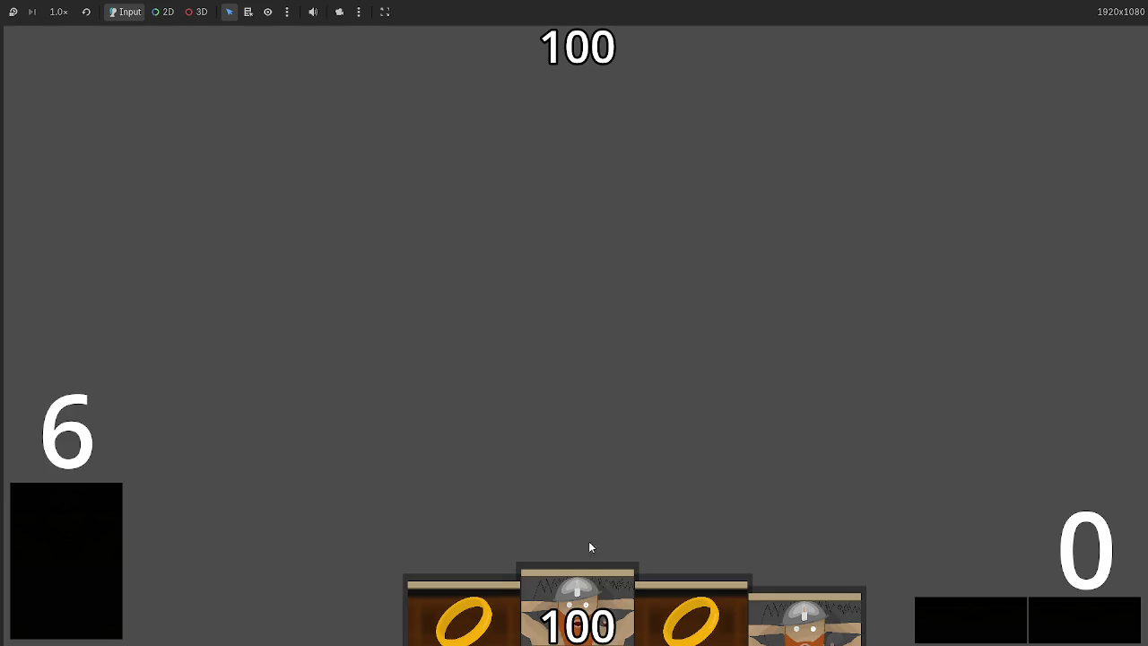
Step: Play a Dwarf Miner so the Gold Coin Token appears above the deck, then stop the game
left_click_drag(584, 582, 553, 307)
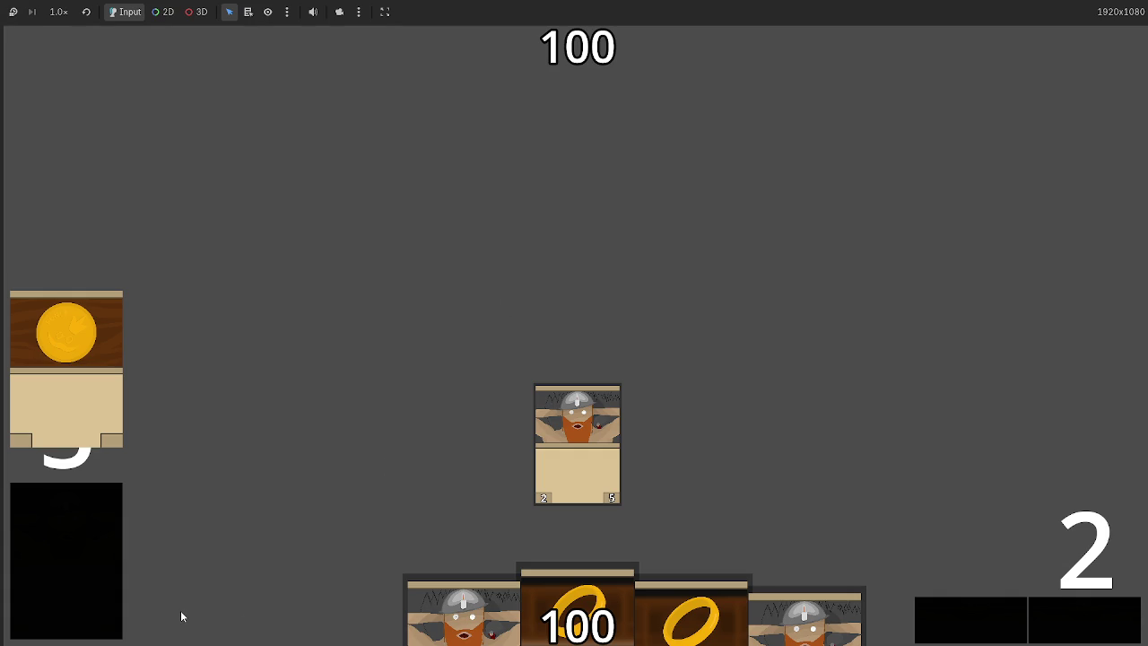
key("F8")
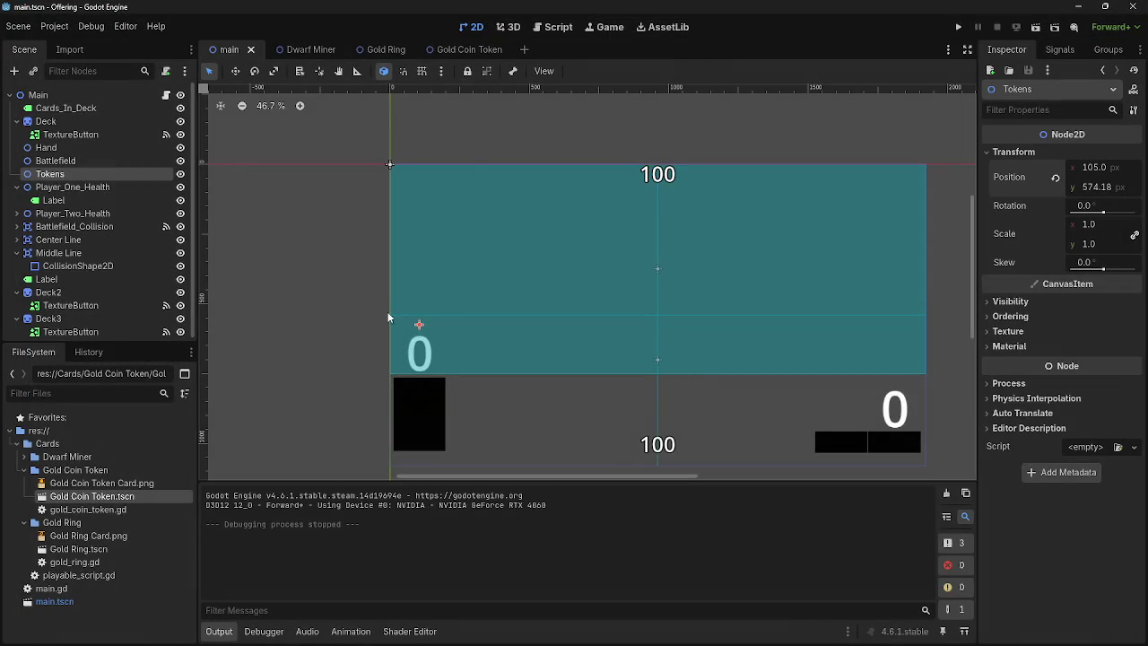
Step: Undo stray moves, set Tokens beside the deck at 325, 955, save the main scene and launch the game
left_click_drag(421, 329, 421, 362)
key("ctrl+z")
key("ctrl+z")
key("ctrl+z")
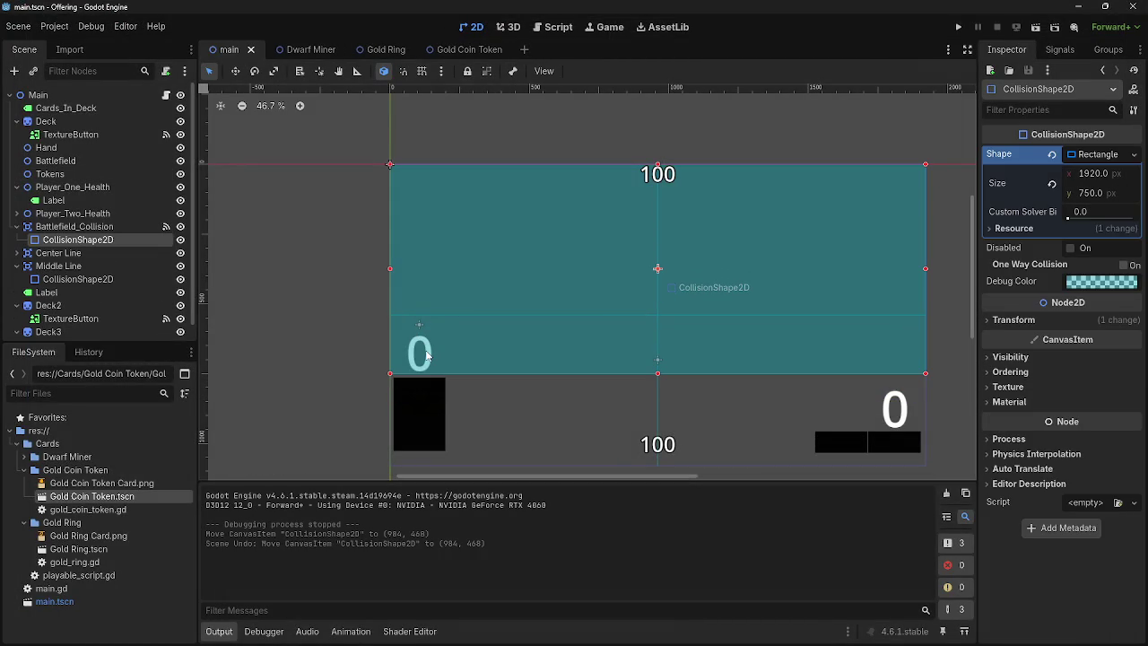
key("ctrl+z")
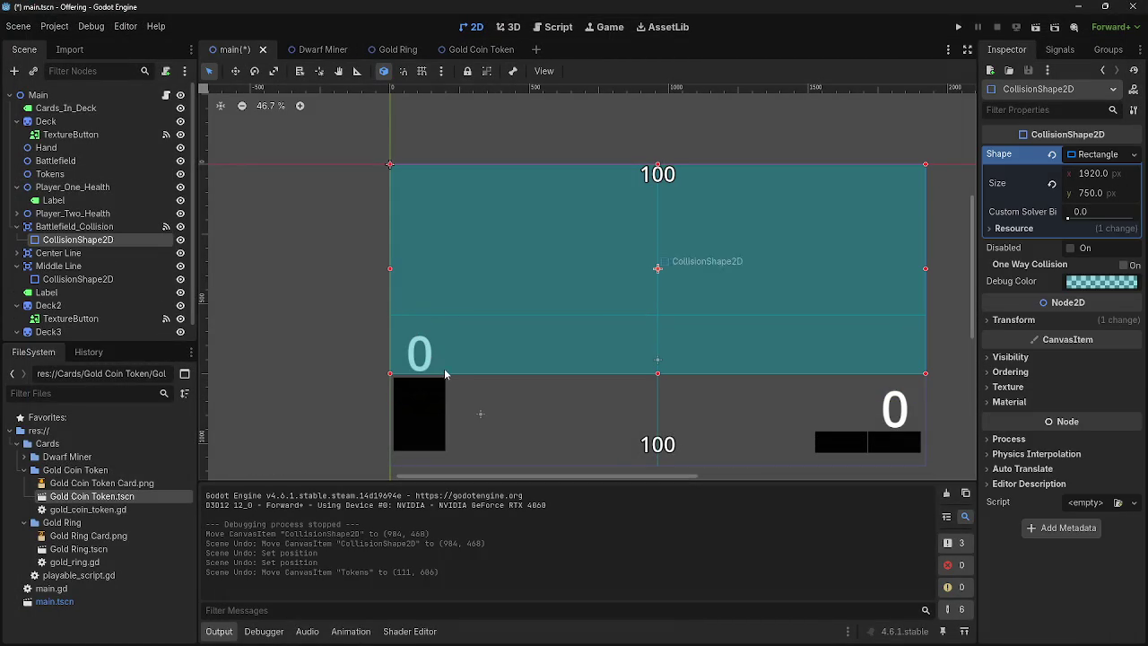
left_click_drag(482, 416, 481, 433)
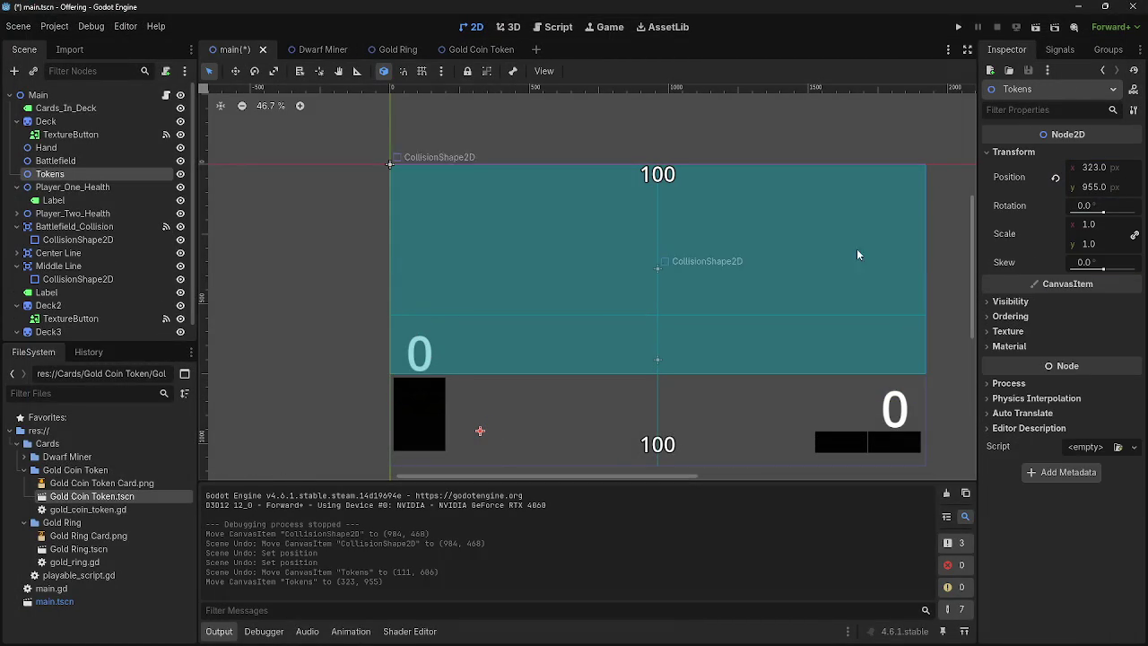
left_click(1092, 186)
left_click(1100, 168)
left_click(1096, 168)
type("325")
key("Return")
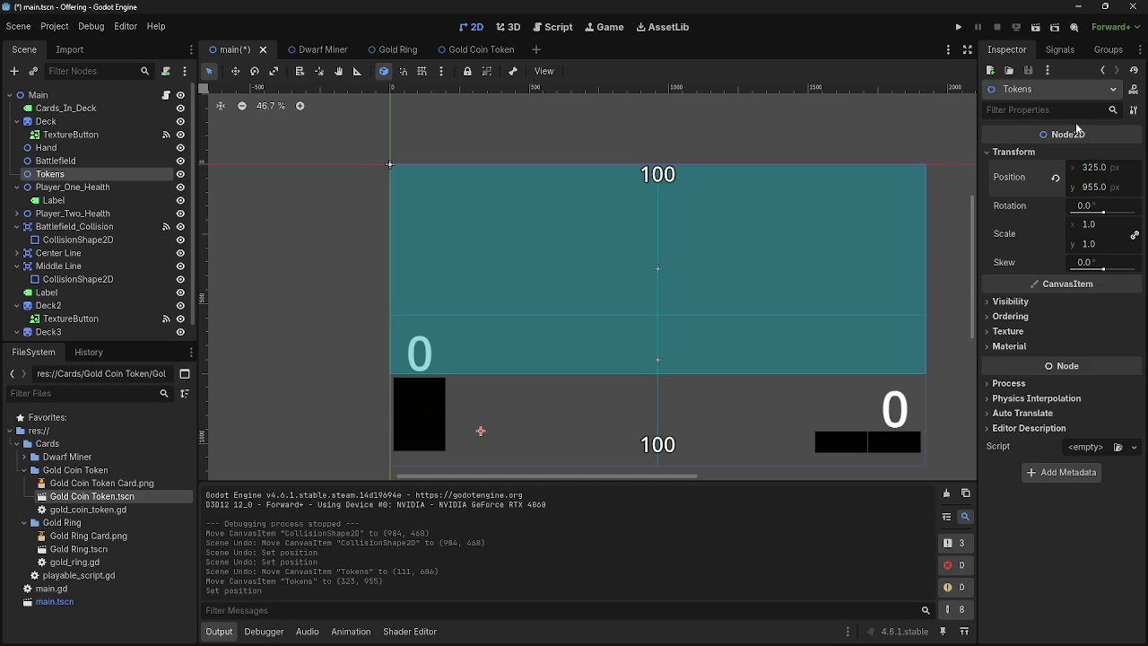
key("ctrl+s")
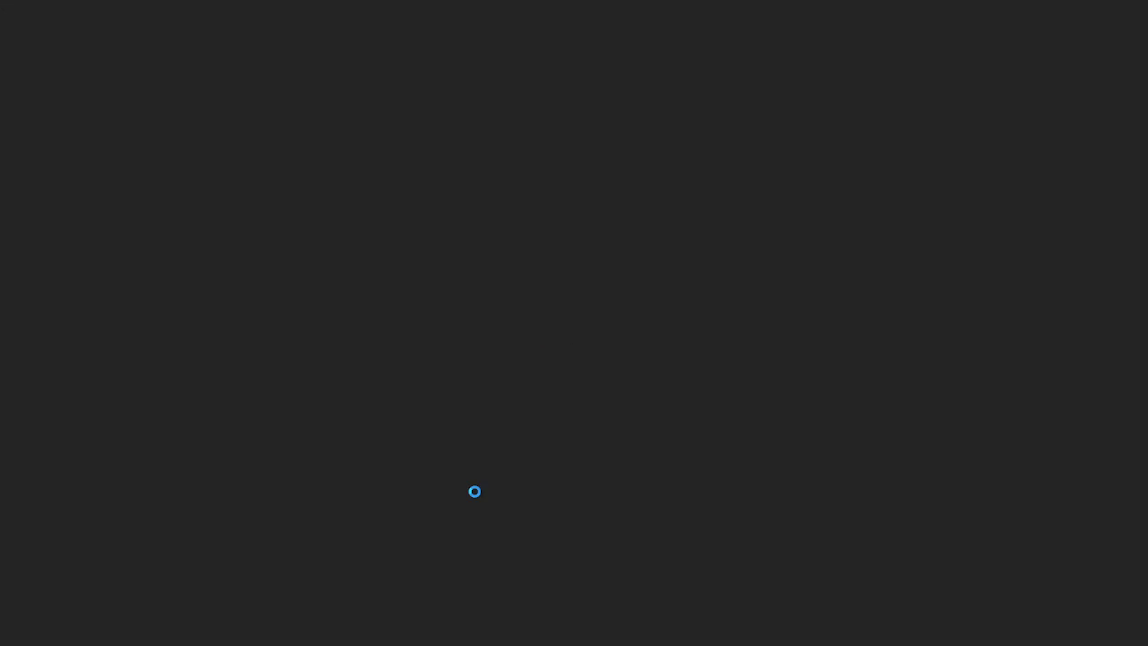
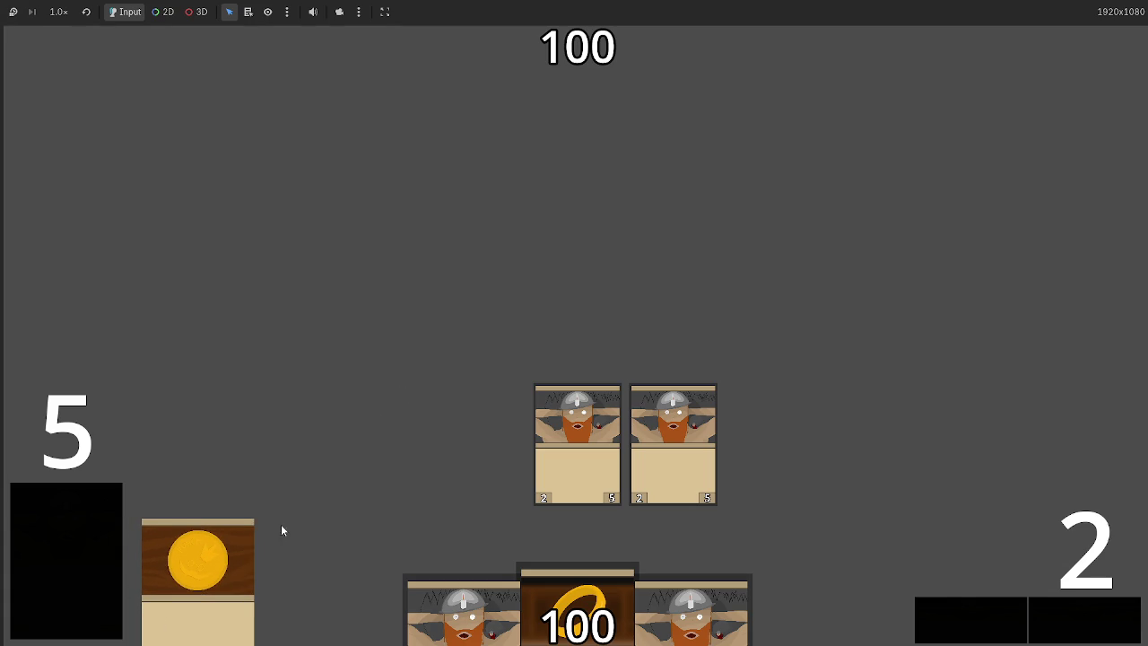
Step: Move the Tokens node lower, set its x position to 320, and playtest by playing a dwarf card
key("F8")
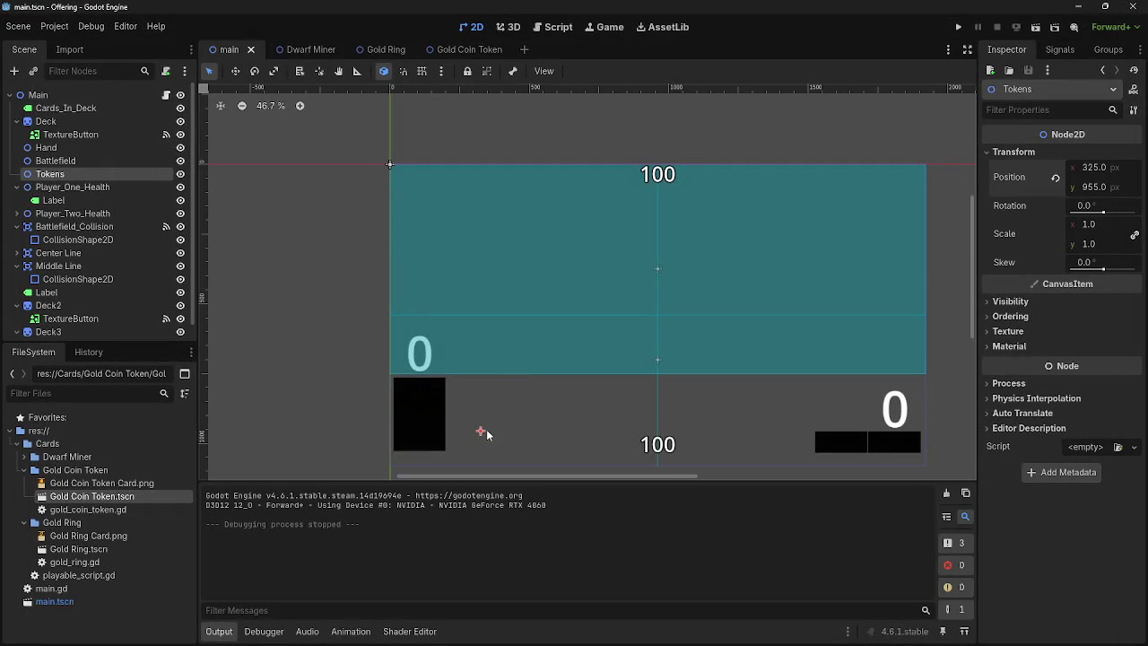
left_click_drag(479, 430, 478, 445)
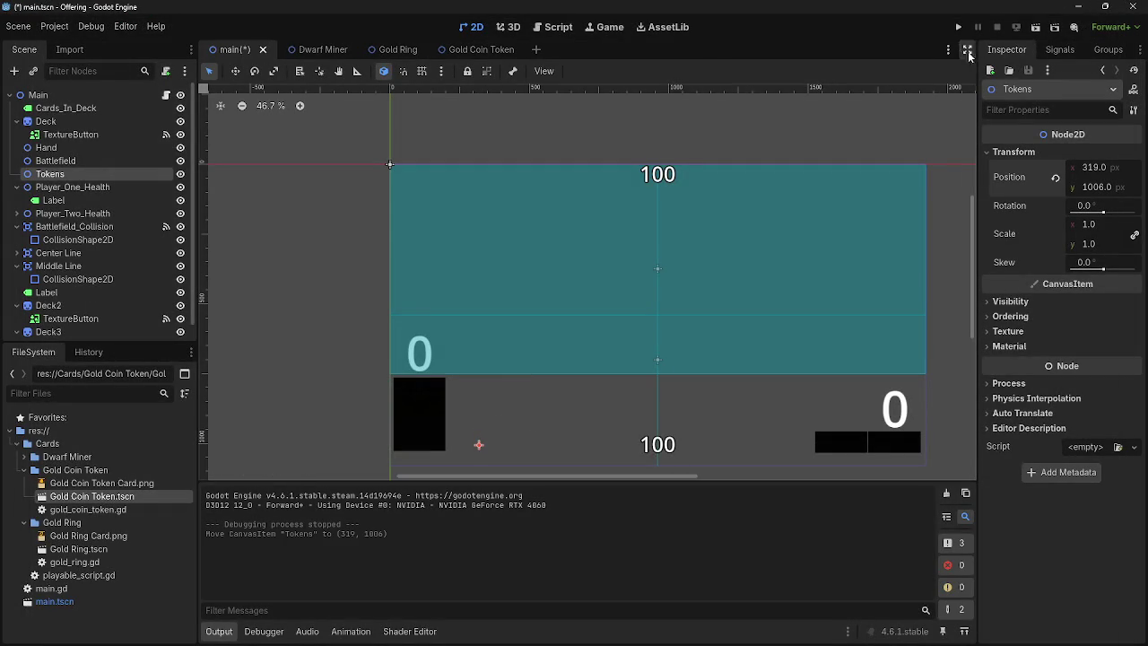
left_click(1095, 167)
type("32")
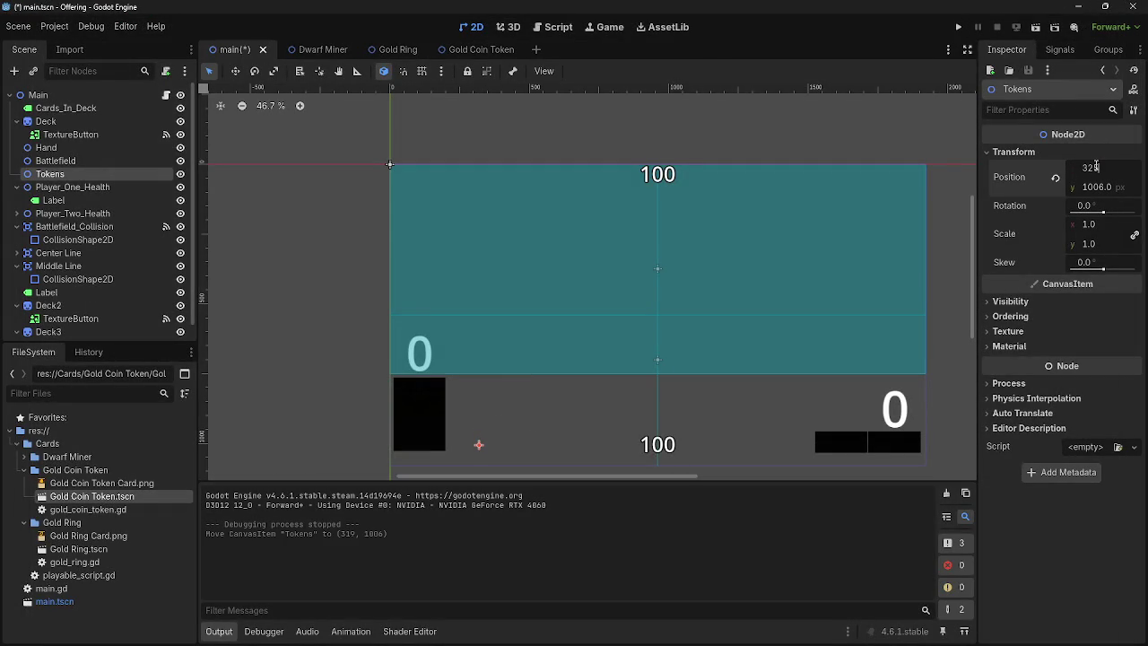
type("0")
key("Return")
left_click(957, 27)
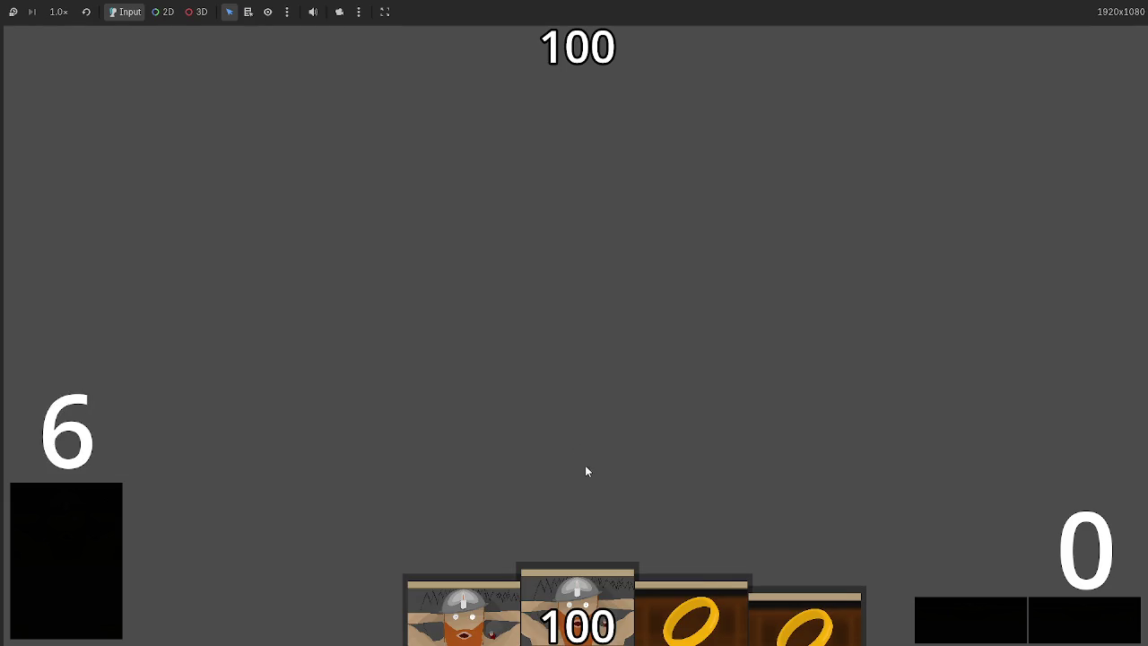
left_click_drag(567, 575, 569, 322)
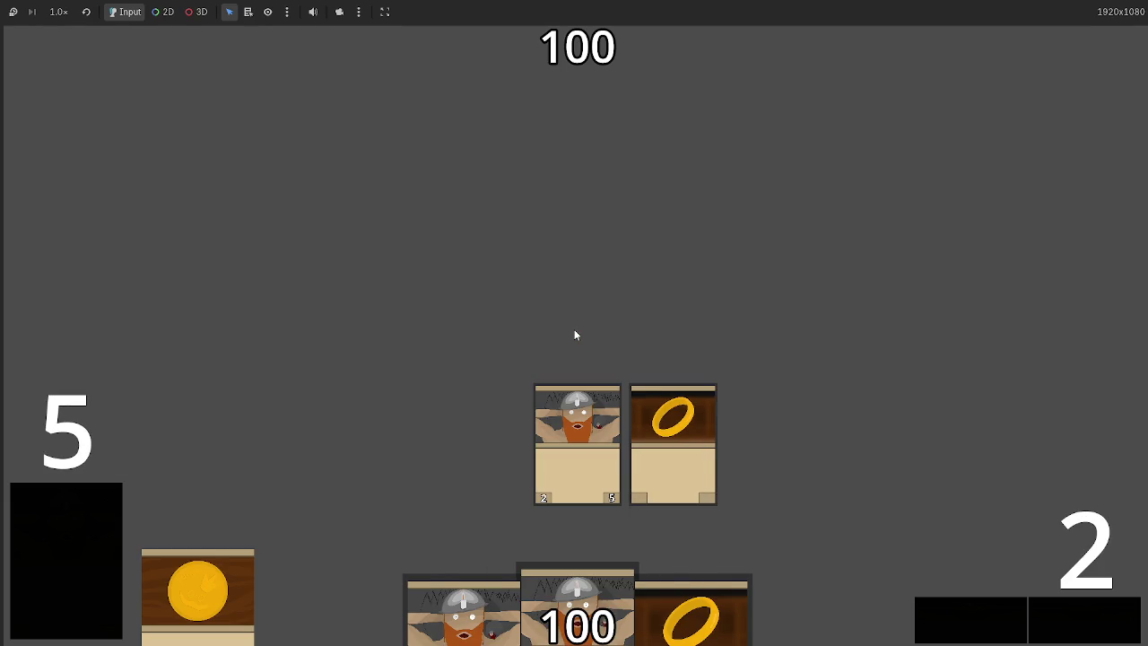
key("F8")
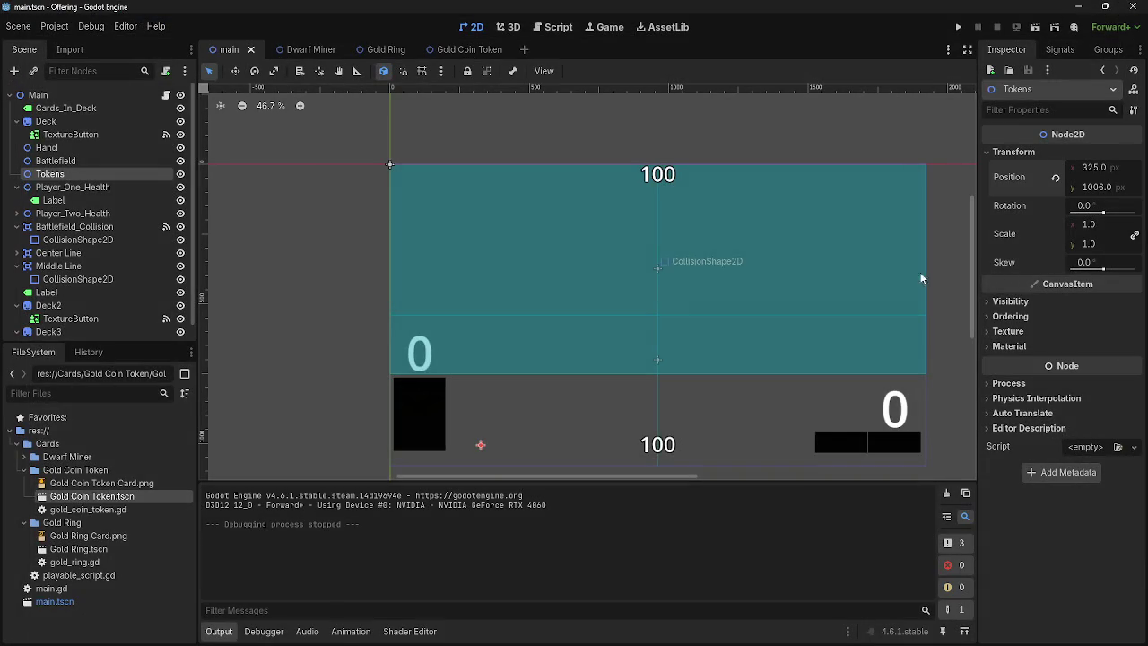
Step: Move Tokens further down to y 1050 and rerun the game to check token placement
left_click_drag(1092, 186, 1113, 187)
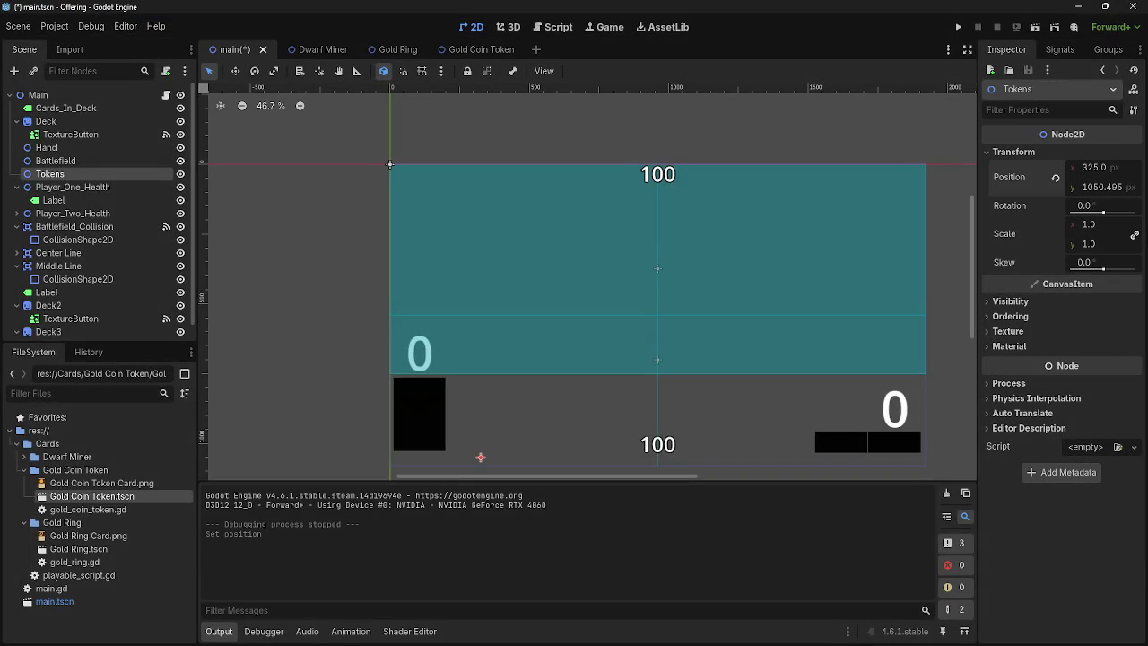
left_click(1095, 186)
left_click(1119, 188)
key("BackSpace")
key("BackSpace")
type("0")
key("Return")
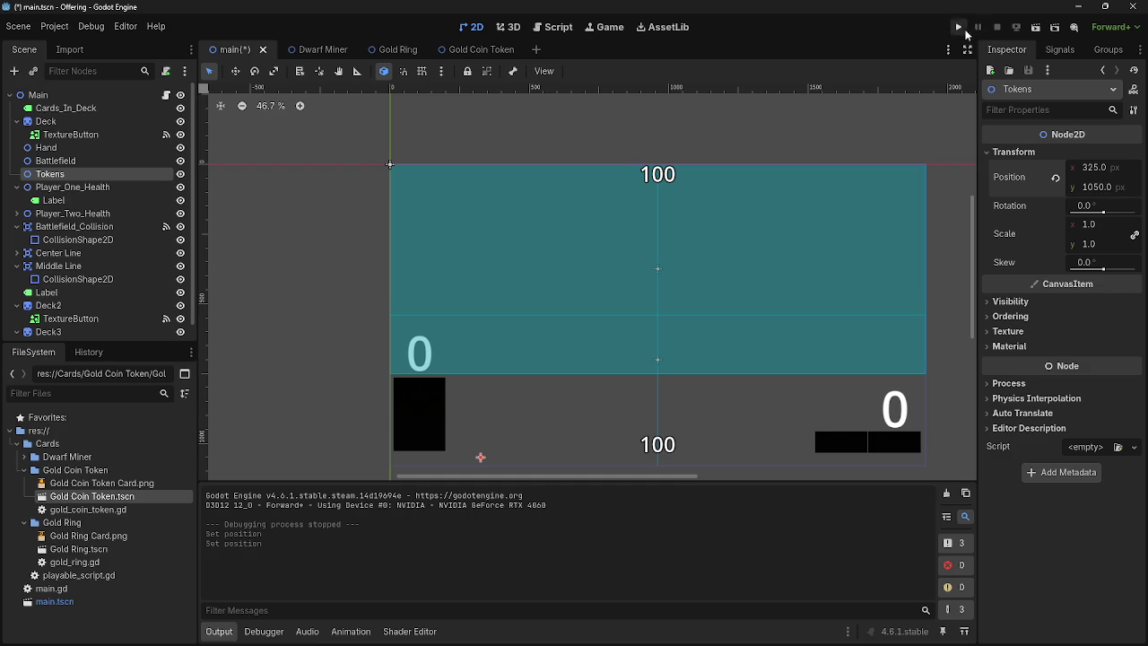
left_click(959, 28)
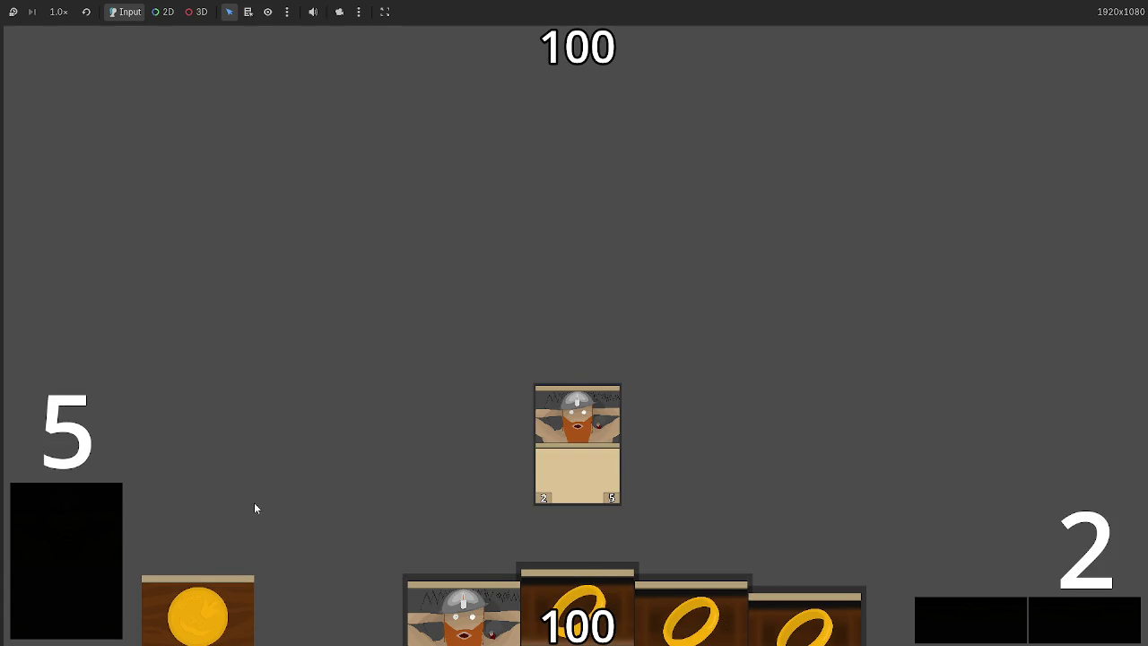
key("F8")
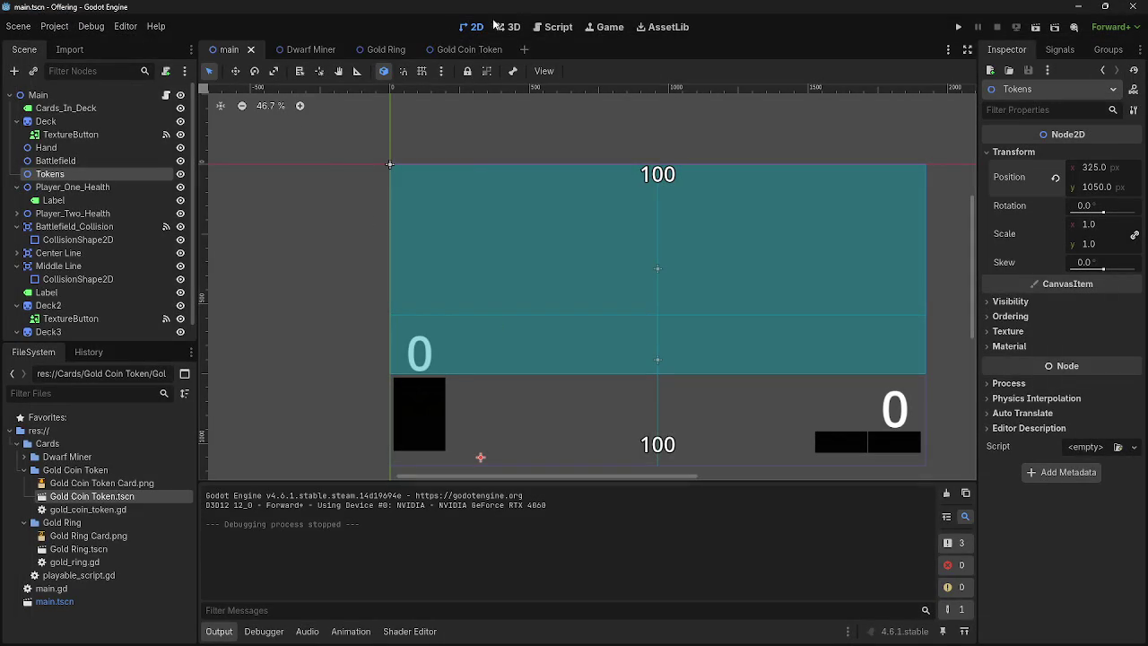
Step: Scroll through main.gd to review the card_released code
left_click(550, 27)
scroll(566, 329, "down", 3)
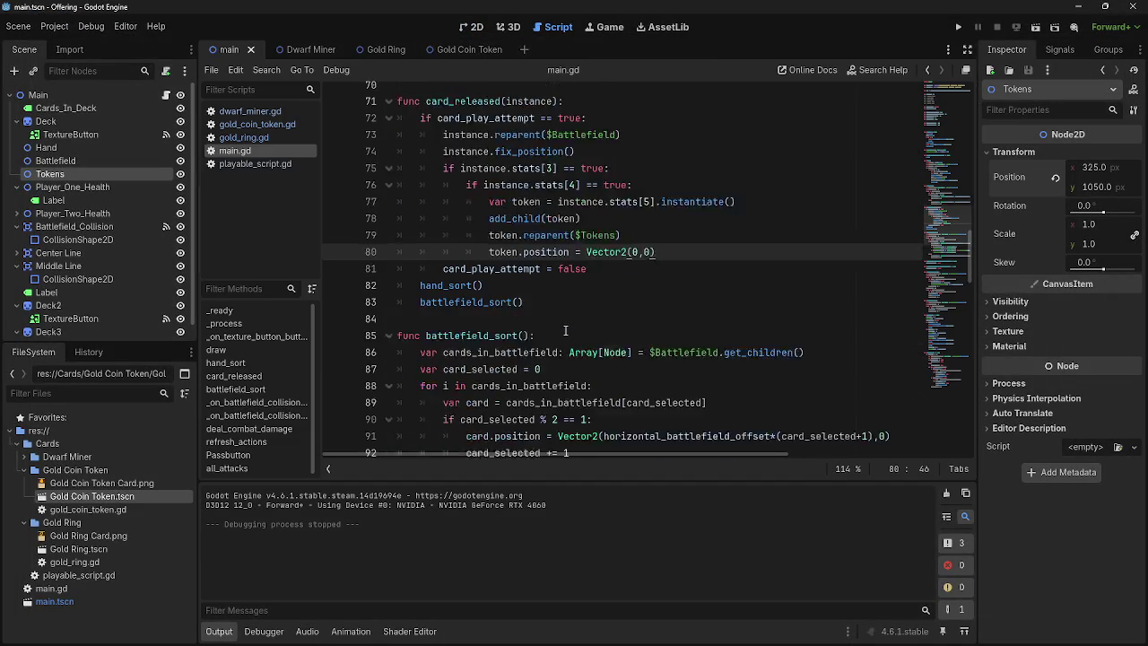
scroll(565, 330, "down", 3)
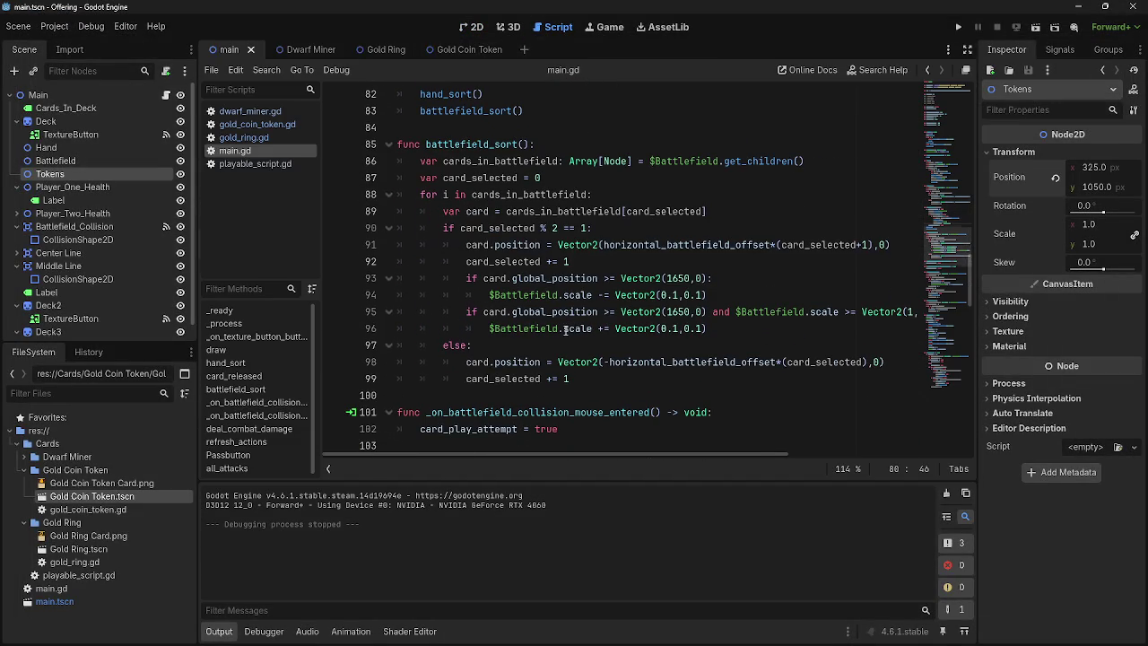
scroll(564, 329, "up", 4)
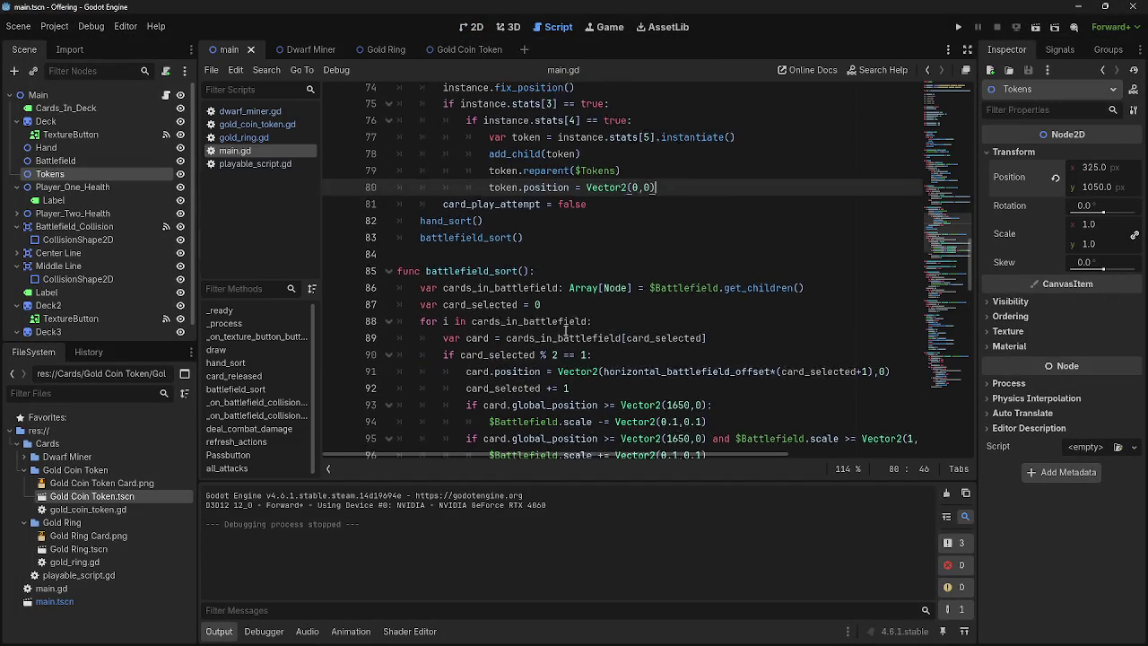
Step: Read the input-event handling in playable_script.gd, then run the game again
left_click(243, 163)
scroll(538, 362, "up", 11)
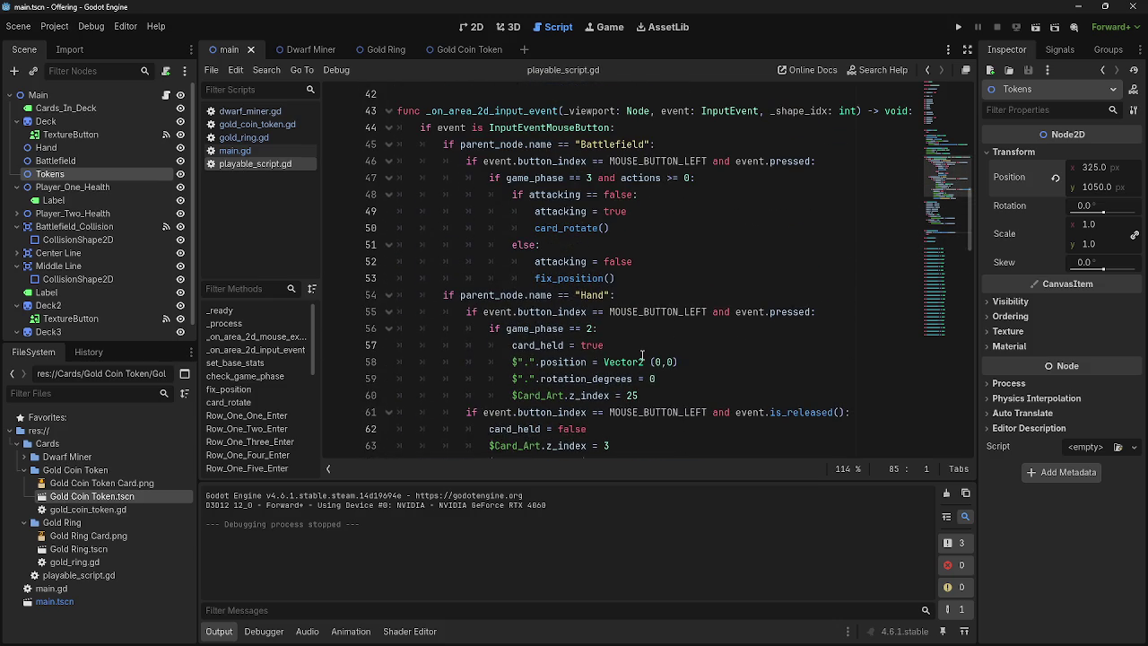
scroll(734, 273, "down", 2)
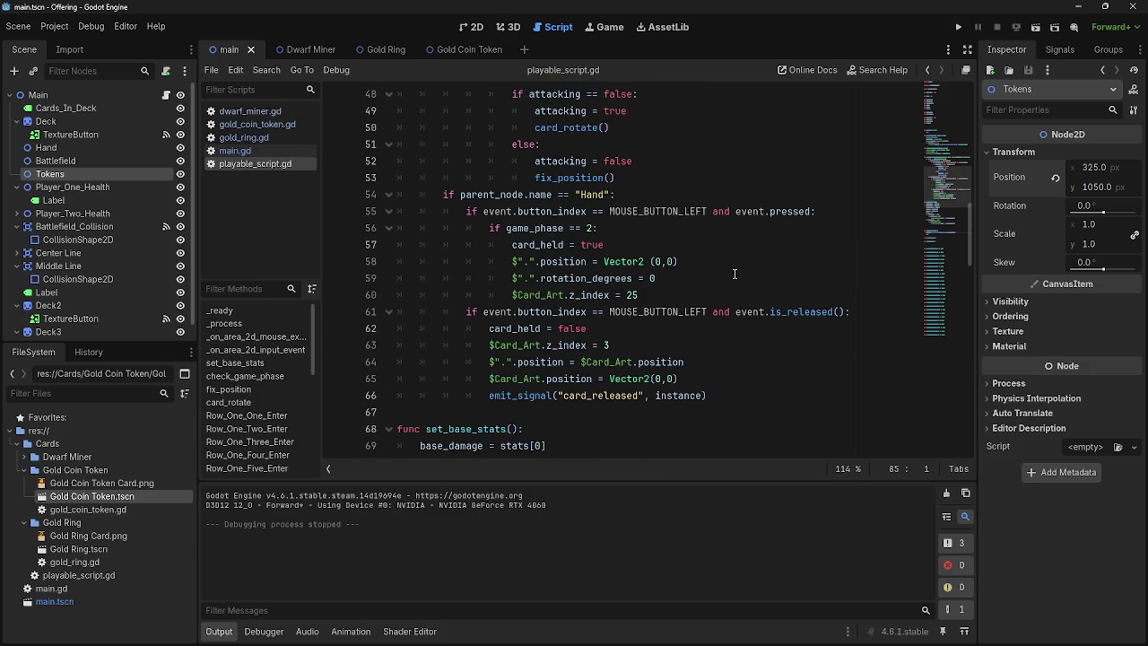
scroll(734, 274, "up", 1)
left_click(957, 27)
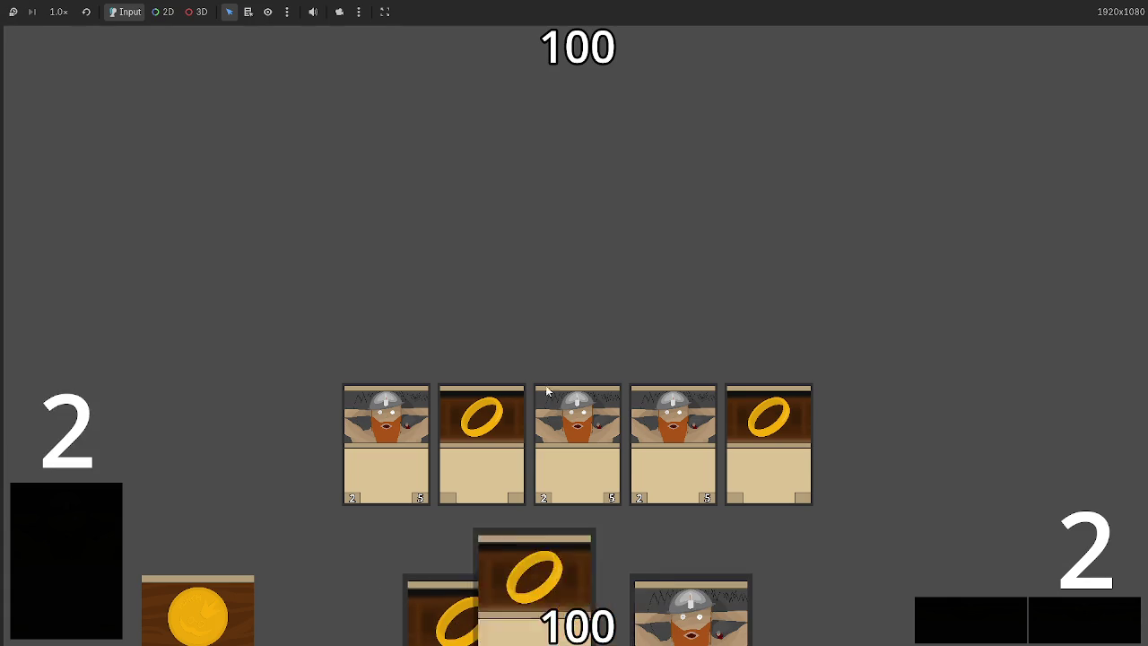
Step: Play the hand cards and the last deck card onto the board, then stop and return to the 2D view
left_click(113, 515)
left_click(113, 516)
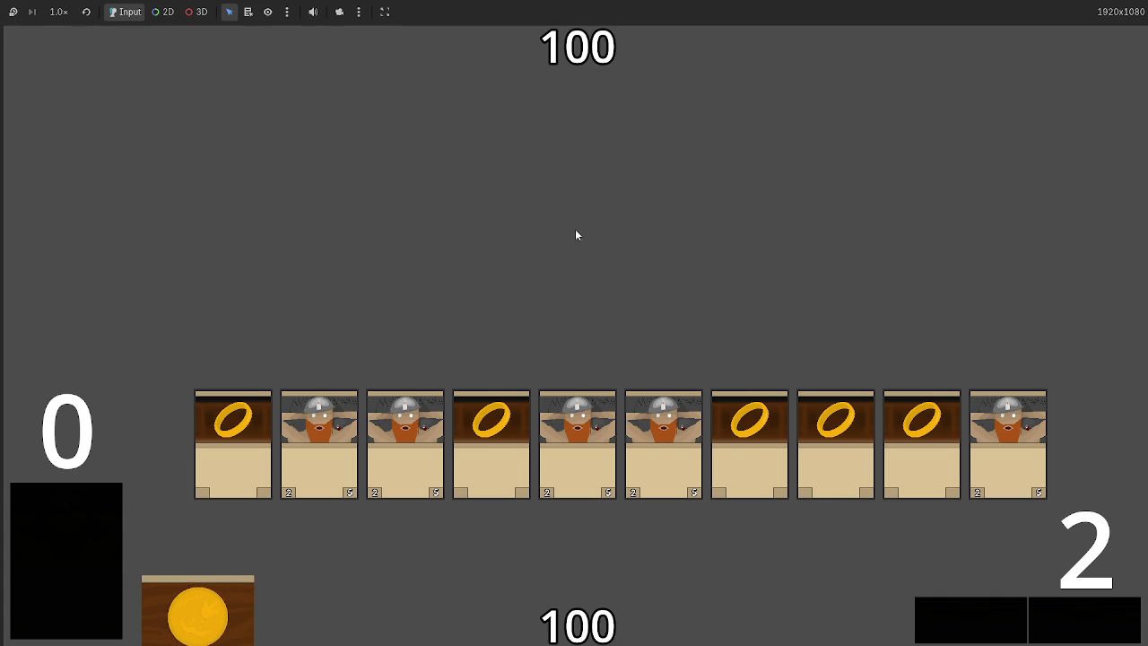
key("F8")
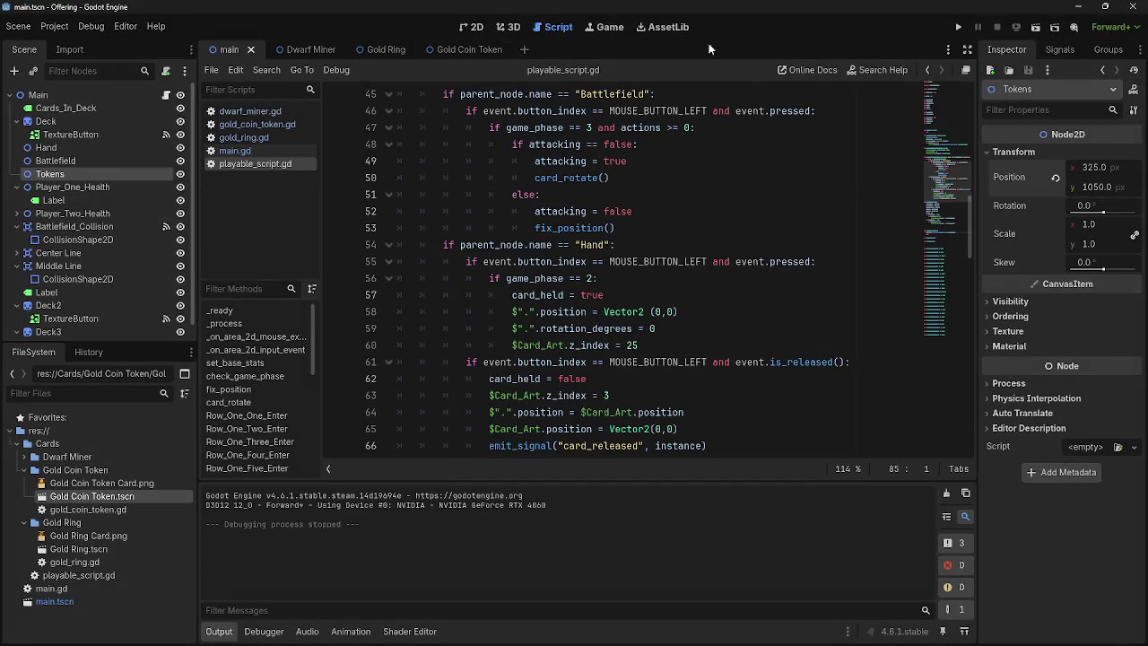
left_click(475, 27)
Step: Paste a copy of Cards_In_Deck under Main as Cards_In_Deck2, move it up the tree, and drag it beside the deck
scroll(90, 206, "down", 1)
scroll(90, 179, "up", 1)
left_click(67, 107)
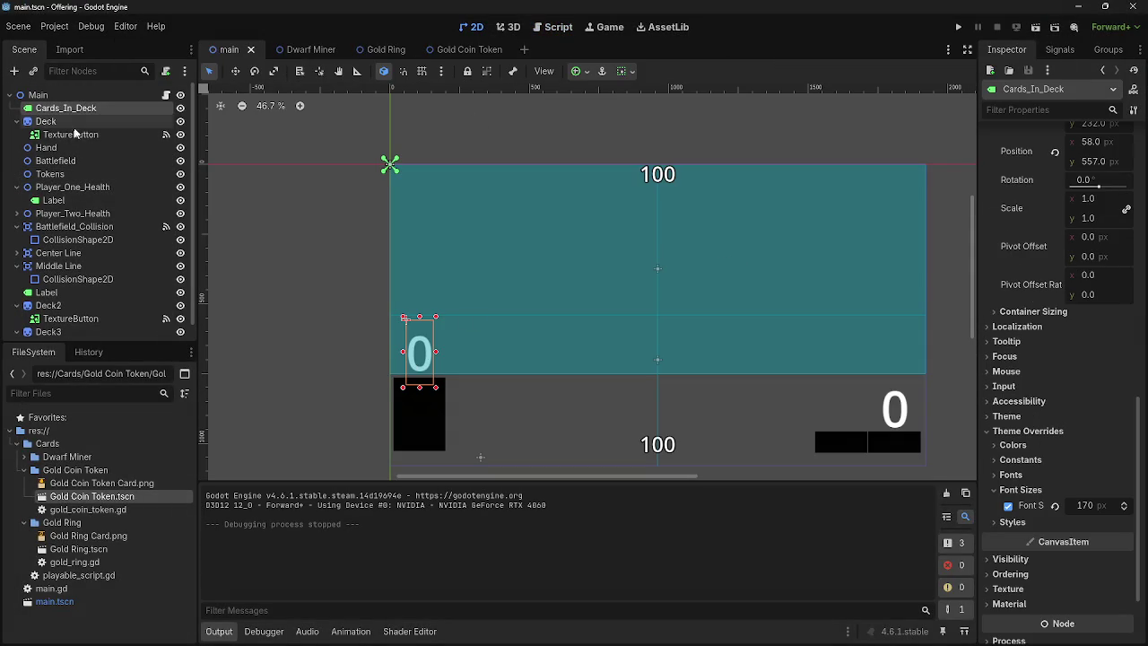
left_click(51, 96)
key("ctrl+v")
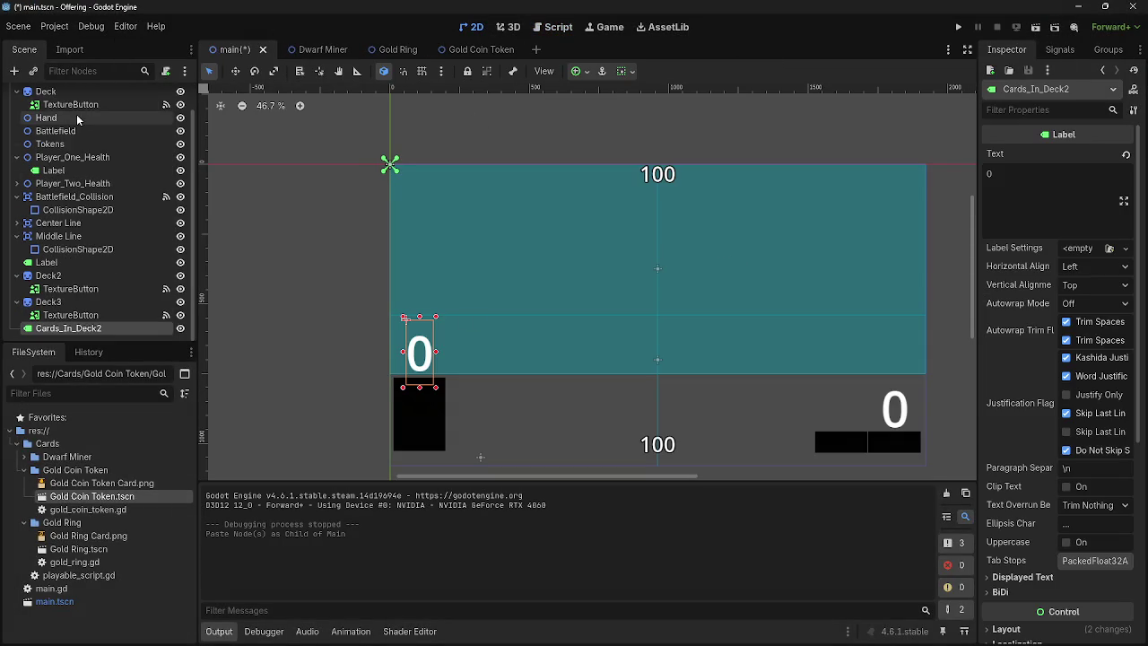
mouse_move(54, 330)
left_mouse_down()
mouse_move(66, 202)
mouse_move(54, 117)
left_mouse_up()
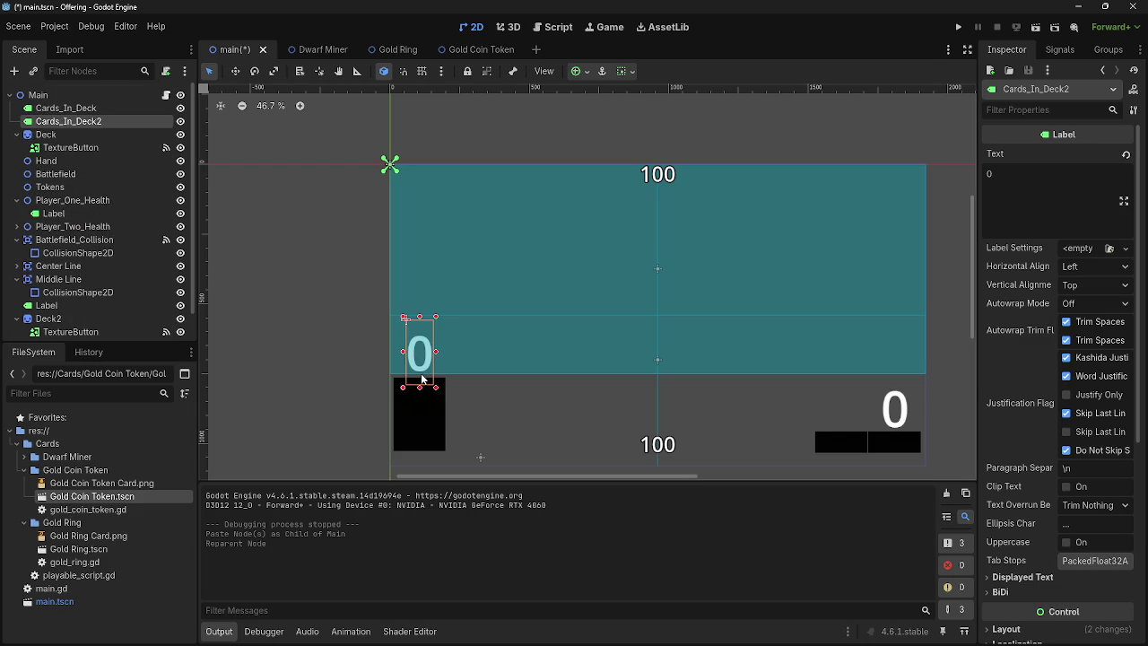
left_click_drag(421, 381, 478, 438)
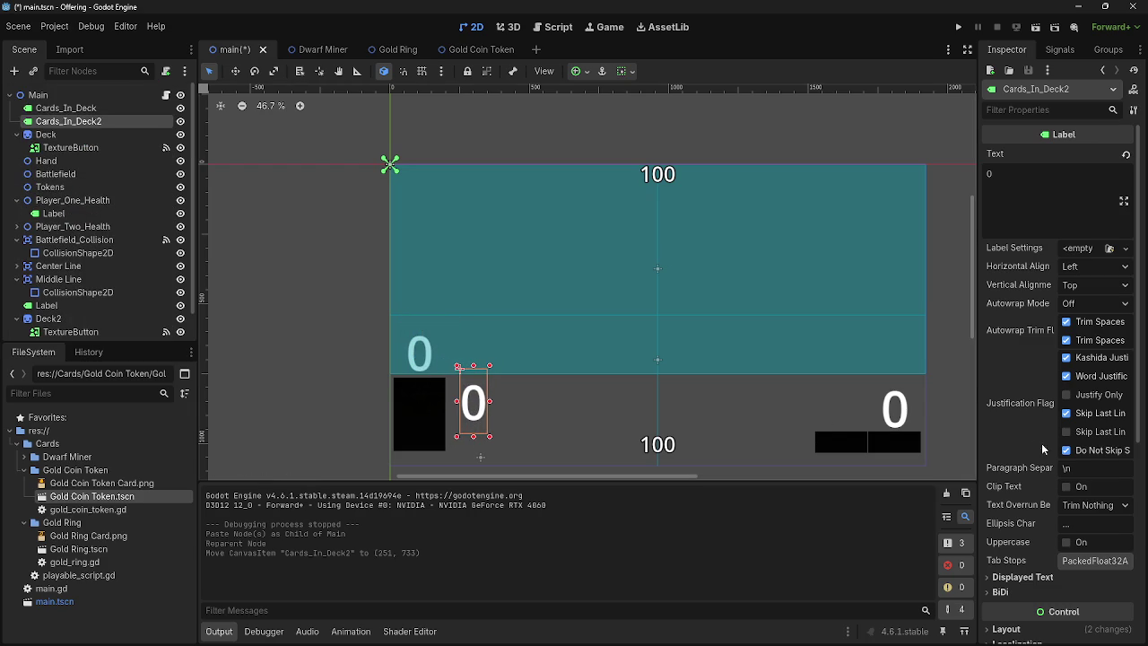
scroll(1040, 444, "down", 5)
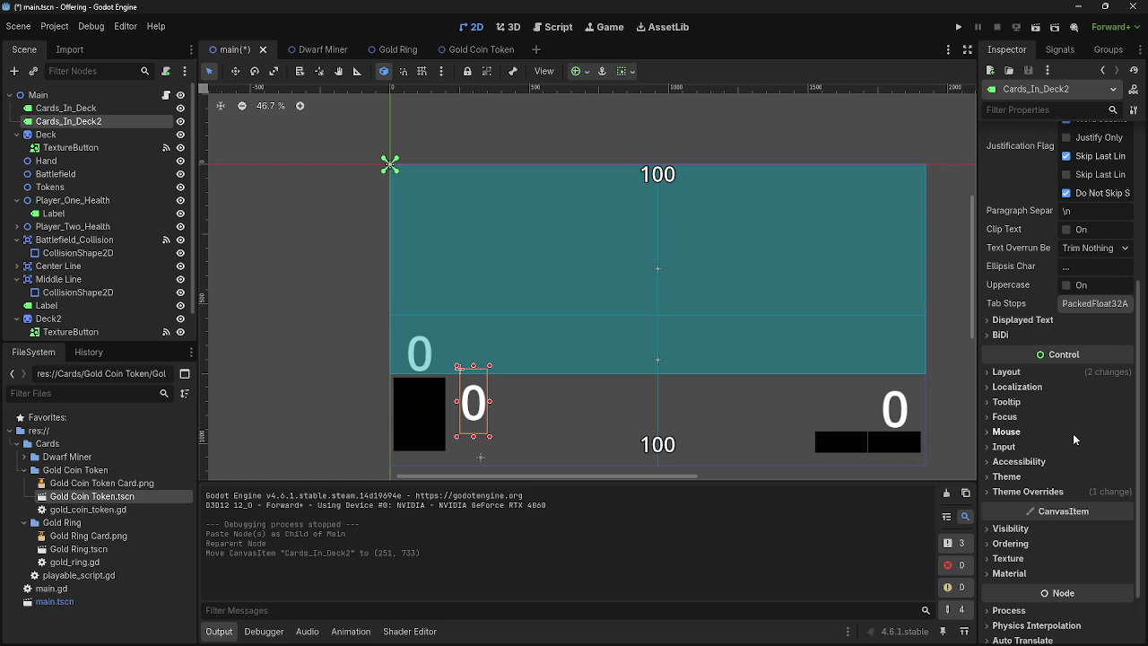
Step: Shrink the Cards_In_Deck2 font size override to 106 px and resize and reposition its box
left_click(1031, 372)
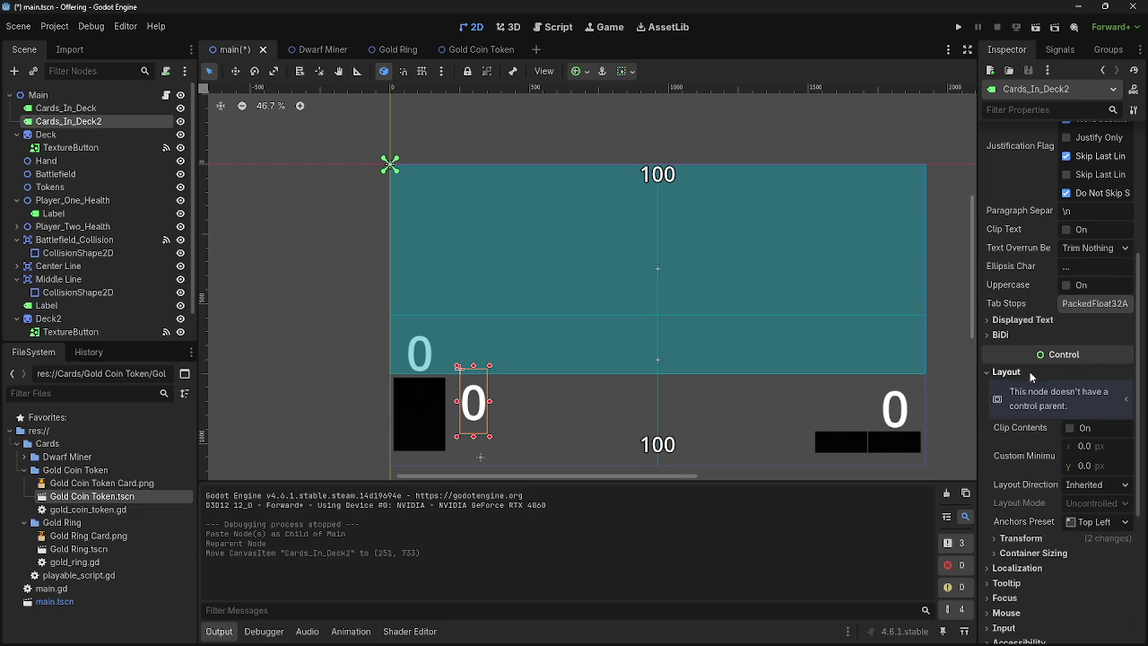
left_click(1029, 371)
left_click(1029, 494)
scroll(1029, 496, "down", 2)
left_click(1029, 485)
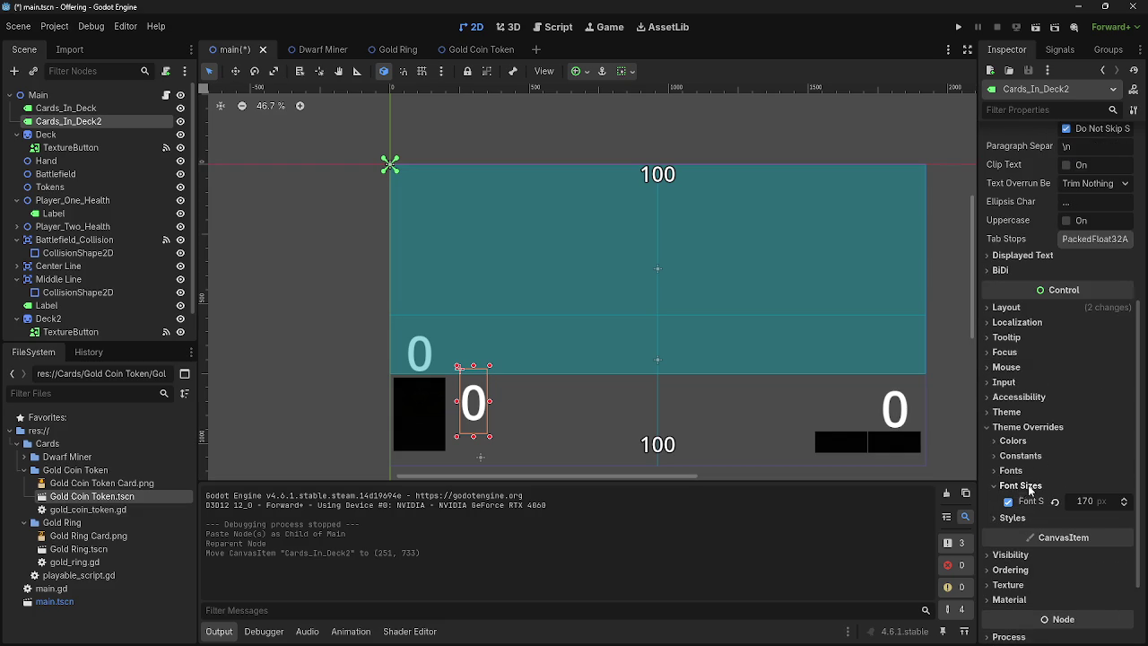
left_click_drag(1079, 506, 1031, 507)
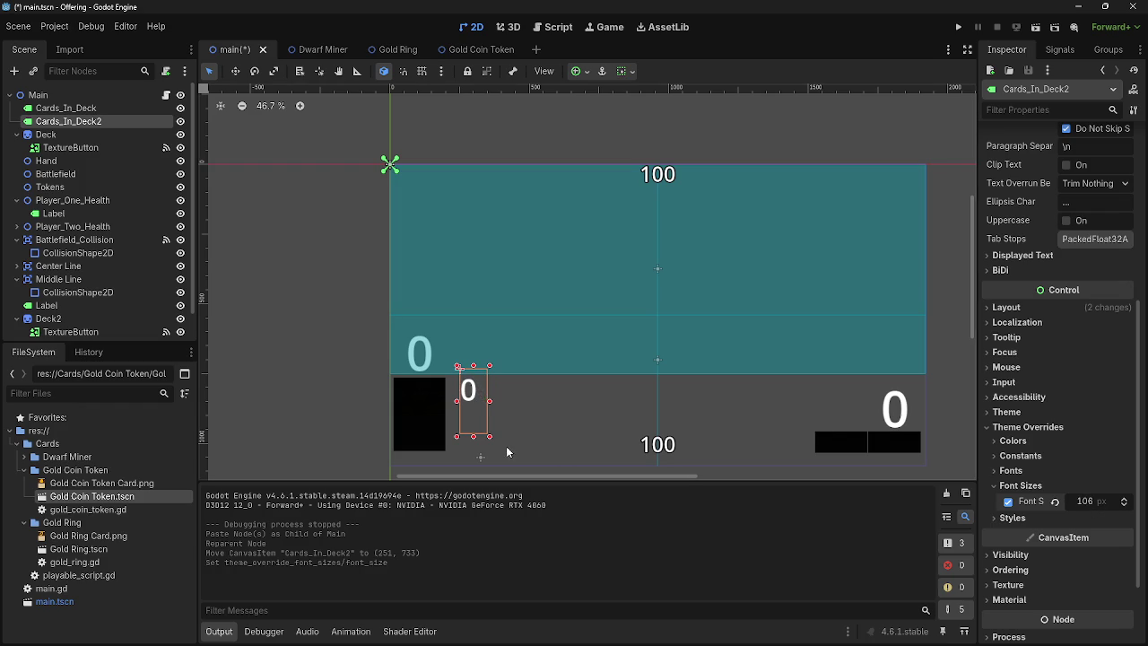
left_click_drag(490, 436, 483, 422)
left_click_drag(461, 384, 480, 396)
Step: Set the label's Transform x position to 295 and run the game to check it
scroll(1078, 368, "down", 8)
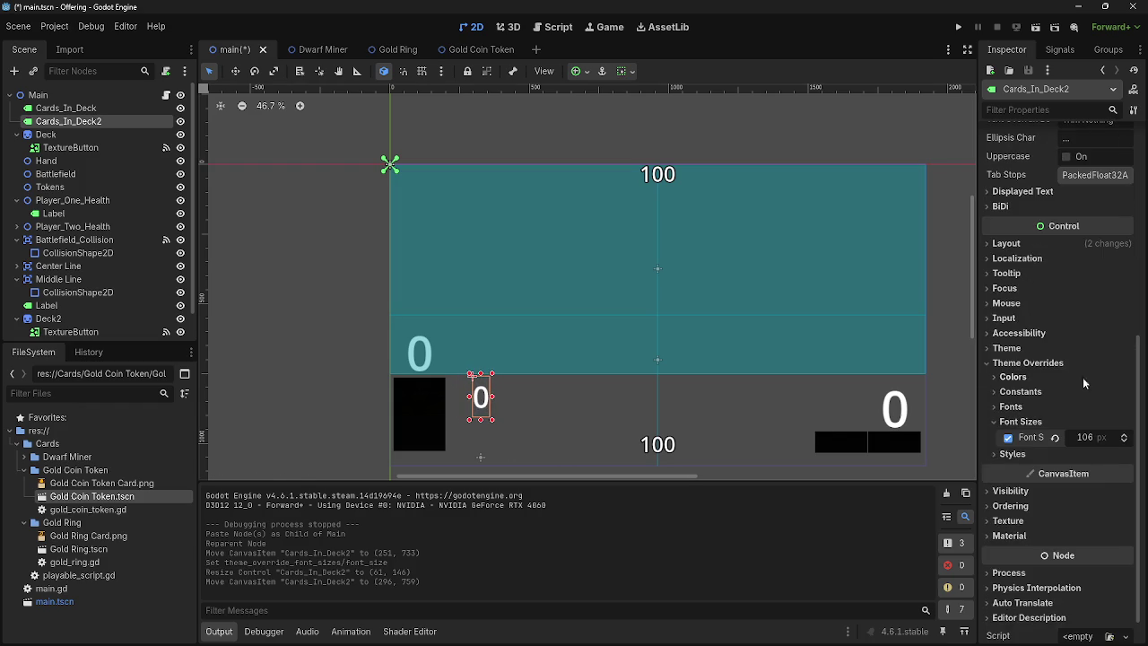
left_click(1091, 243)
left_click(1060, 409)
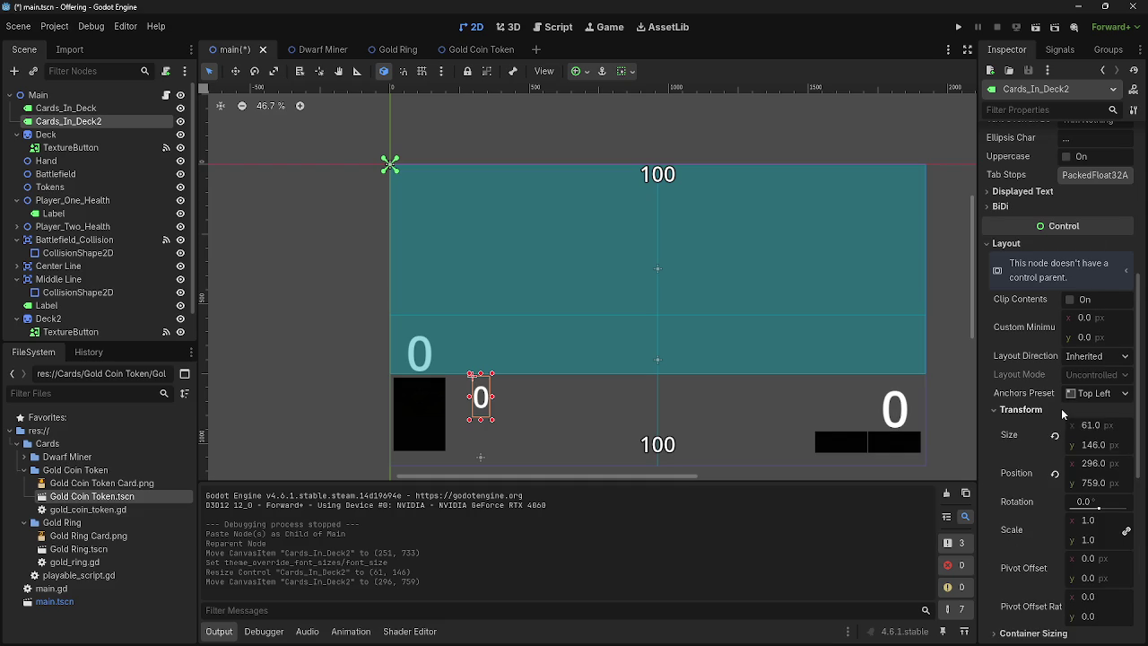
left_click(1093, 462)
type("325")
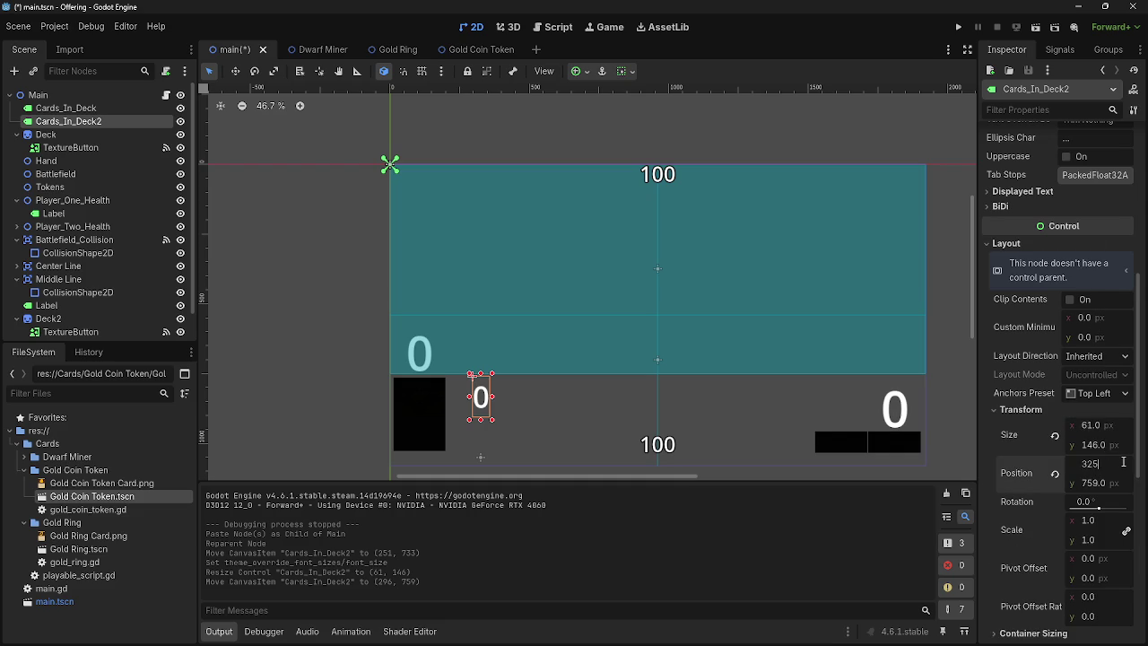
key("Return")
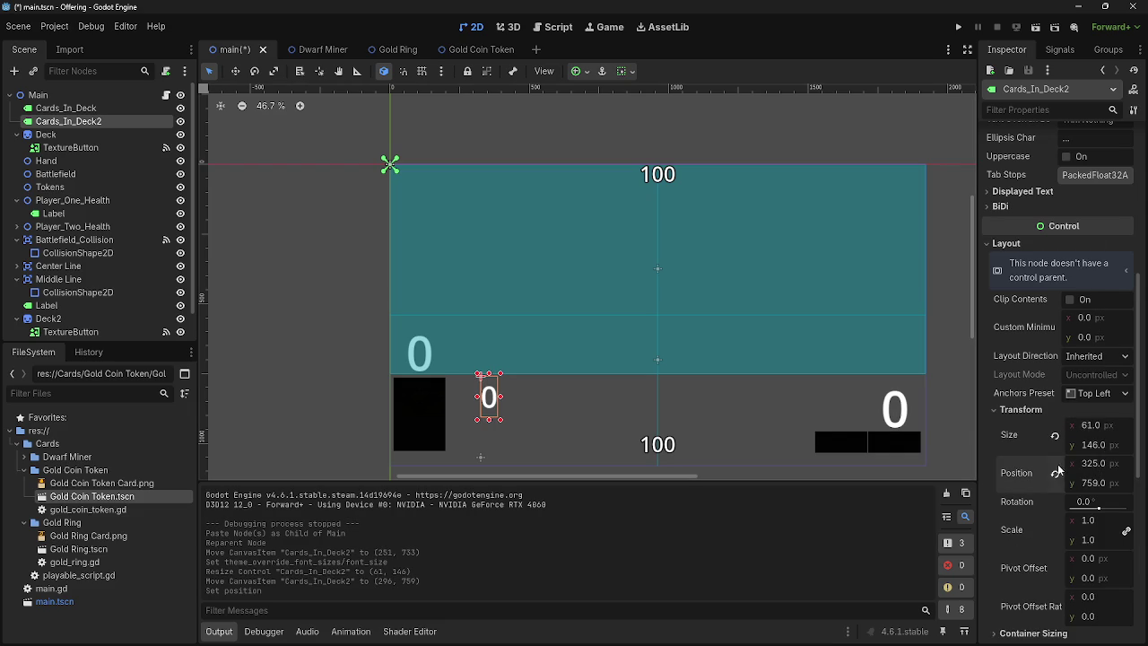
left_click_drag(1103, 462, 1085, 463)
left_click(1104, 463)
type("295")
key("Return")
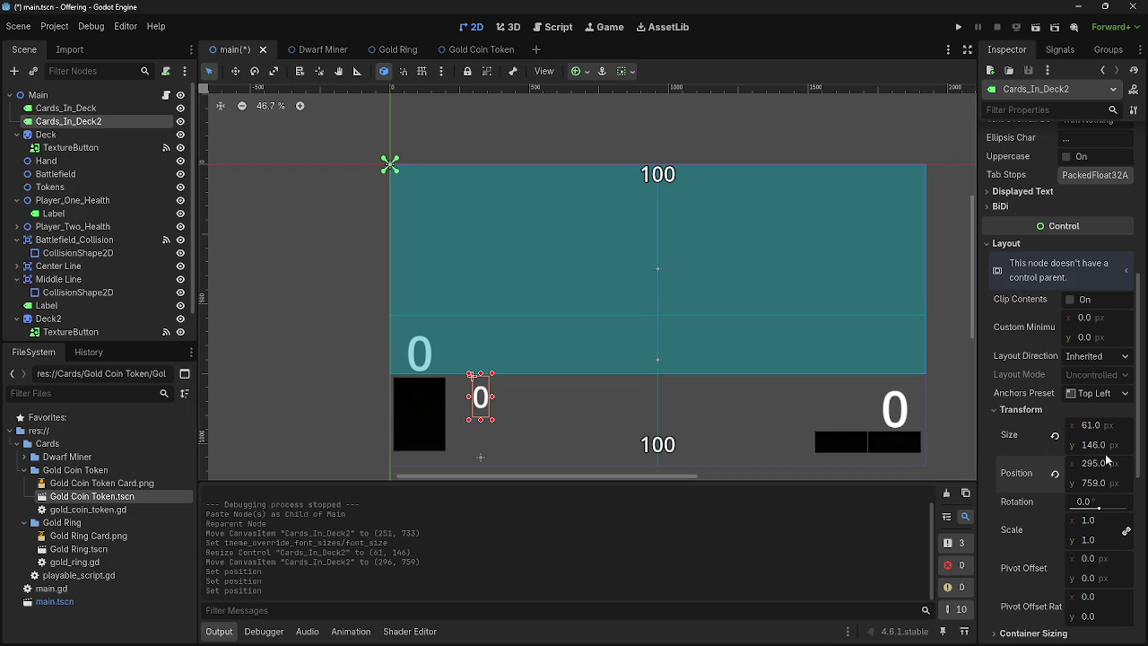
double_click(1102, 462)
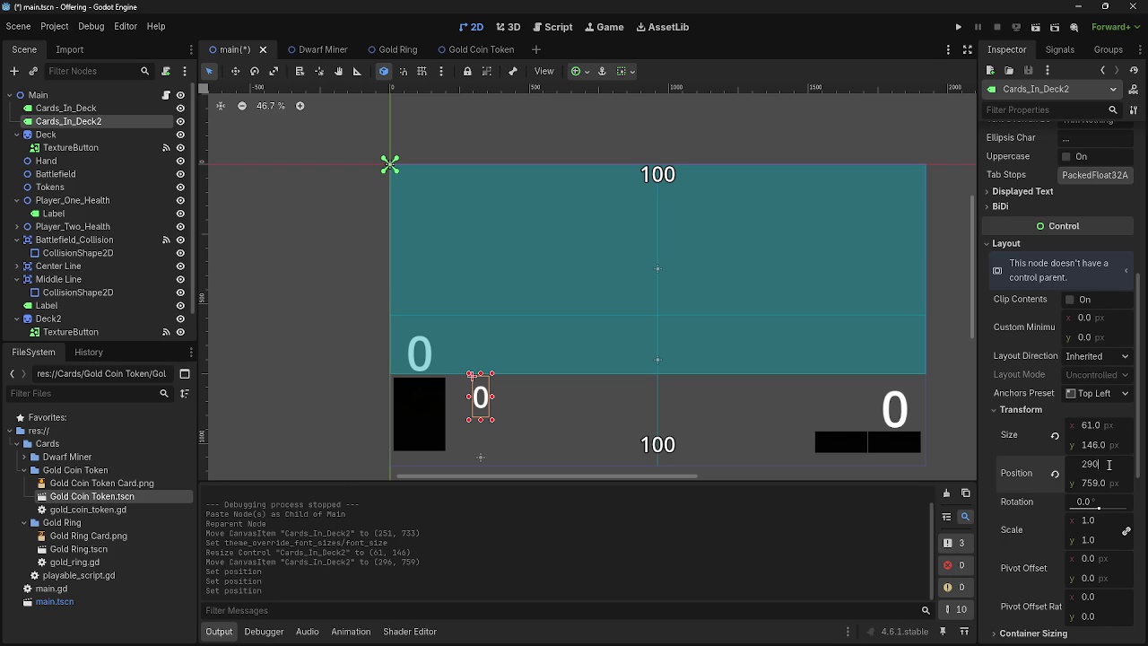
left_click(958, 26)
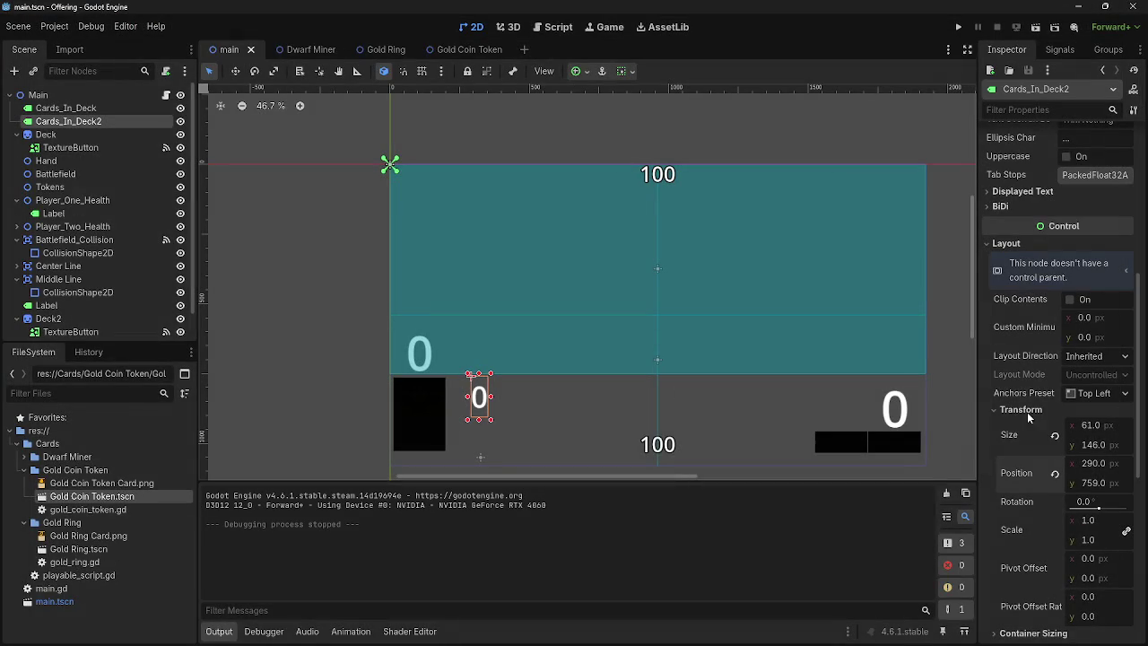
Step: Recommit x 295, move the label down to about y 788, and run the game again
left_click(1094, 464)
left_click(1097, 464)
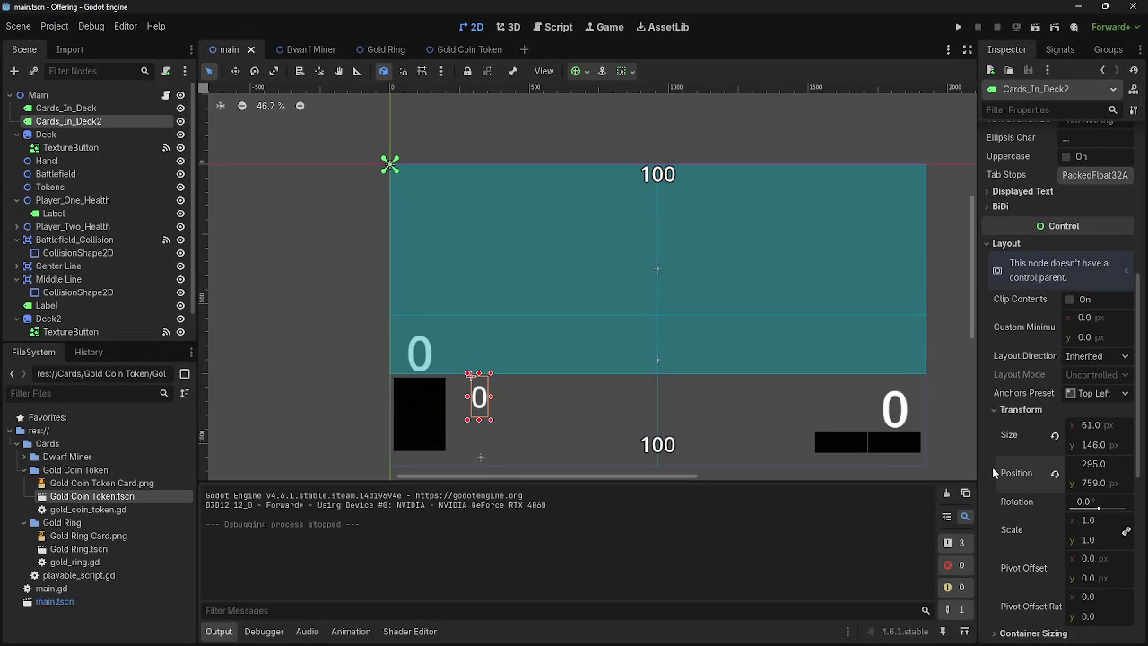
key("Return")
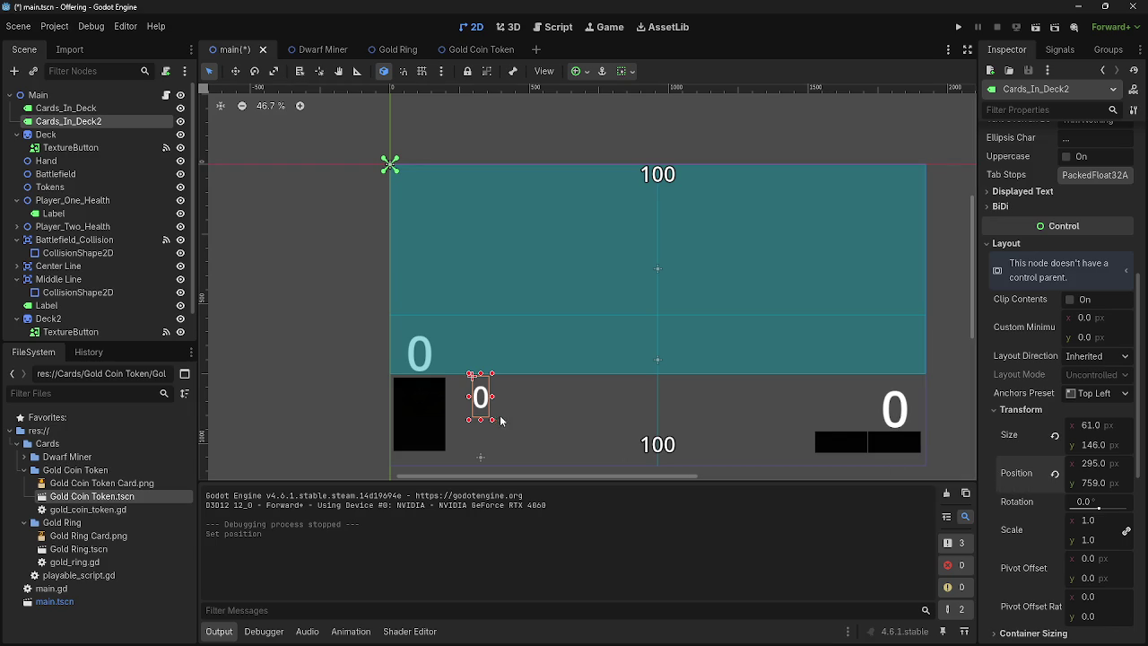
left_click_drag(1101, 482, 1101, 483)
left_click_drag(470, 373, 471, 385)
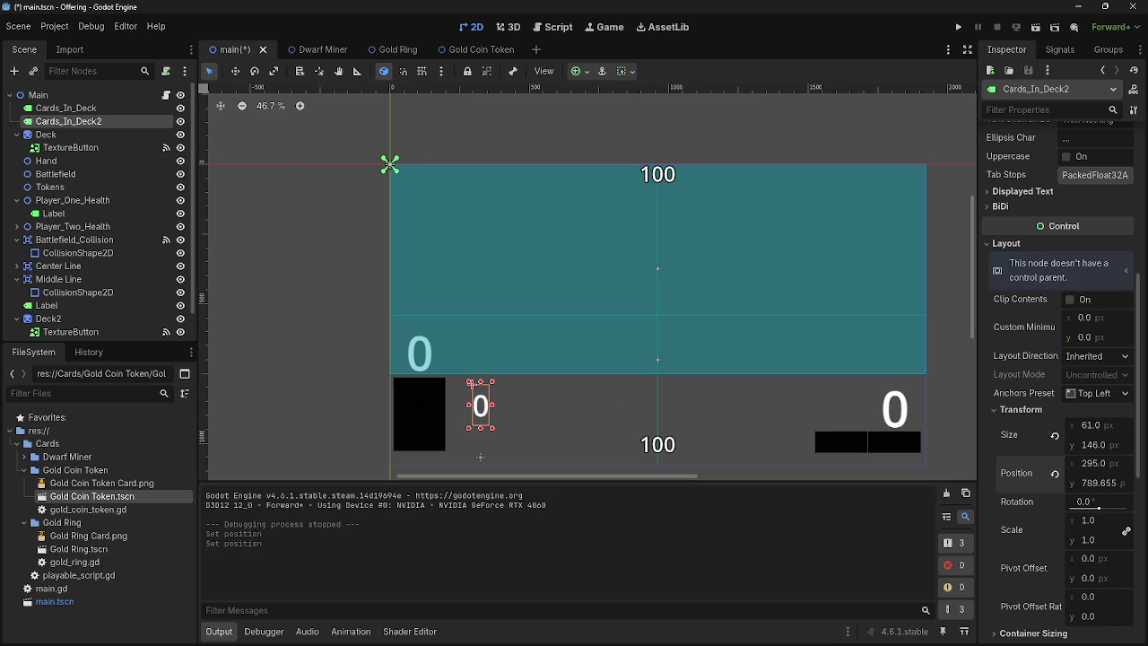
left_click(957, 28)
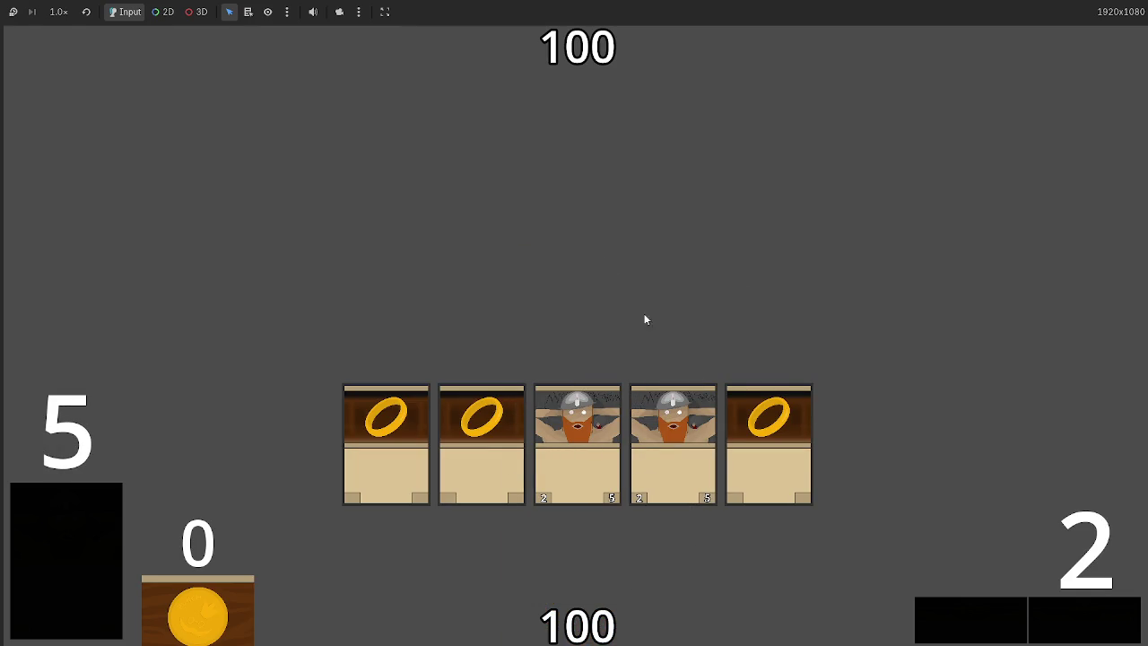
Step: Draw the deck cards into play and pass turns until combat hits the Invalid operands error
left_click(47, 529)
left_click(48, 529)
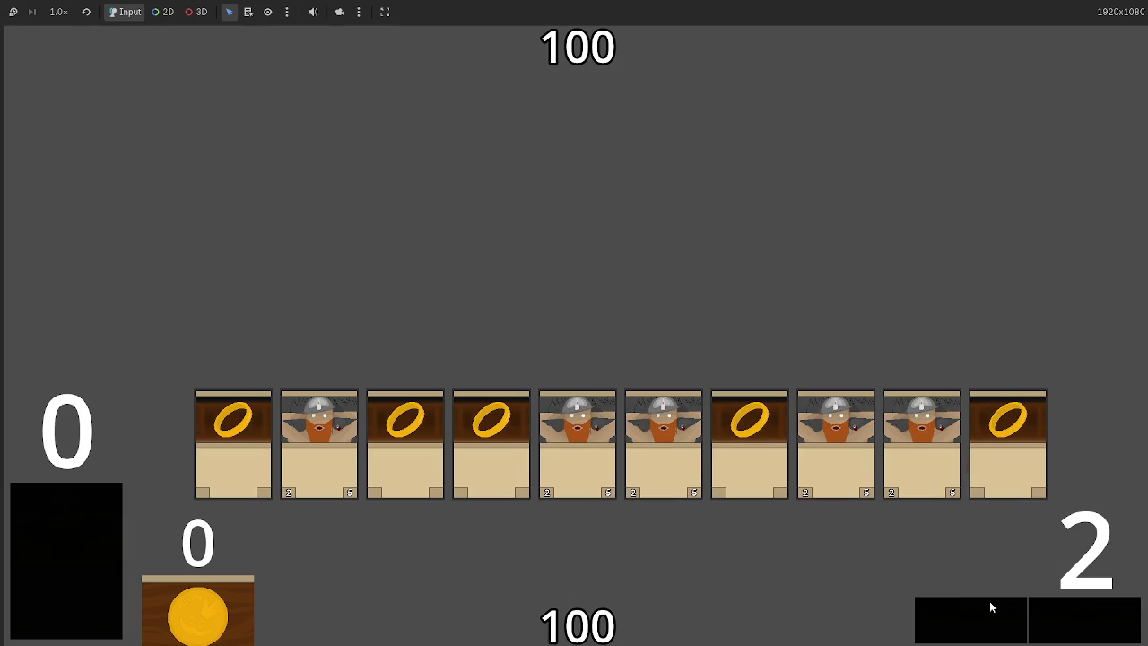
left_click(1092, 625)
left_click(1079, 622)
left_click(1047, 625)
left_click(1049, 625)
left_click(1077, 630)
left_click(974, 622)
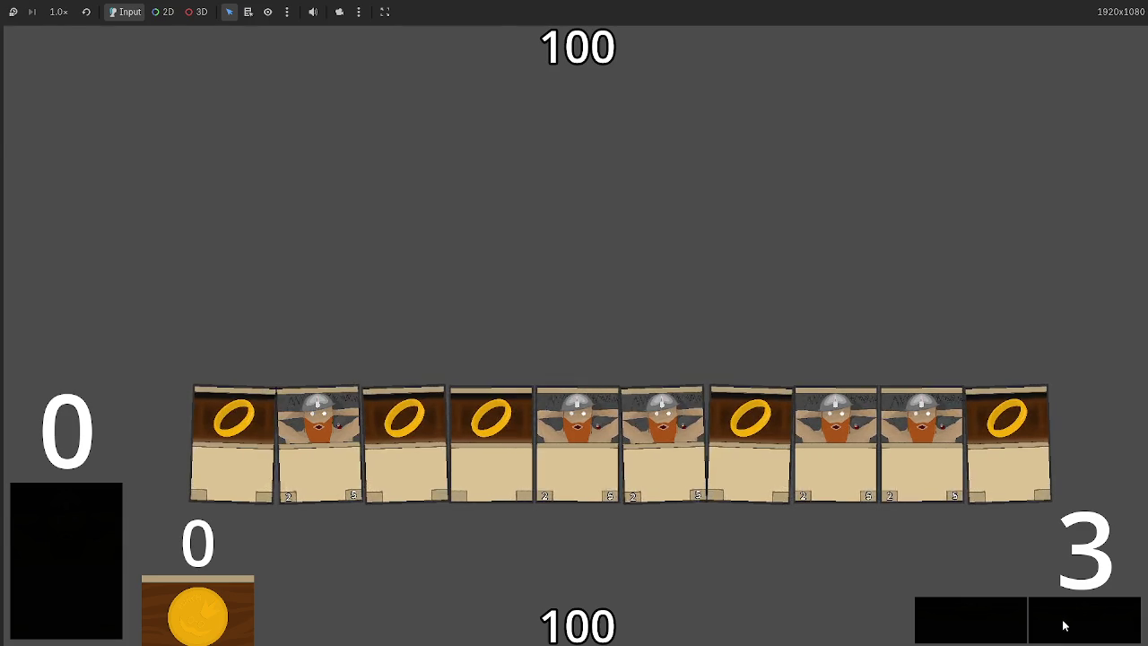
left_click(1063, 625)
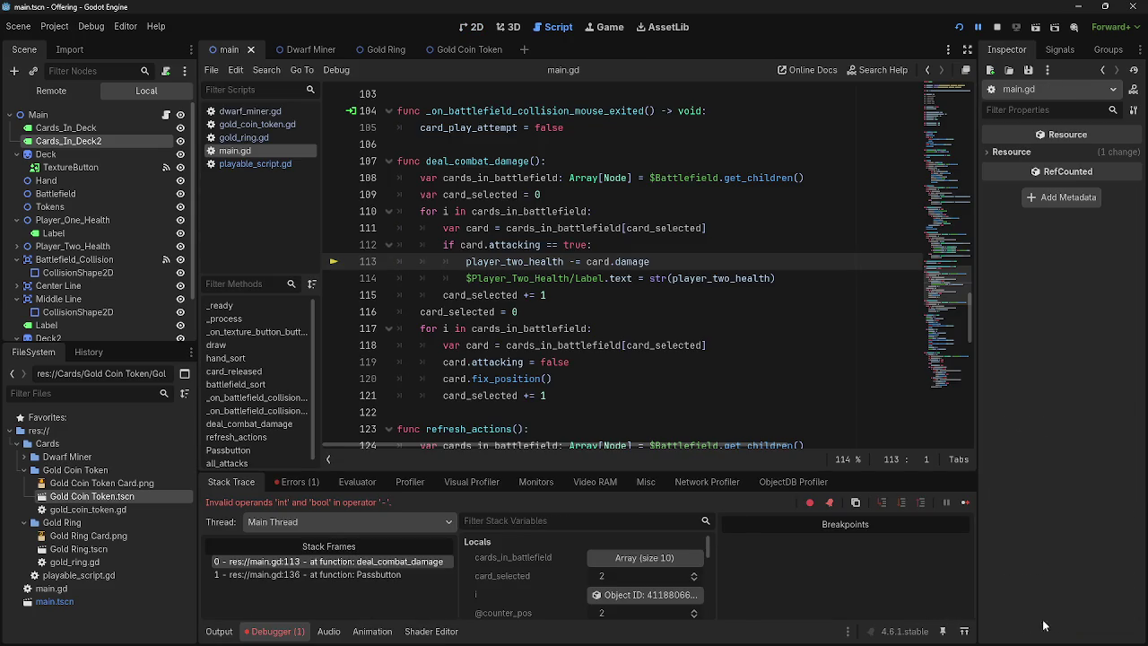
Step: Compare the dwarf_miner.gd and gold_coin_token.gd scripts, ending on gold_coin_token.gd
left_click(235, 126)
left_click(237, 111)
left_click(242, 124)
left_click(237, 112)
left_click(242, 125)
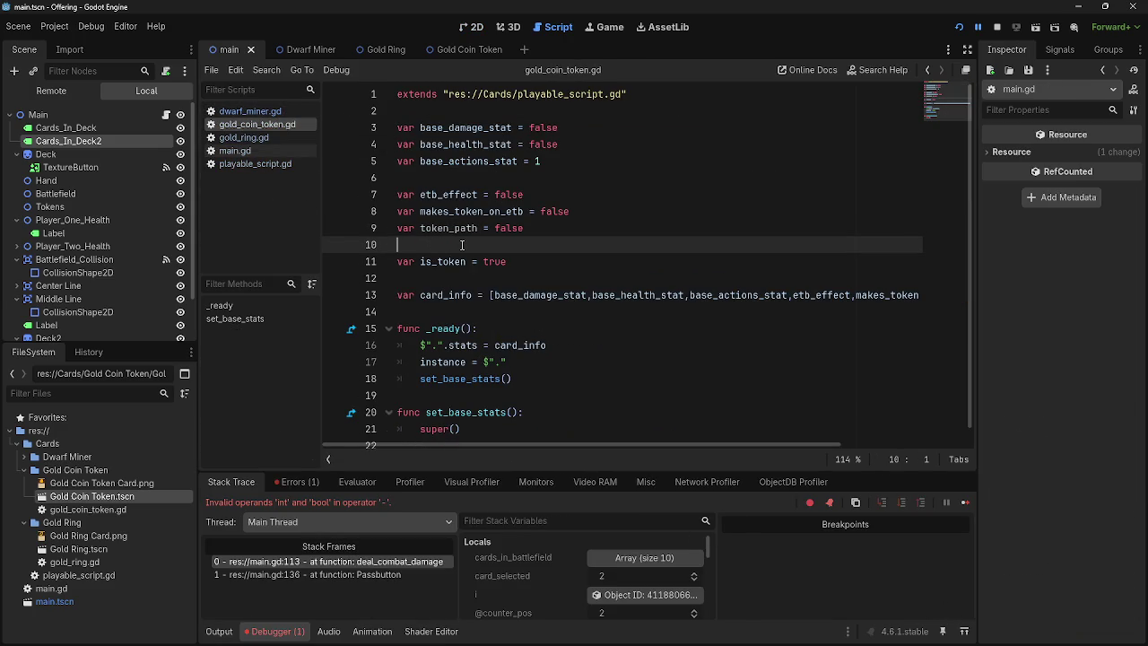
Step: Relaunch the game, play a hand card onto the battlefield, pass three turns, then stop
left_click(1015, 27)
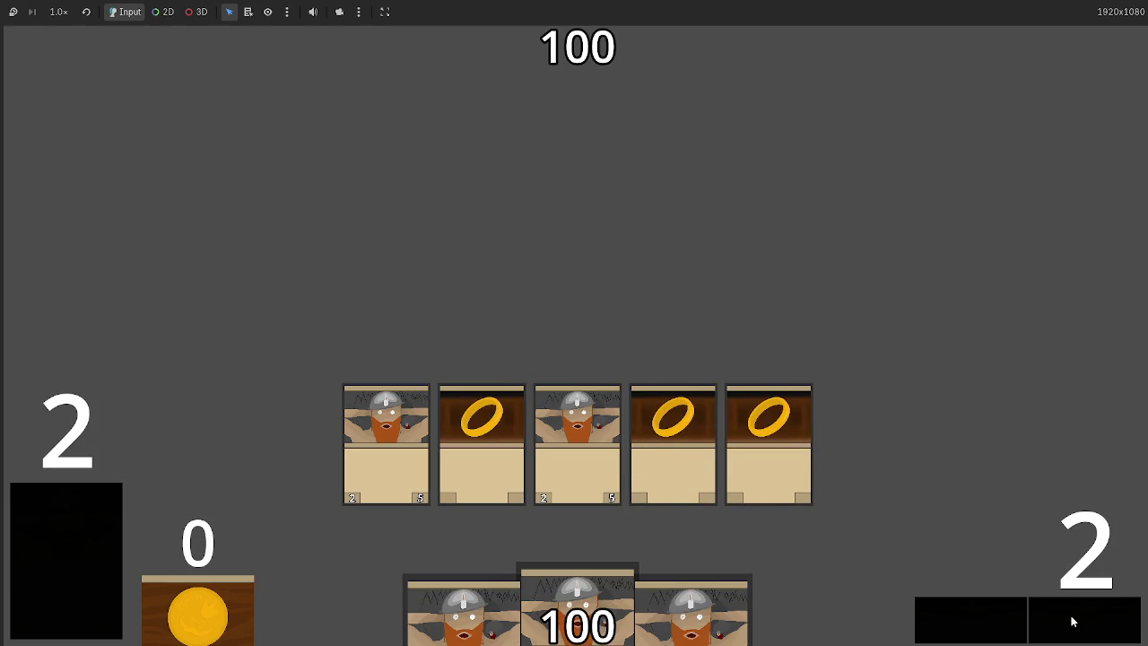
mouse_move(573, 592)
left_mouse_down()
mouse_move(592, 330)
mouse_move(635, 223)
mouse_move(615, 353)
left_mouse_up()
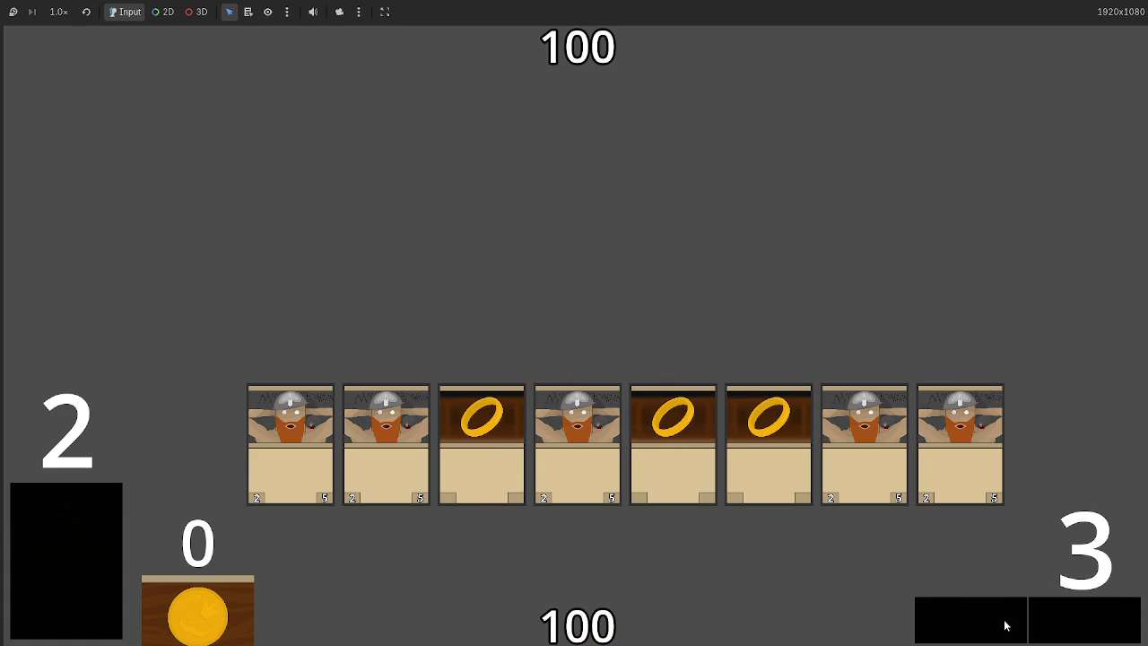
left_click(1108, 625)
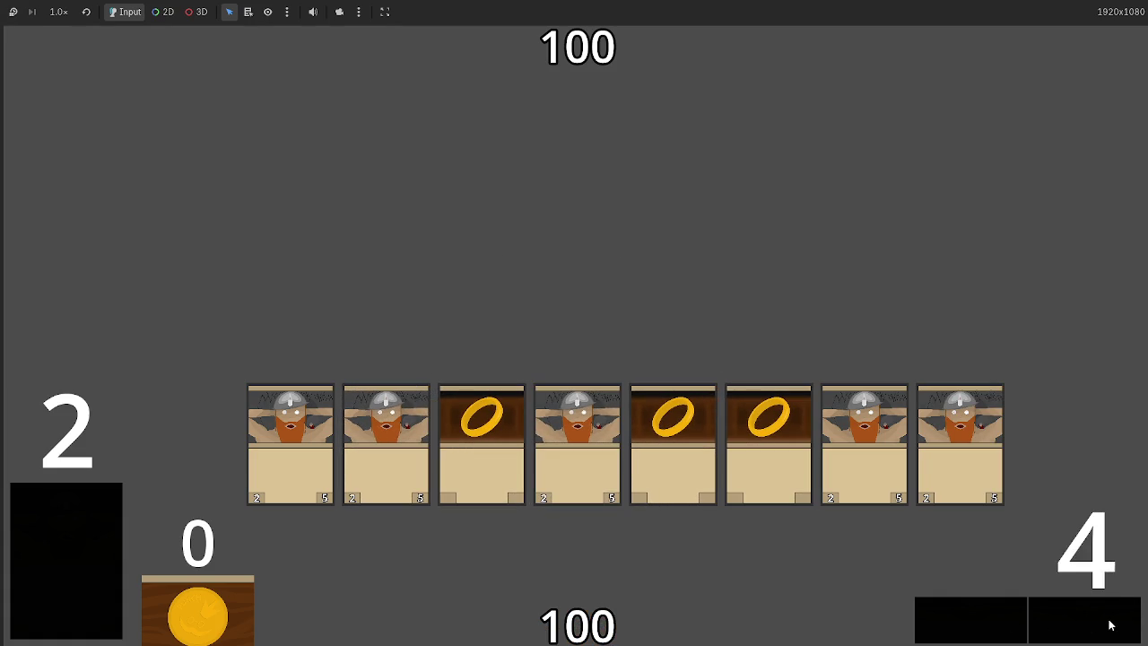
left_click(1109, 625)
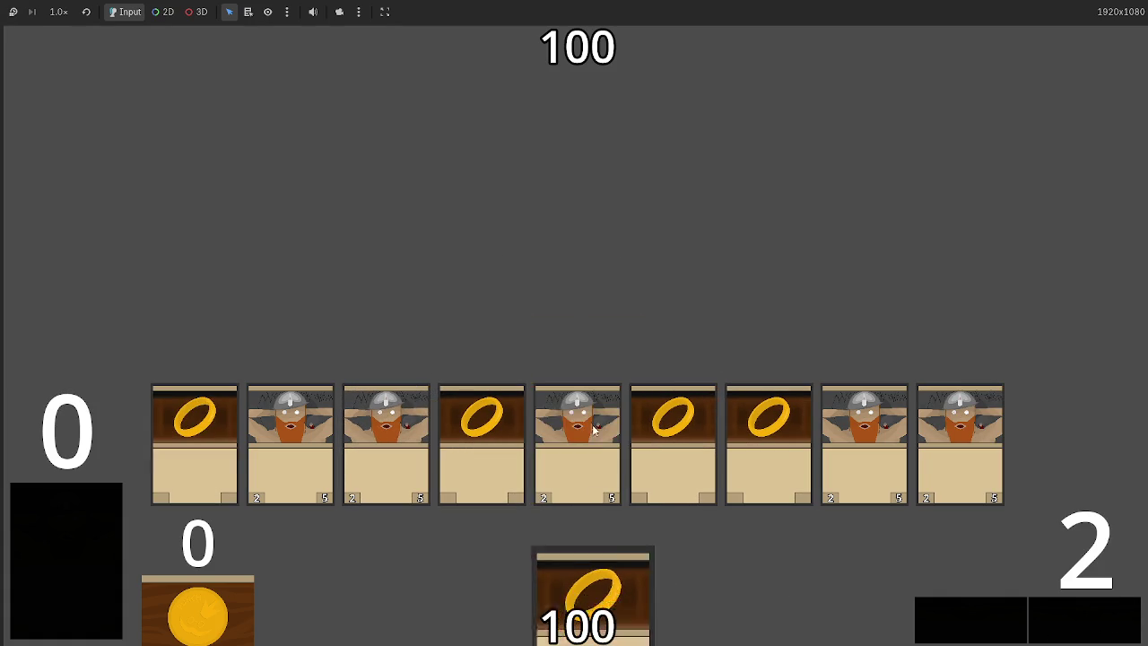
left_click(1084, 637)
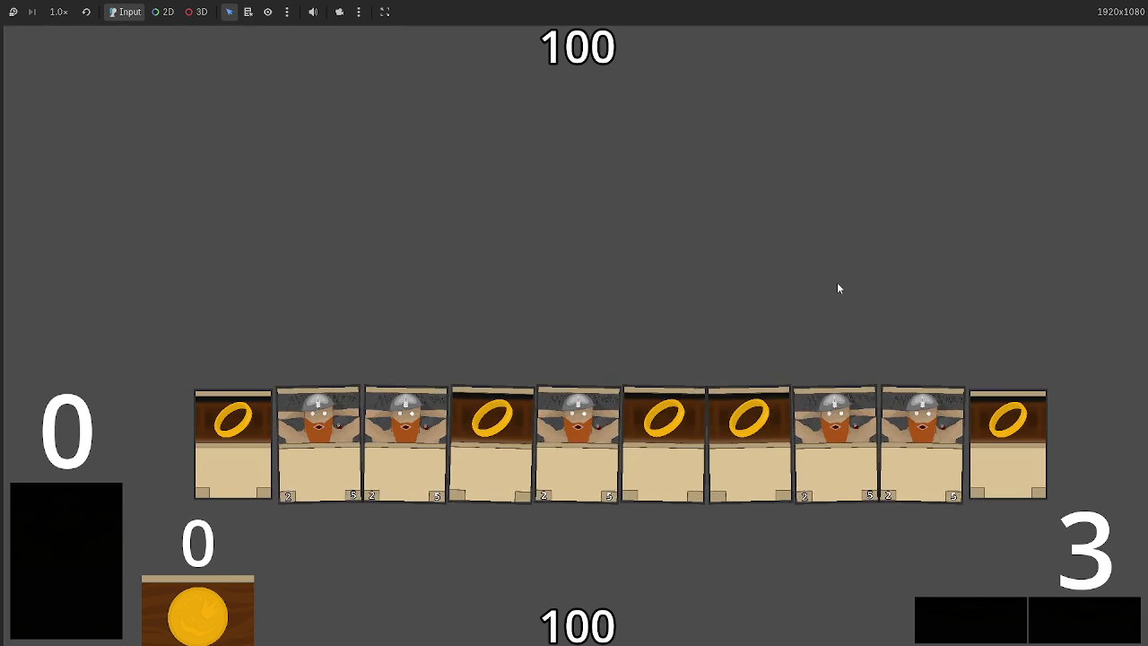
key("F8")
Step: Add a line 'var type = creature' after is_token in gold_coin_token.gd
key("Return")
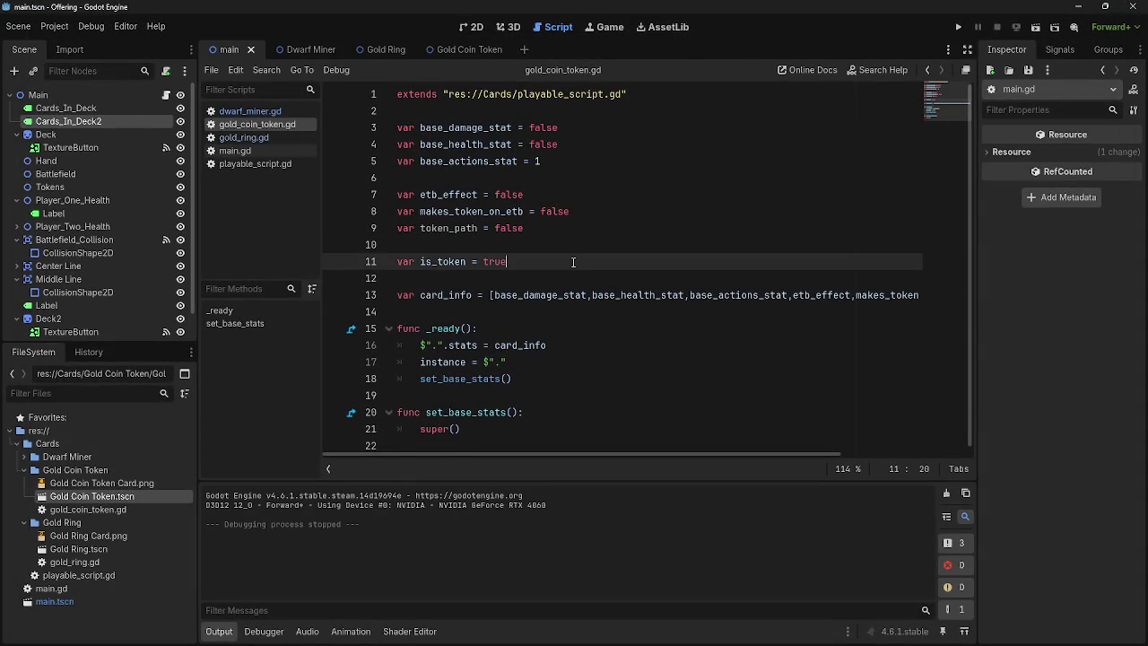
type("var c")
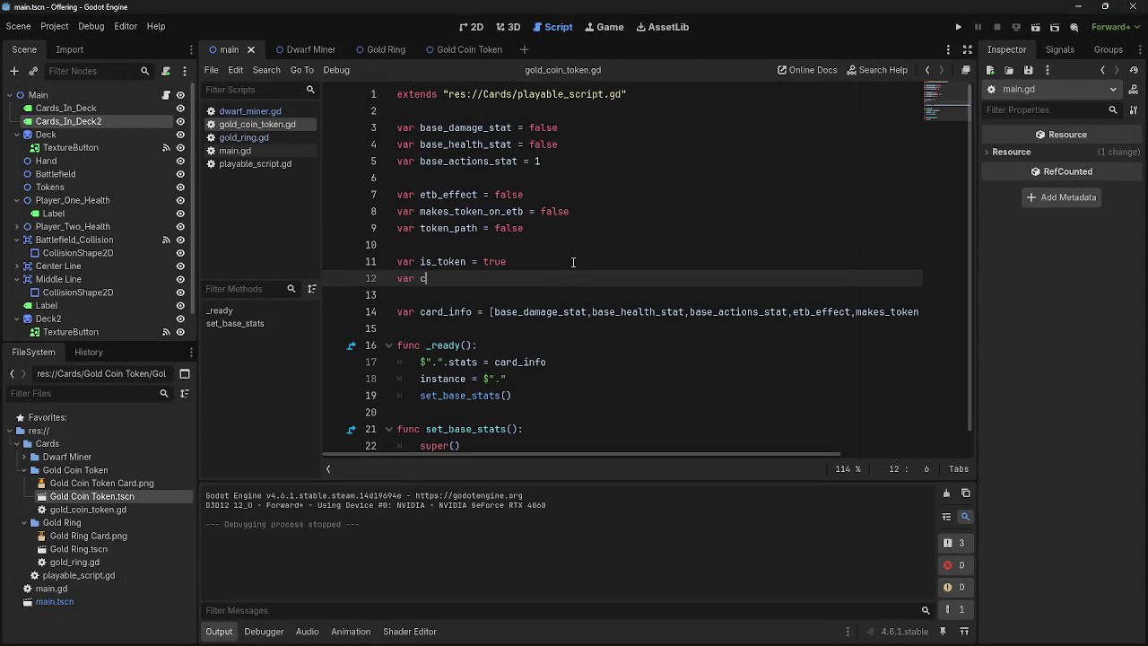
type("reature_")
type("type ")
type("=")
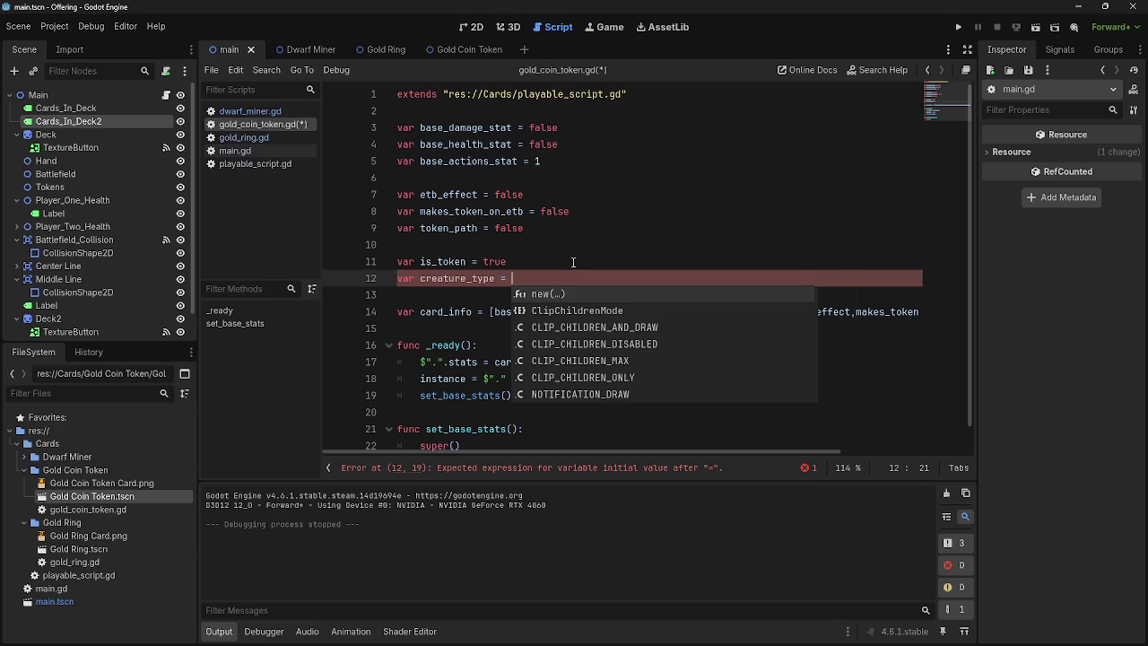
key("BackSpace")
key("BackSpace")
key("BackSpace")
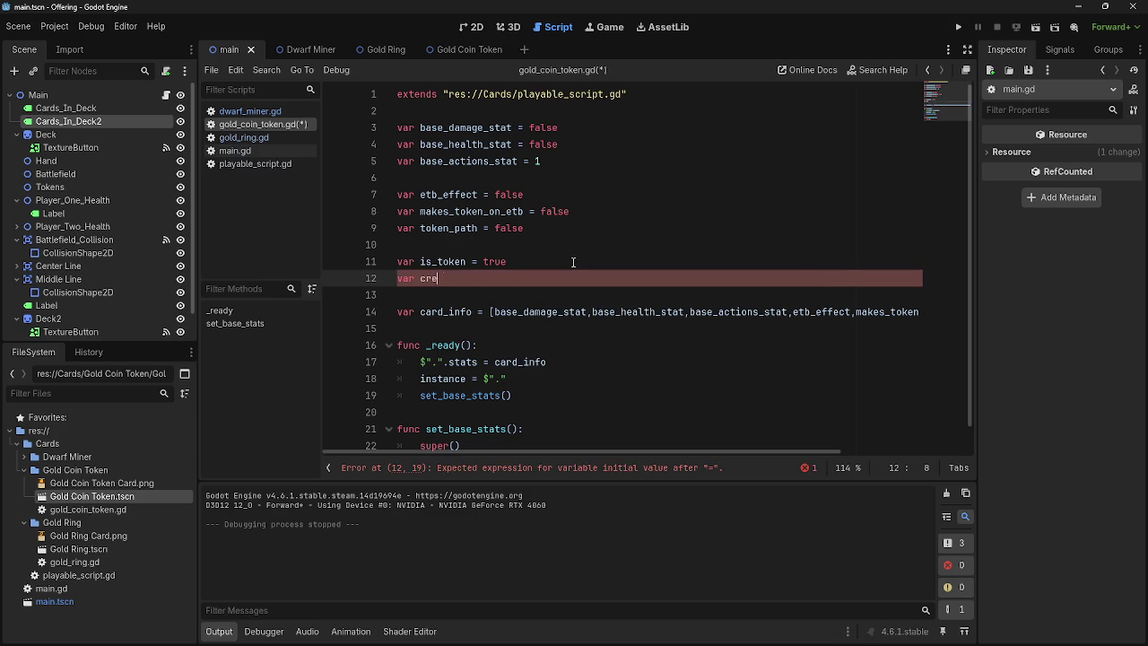
type("type =")
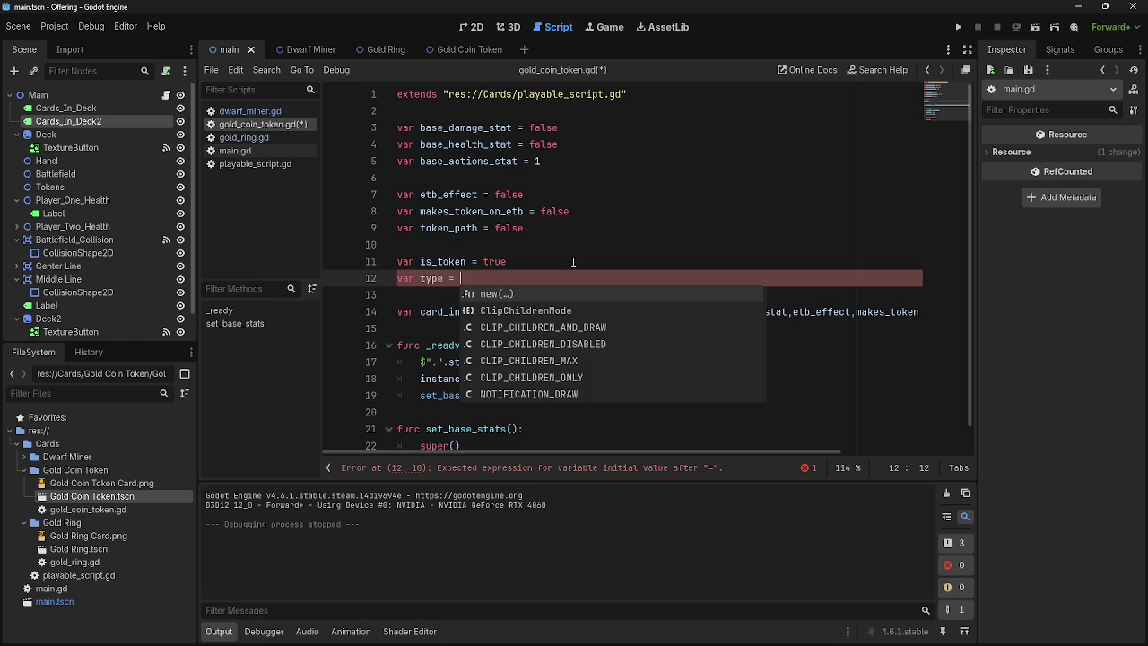
type("creature")
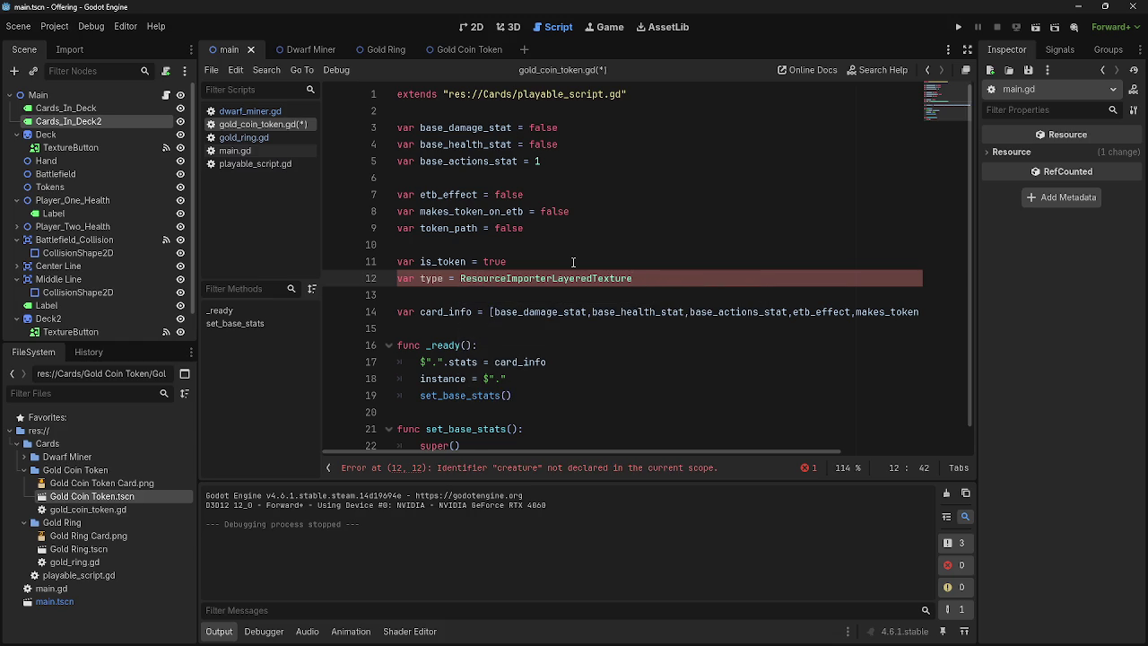
key("Return")
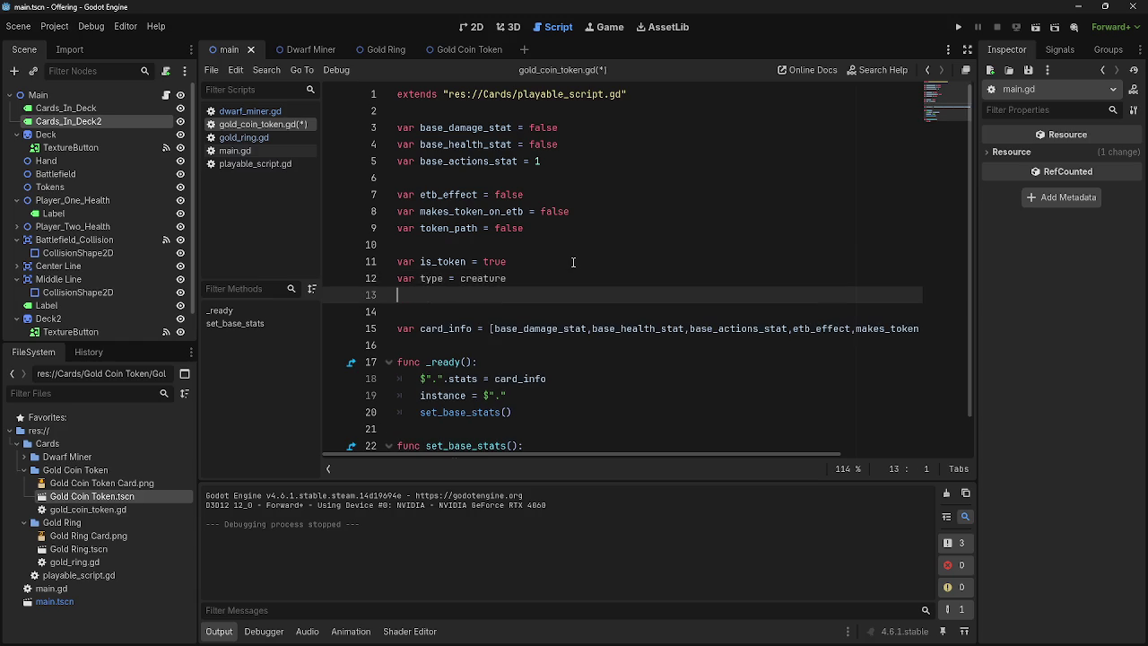
Step: Wrap creature in quotes so it reads var type = "creature", removing the stray extra quote
left_click(460, 279)
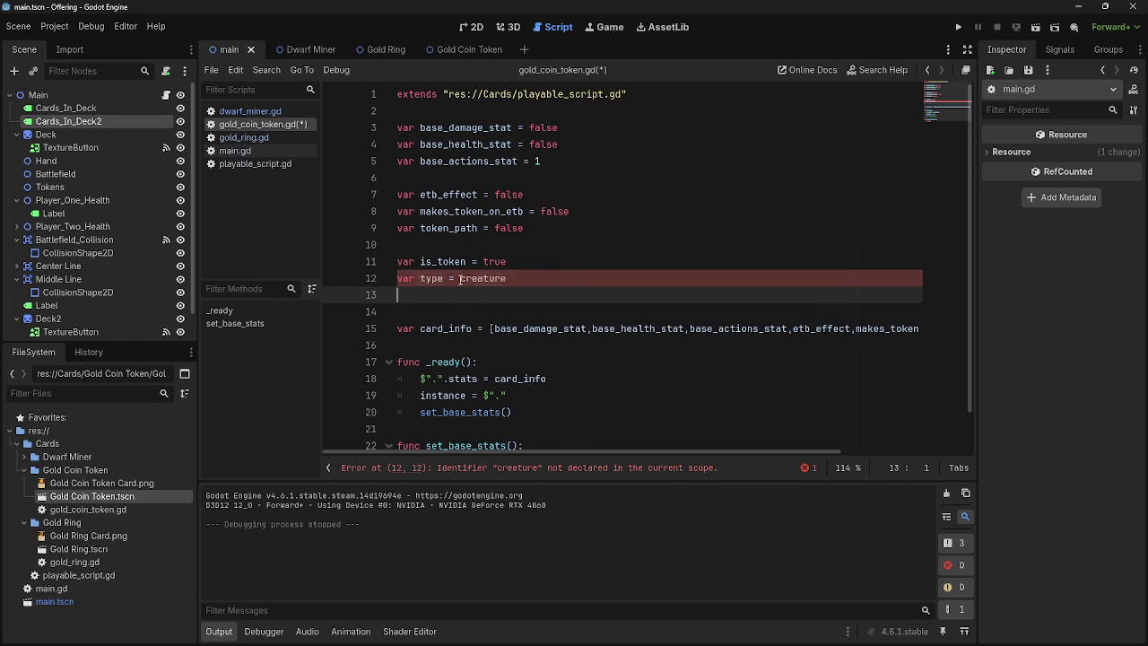
type(":")
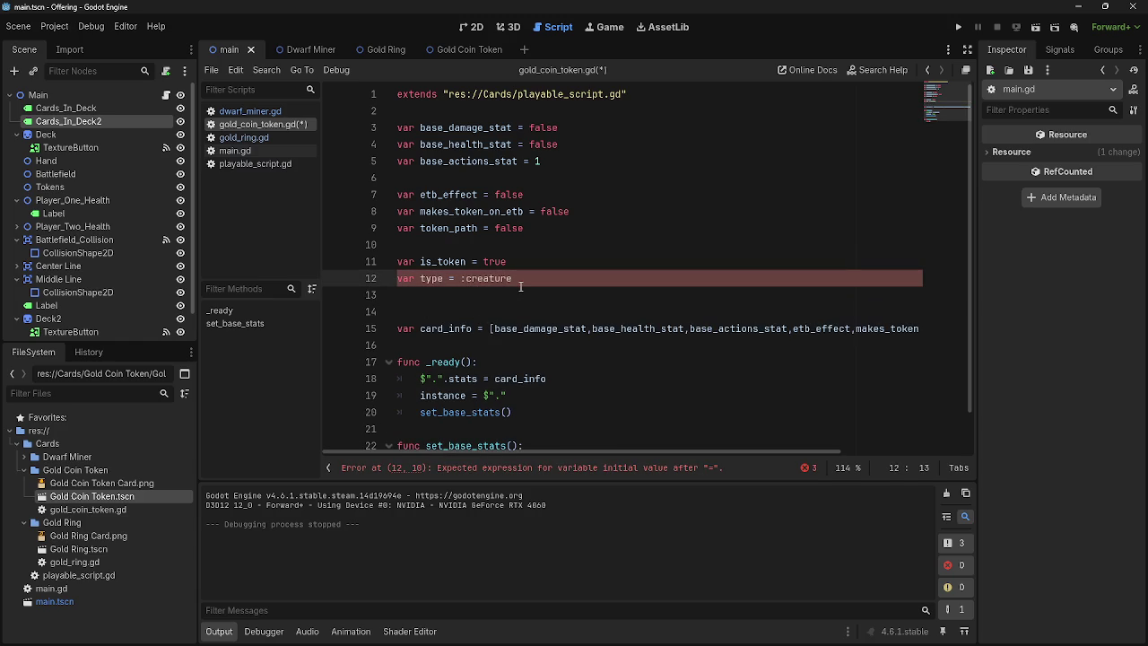
left_click(591, 278)
type("\"")
left_click(463, 279)
type("\"\"")
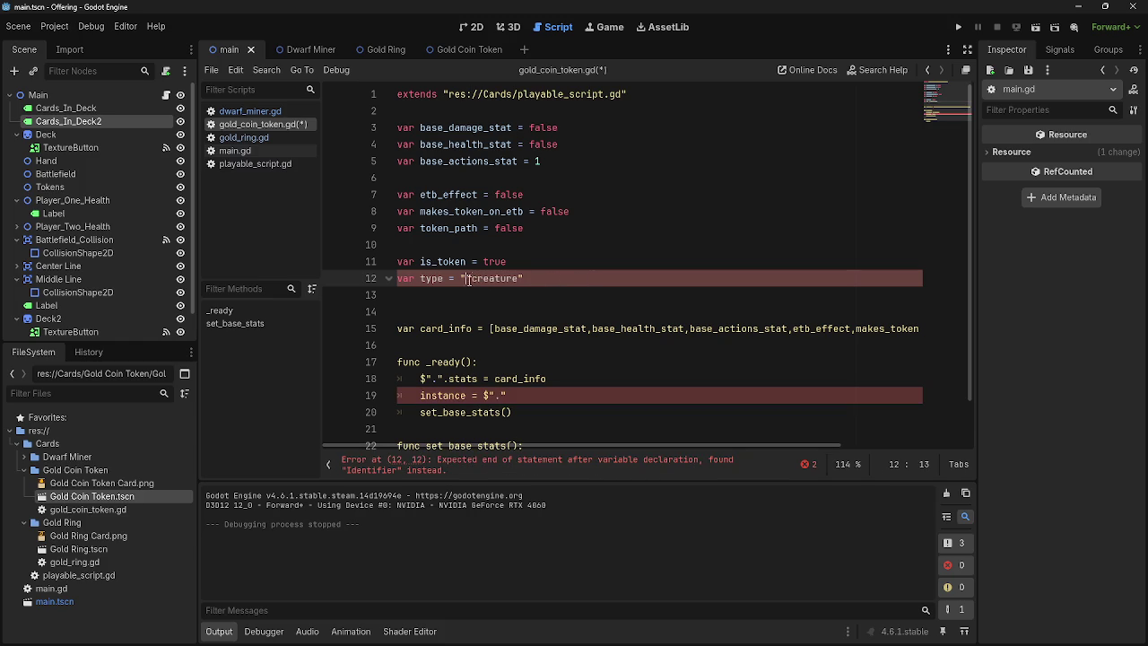
key("BackSpace")
left_click(575, 286)
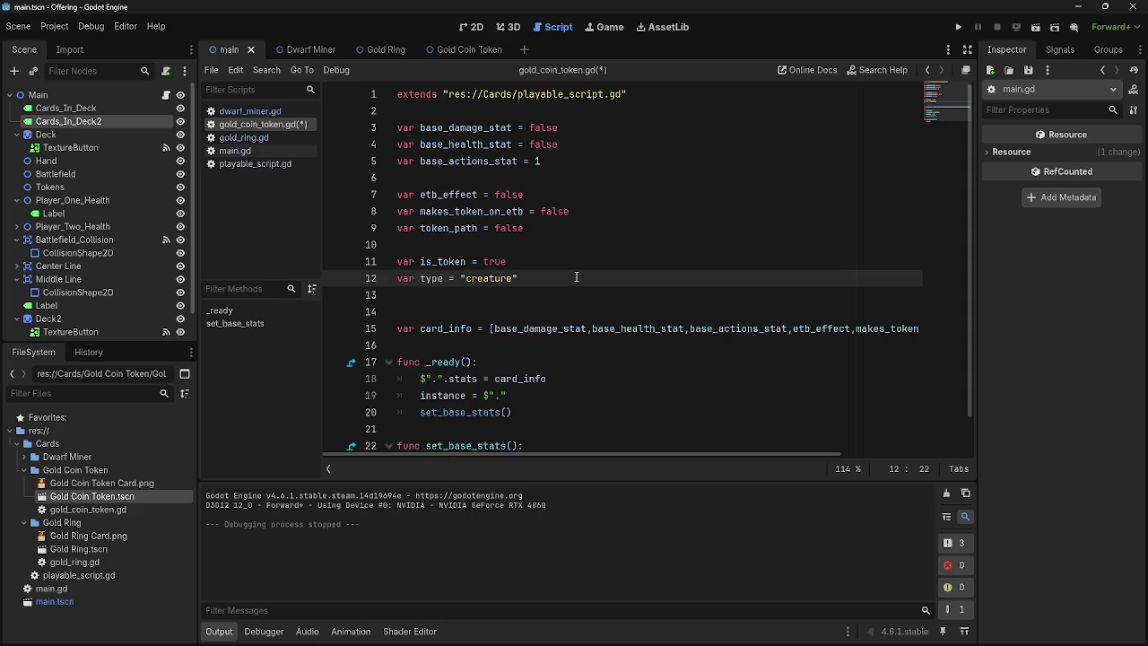
Step: Add variables subtype = "dwarf" and subtypetwo = "peasant" below type in gold_coin_token.gd
left_click(547, 294)
type("var")
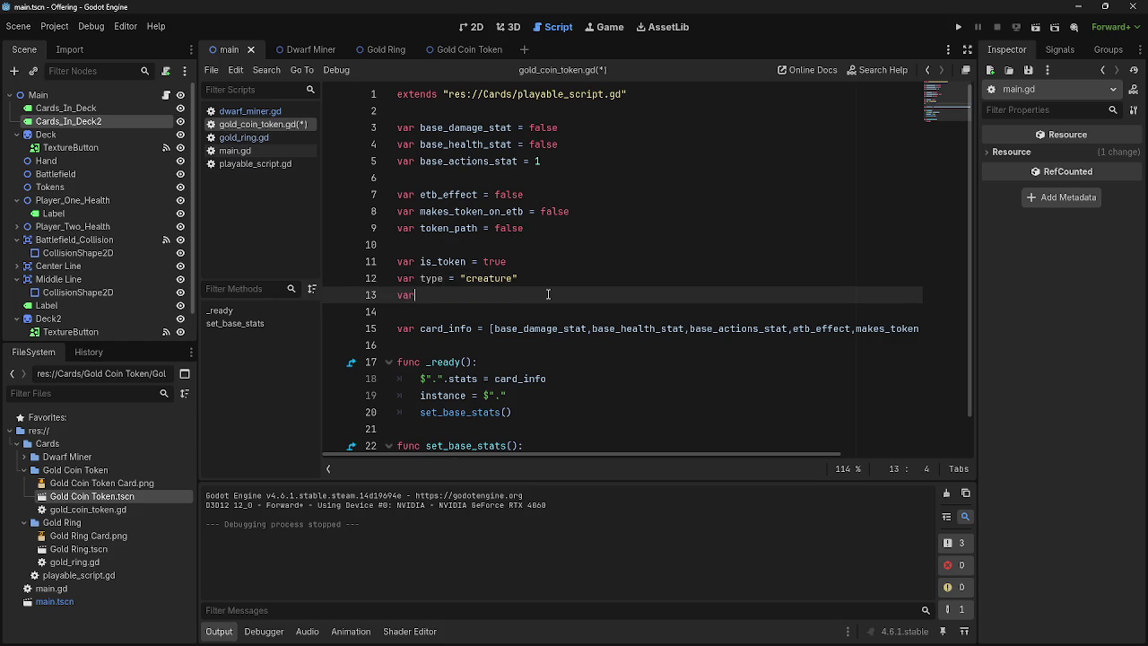
type("p")
key("BackSpace")
key("BackSpace")
key("BackSpace")
key("BackSpace")
type("subtype = ")
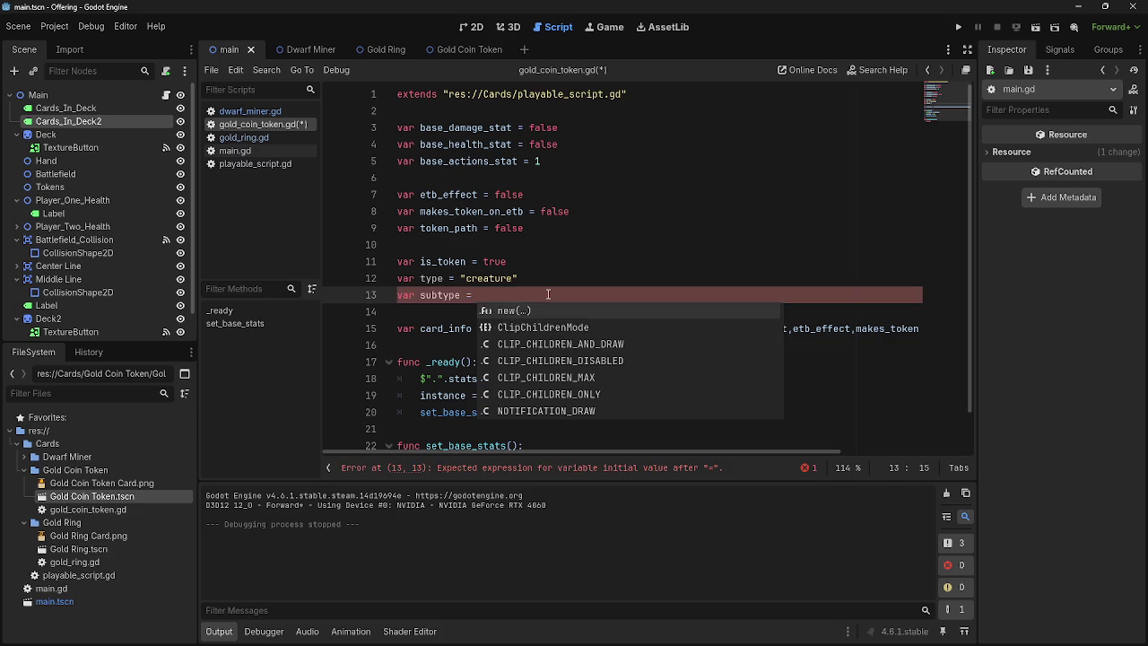
type("\"")
type("dward")
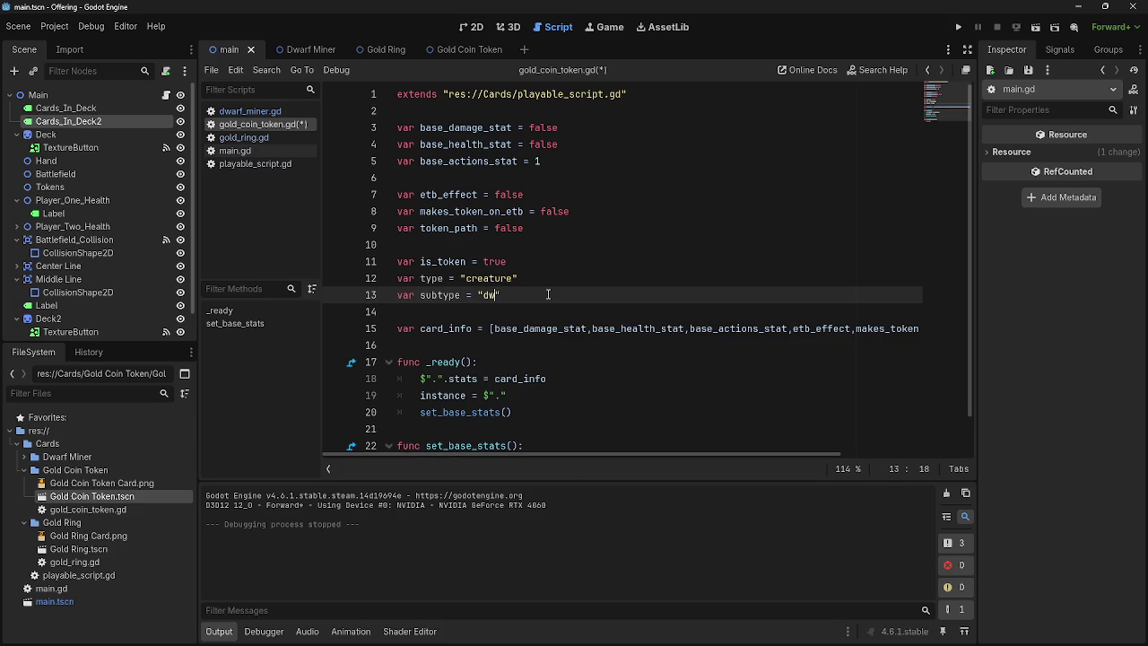
key("BackSpace")
type("f")
key("Return")
type("var subtype2")
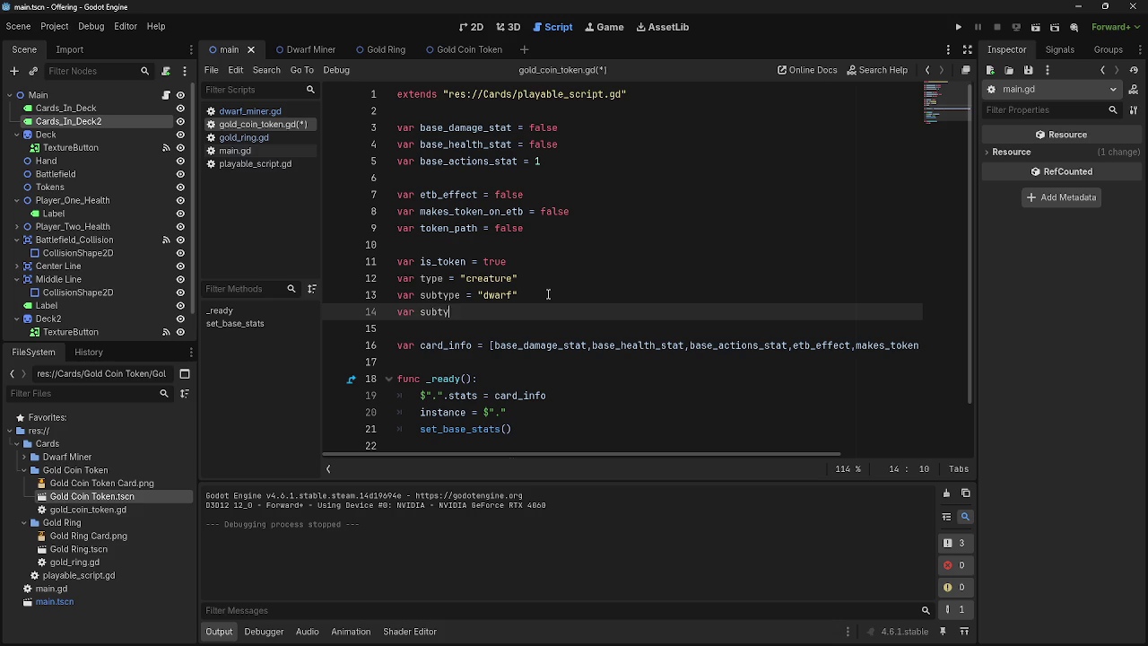
key("BackSpace")
type("two = \"")
type("peasant")
Step: Rename the new variables to sub_type and sub_type_two
double_click(514, 312)
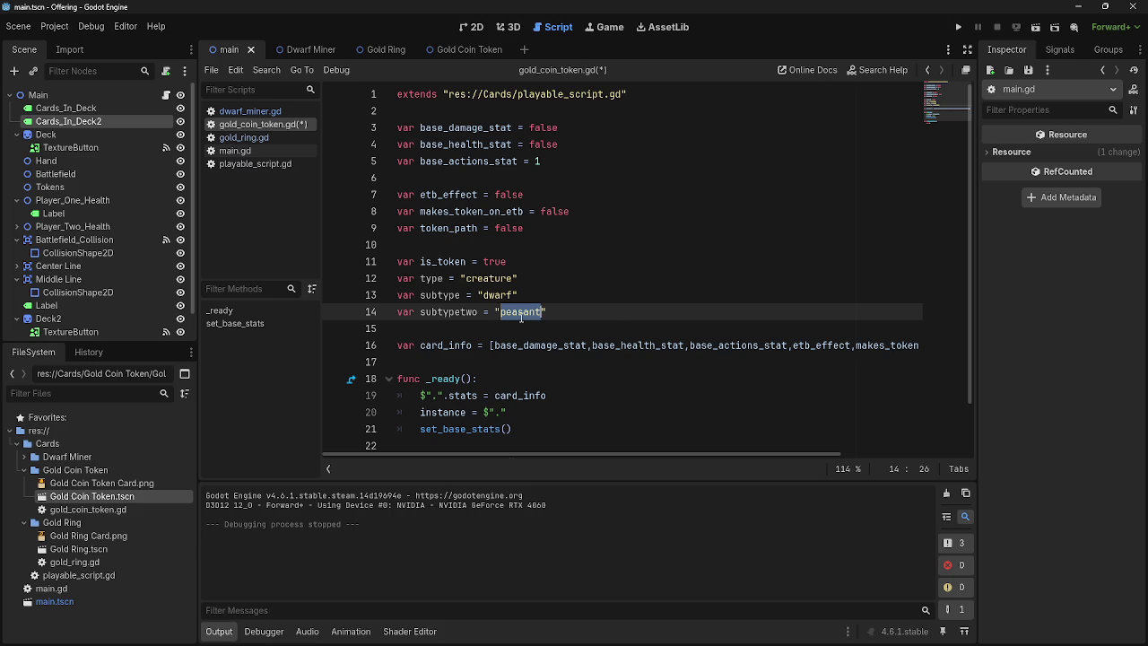
key("alt+Tab")
key("alt+Tab")
left_click(477, 277)
left_click(636, 311)
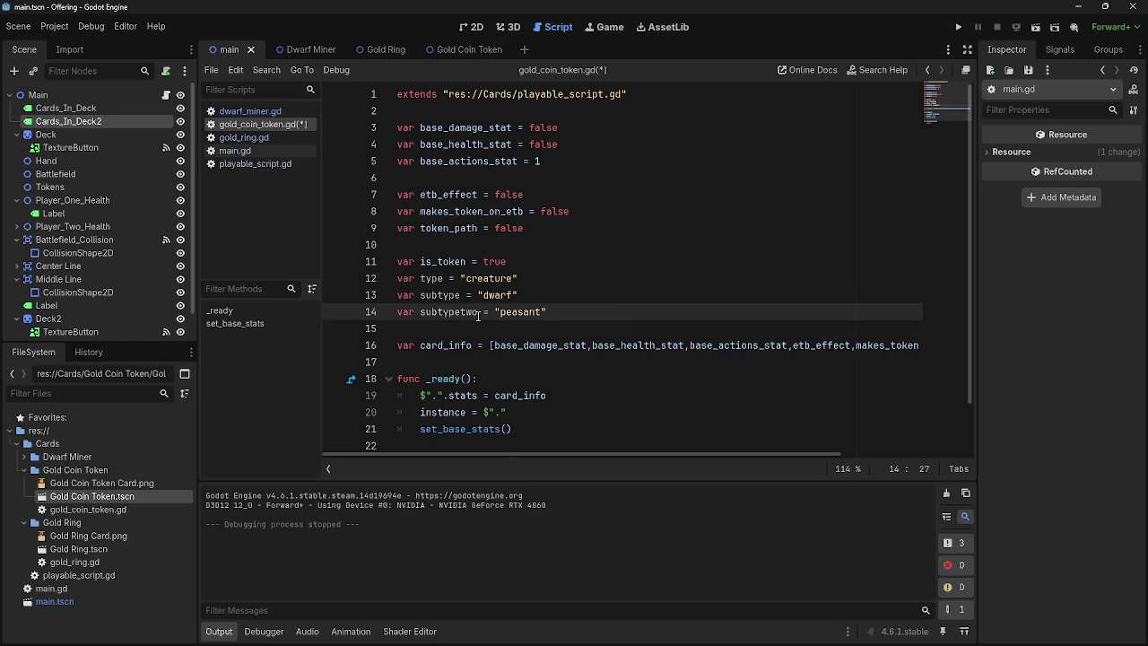
left_click(437, 313)
type("_")
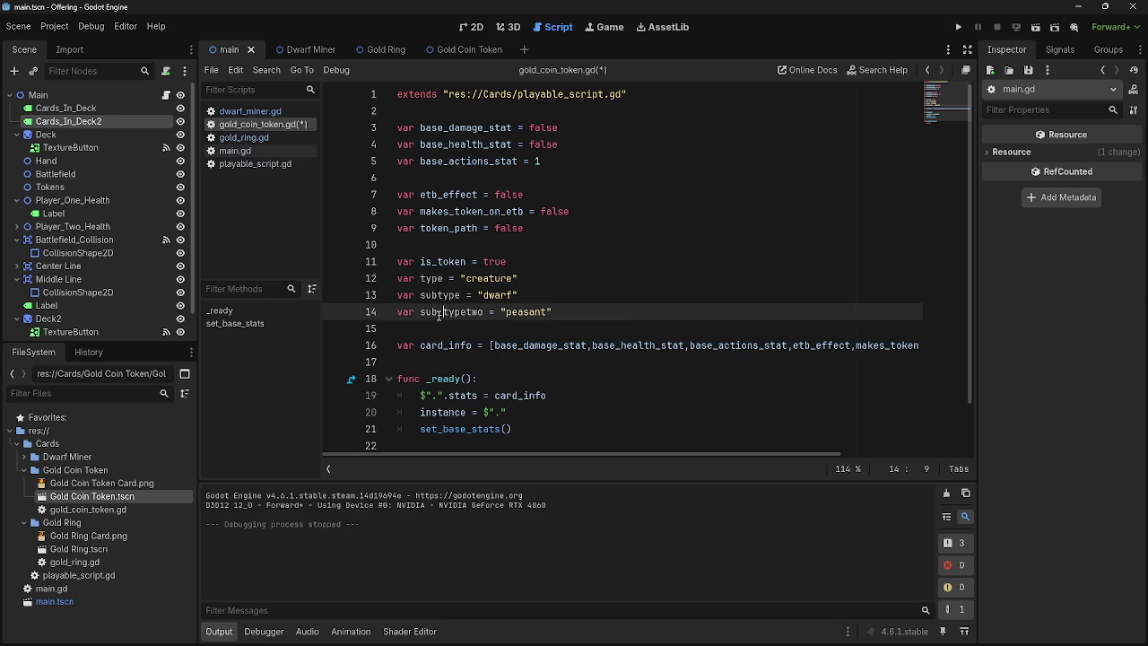
left_click(439, 295)
type("_")
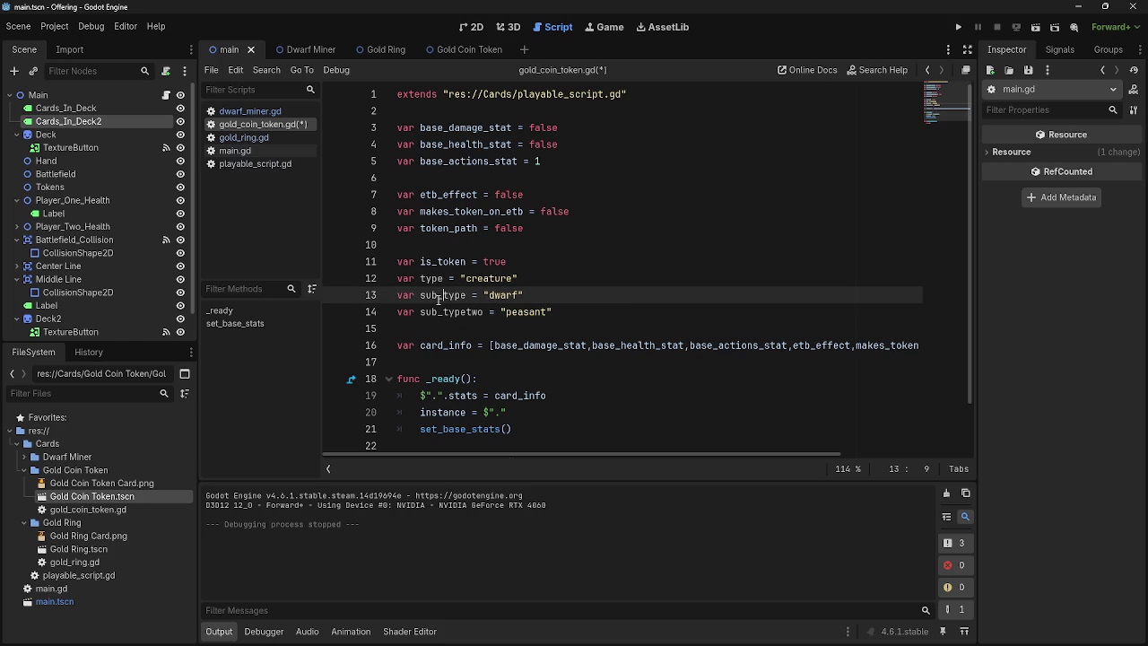
left_click(467, 311)
type("_")
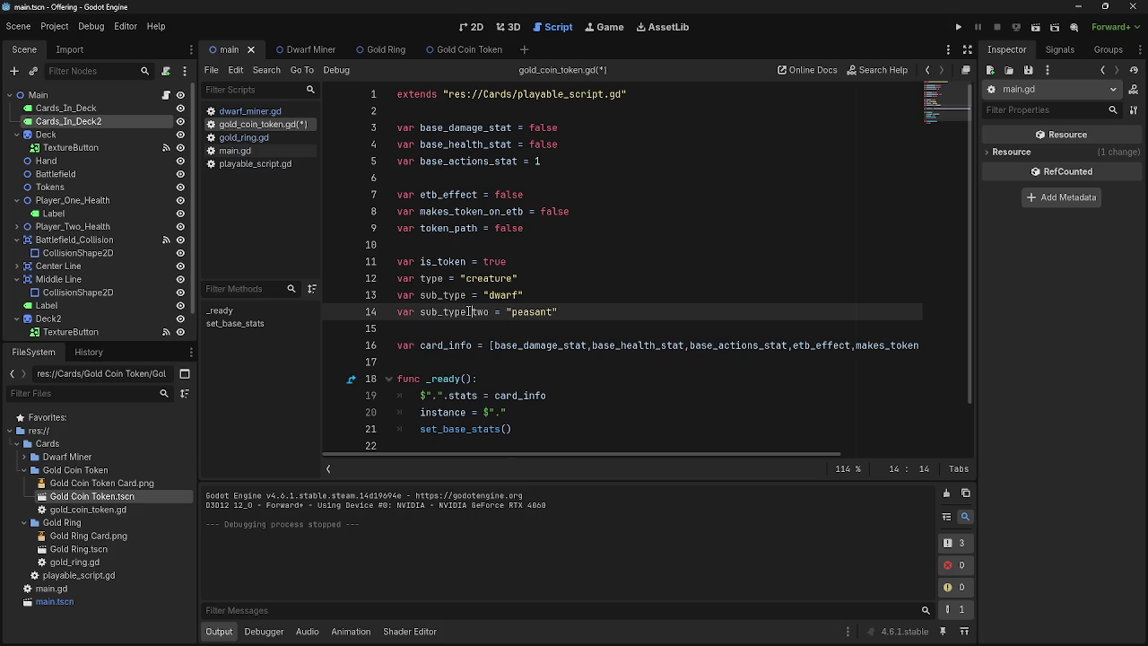
left_click(595, 311)
Step: Select the variable lines 11–14 and compare them against dwarf_miner.gd
key("shift+Up")
key("shift+Up")
key("shift+Up")
key("shift+Down")
key("shift+Down")
key("shift+Down")
key("shift+Up")
key("shift+Up")
key("shift+Up")
key("shift+Up")
key("shift+Down")
key("shift+Down")
key("shift+Down")
key("shift+Up")
key("shift+Up")
key("shift+Up")
key("shift+Down")
key("shift+Down")
key("shift+Down")
key("shift+Up")
key("shift+Up")
key("shift+Up")
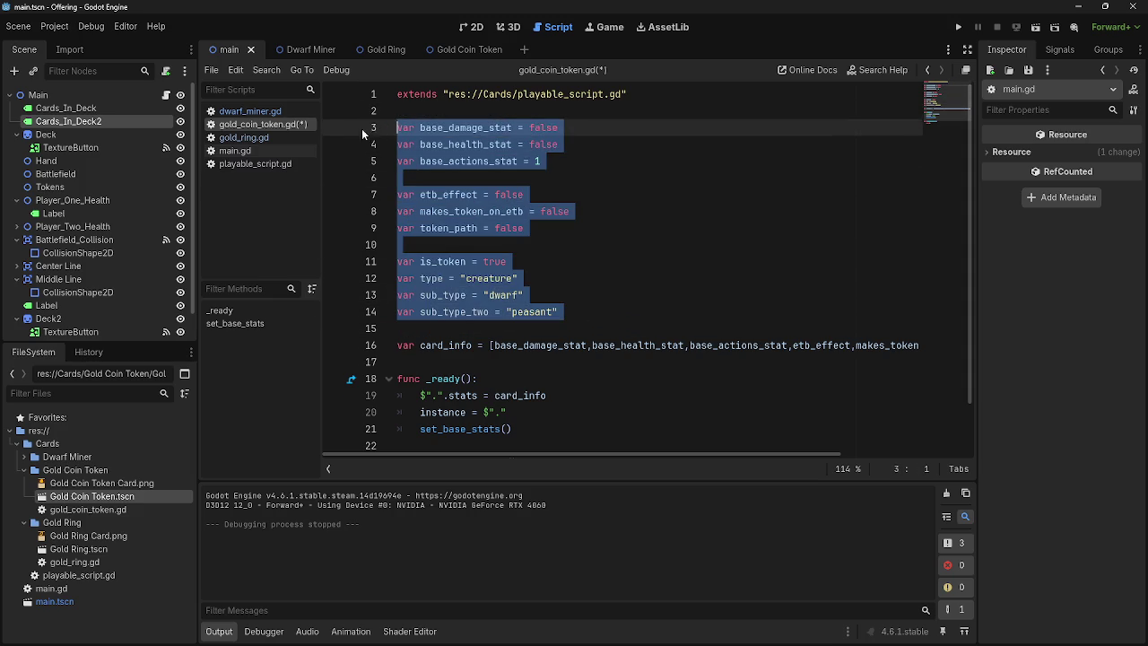
key("alt+Left")
key("alt+Left")
key("alt+Right")
key("alt+Right")
left_click(574, 282)
left_click(576, 312)
left_click_drag(576, 311, 396, 256)
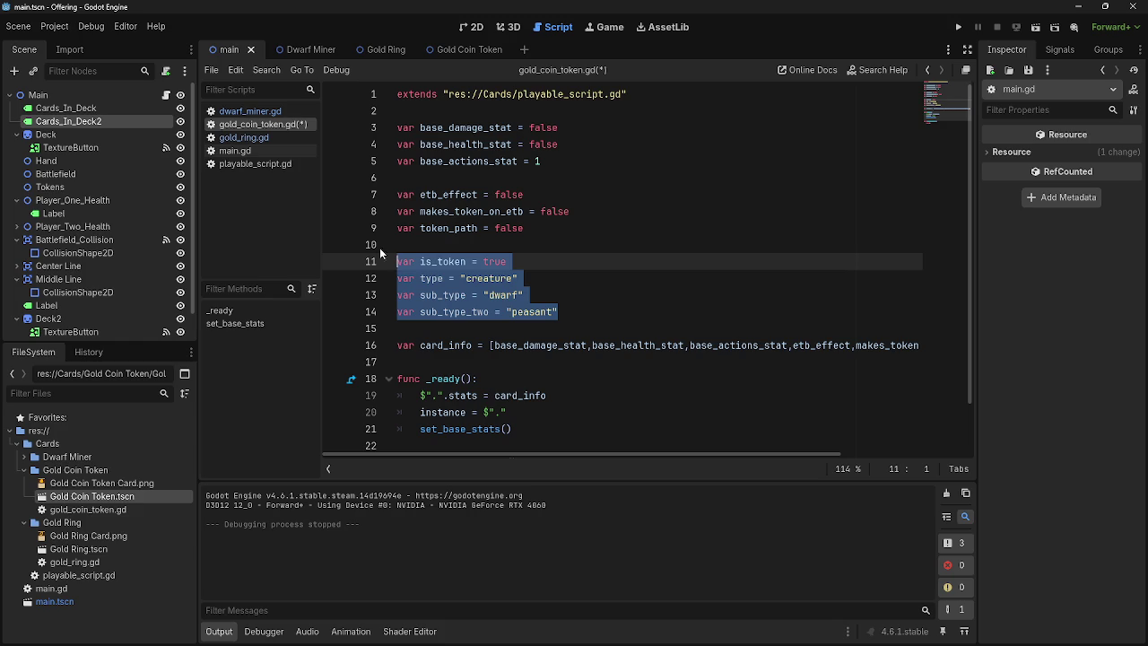
left_click(233, 111)
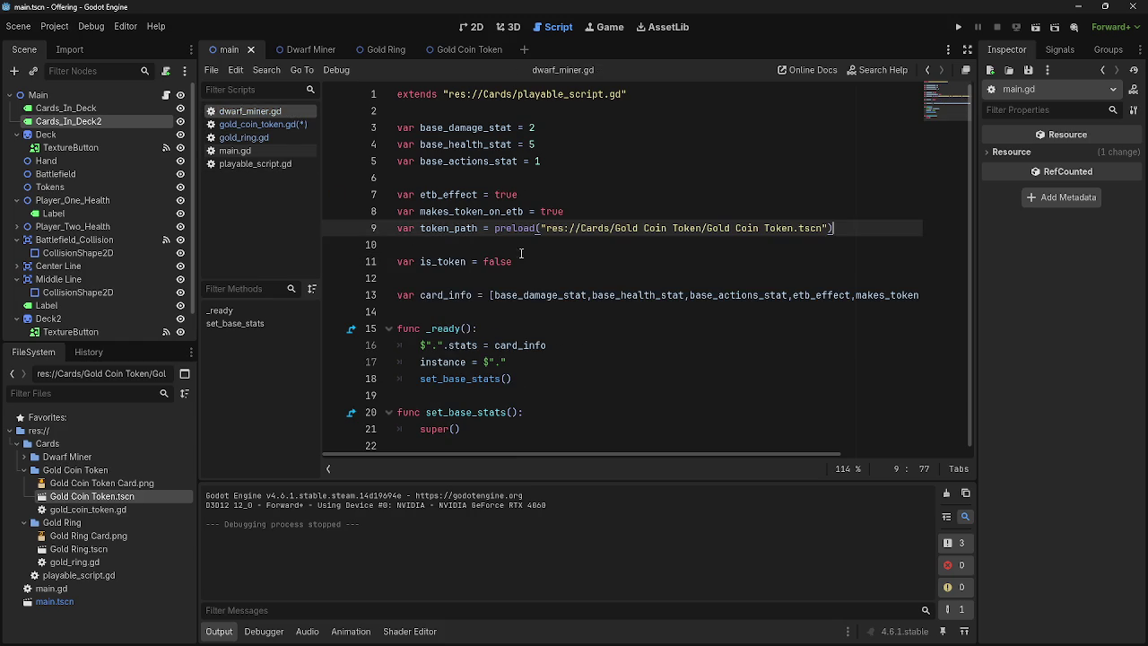
left_click(270, 125)
Step: Set type to "gold" and sub_type to false, and delete the sub_type_two line
left_click(556, 296)
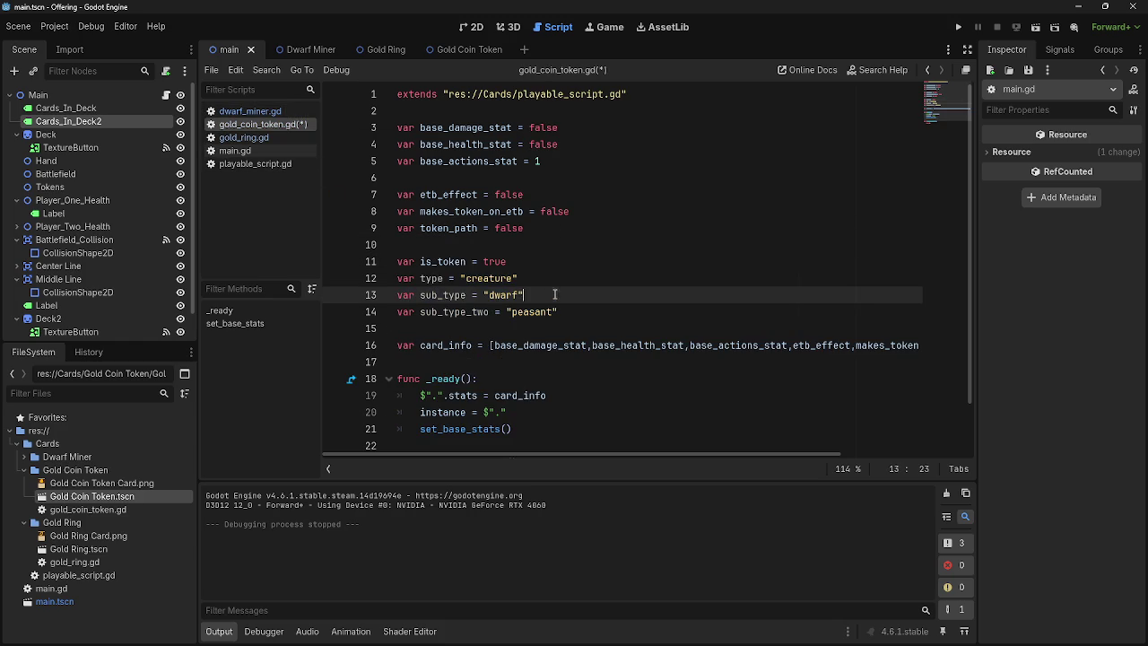
left_click_drag(518, 278, 460, 278)
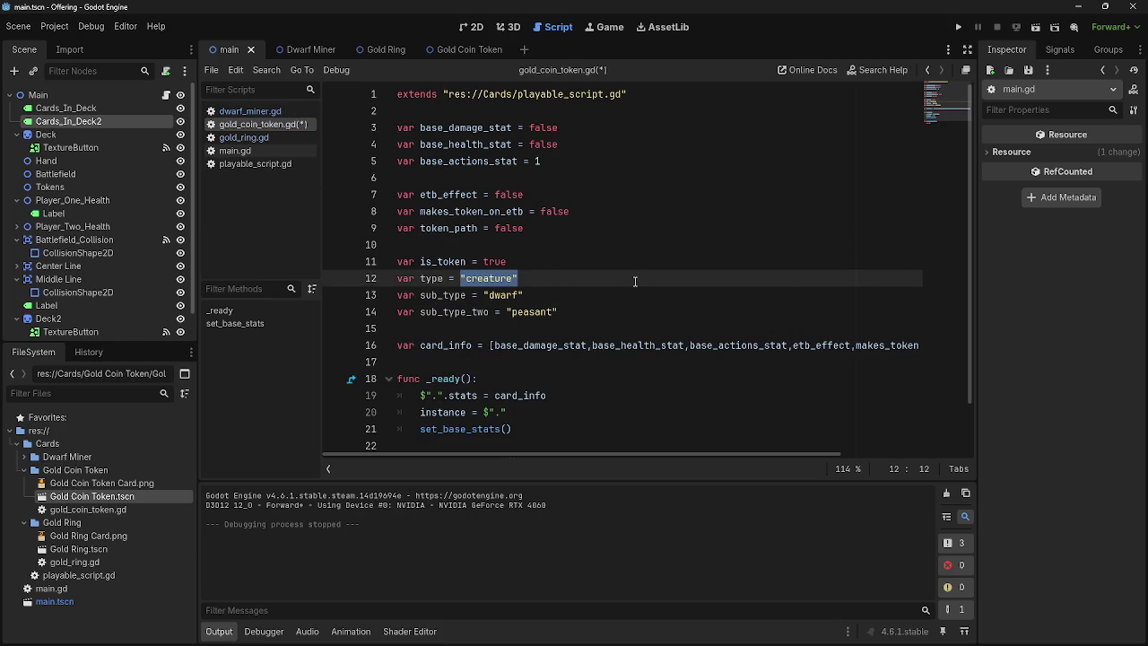
key("BackSpace")
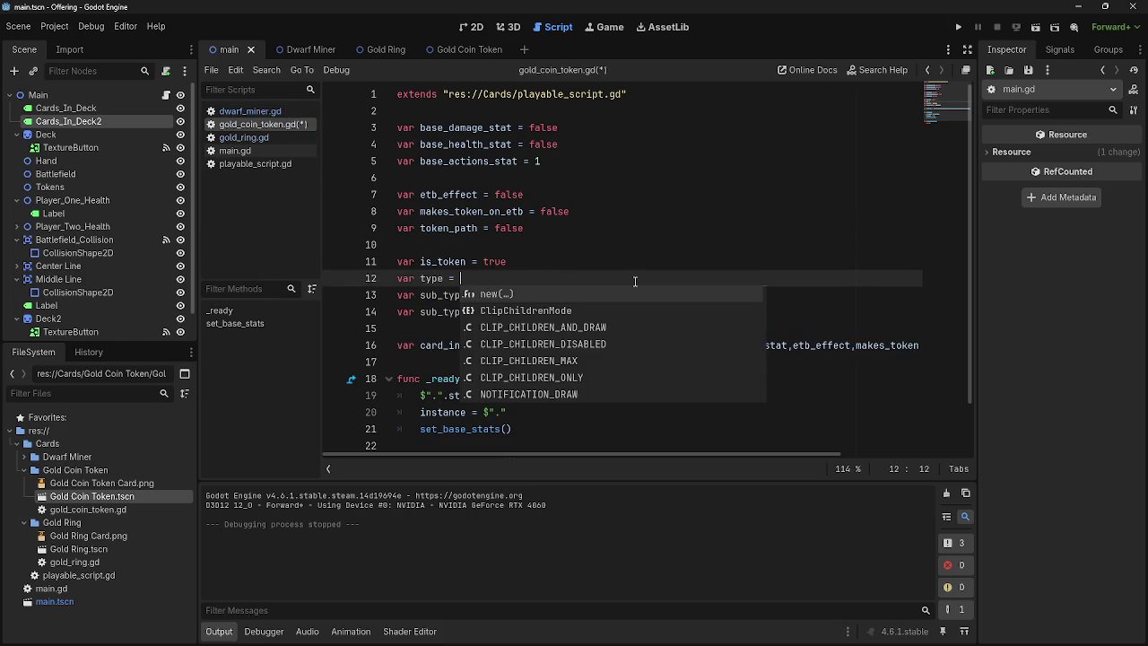
type("g\"")
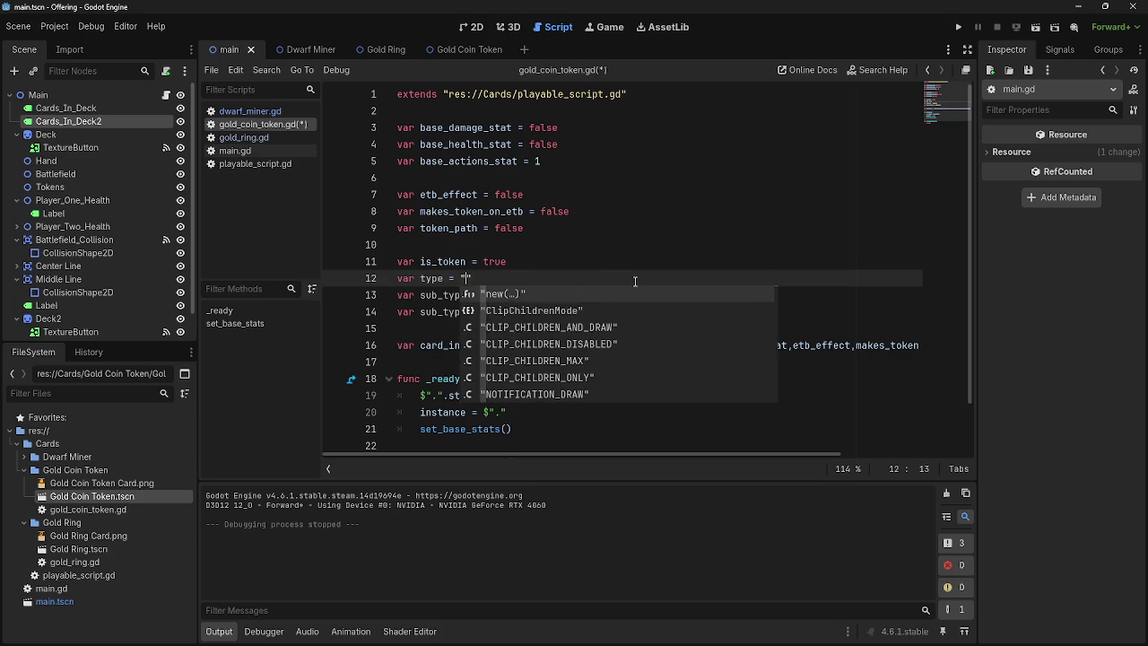
type("gold")
left_click_drag(524, 295, 484, 295)
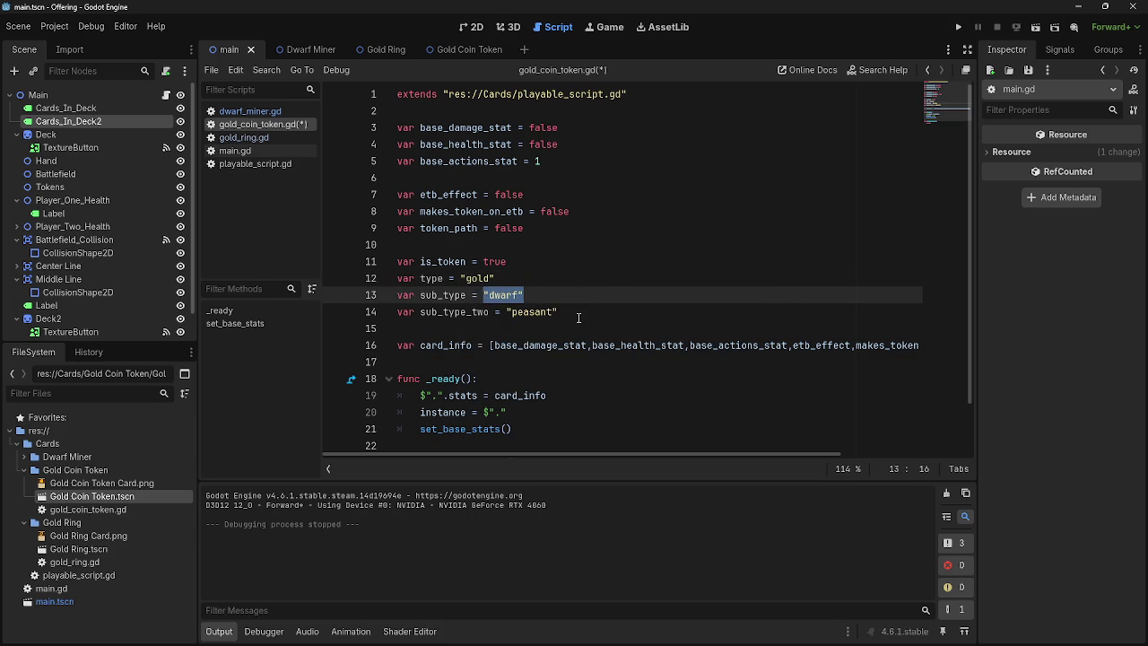
type("false")
key("Return")
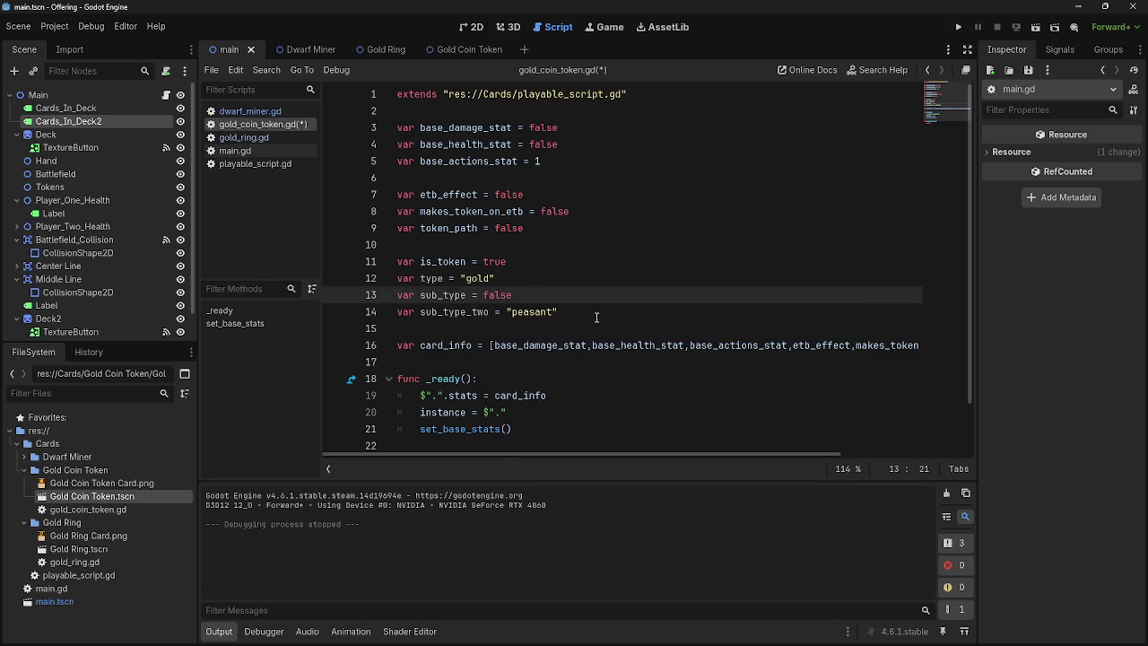
left_click_drag(578, 313, 508, 314)
type("false")
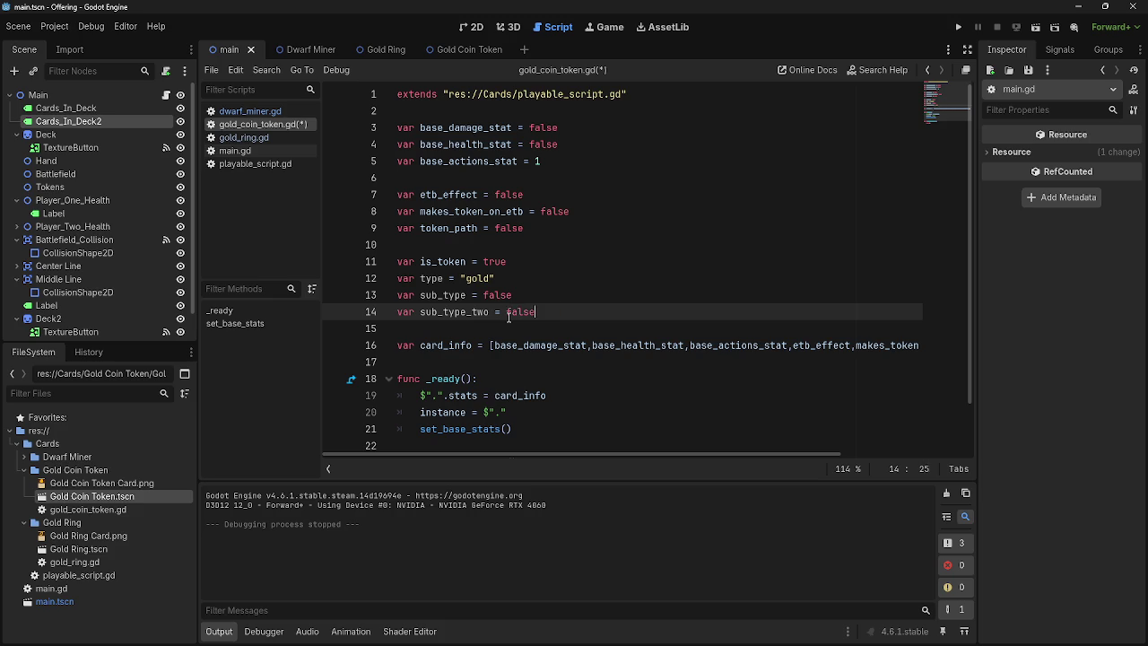
key("Up")
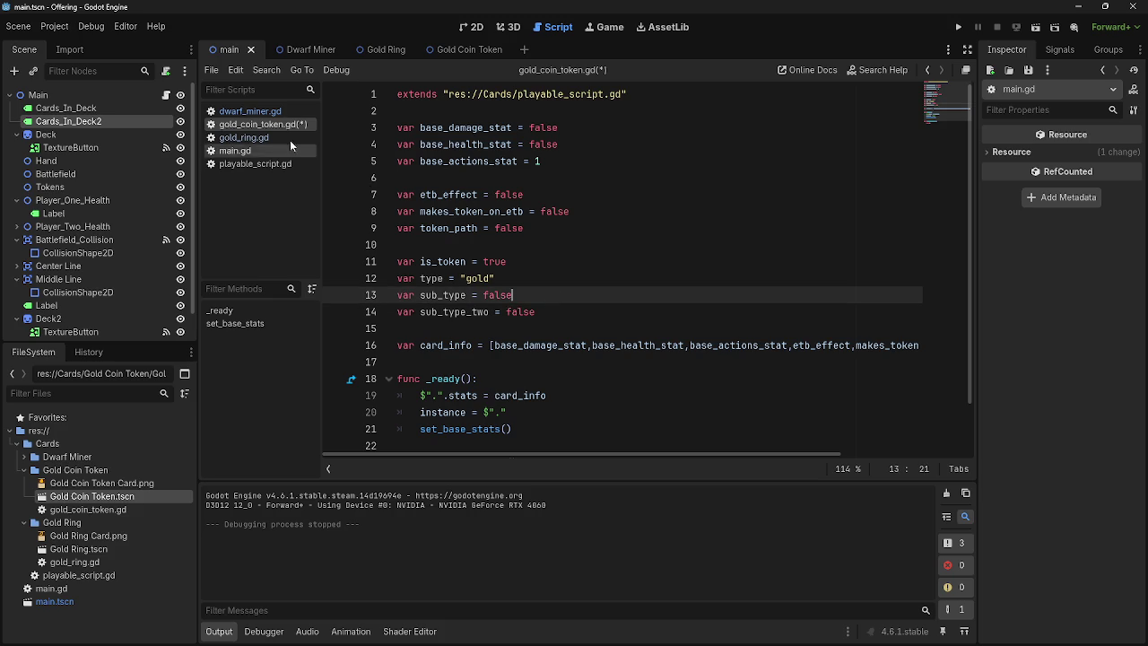
left_click_drag(536, 312, 361, 308)
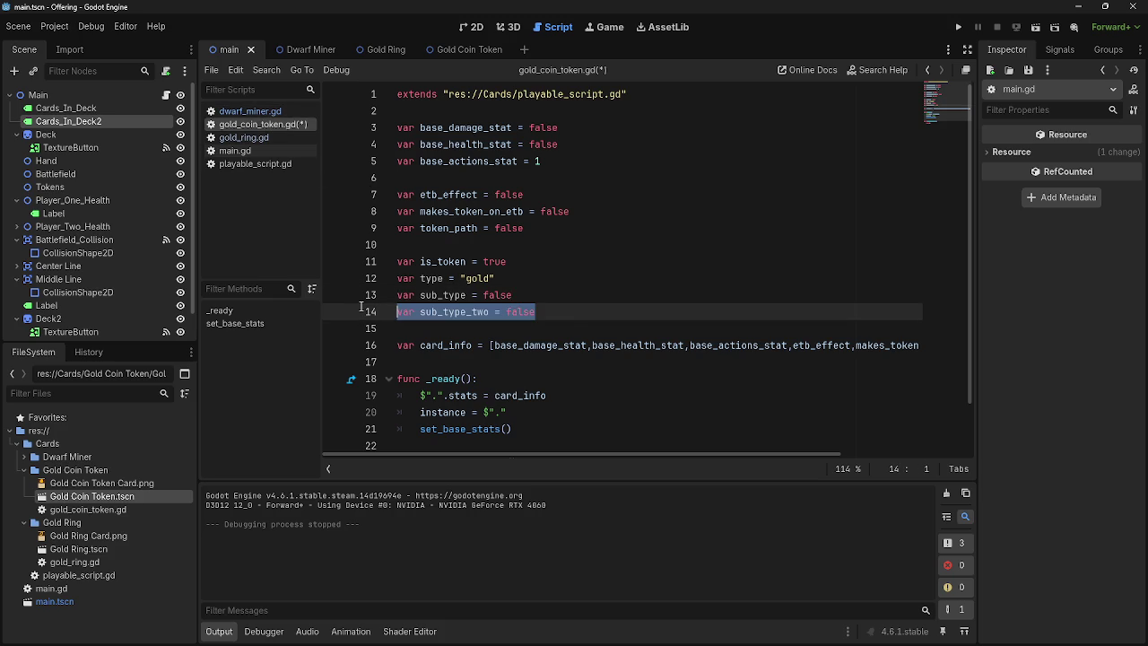
key("BackSpace")
key("BackSpace")
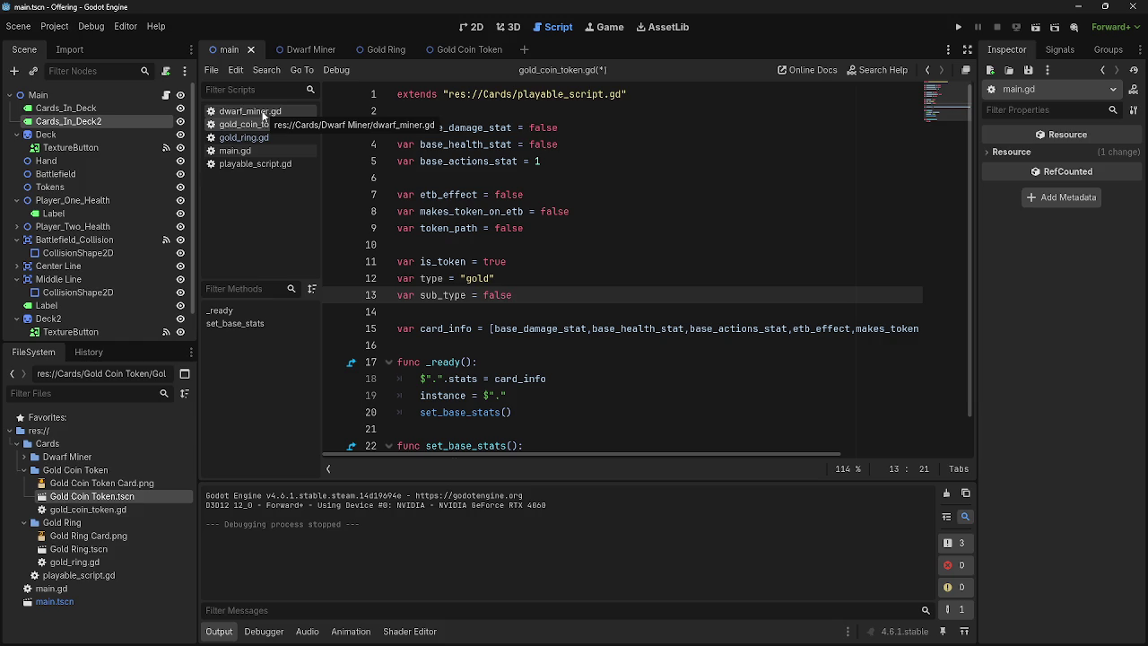
Step: Wrap the type value in brackets to make it ["gold"], then switch to dwarf_miner.gd
left_click(262, 112)
left_click(259, 126)
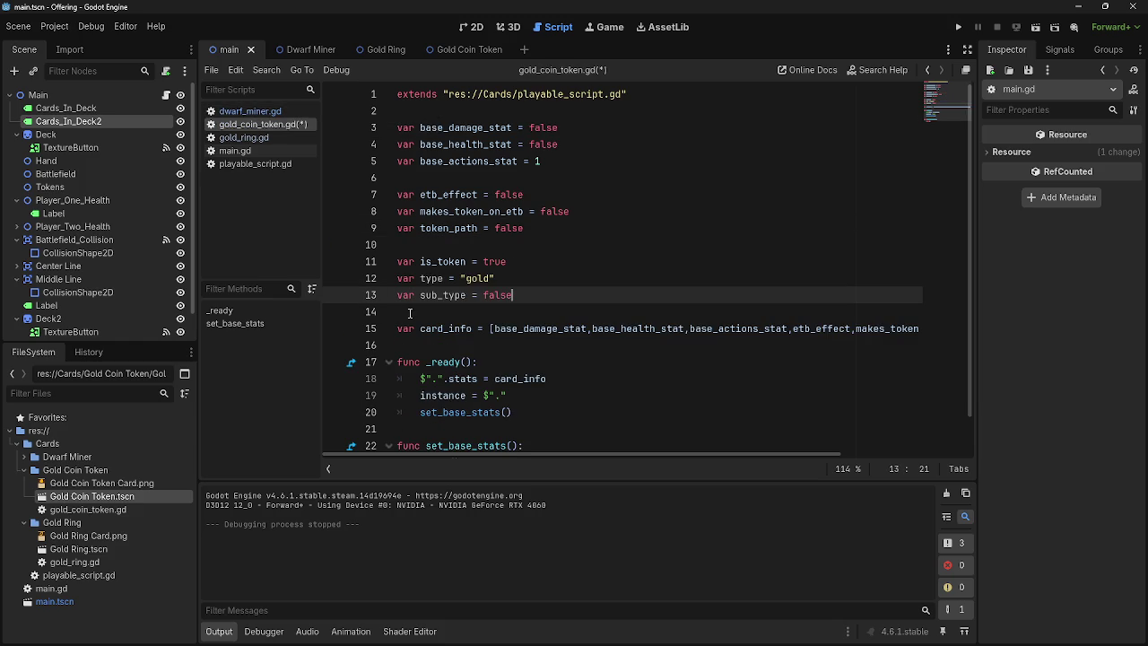
left_click_drag(531, 280, 460, 280)
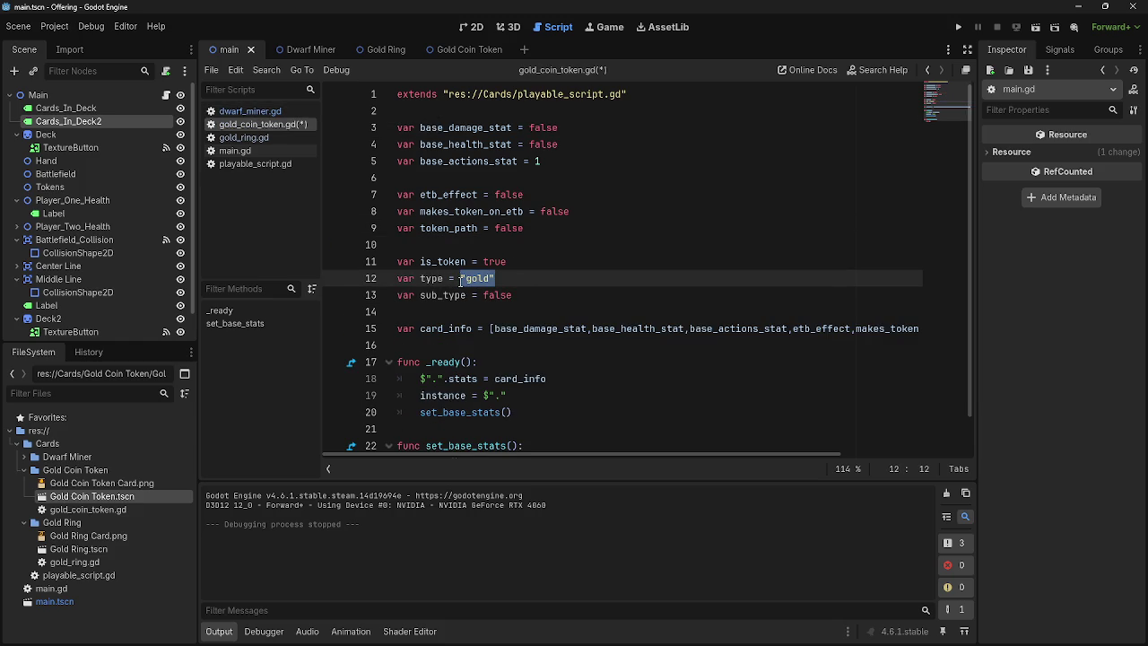
type("[")
left_click(260, 111)
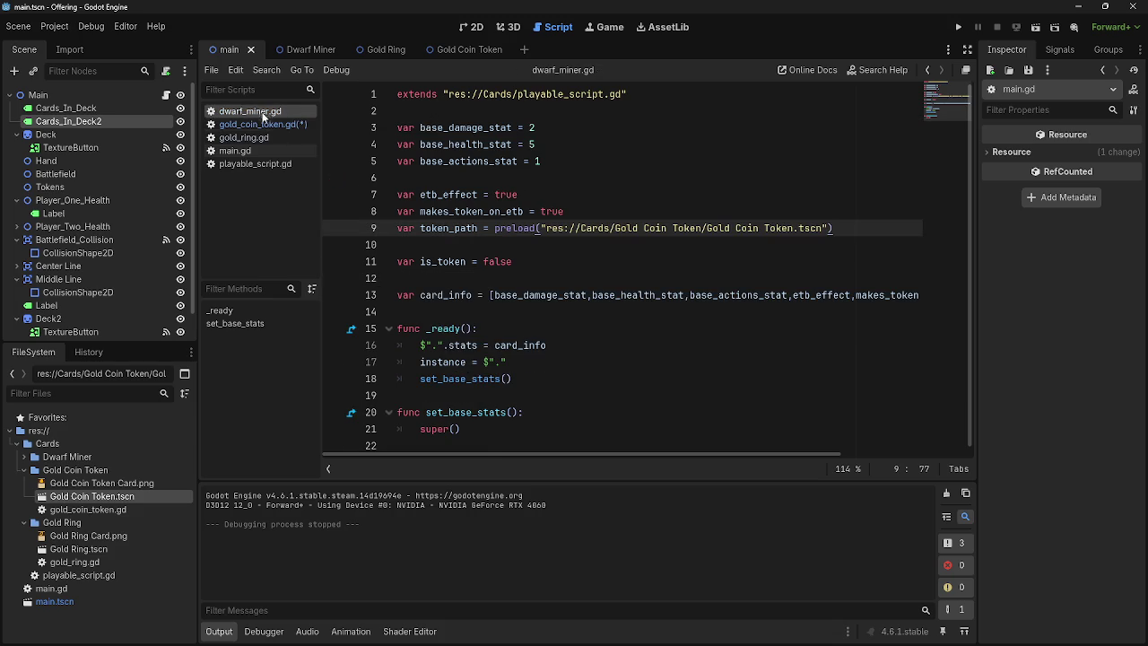
Step: Paste the copied variable lines below is_token in dwarf_miner.gd and remove the duplicate is_token line
left_click(527, 265)
key("Return")
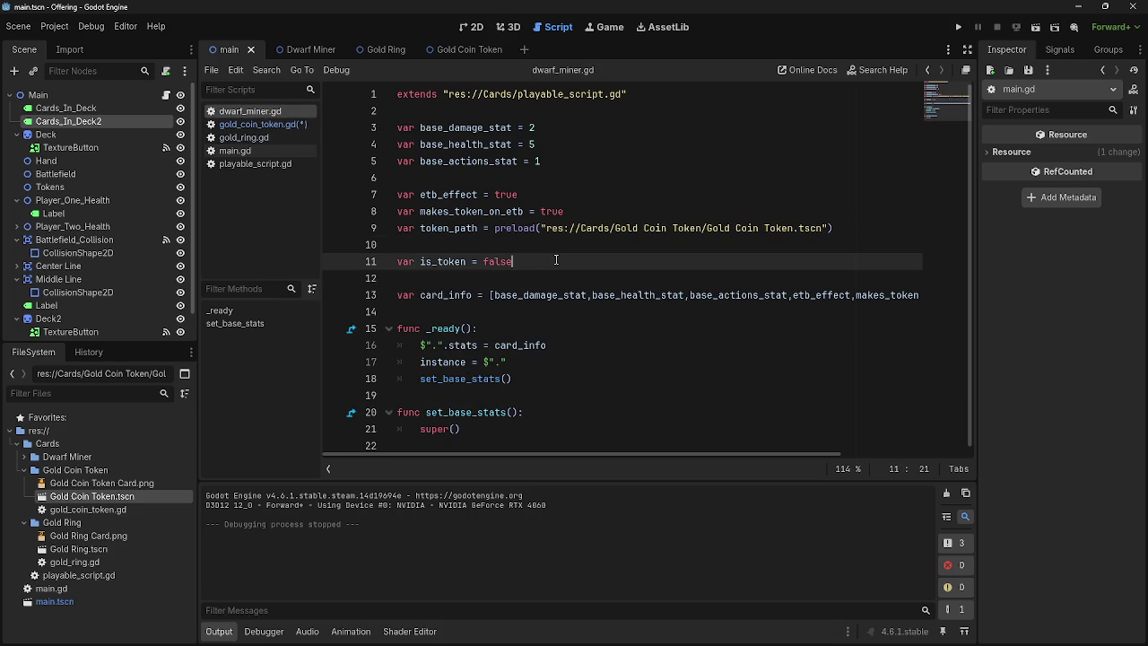
type("var is_token = true var type = \"creature\" var sub_type = \"dwarf\" var sub_type_two = \"peasant\"")
left_click_drag(538, 278, 359, 280)
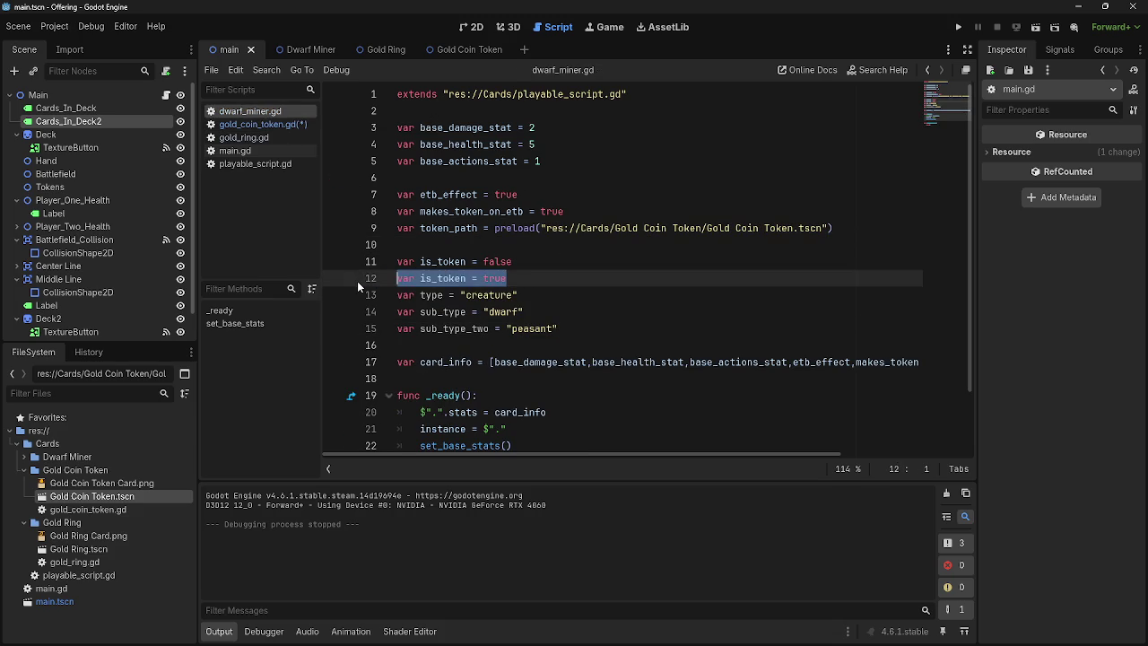
key("BackSpace")
key("BackSpace")
Step: Turn type into ["creature"] and start the sub_type array with "dwarf" and a comma
mouse_move(527, 277)
left_mouse_down()
mouse_move(445, 279)
mouse_move(463, 280)
left_mouse_up()
type("[")
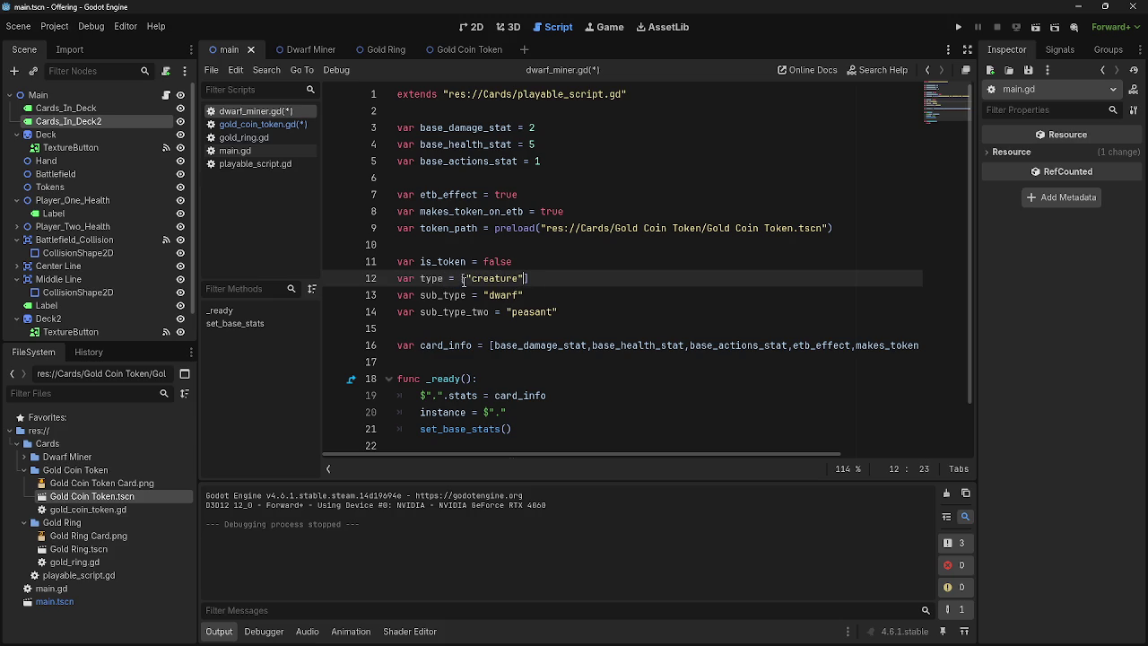
left_click_drag(523, 296, 484, 302)
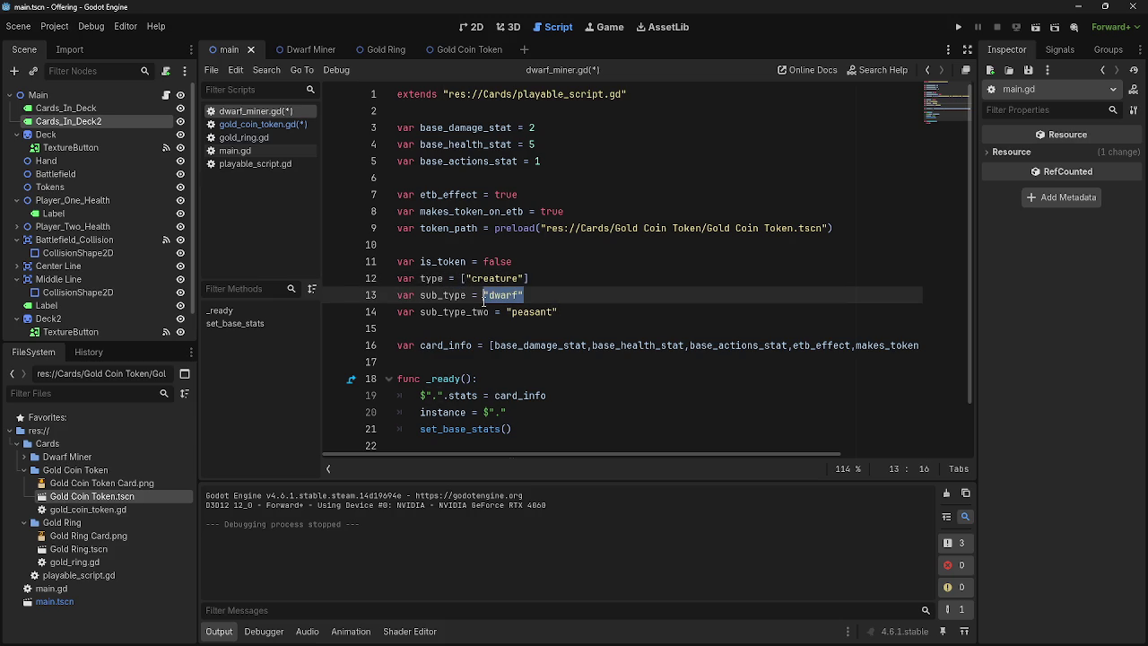
type("[")
key("Right")
type(",")
Step: Move "peasant" into the sub_type array and delete the sub_type_two line
left_click(561, 312)
left_click_drag(561, 312, 397, 312)
key("ctrl+c")
left_click(540, 295)
key("ctrl+v")
left_click(561, 312)
key("BackSpace")
key("BackSpace")
key("Left")
key("Left")
Step: Take the type and sub_type lines over to gold_ring.gd, below its is_token line
mouse_move(592, 295)
left_mouse_down()
mouse_move(356, 260)
mouse_move(365, 273)
left_mouse_up()
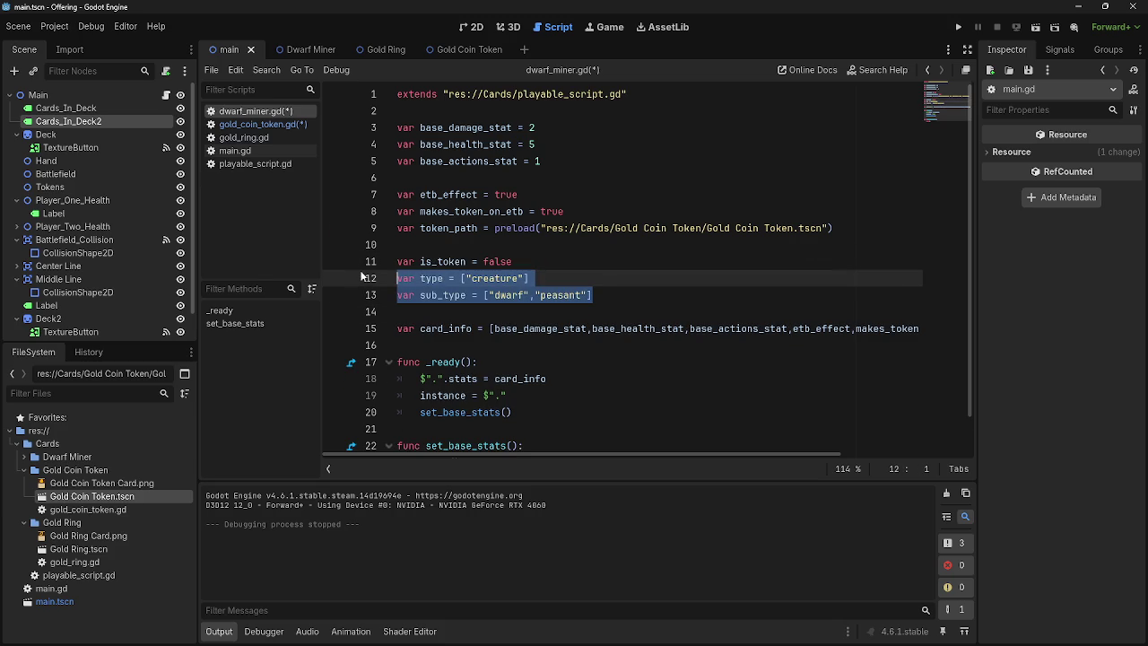
left_click(243, 137)
left_click(562, 266)
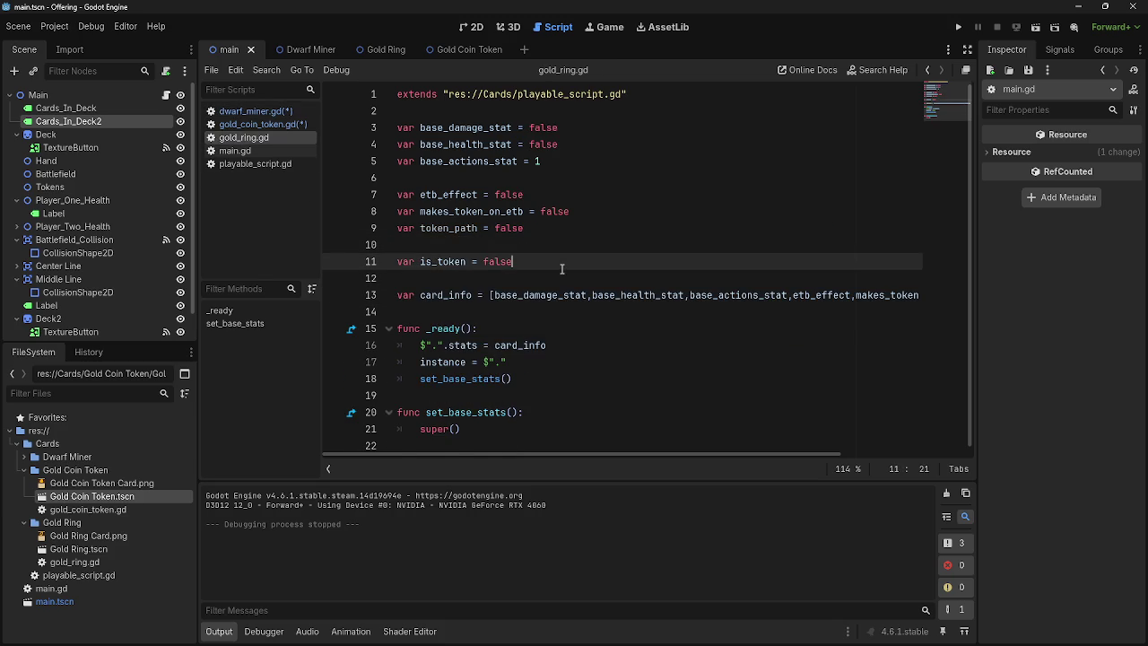
Step: Paste the type lines into gold_ring.gd and change the type value to "equipment"
key("ctrl+v")
left_click(497, 278)
double_click(498, 278)
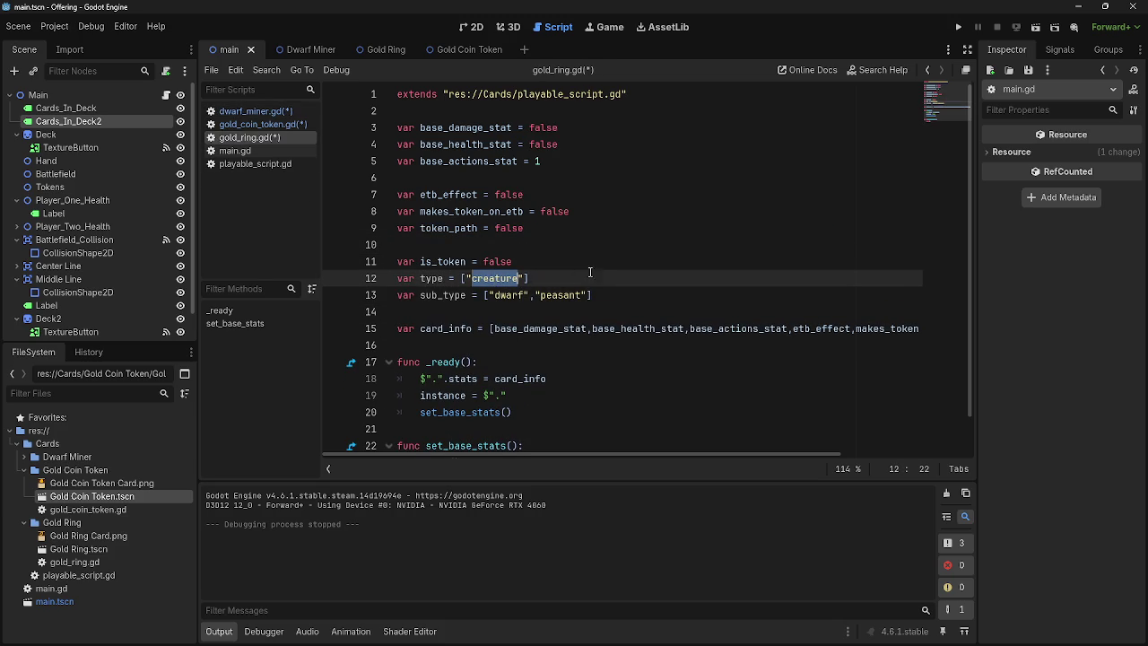
left_click_drag(523, 278, 461, 282)
double_click(489, 281)
type("equip")
type("pment")
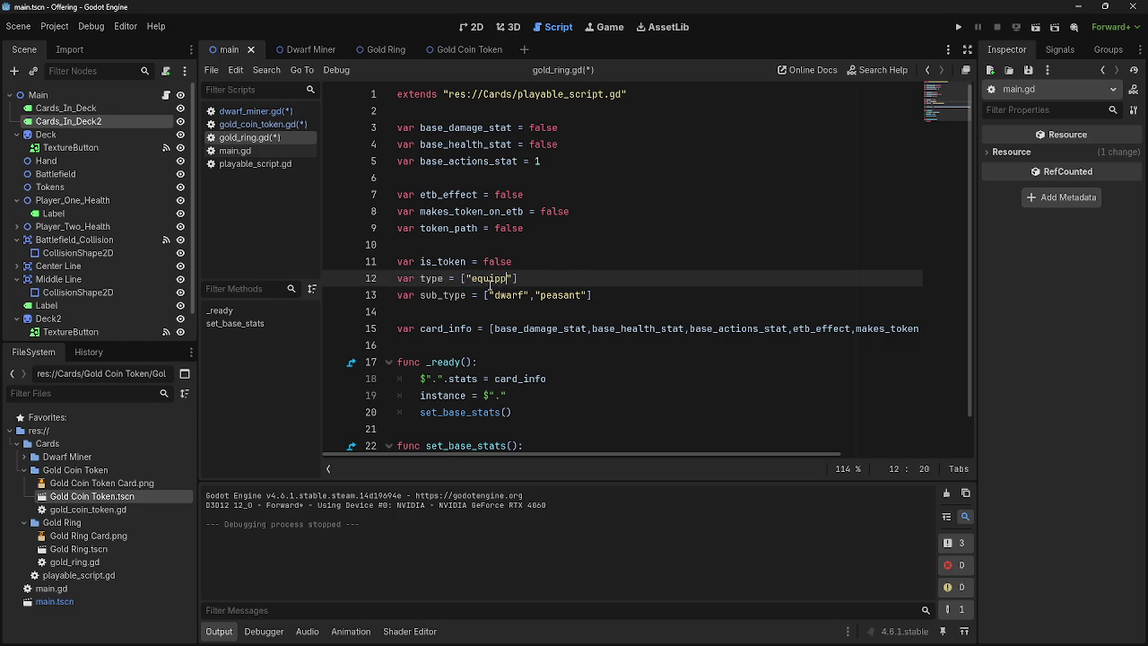
Step: Clear the dwarf and peasant values out of gold_ring's sub_type array
left_click(619, 297)
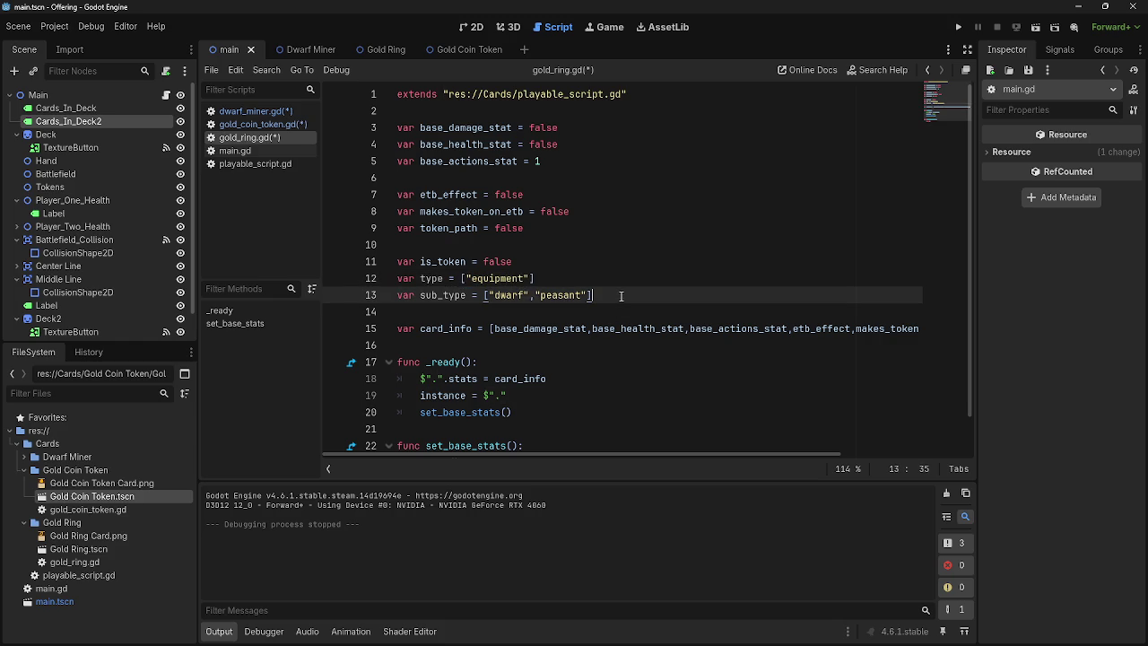
left_click_drag(592, 295, 475, 295)
double_click(509, 295)
left_click(565, 297)
left_click_drag(594, 297, 389, 297)
left_click(556, 301)
double_click(556, 297)
key("BackSpace")
key("BackSpace")
key("BackSpace")
key("BackSpace")
key("BackSpace")
key("BackSpace")
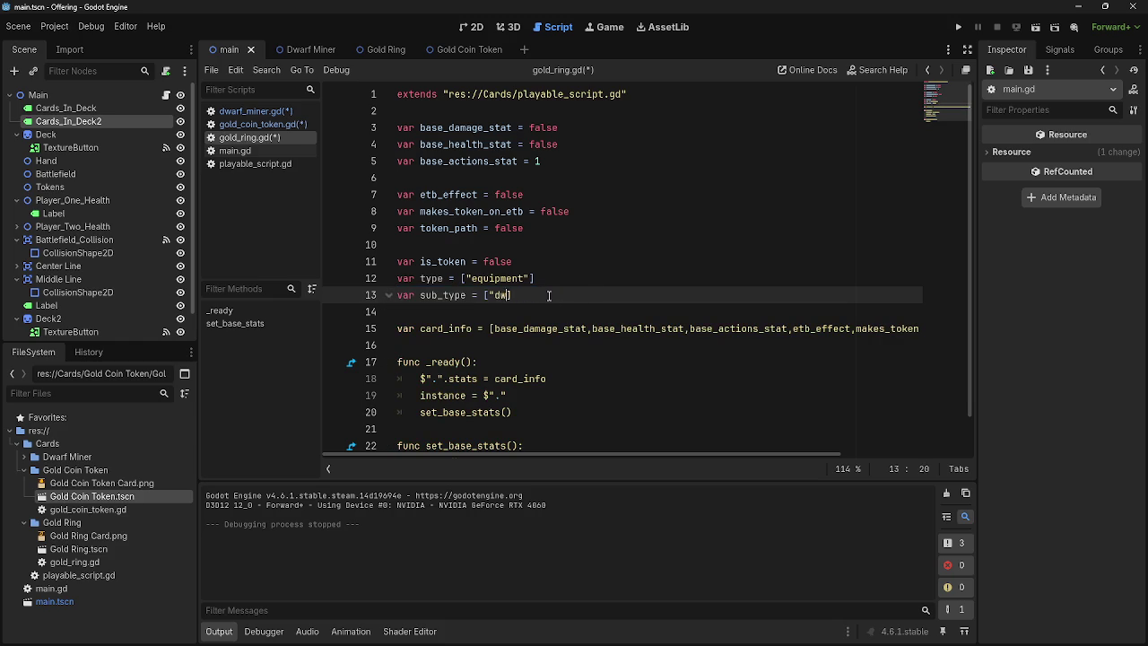
Step: Save the edited card scripts with Ctrl+S
left_click(256, 125)
left_click(250, 111)
key("ctrl+s")
left_click(253, 125)
left_click(250, 111)
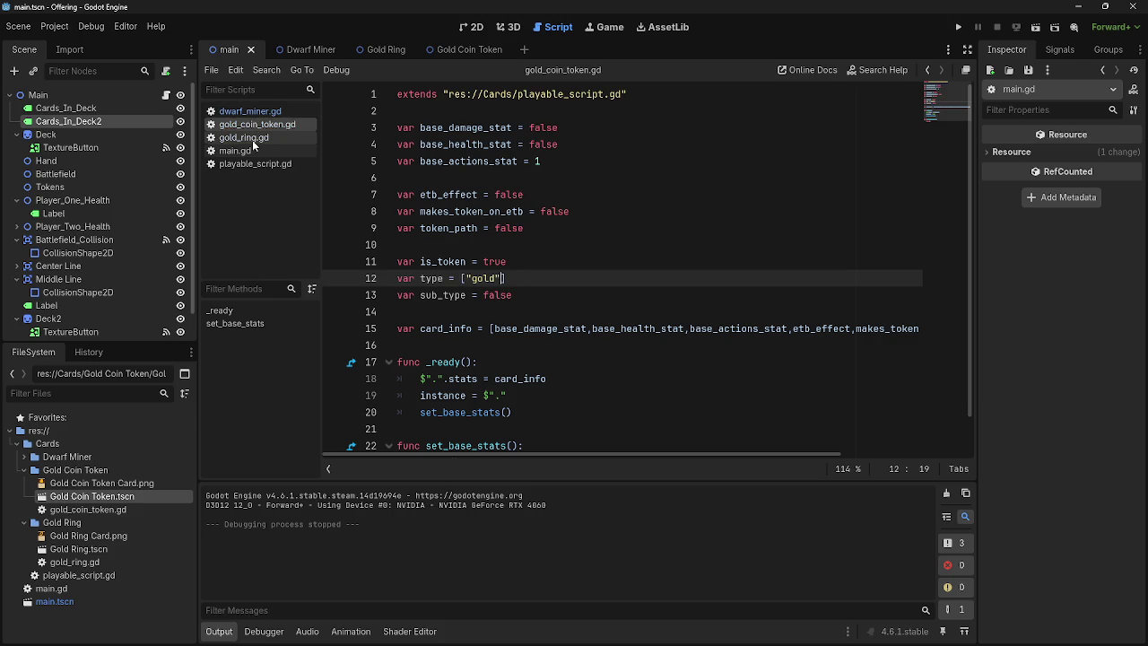
left_click(252, 138)
Step: Replace gold_ring's empty sub_type brackets with false and recheck the other card scripts
left_click(492, 296)
type("[f]")
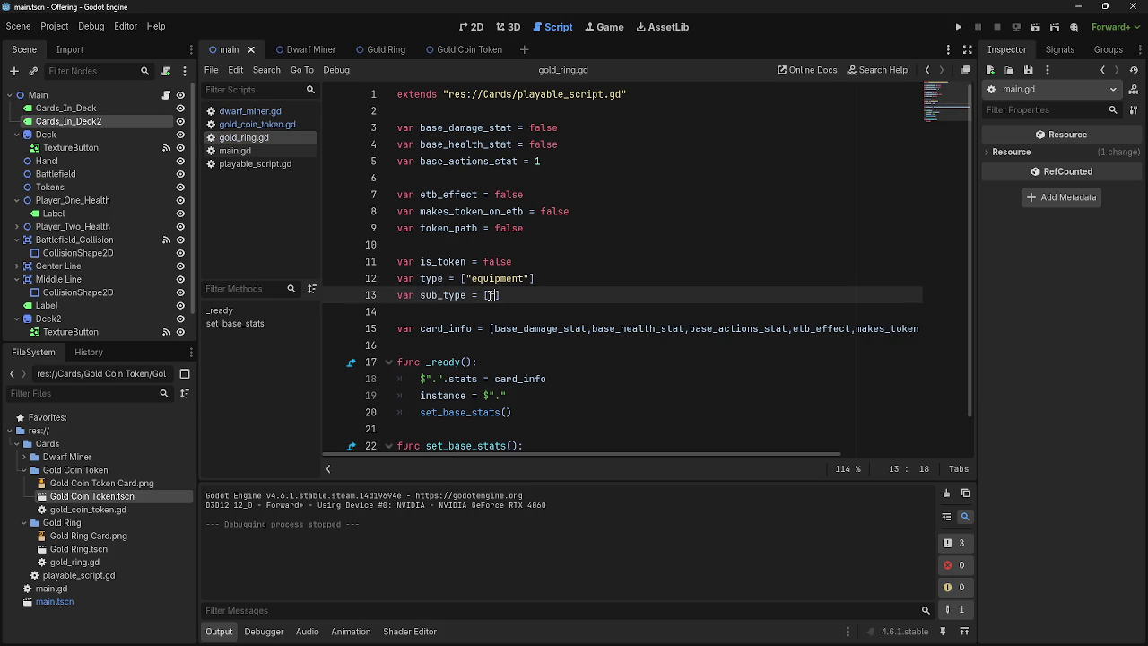
key("BackSpace")
type("false")
left_click(250, 111)
left_click(257, 125)
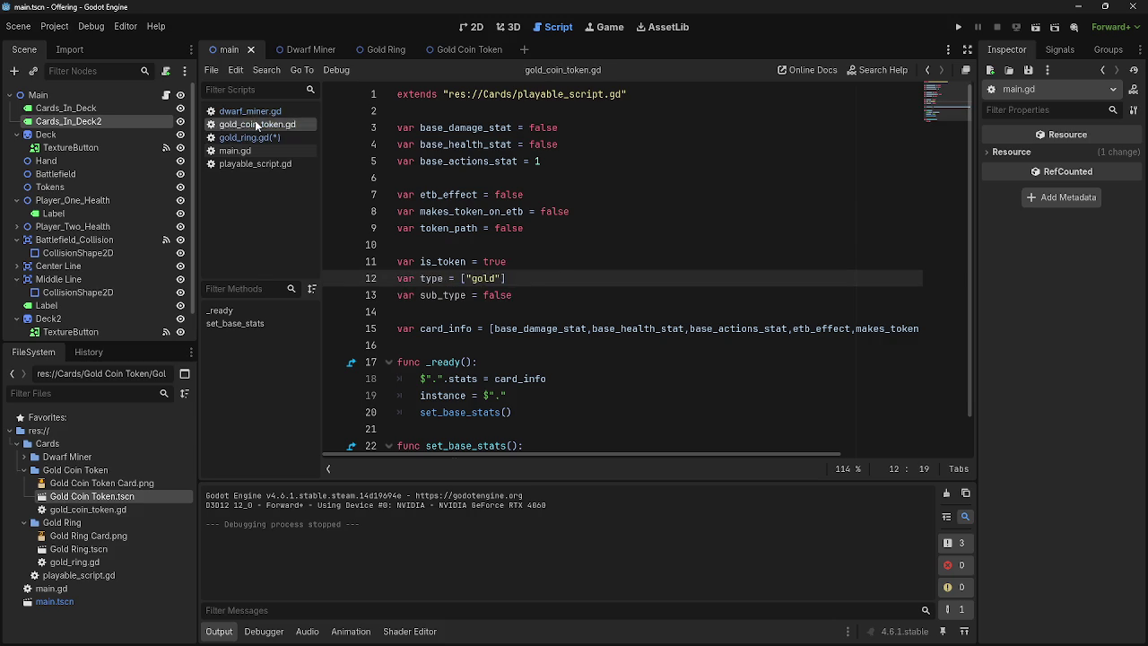
left_click(251, 111)
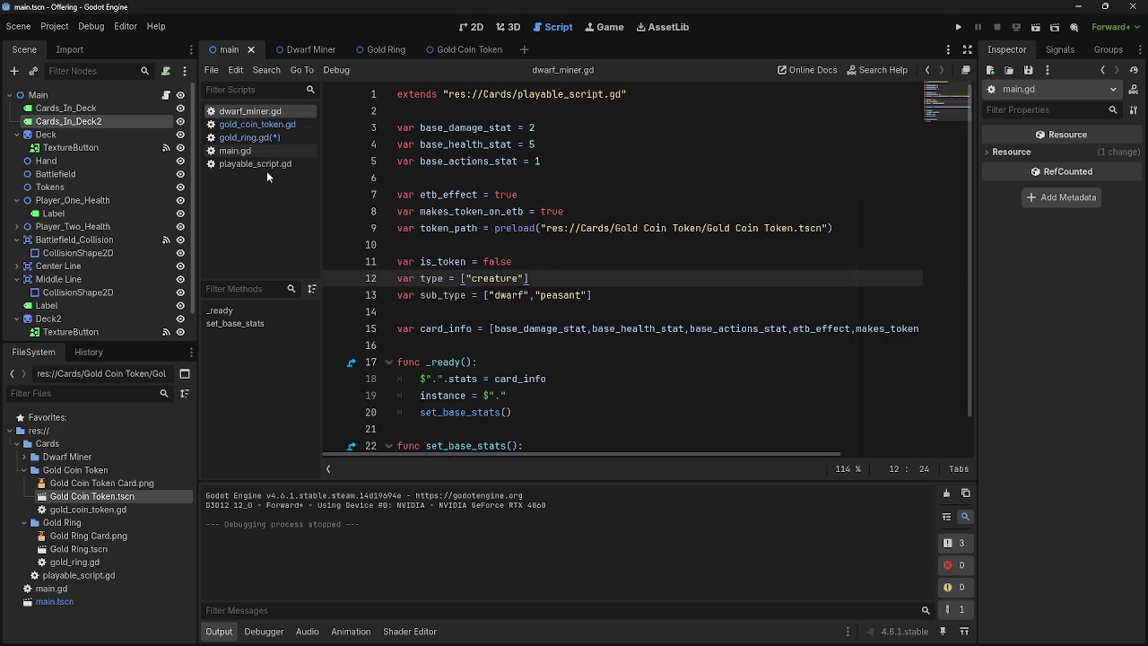
left_click(263, 150)
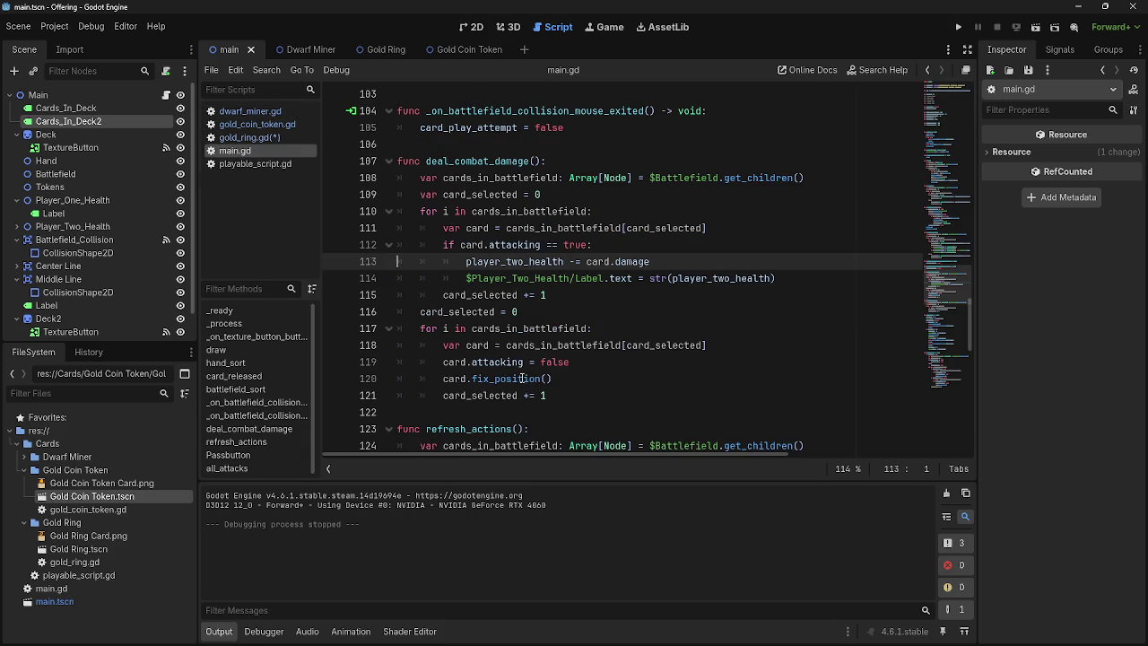
Step: Look over the deal_combat_damage code in main.gd and playable_script.gd
left_click(517, 244)
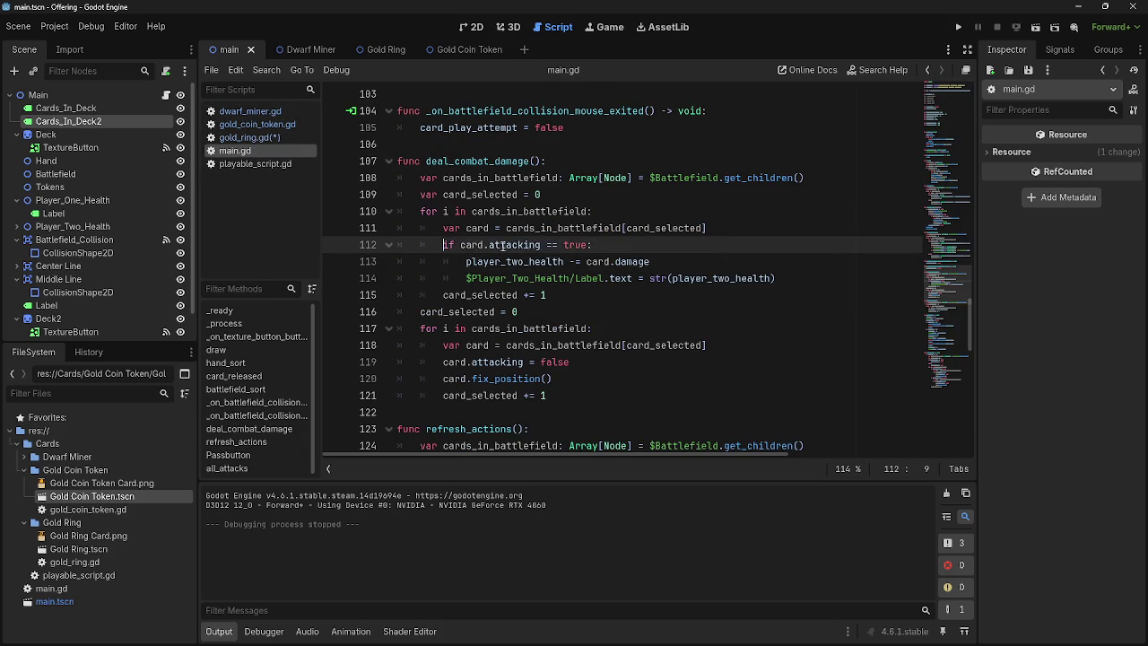
left_click(731, 260)
left_click(443, 261)
scroll(579, 269, "up", 5)
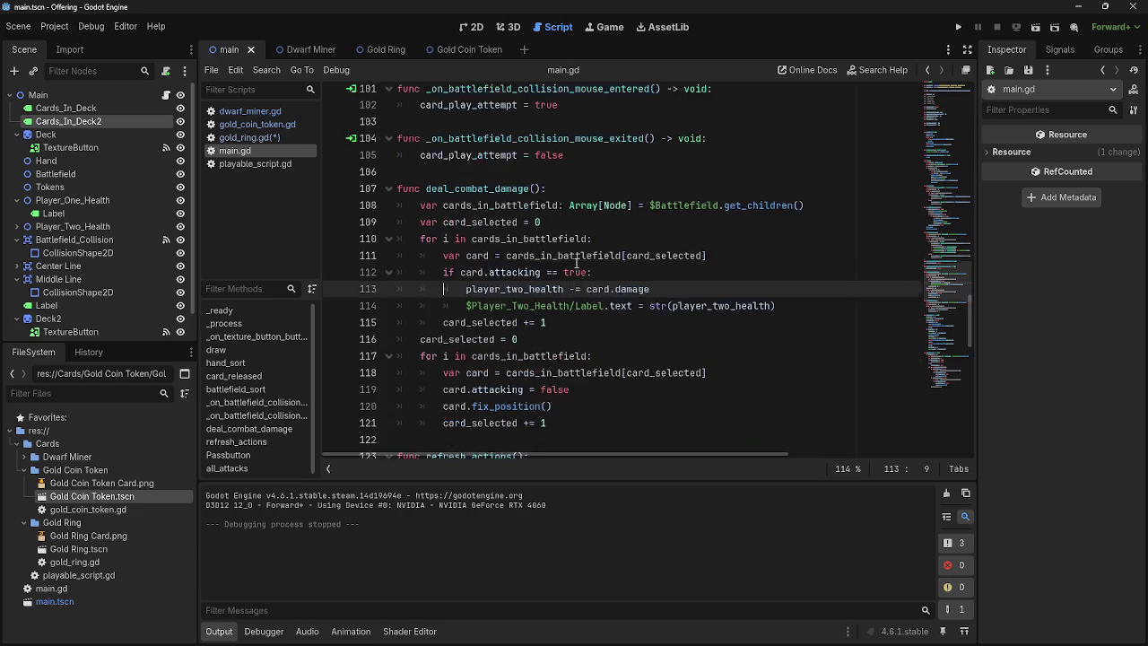
scroll(579, 267, "up", 18)
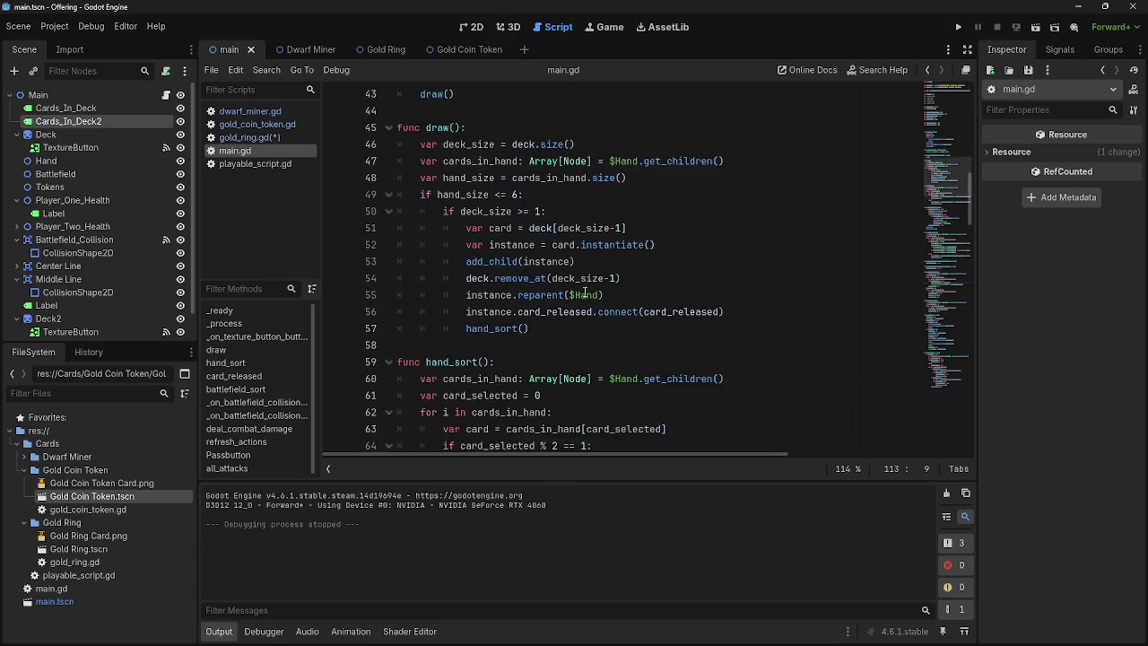
left_click(251, 164)
left_click(254, 149)
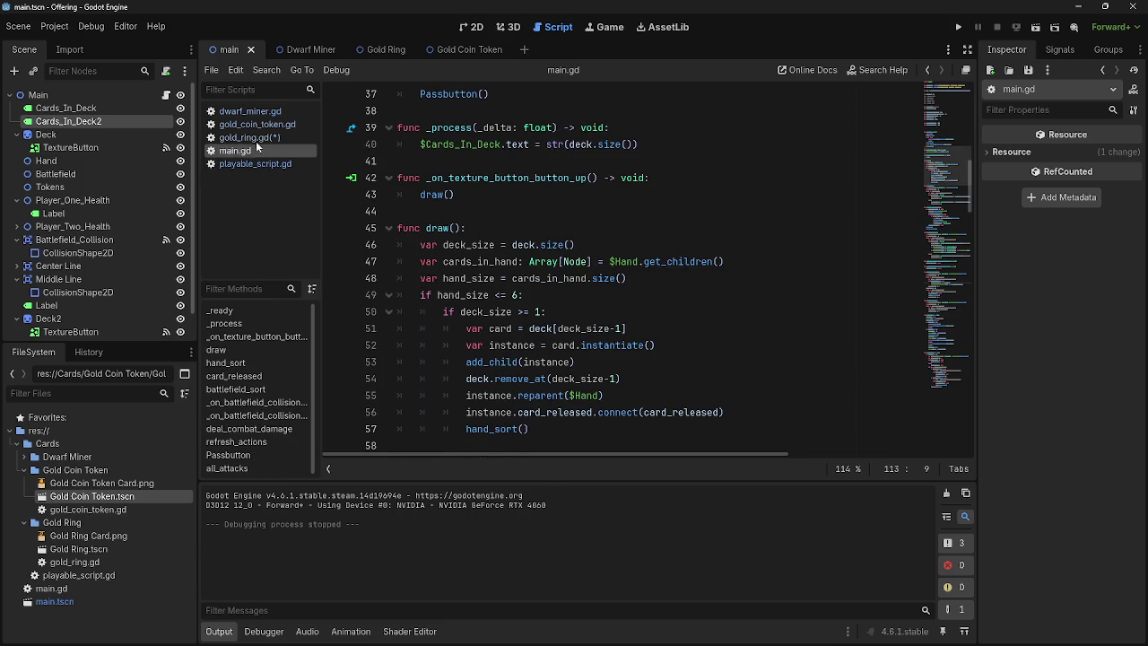
Step: Check the card scripts once more and launch the game to draw a hand
key("Up")
key("Up")
key("Up")
key("Down")
key("Down")
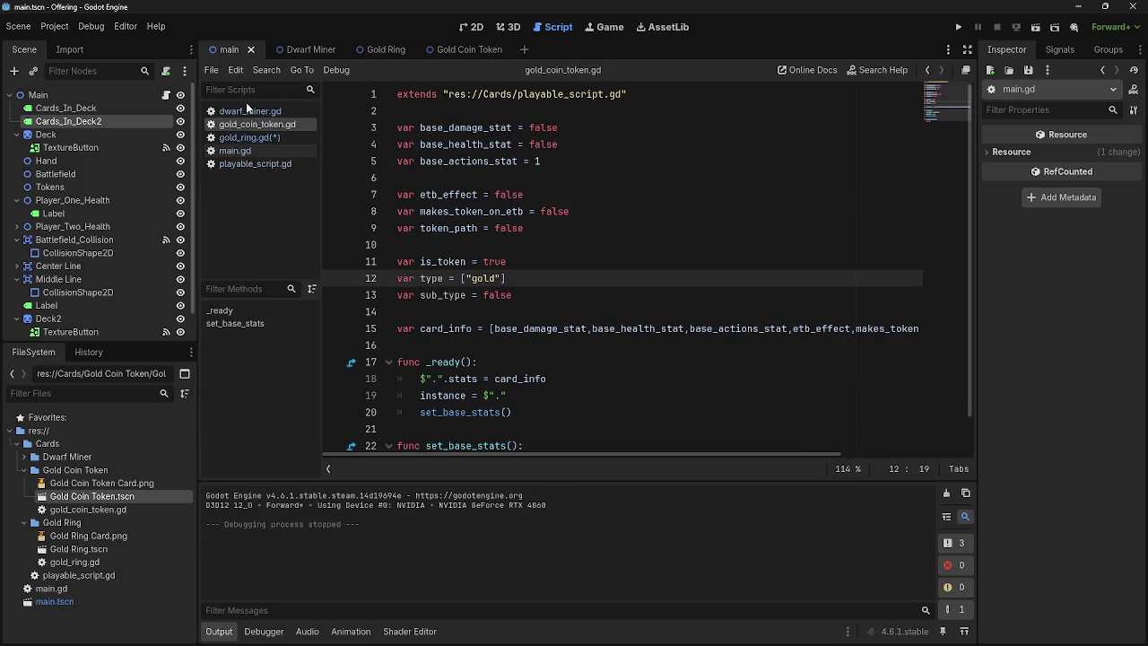
left_click(245, 110)
left_click(248, 149)
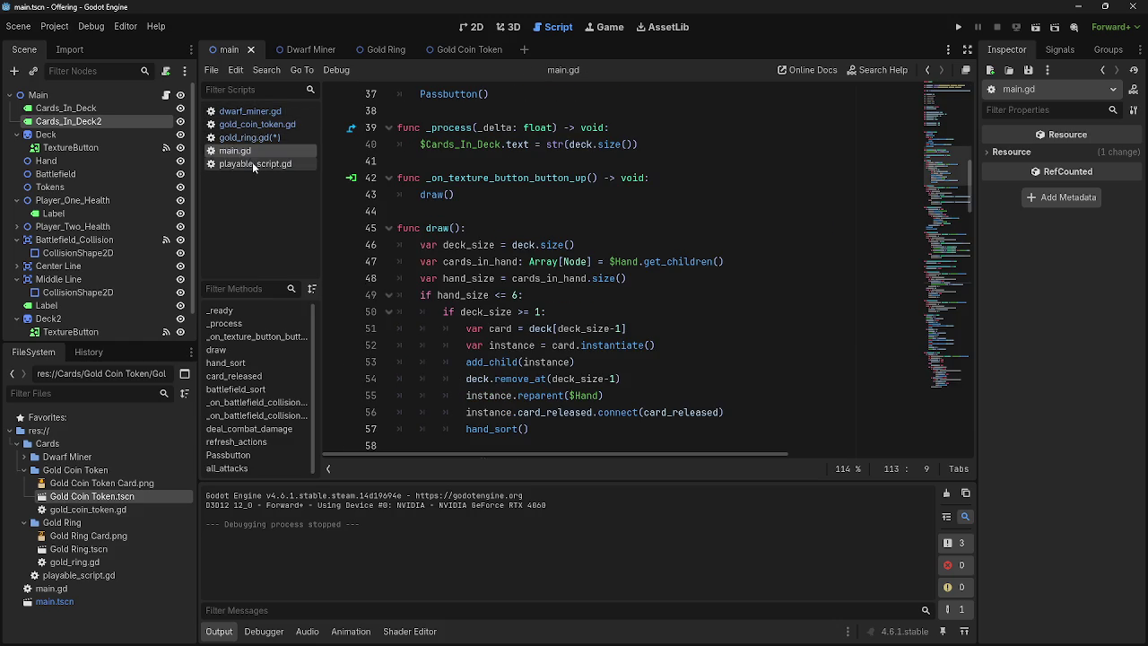
scroll(541, 278, "down", 1)
left_click(255, 163)
left_click(241, 154)
scroll(456, 278, "up", 10)
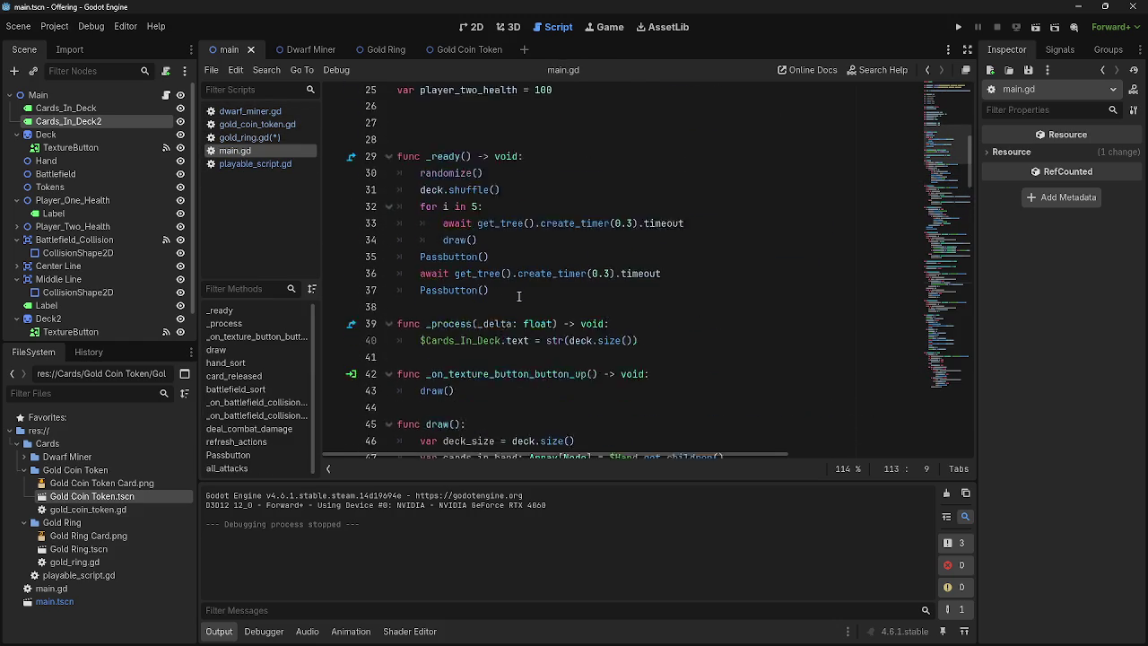
left_click(960, 28)
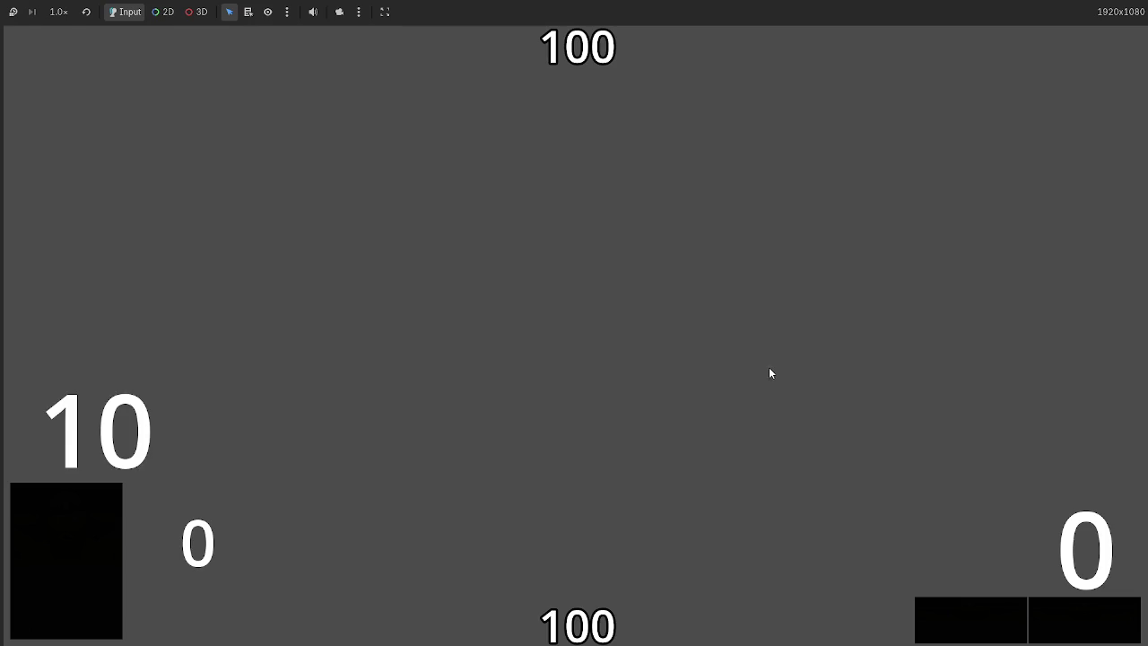